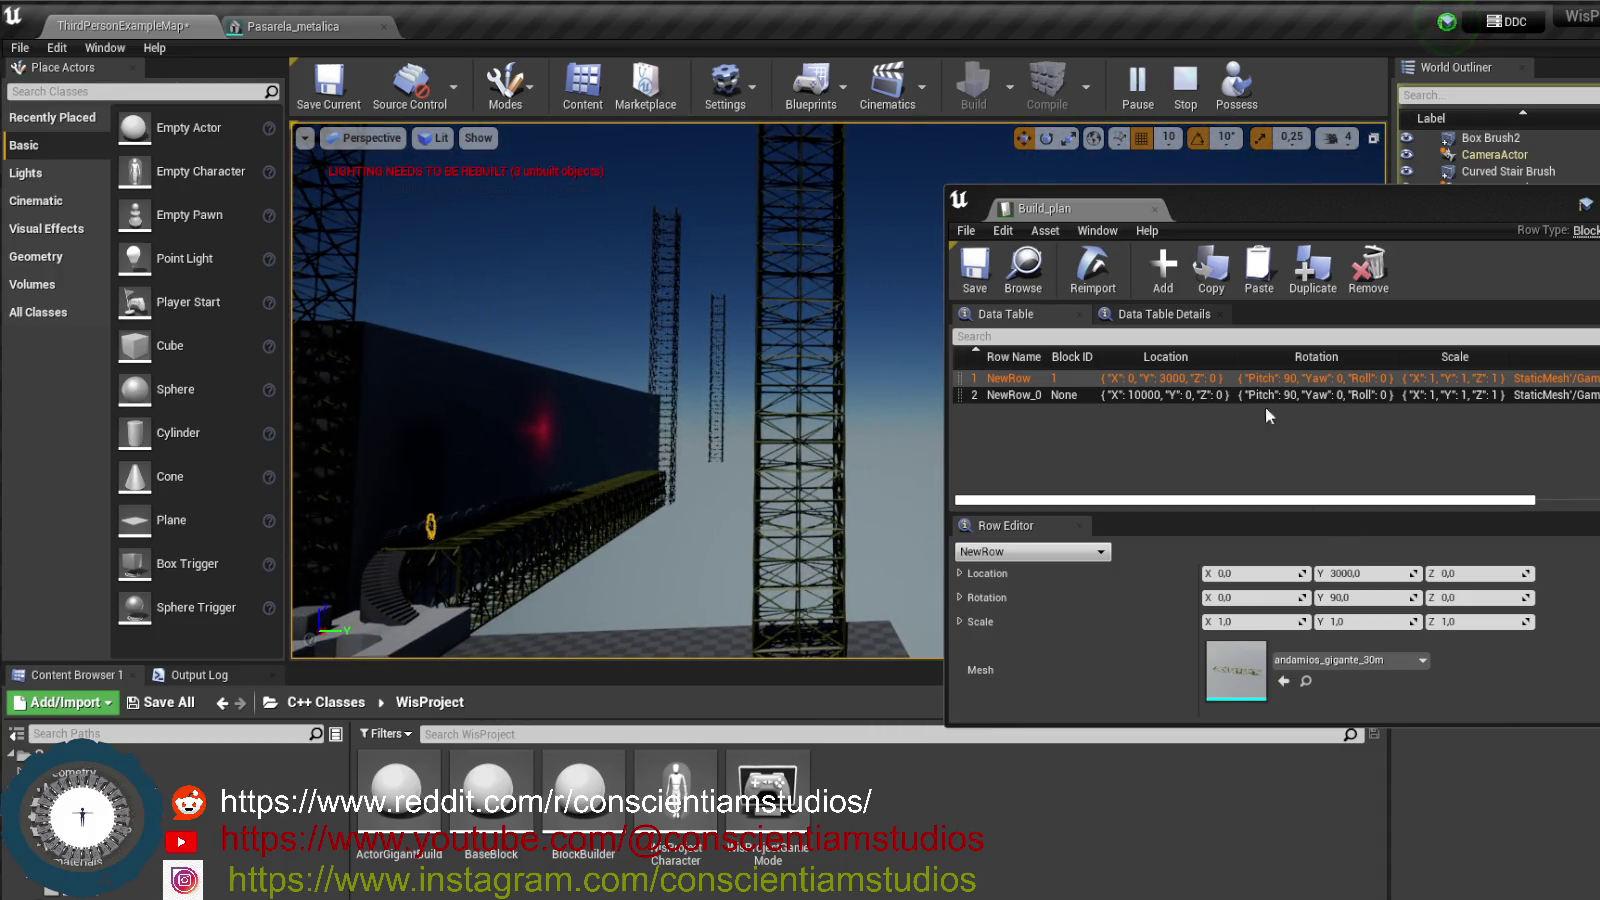
- Stop the game preview and change NewRow's Location Y from 3000 to -3000
click(1185, 85)
click(1335, 574)
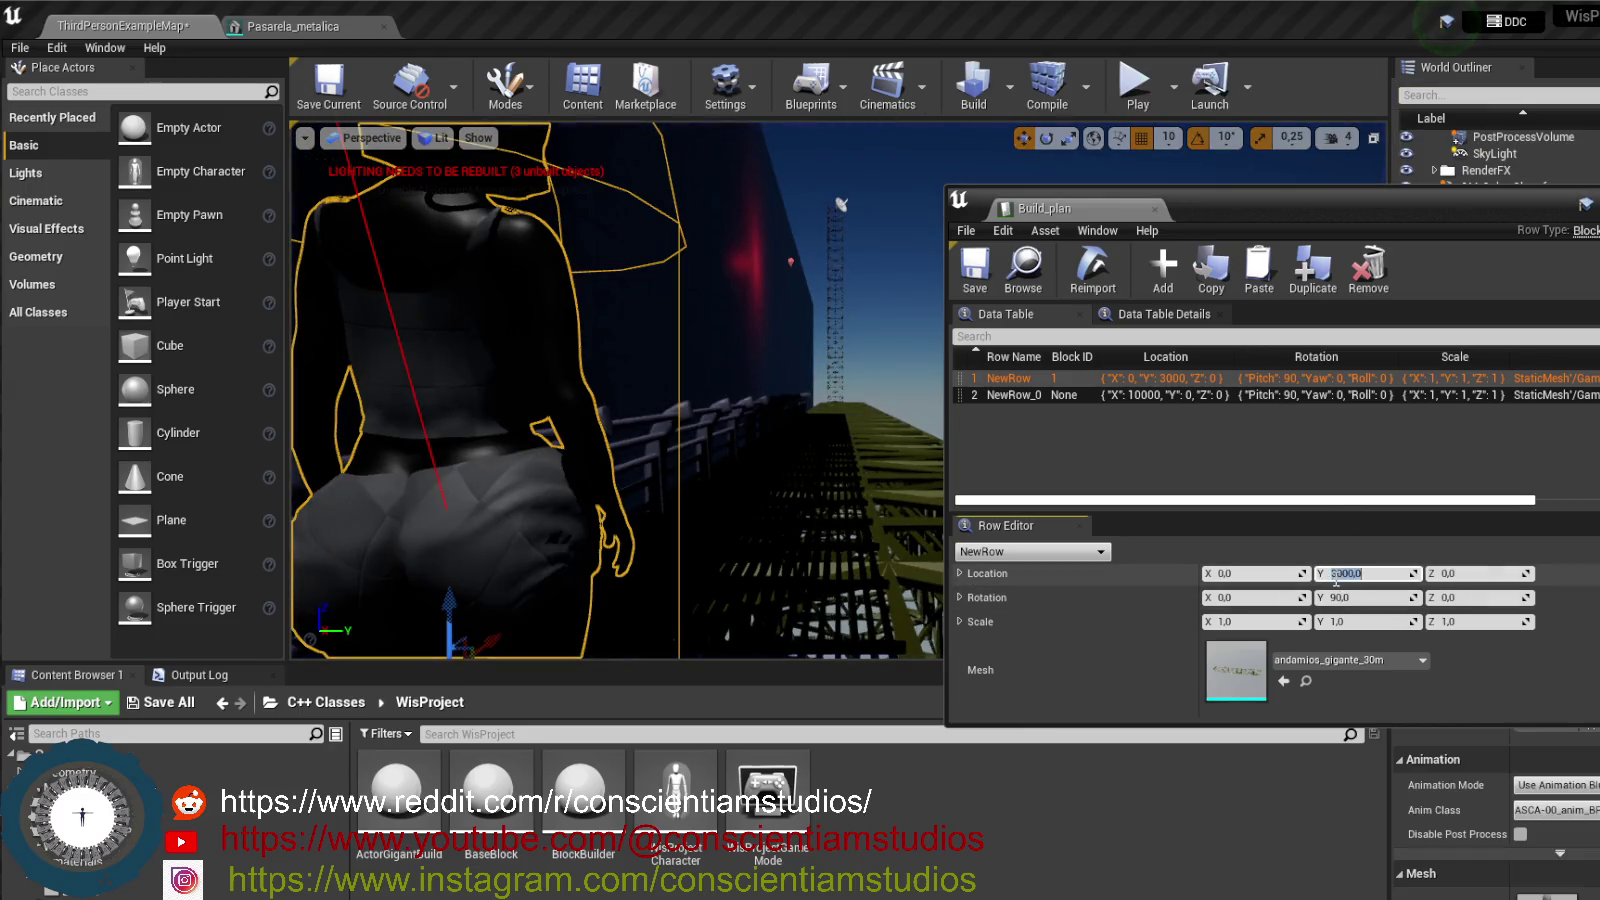
text(-3000)
key(Return)
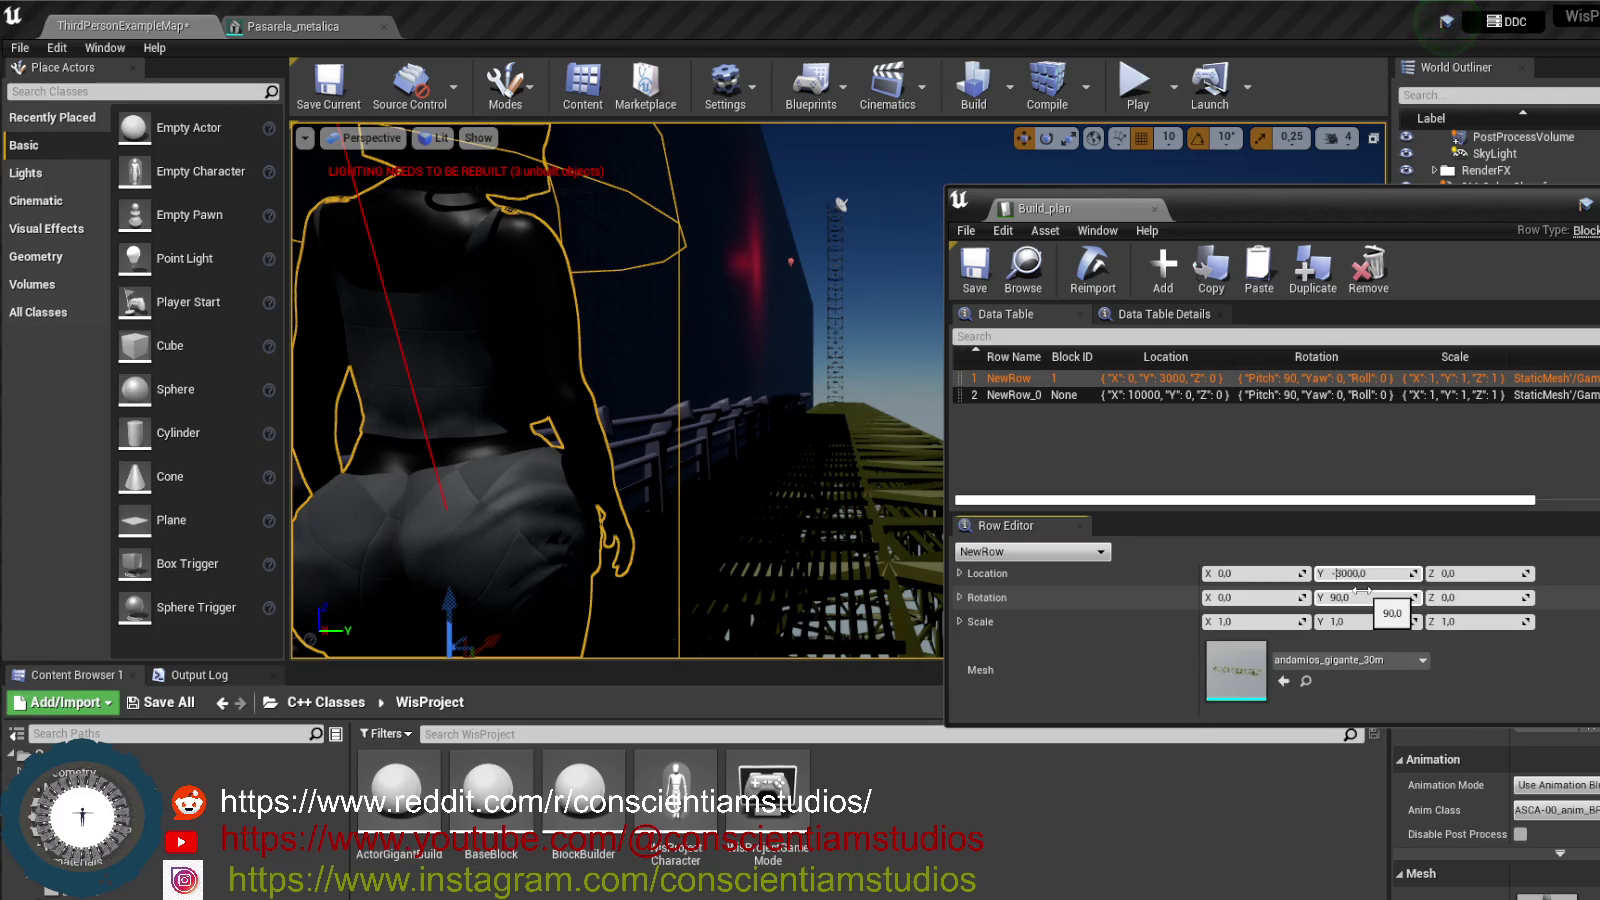
click(1355, 574)
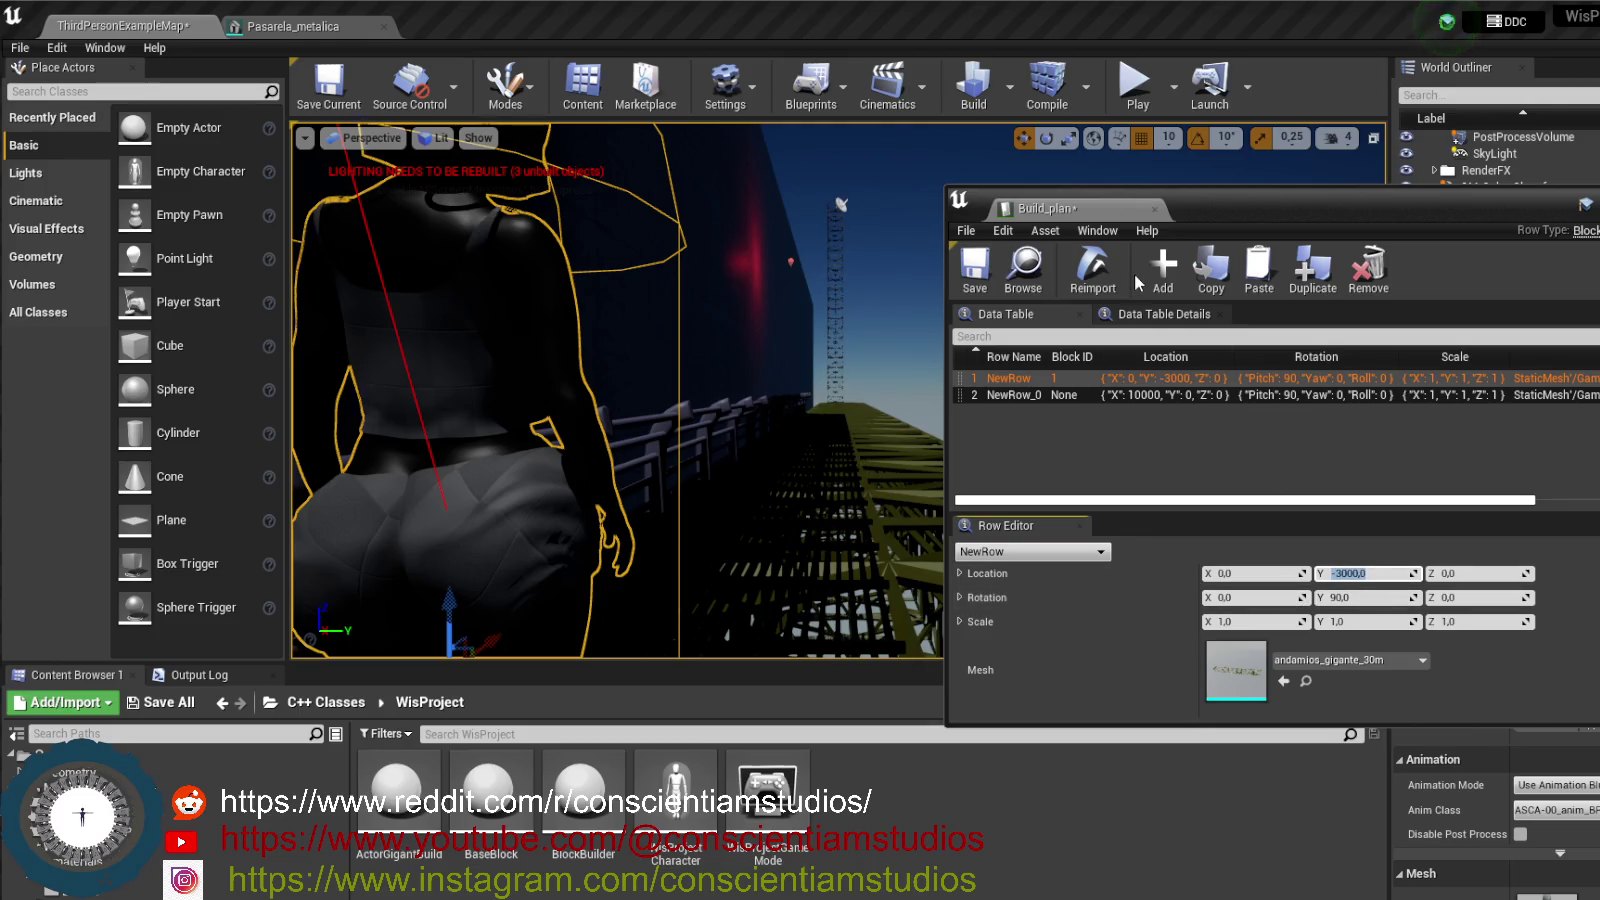
click(1201, 414)
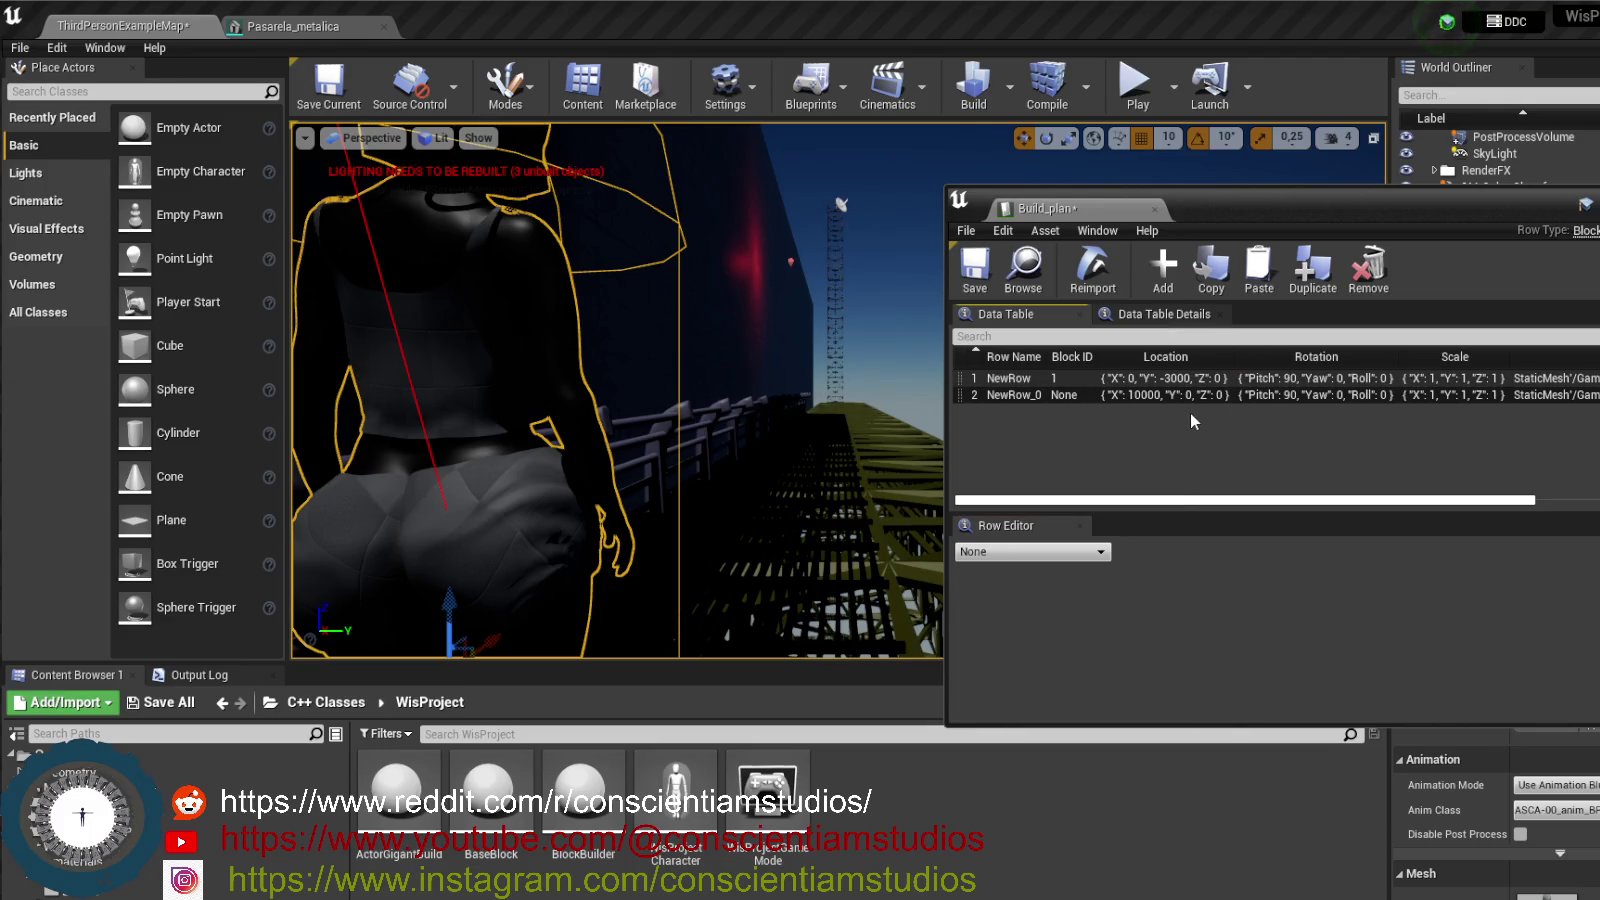
- Add a new row NewRow_1 holding a copy of NewRow_0's scaffold entry
click(1185, 396)
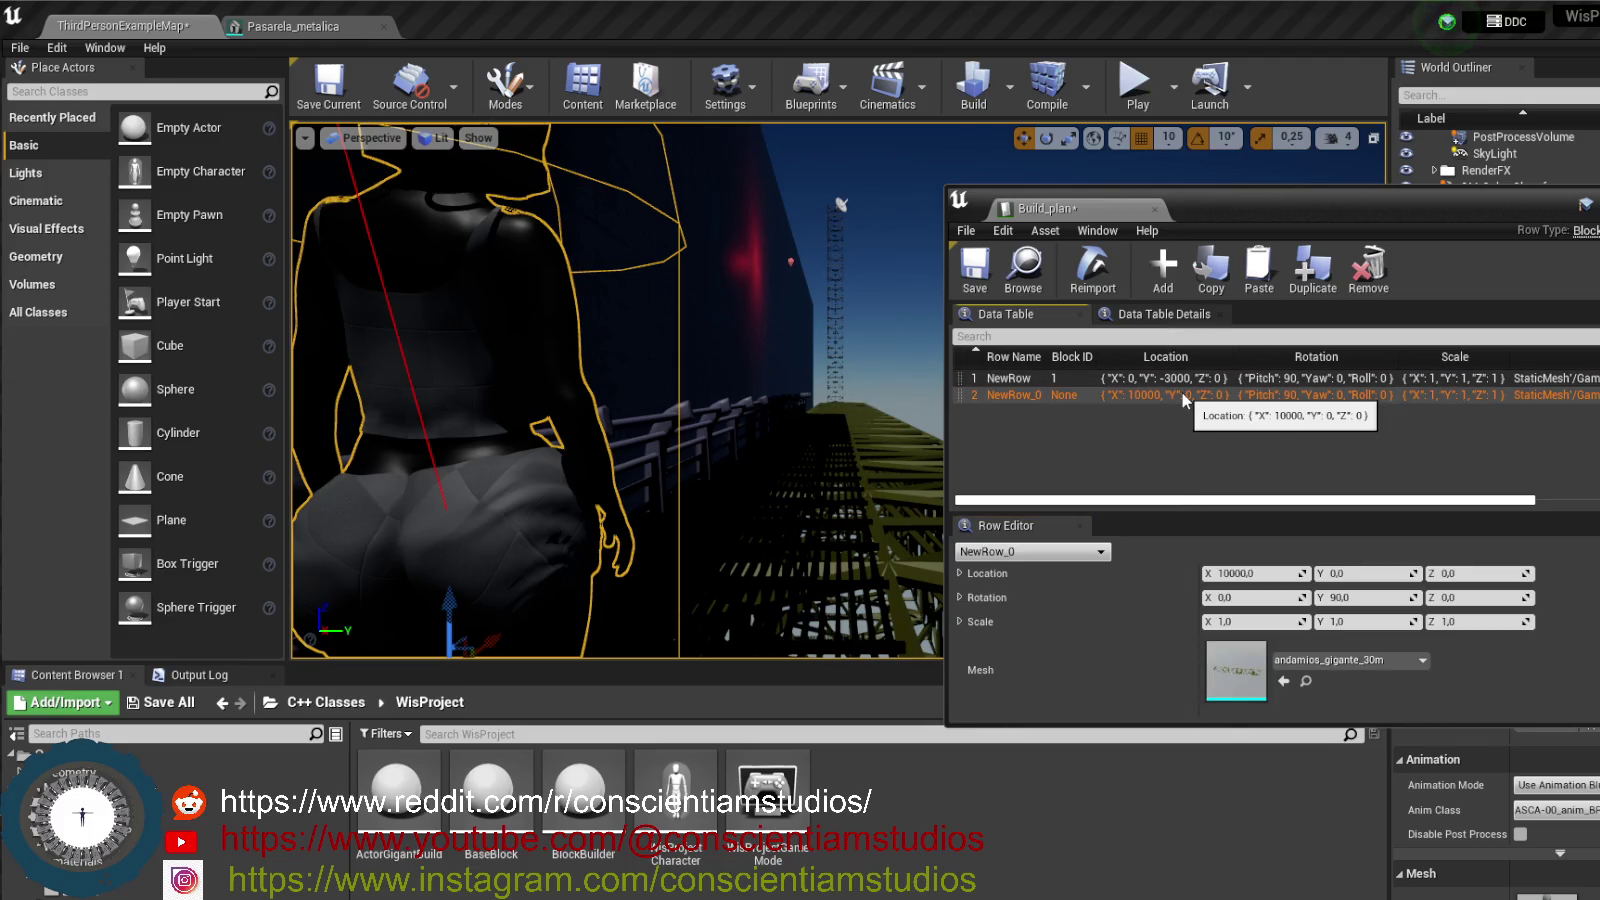
right_click(1184, 398)
click(1275, 467)
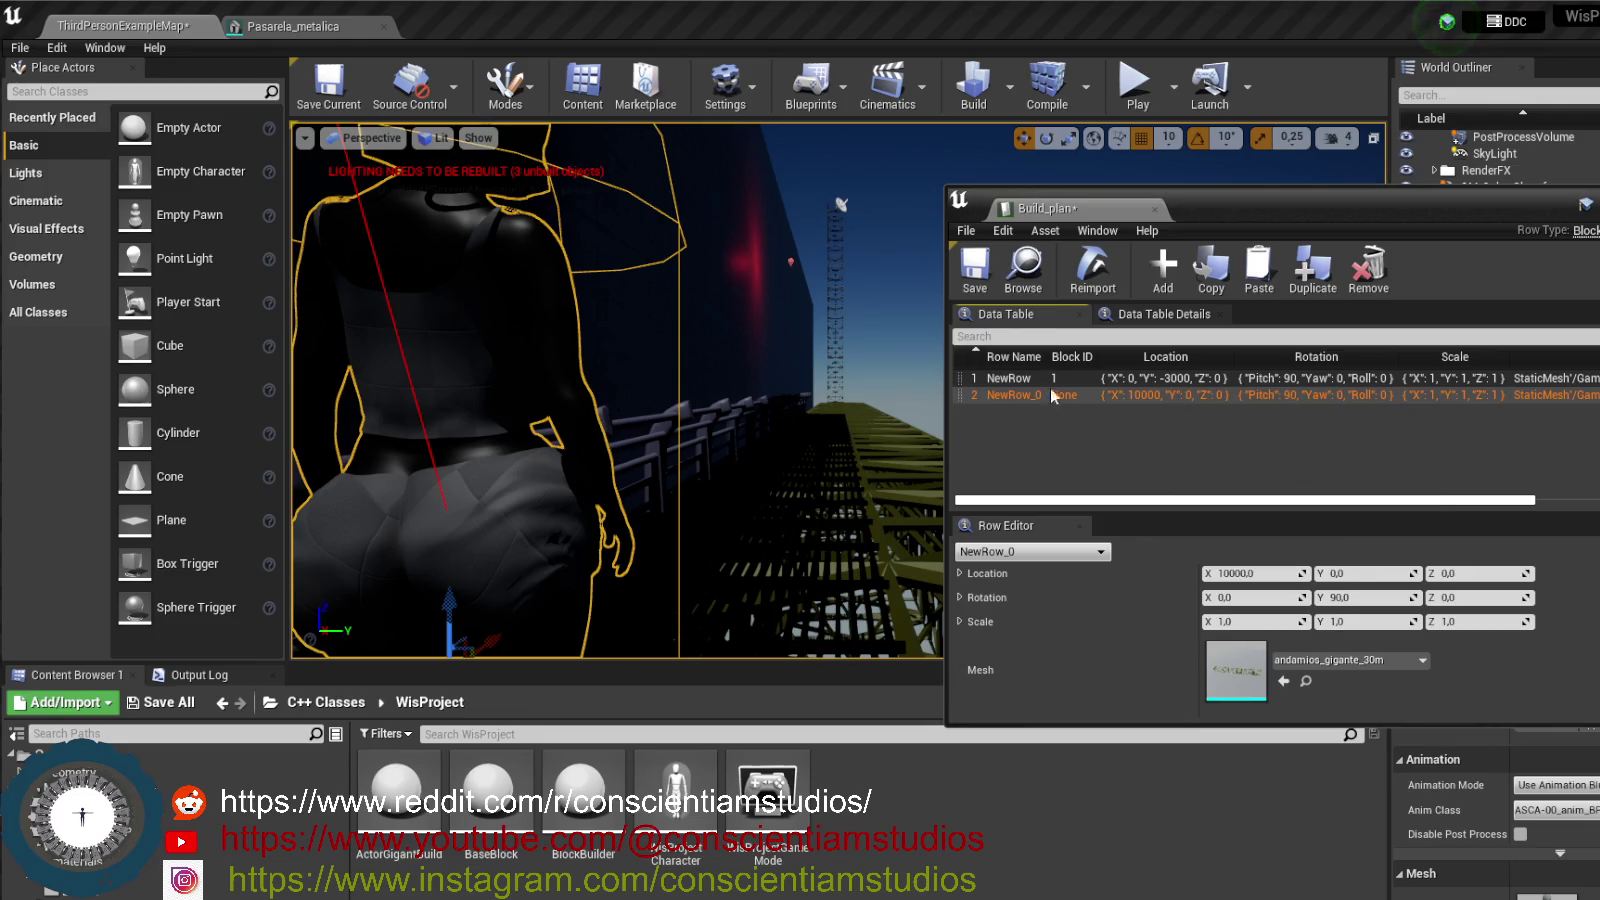
click(1163, 270)
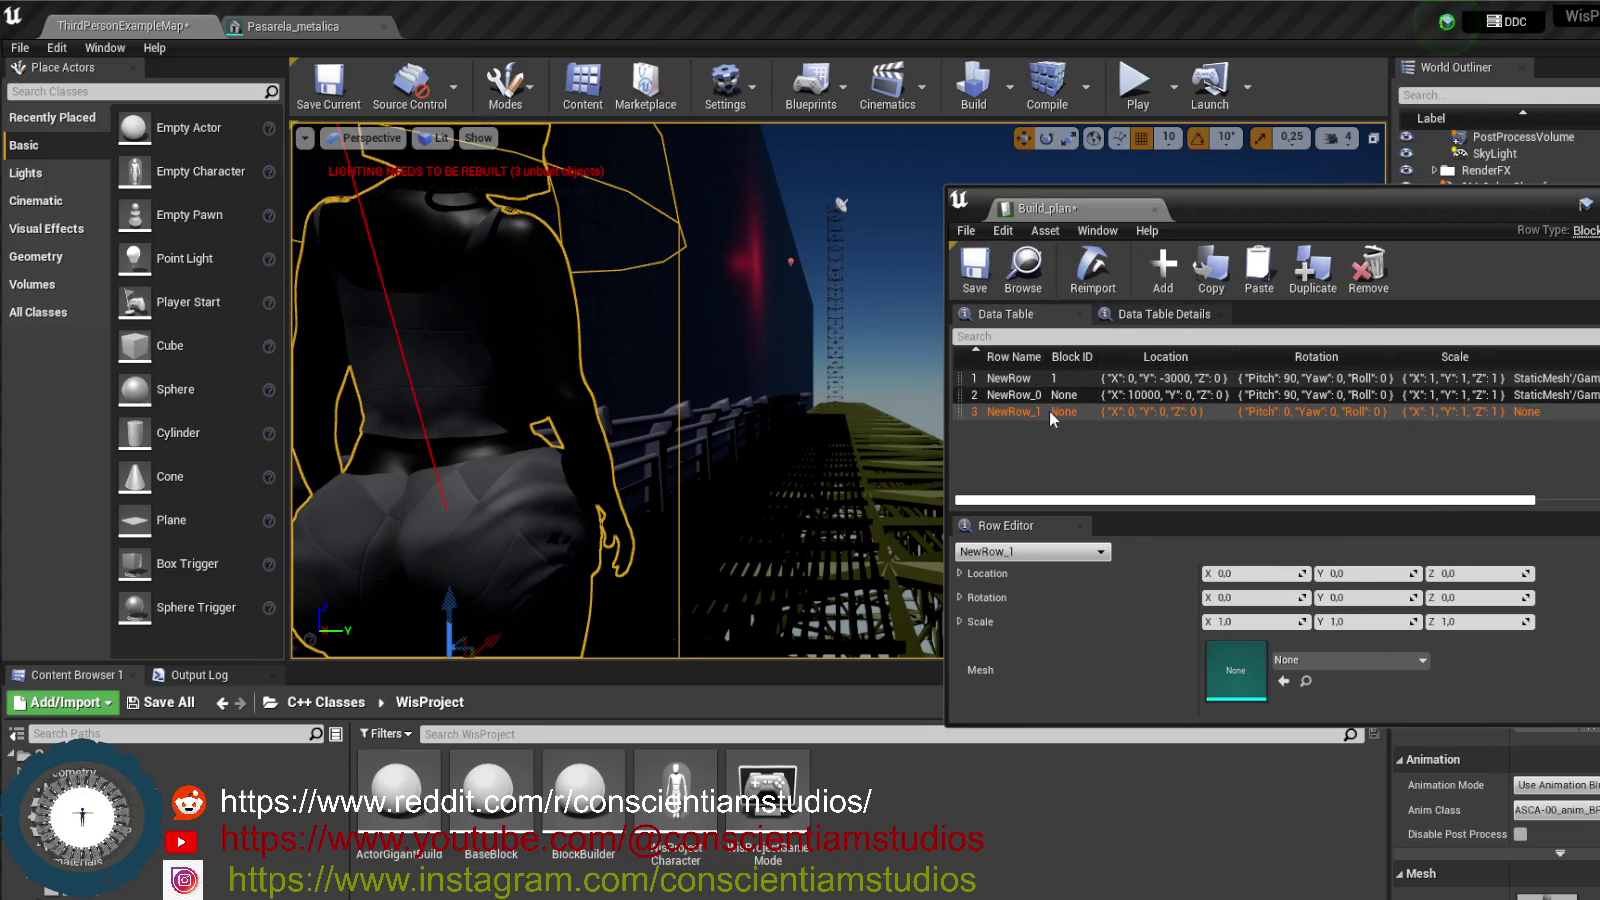
right_click(1047, 411)
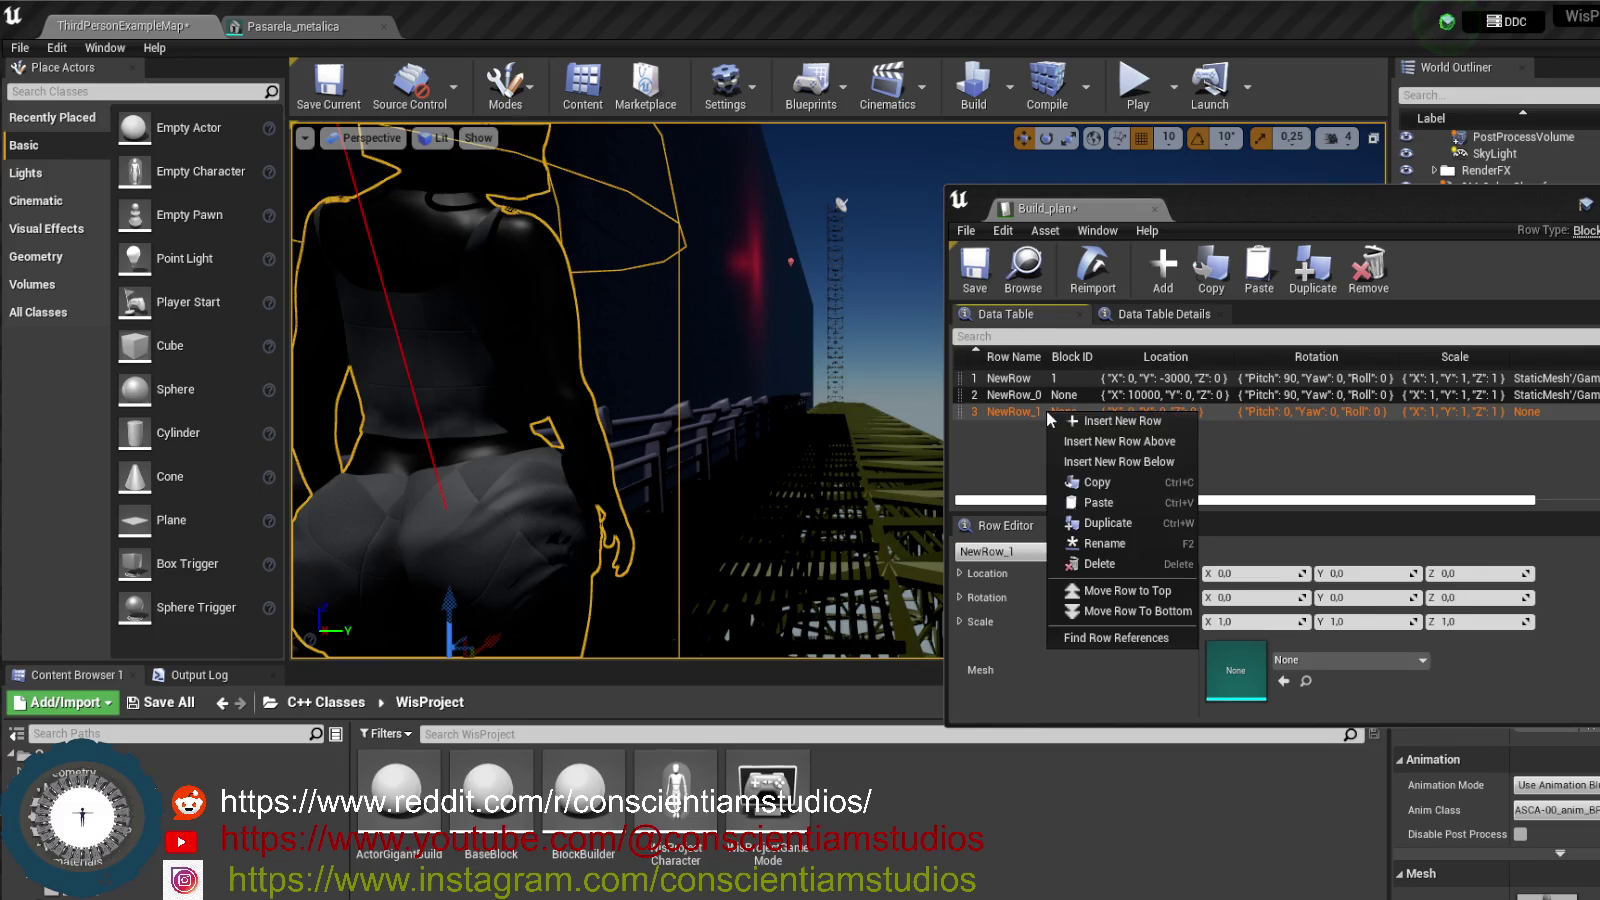
click(1151, 500)
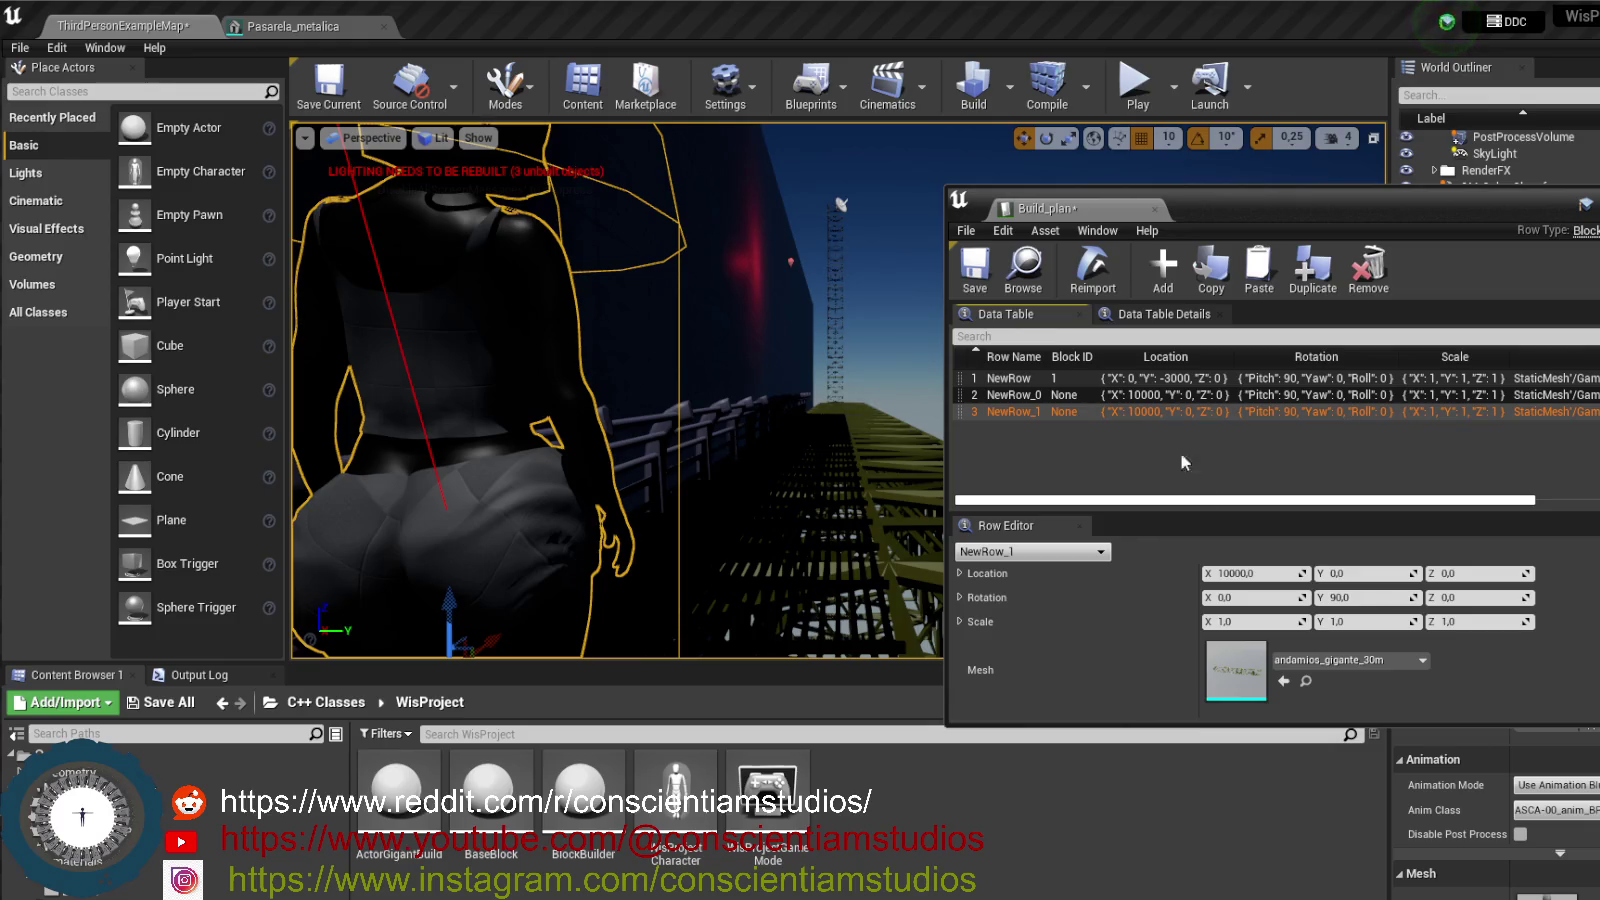
- Position NewRow_1 at Location X 5000 and Z 1000, then start a game preview
click(1249, 572)
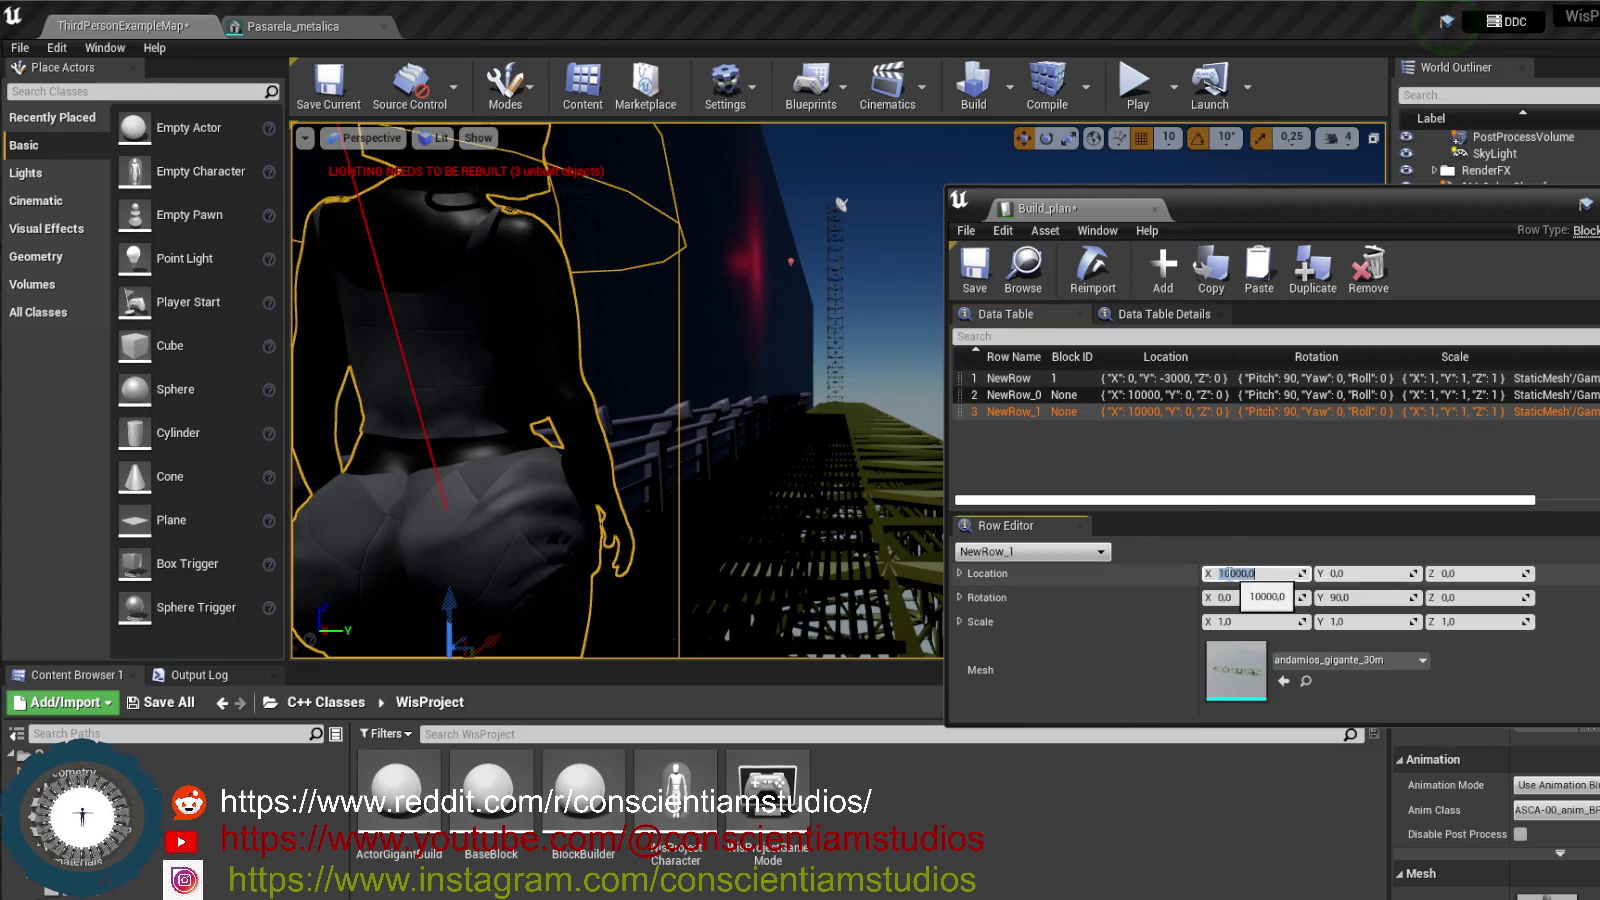
click(1222, 573)
text(5000)
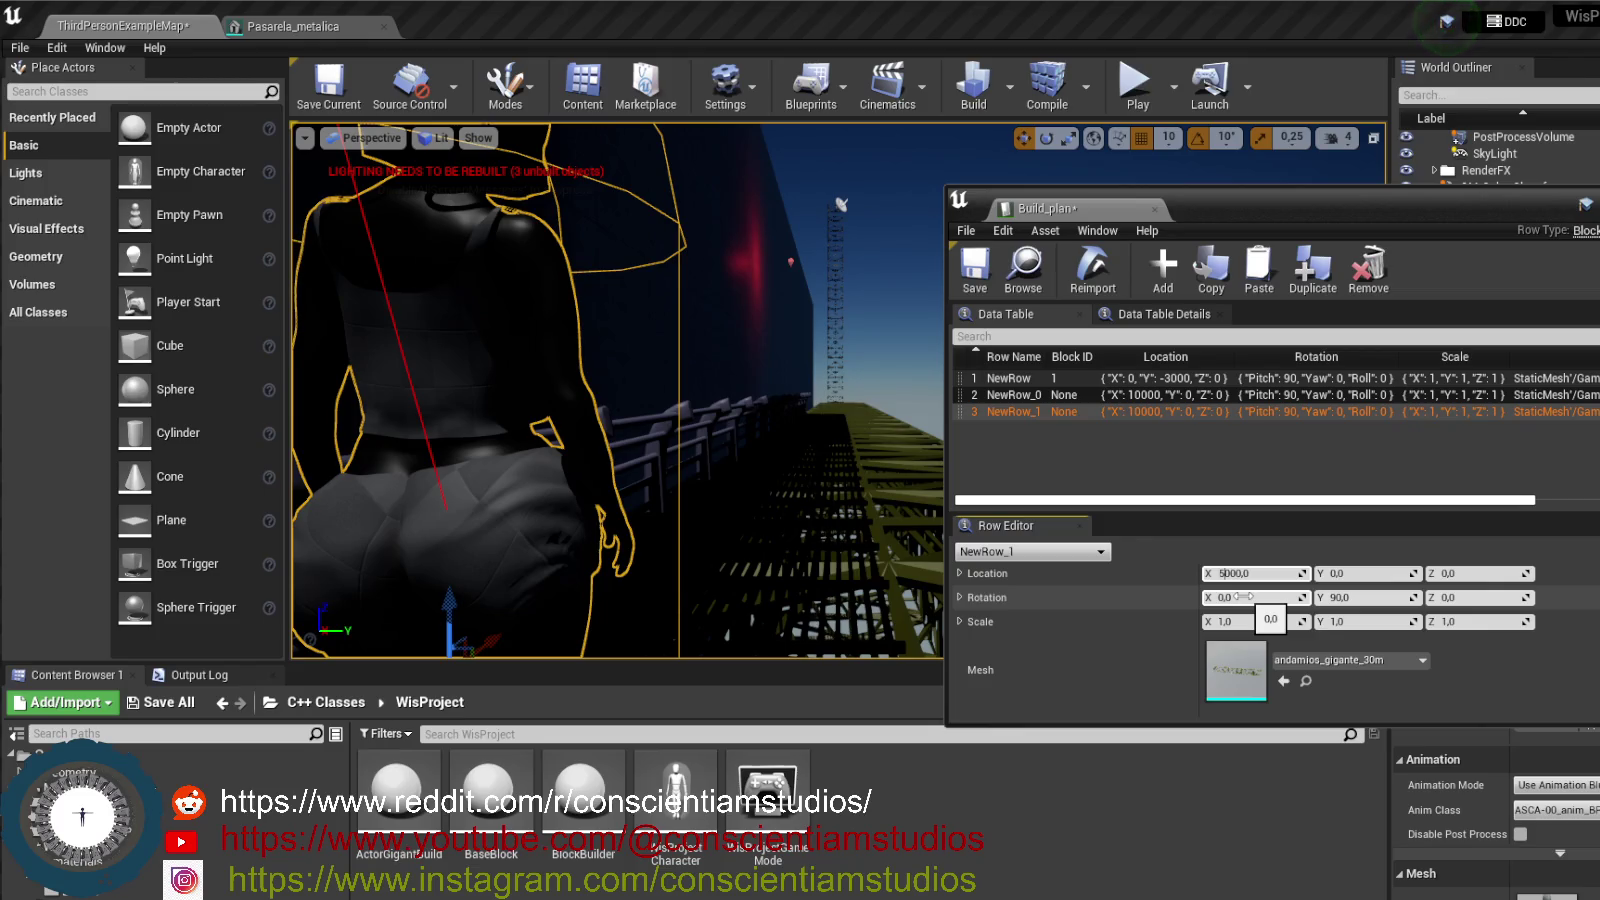
key(Return)
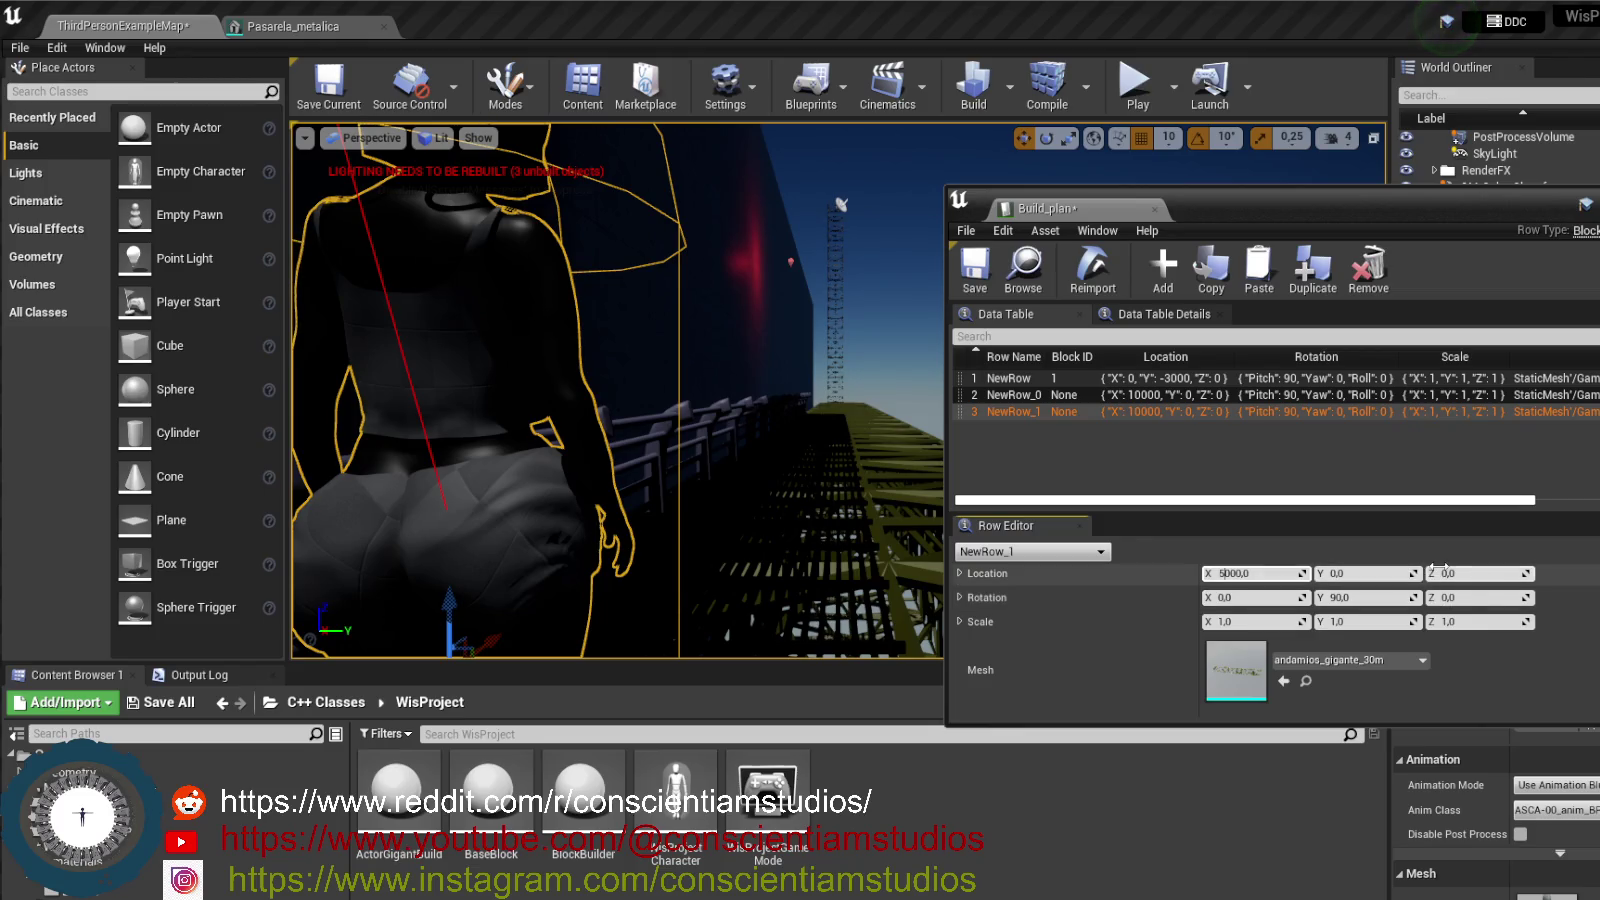
click(1488, 574)
text(1000)
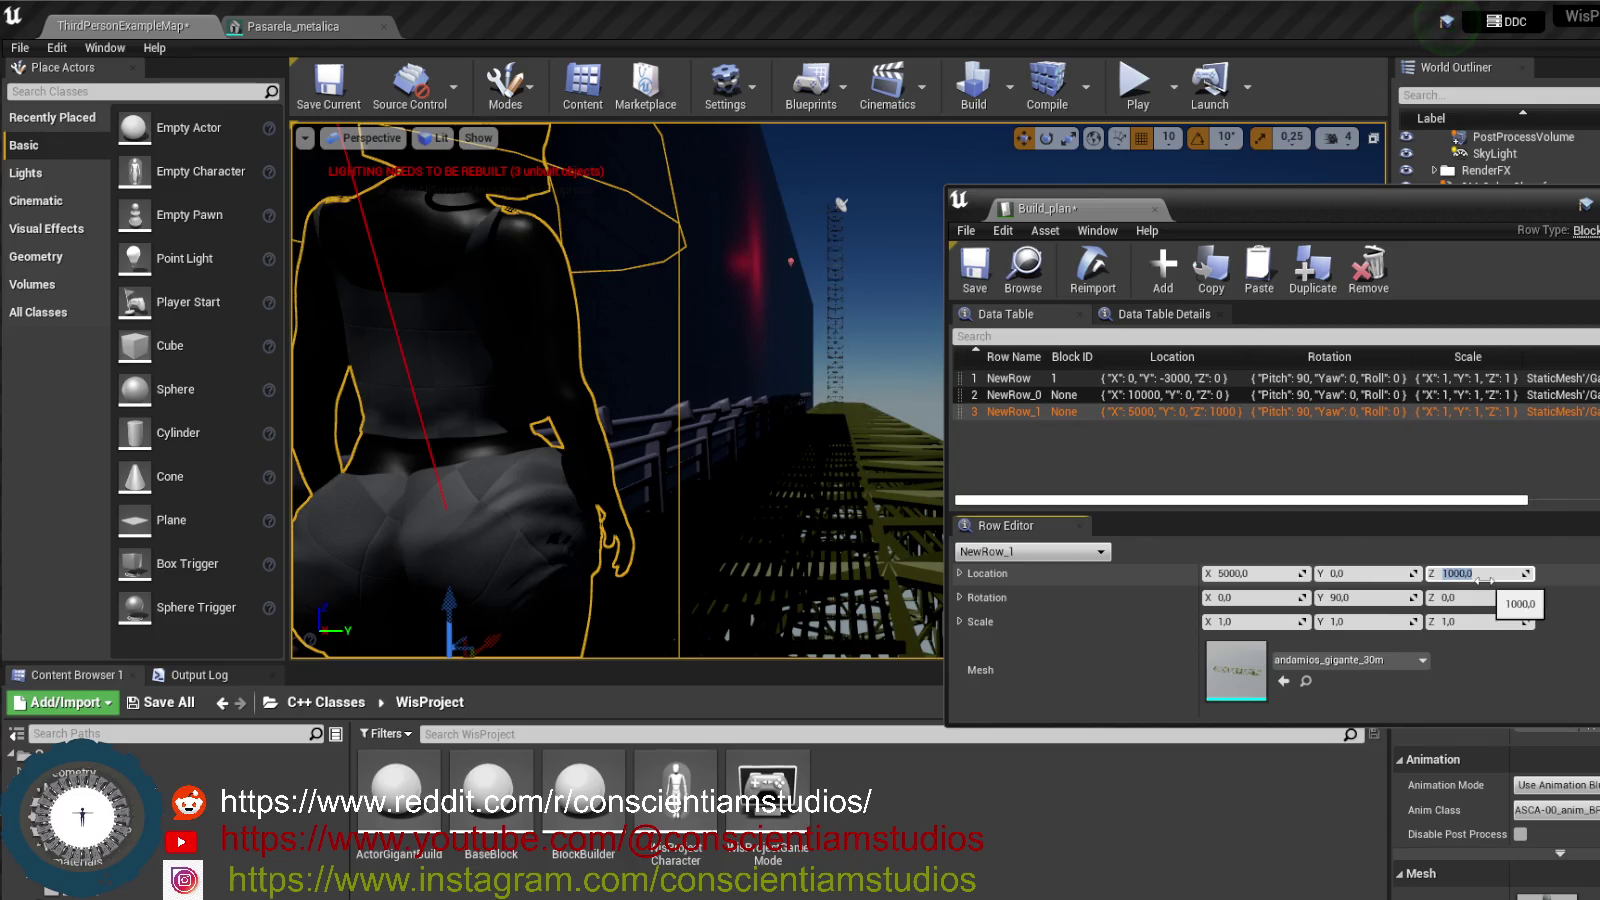
key(Return)
click(1152, 90)
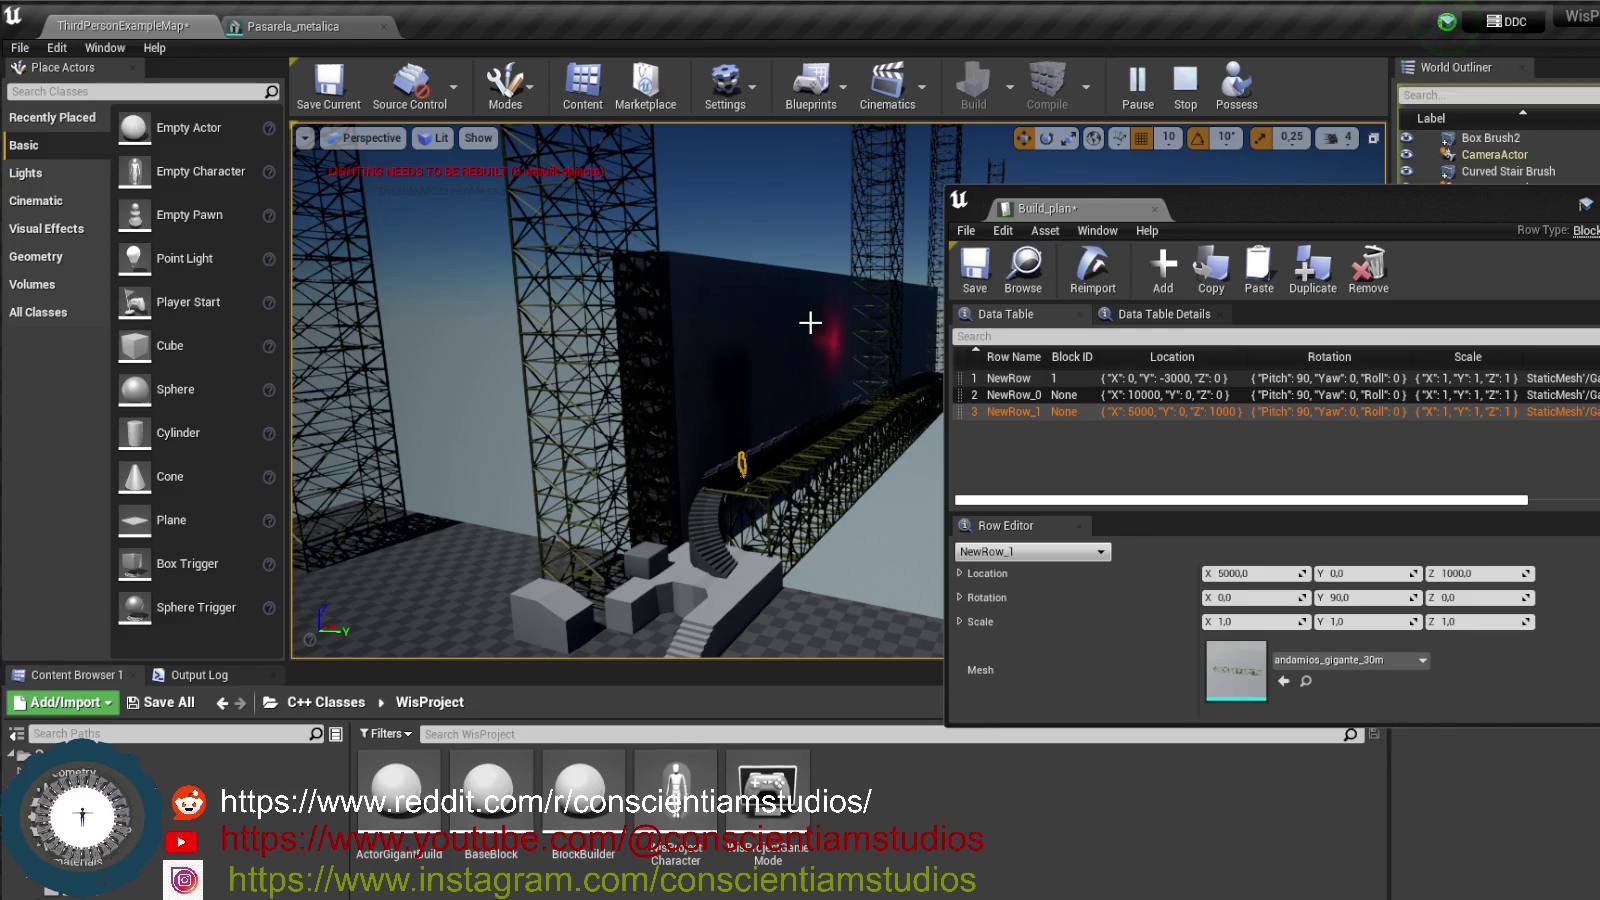
- Stop the preview, inspect the scaffolding tower and concrete wall, then add empty row NewRow_2
click(1185, 85)
mouse_move(640, 400)
mouse_down()
mouse_move(575, 405)
mouse_move(680, 405)
mouse_up()
click(758, 452)
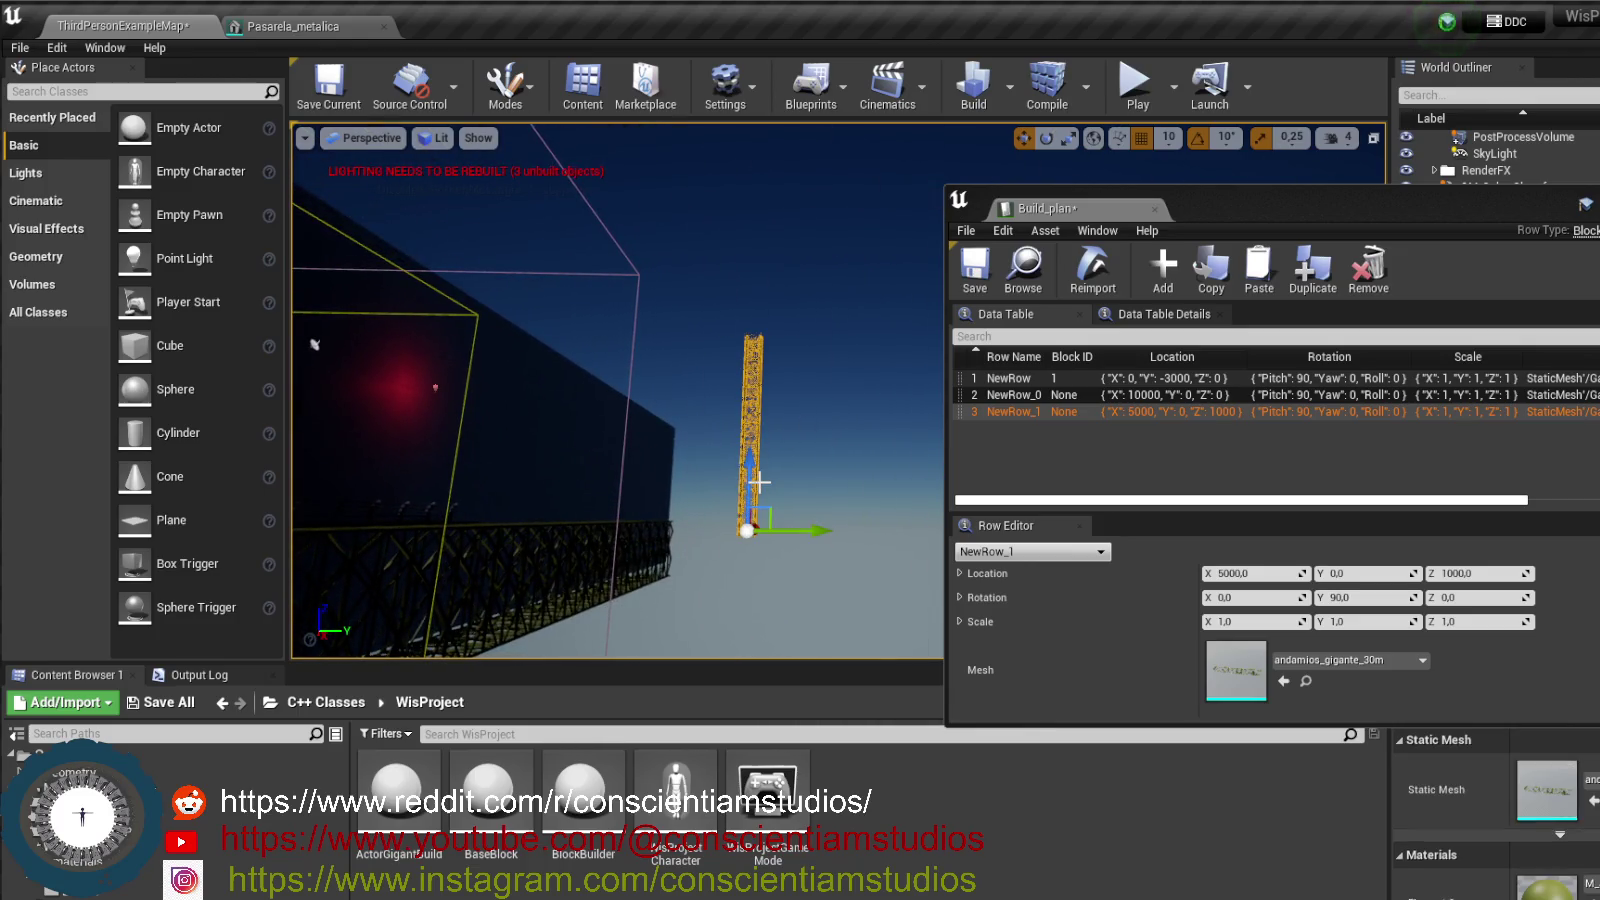
mouse_move(760, 483)
mouse_down()
mouse_move(700, 480)
mouse_move(593, 375)
mouse_up()
click(603, 342)
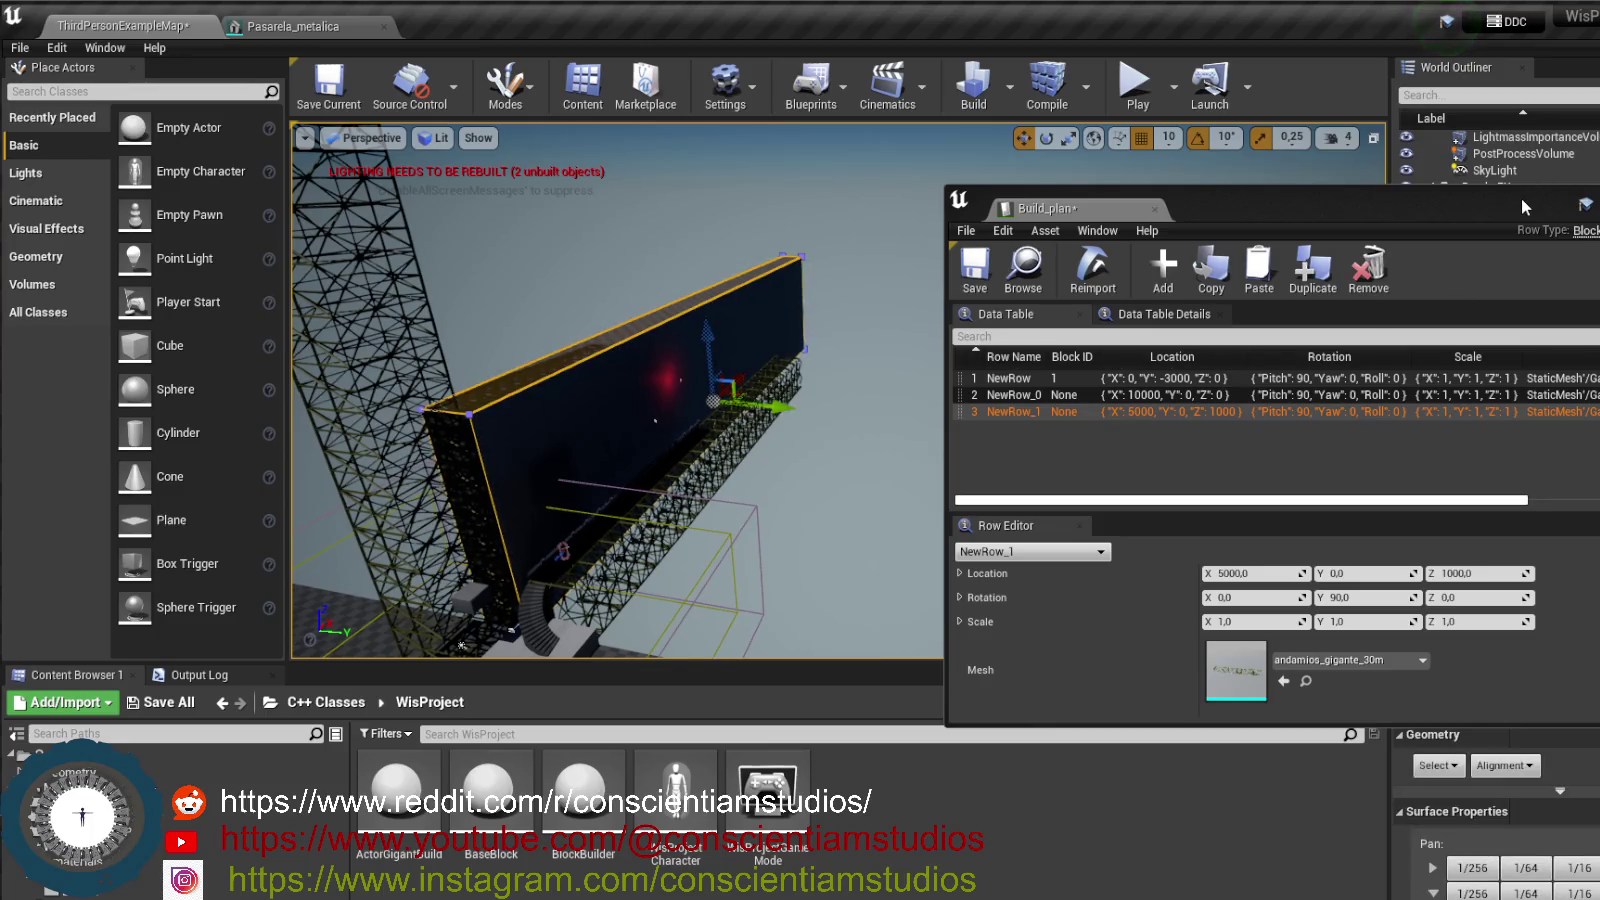
drag(650, 420, 610, 390)
mouse_move(909, 452)
mouse_down()
mouse_move(880, 432)
mouse_move(909, 452)
mouse_up()
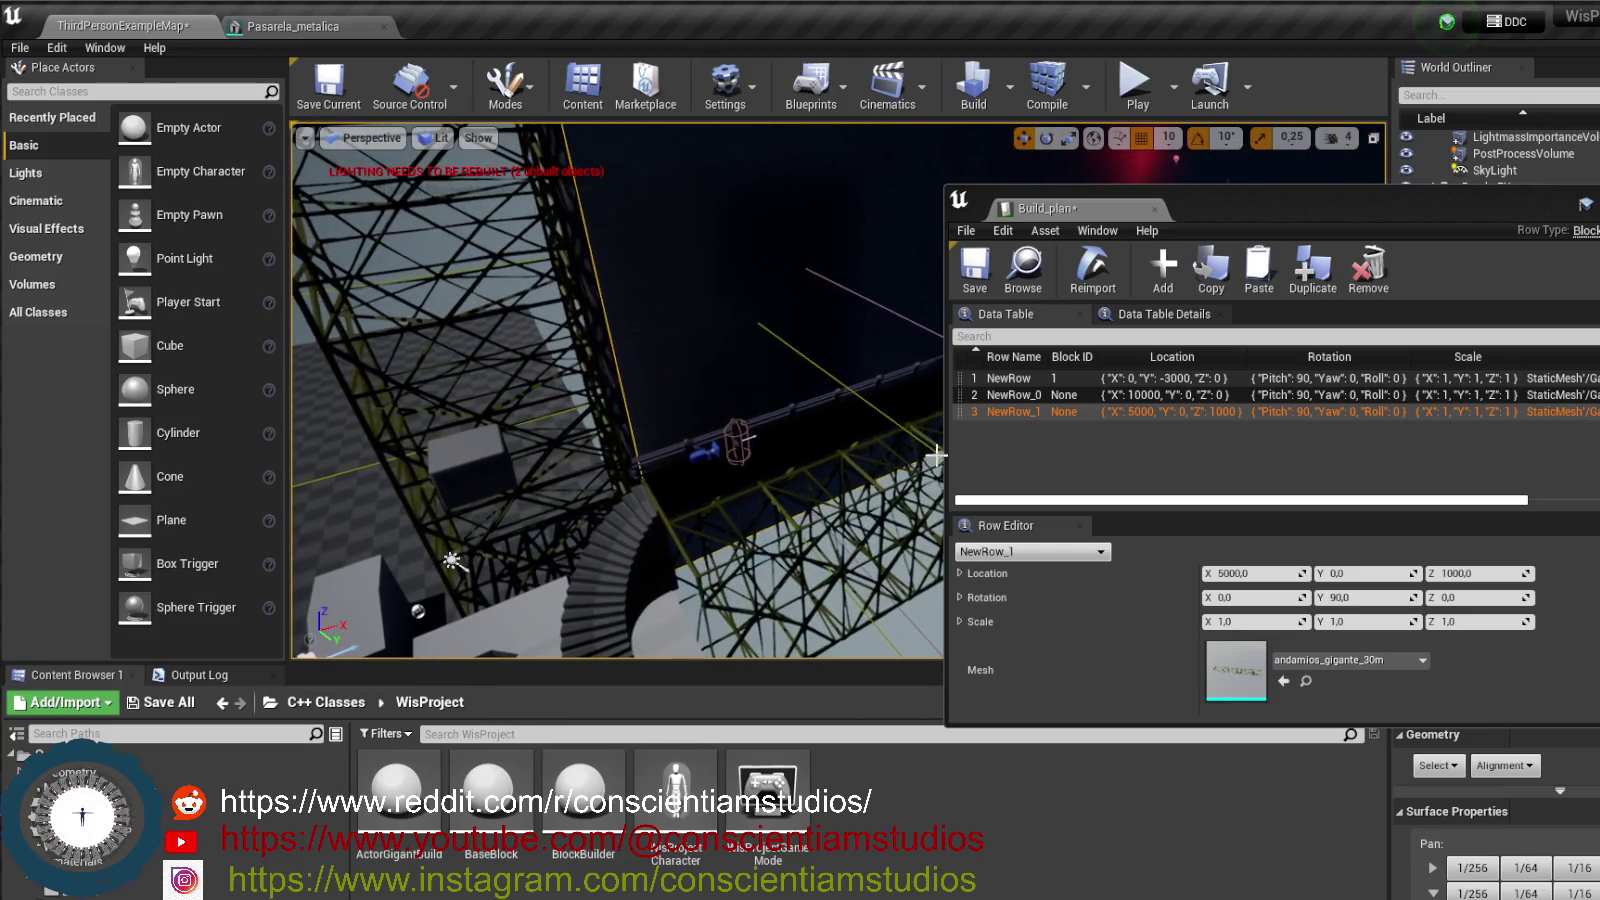
click(1062, 448)
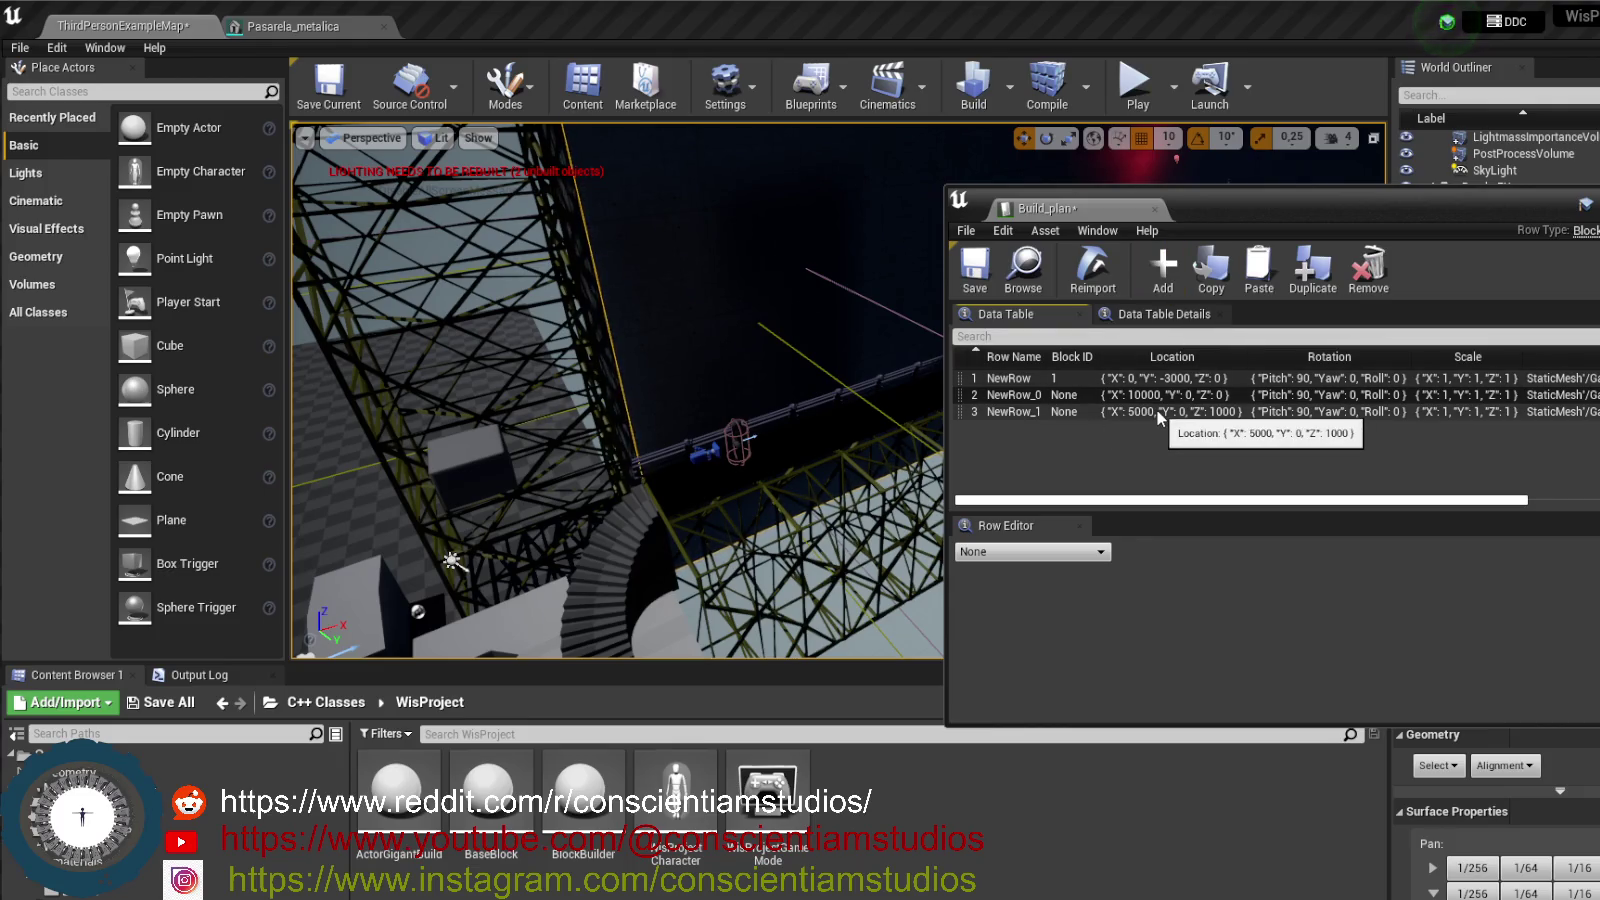
click(1162, 268)
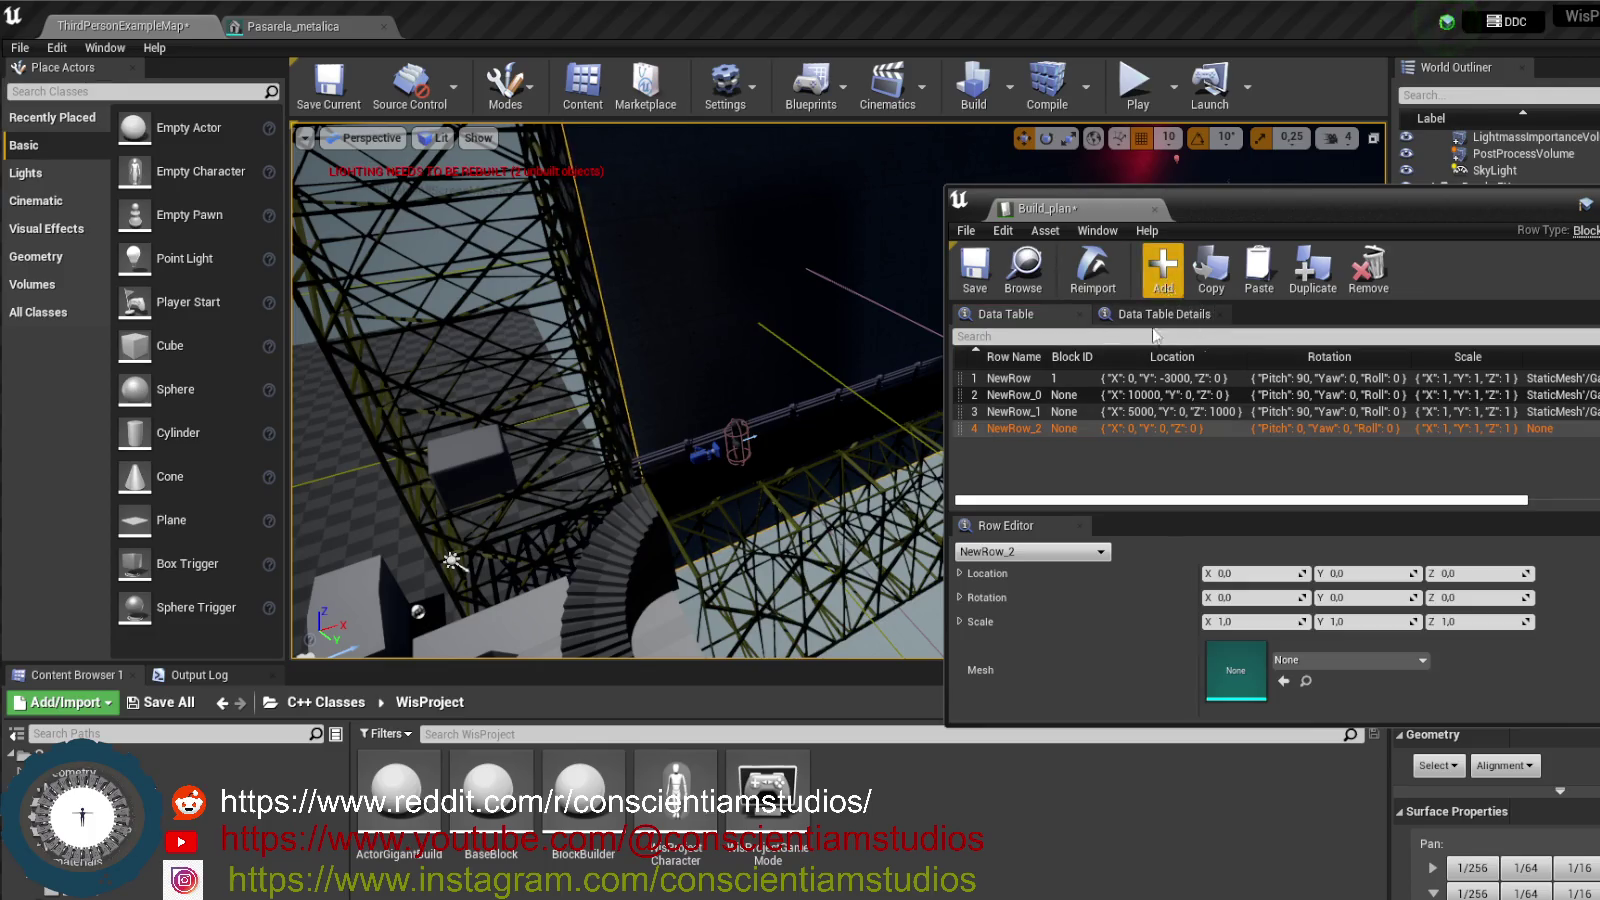
- Paste the scaffold entry into NewRow_2, add rows NewRow_3 and NewRow_4, and paste into NewRow_4
key(ctrl+v)
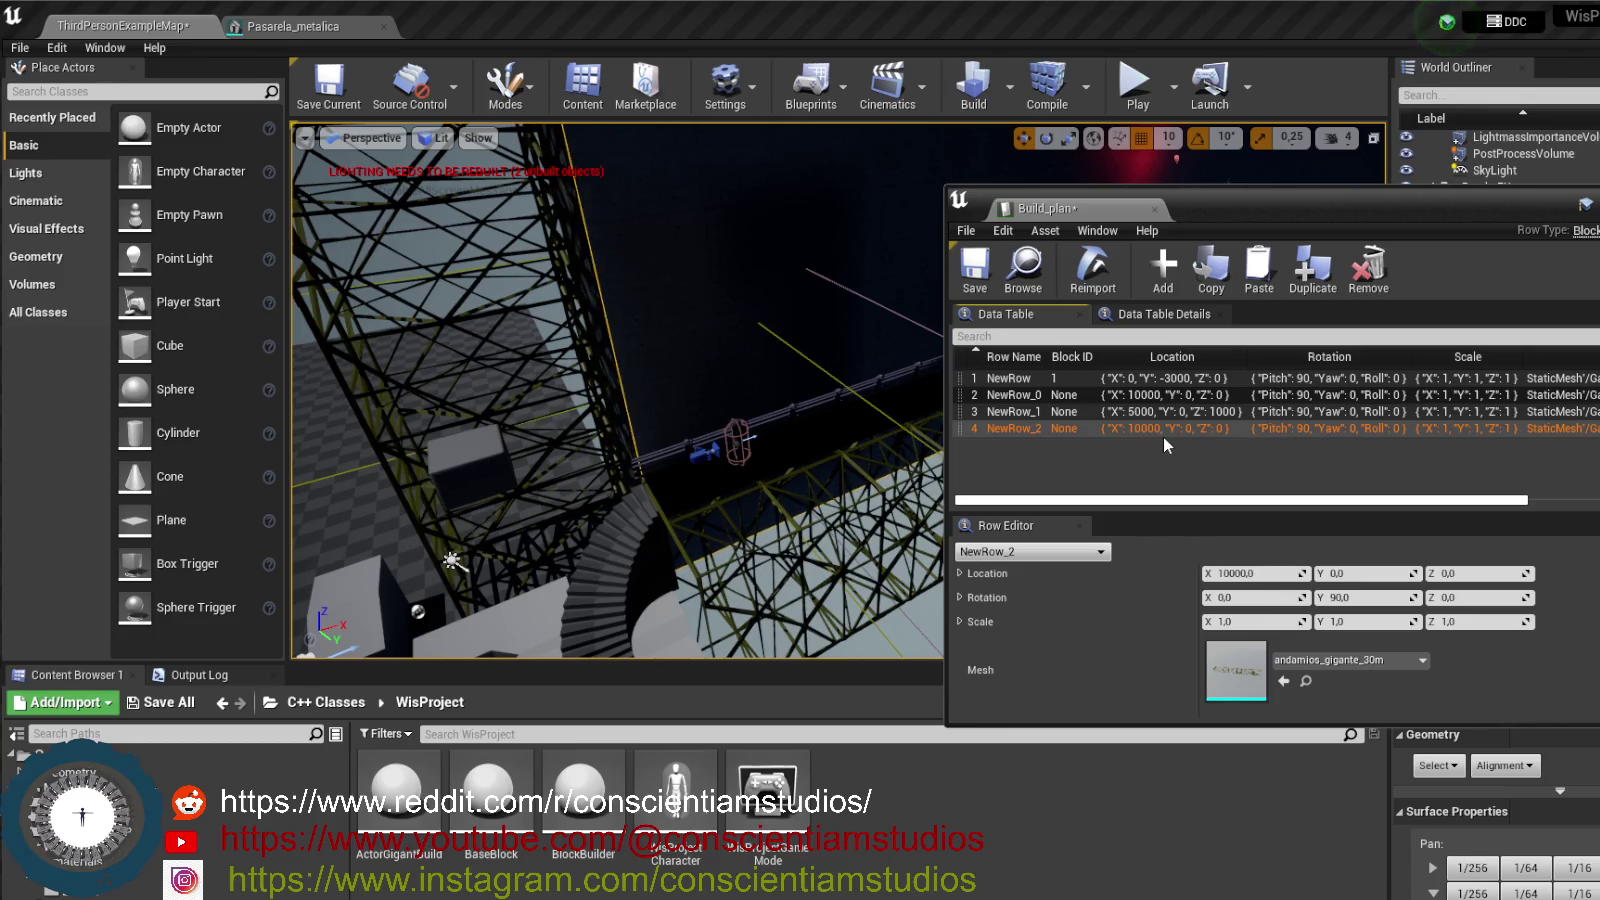
mouse_move(718, 446)
mouse_down()
mouse_move(524, 358)
mouse_move(725, 616)
mouse_move(731, 466)
mouse_up()
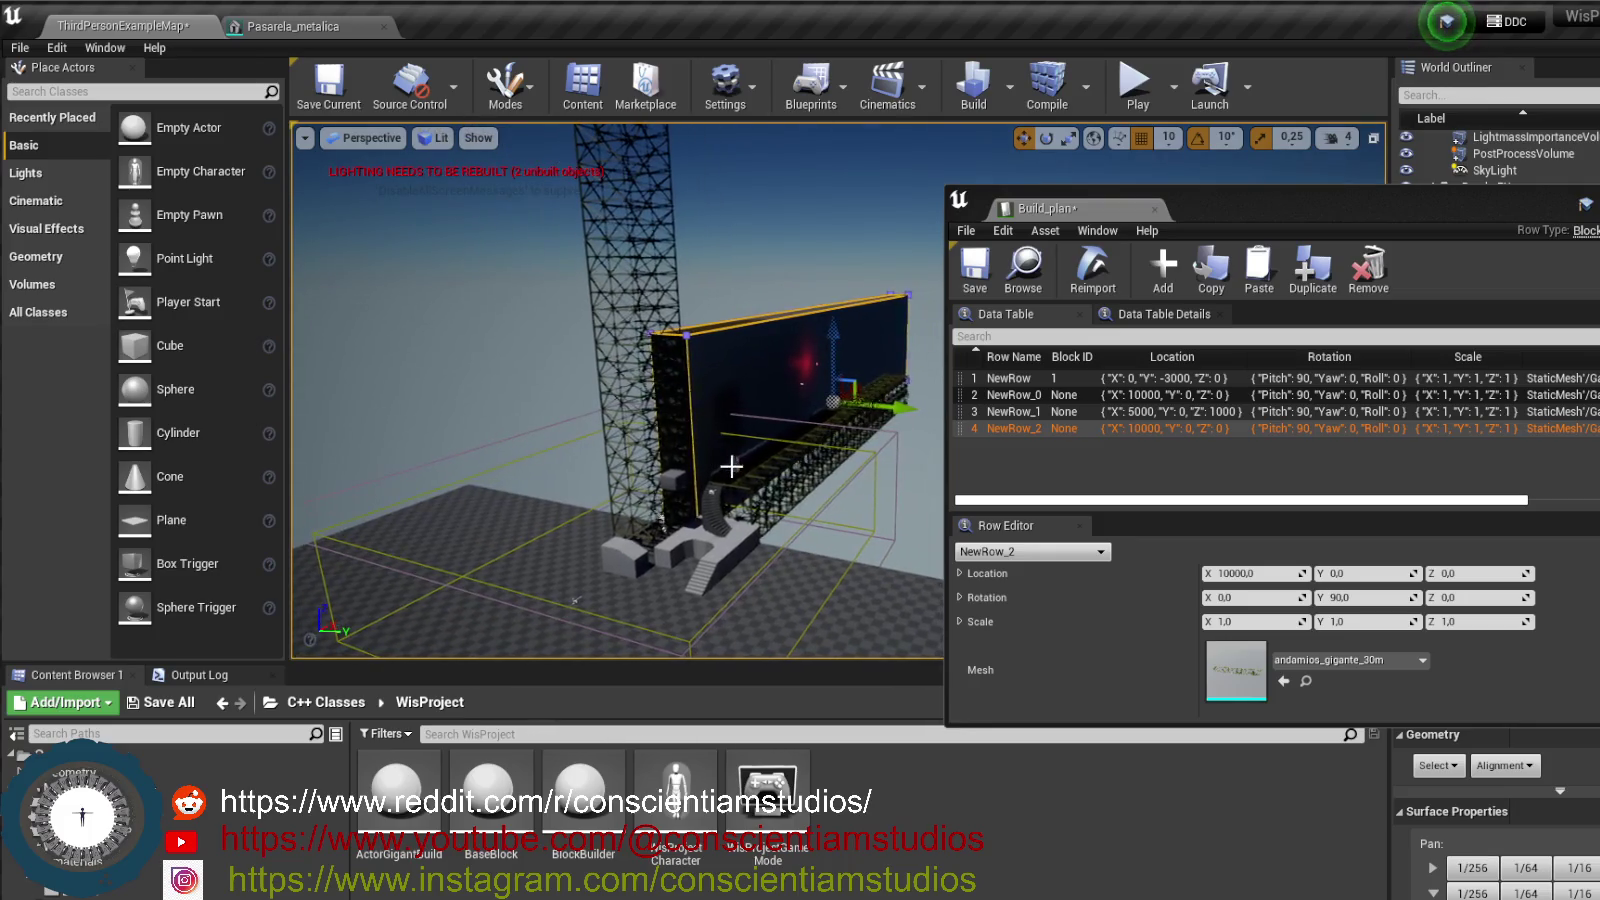
click(1042, 455)
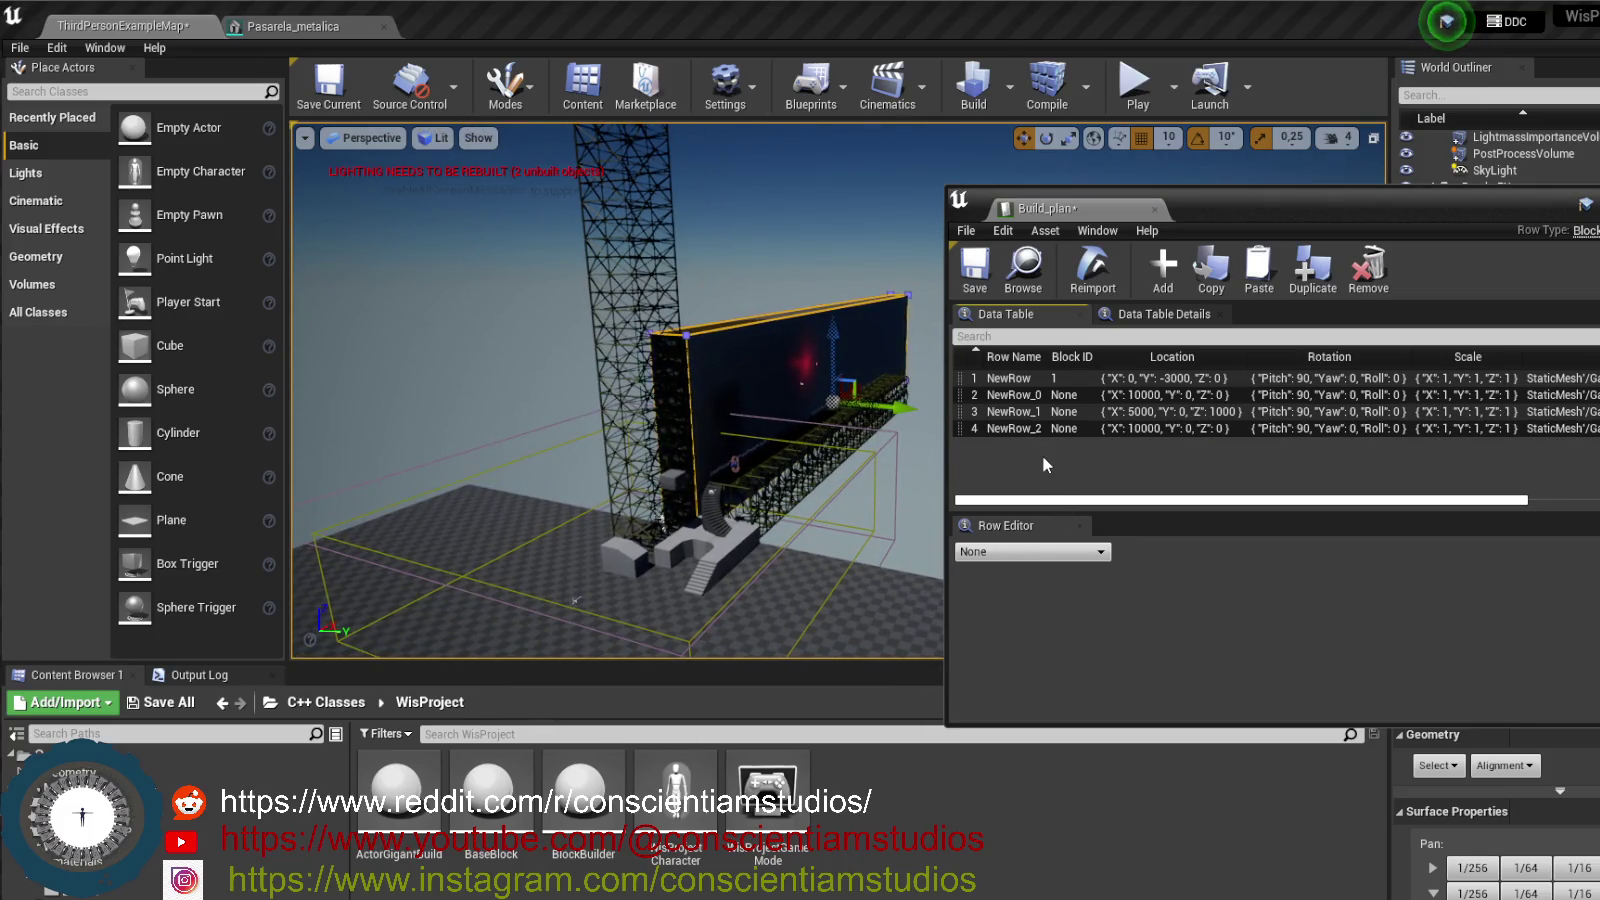
click(1163, 285)
click(1163, 285)
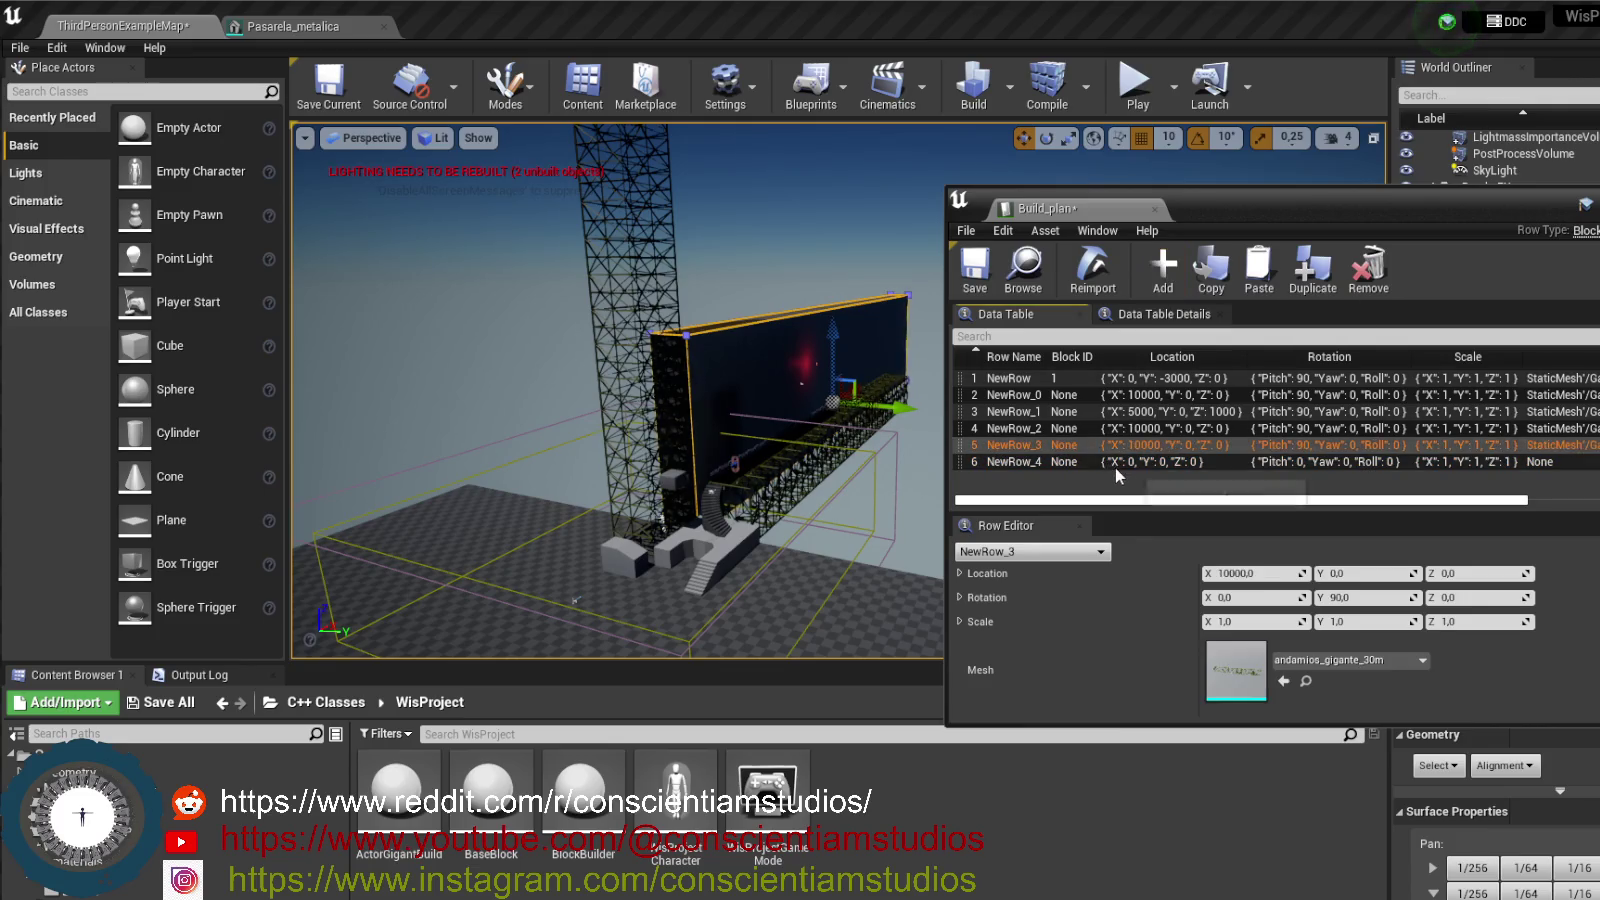
key(ctrl+v)
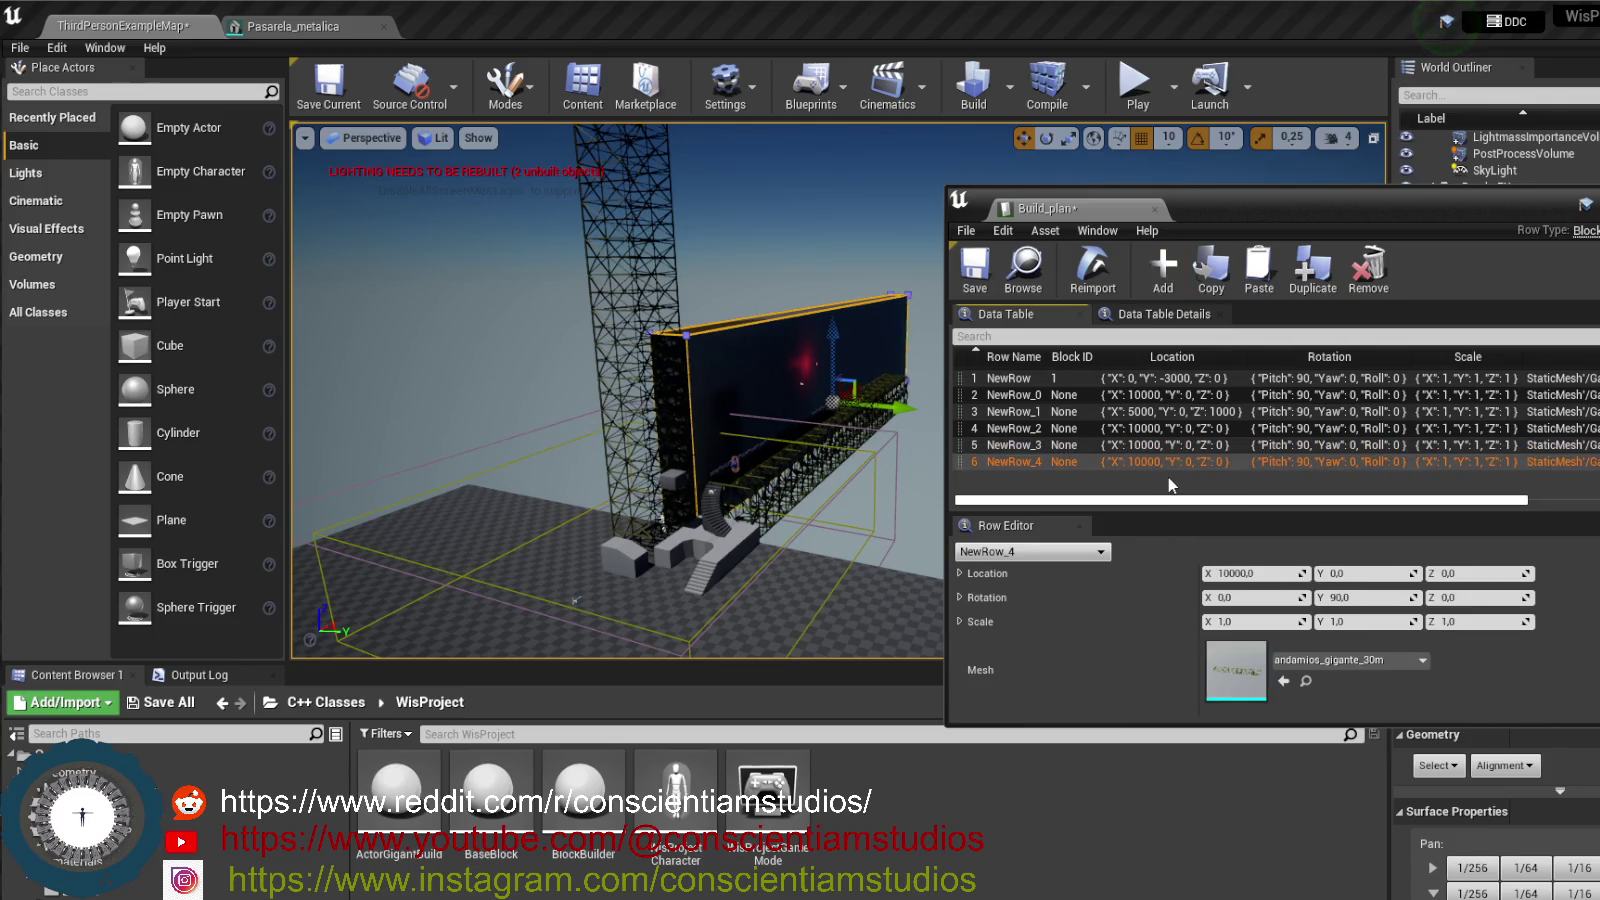
- Set Location Z to 2000, 4000 and 6000 for NewRow_2, NewRow_3 and NewRow_4
click(1220, 430)
click(1464, 572)
text(2000)
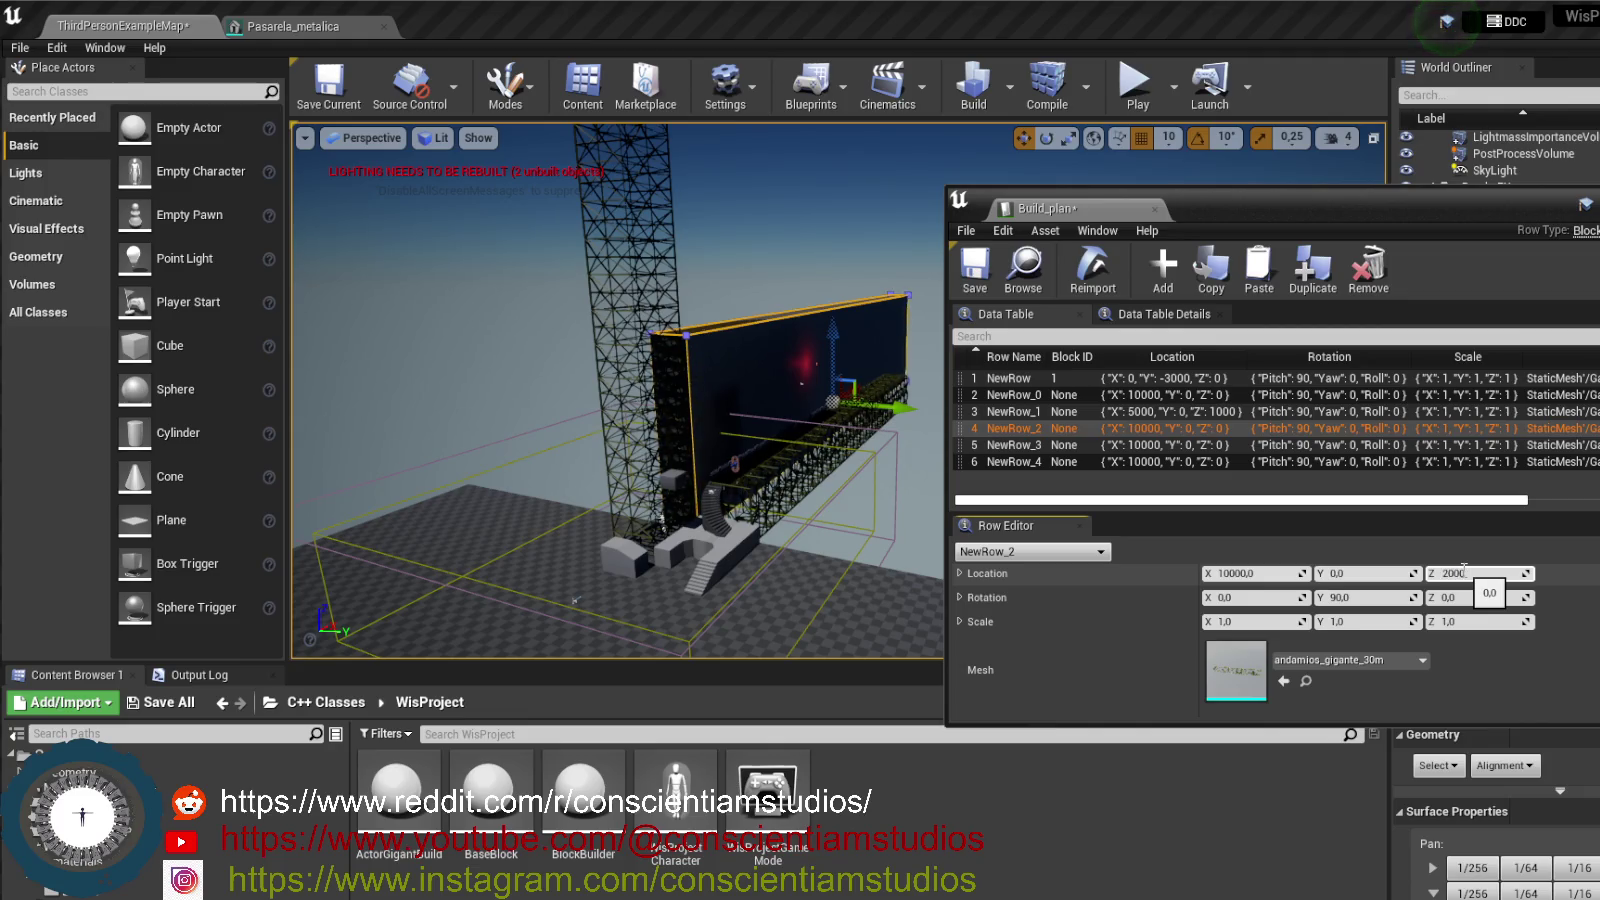
key(Return)
click(1228, 447)
text(4000)
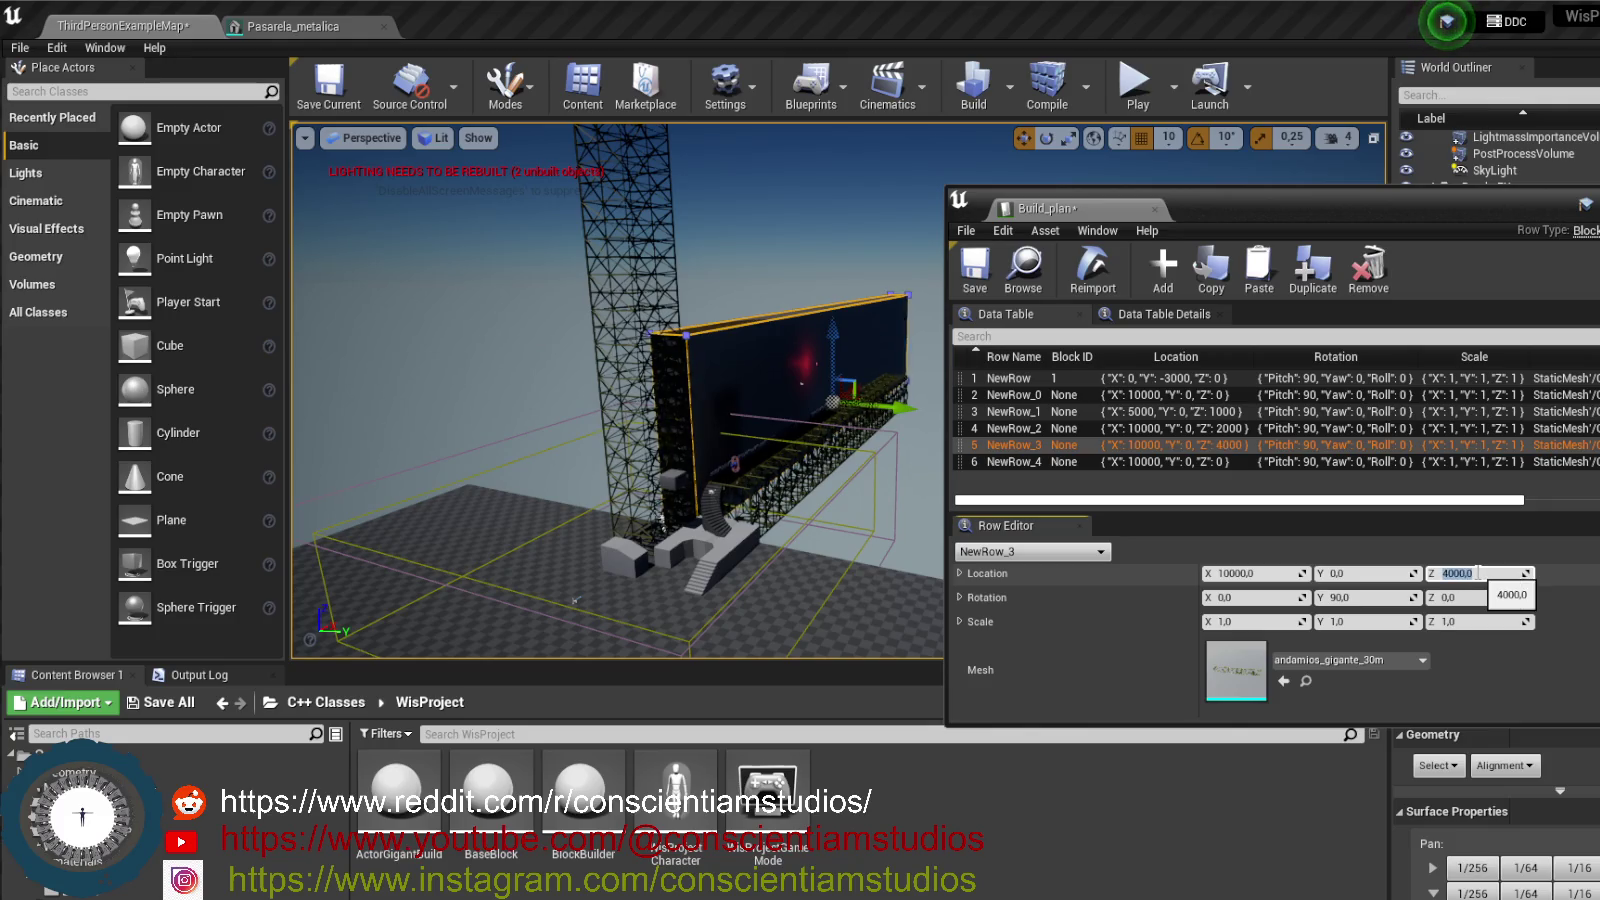
key(Return)
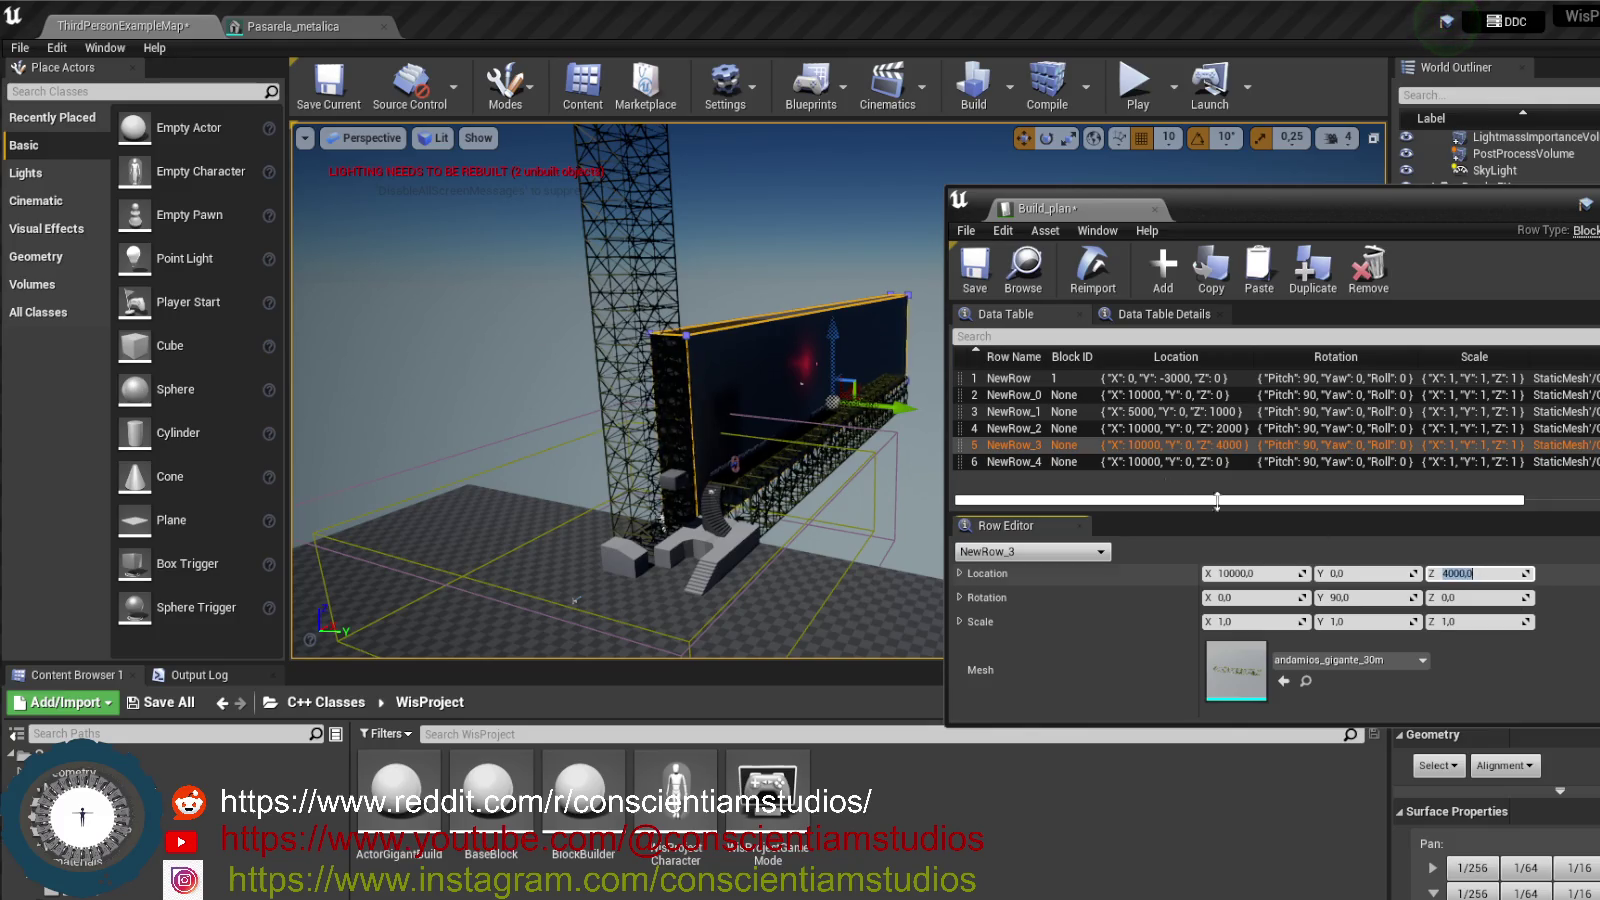
click(1216, 466)
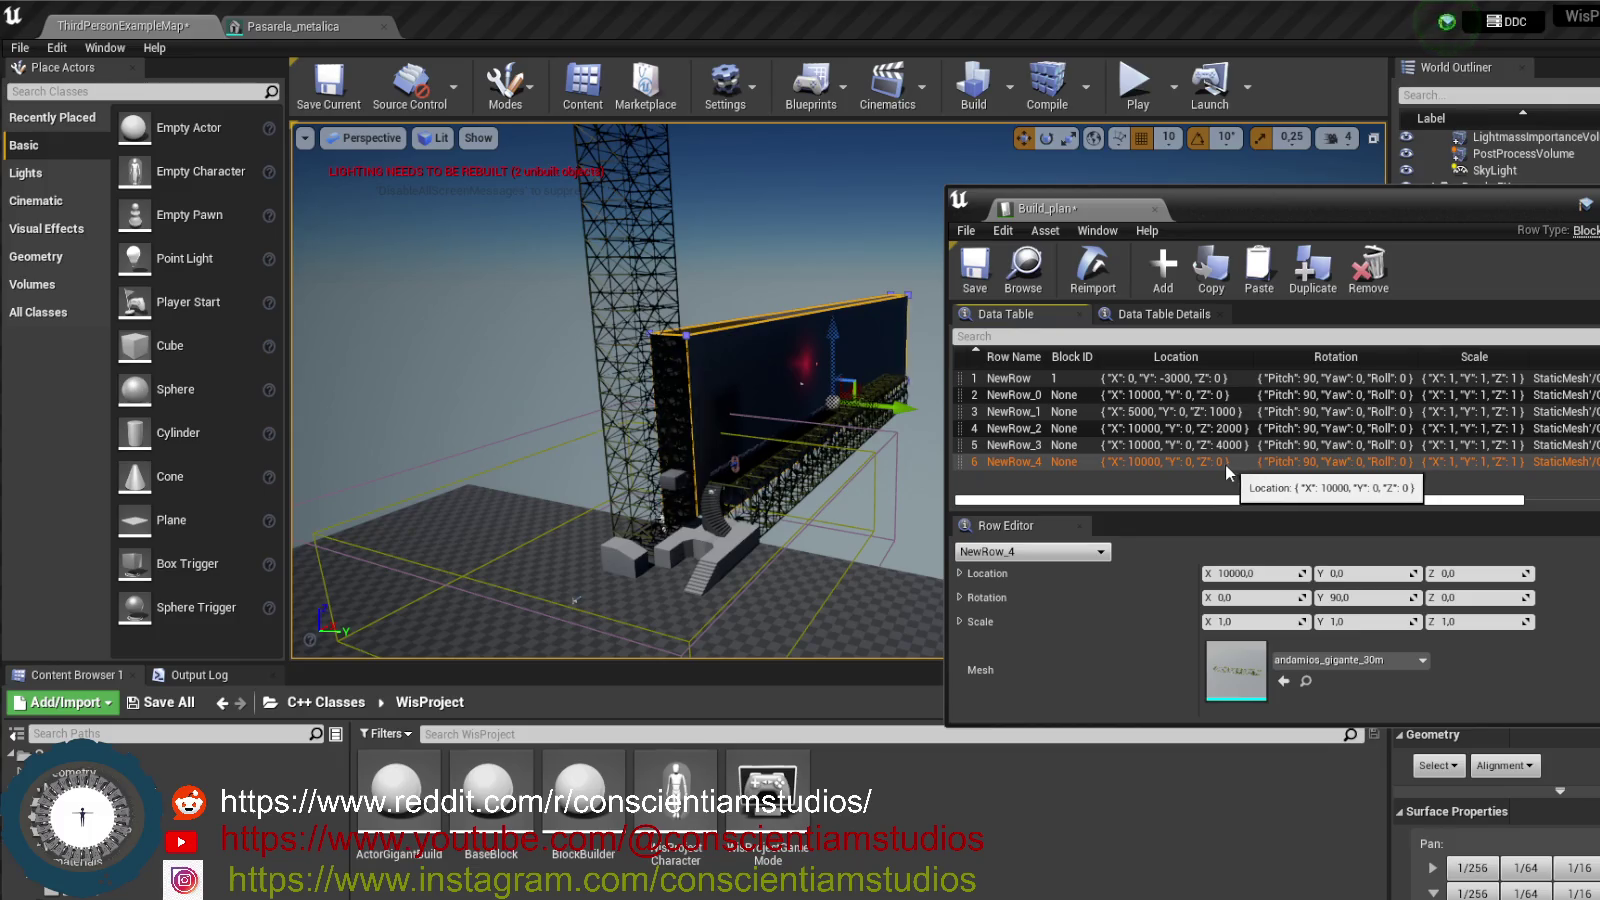
click(1505, 573)
text(6000)
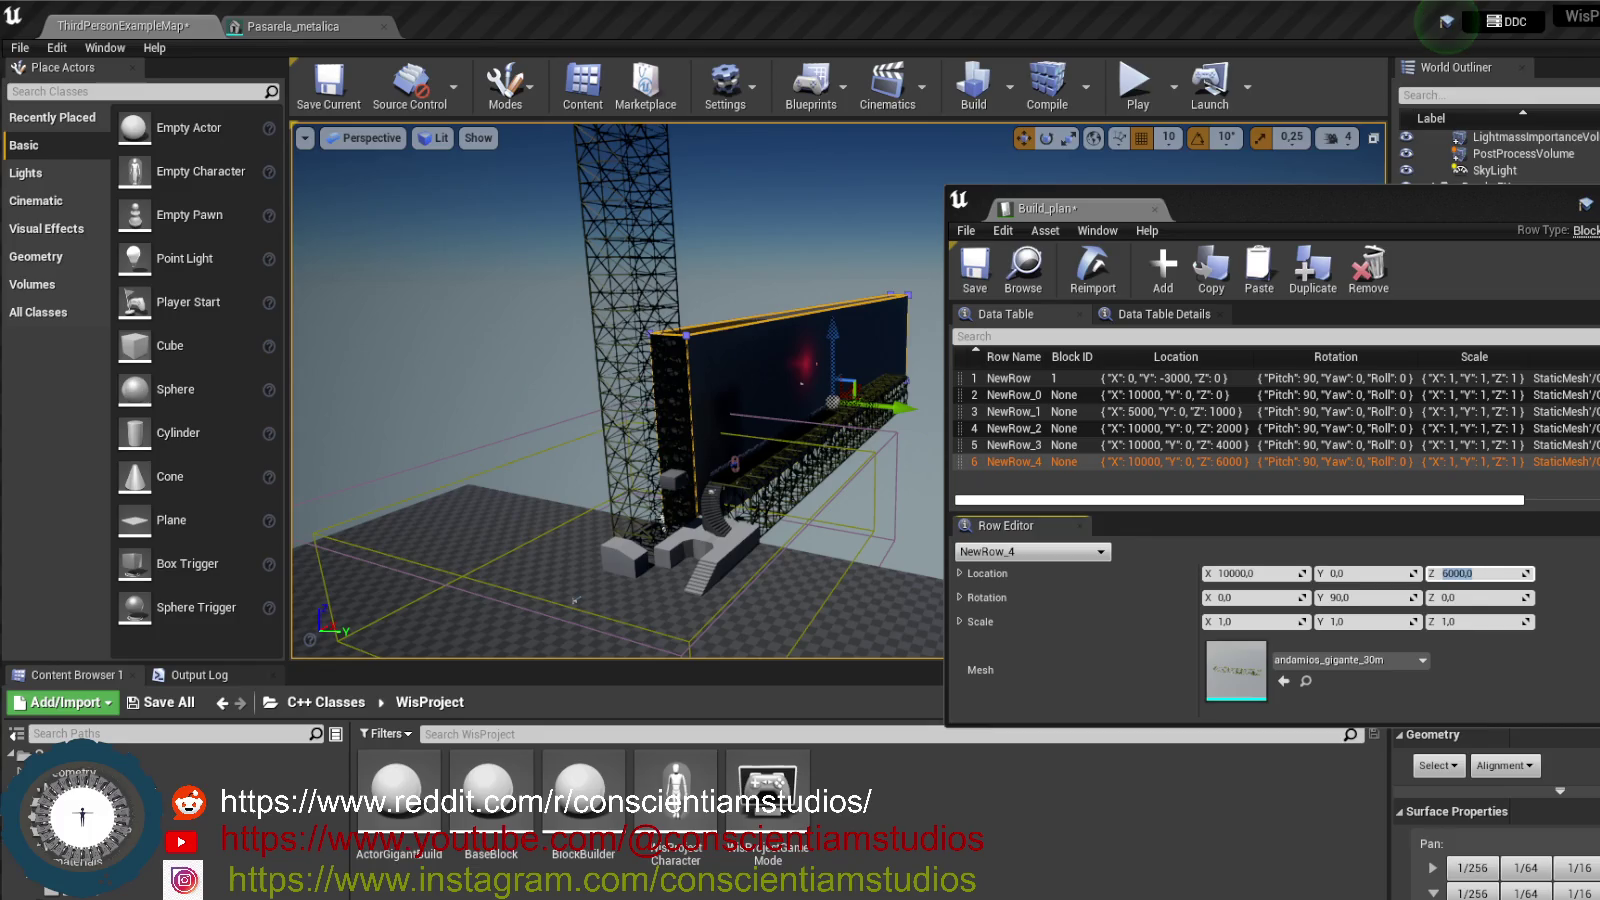
key(Return)
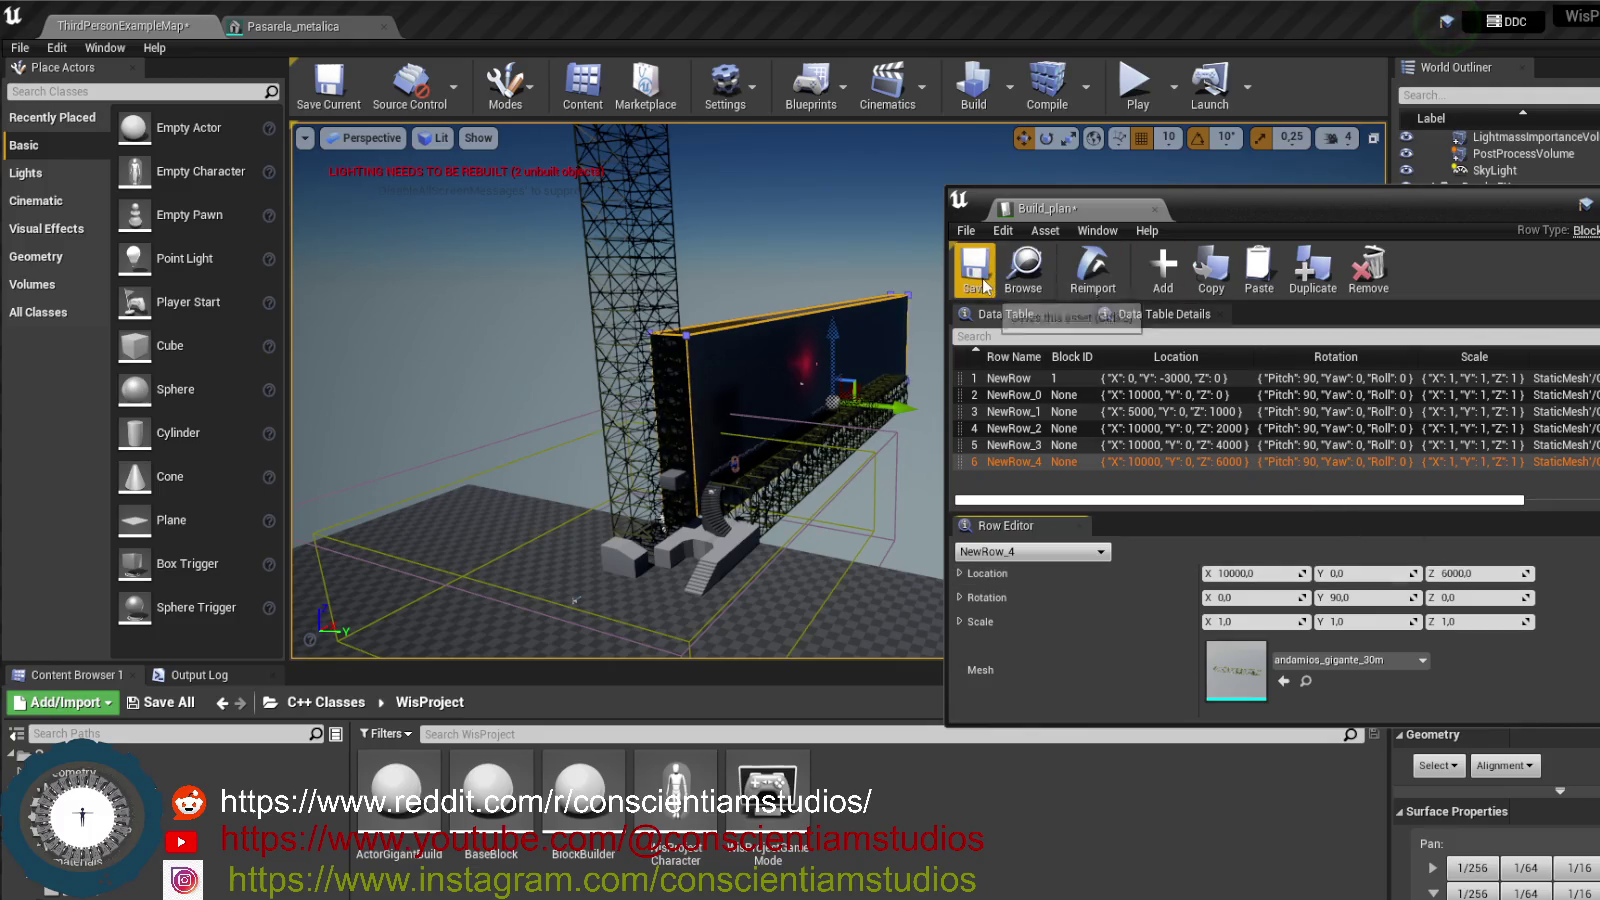
- Save the Build_plan table and play the level to view the stacked scaffold towers beside the wall
click(975, 265)
mouse_move(814, 348)
mouse_down()
mouse_move(740, 352)
mouse_move(814, 348)
mouse_up()
click(1183, 104)
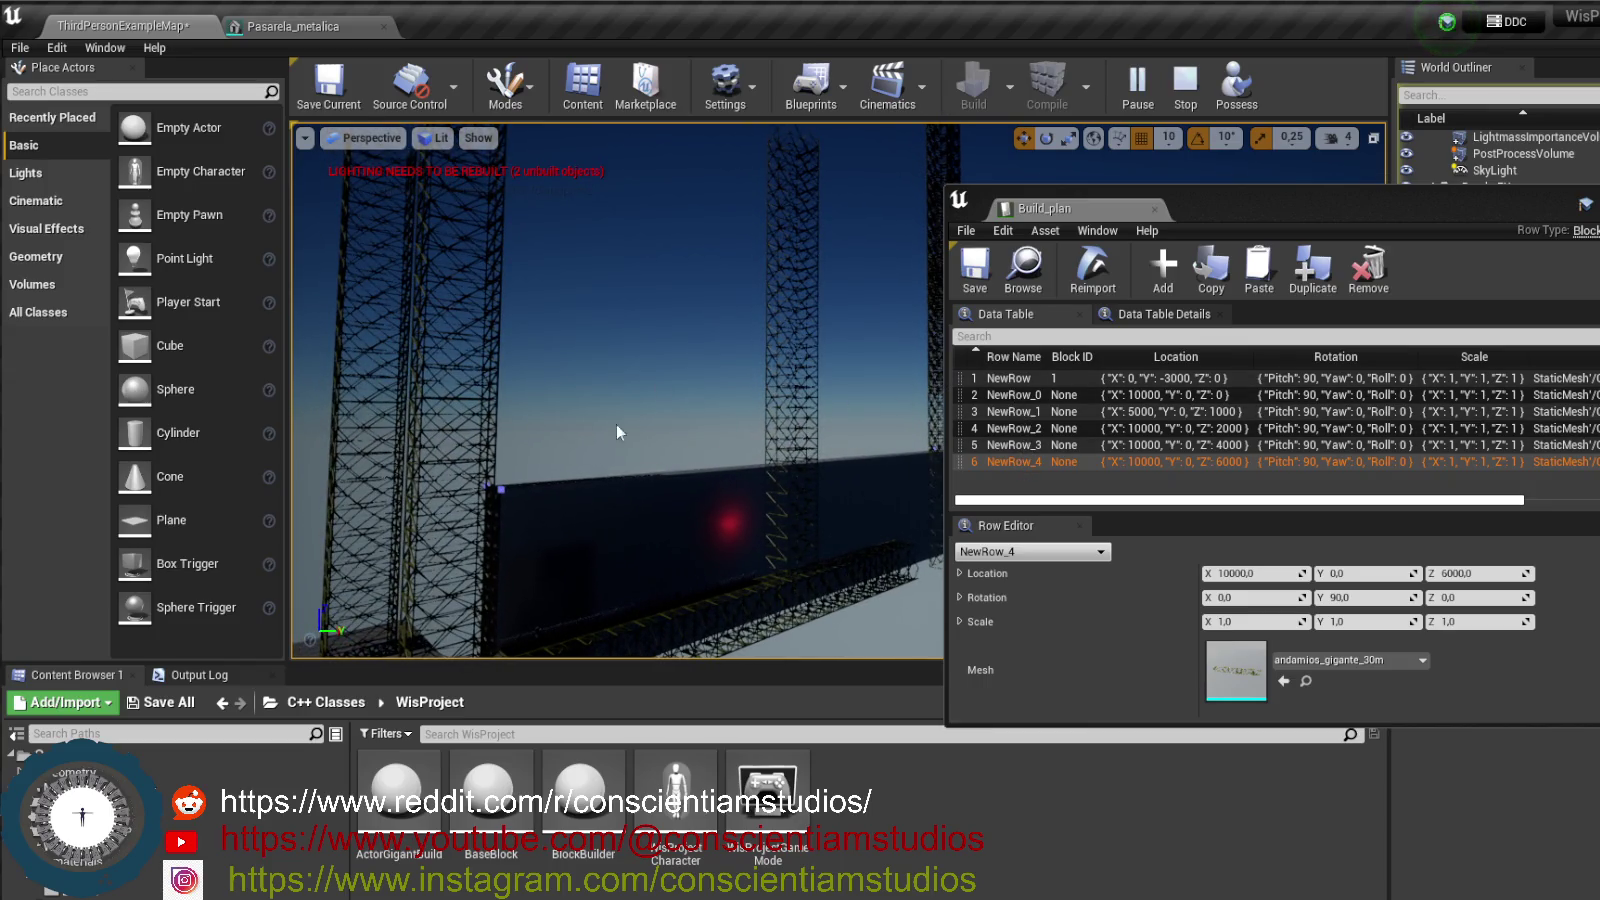
click(650, 421)
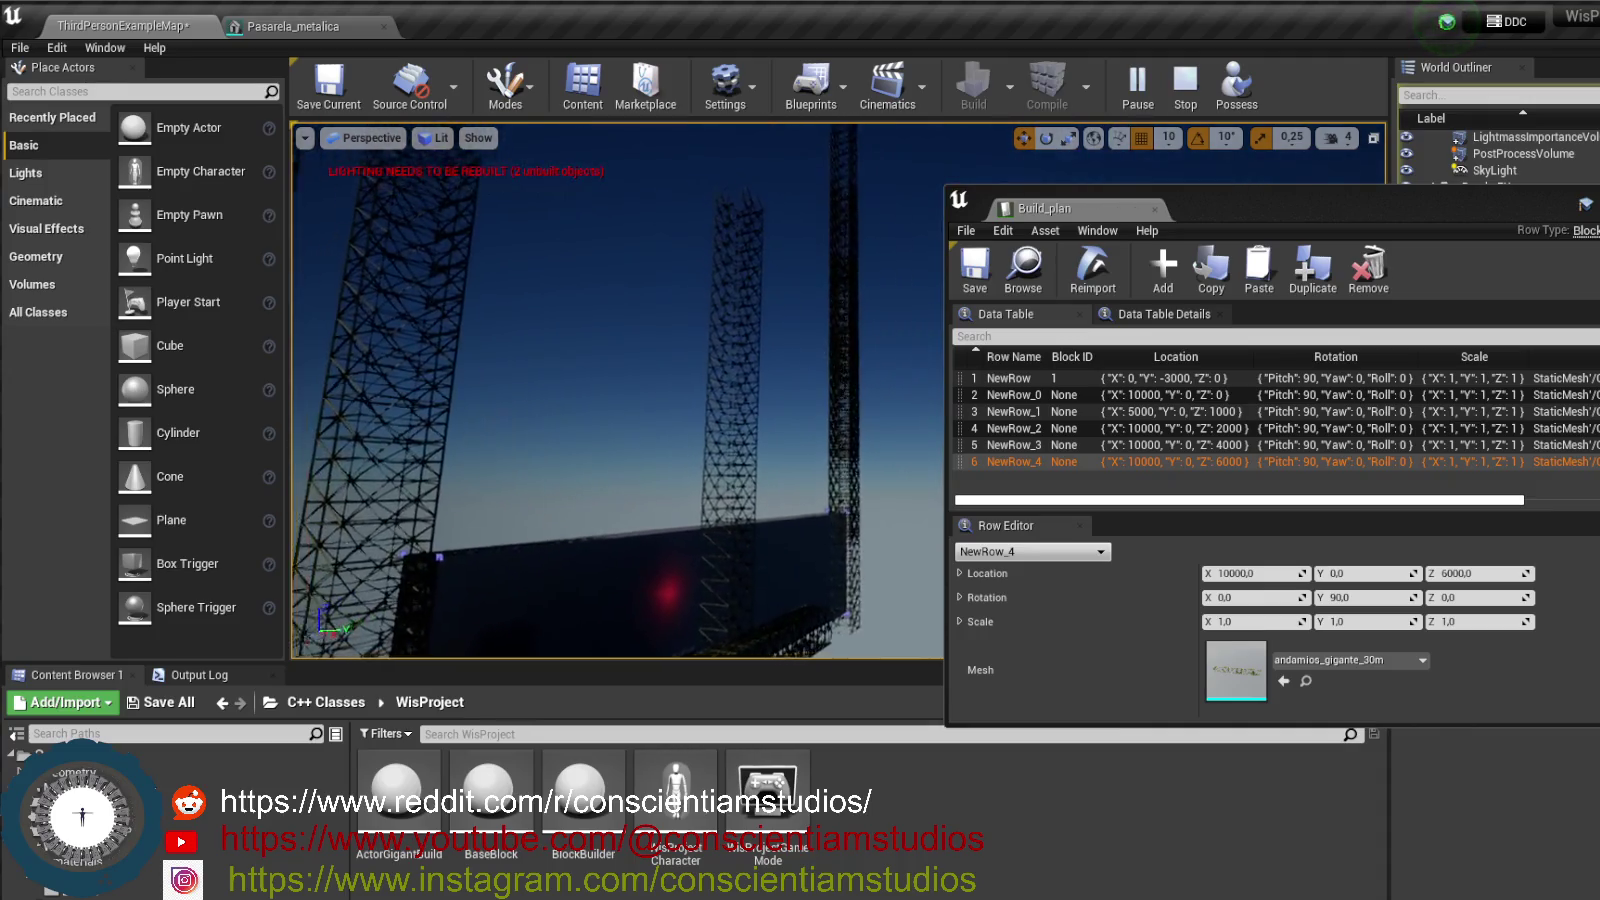
key(shift+F1)
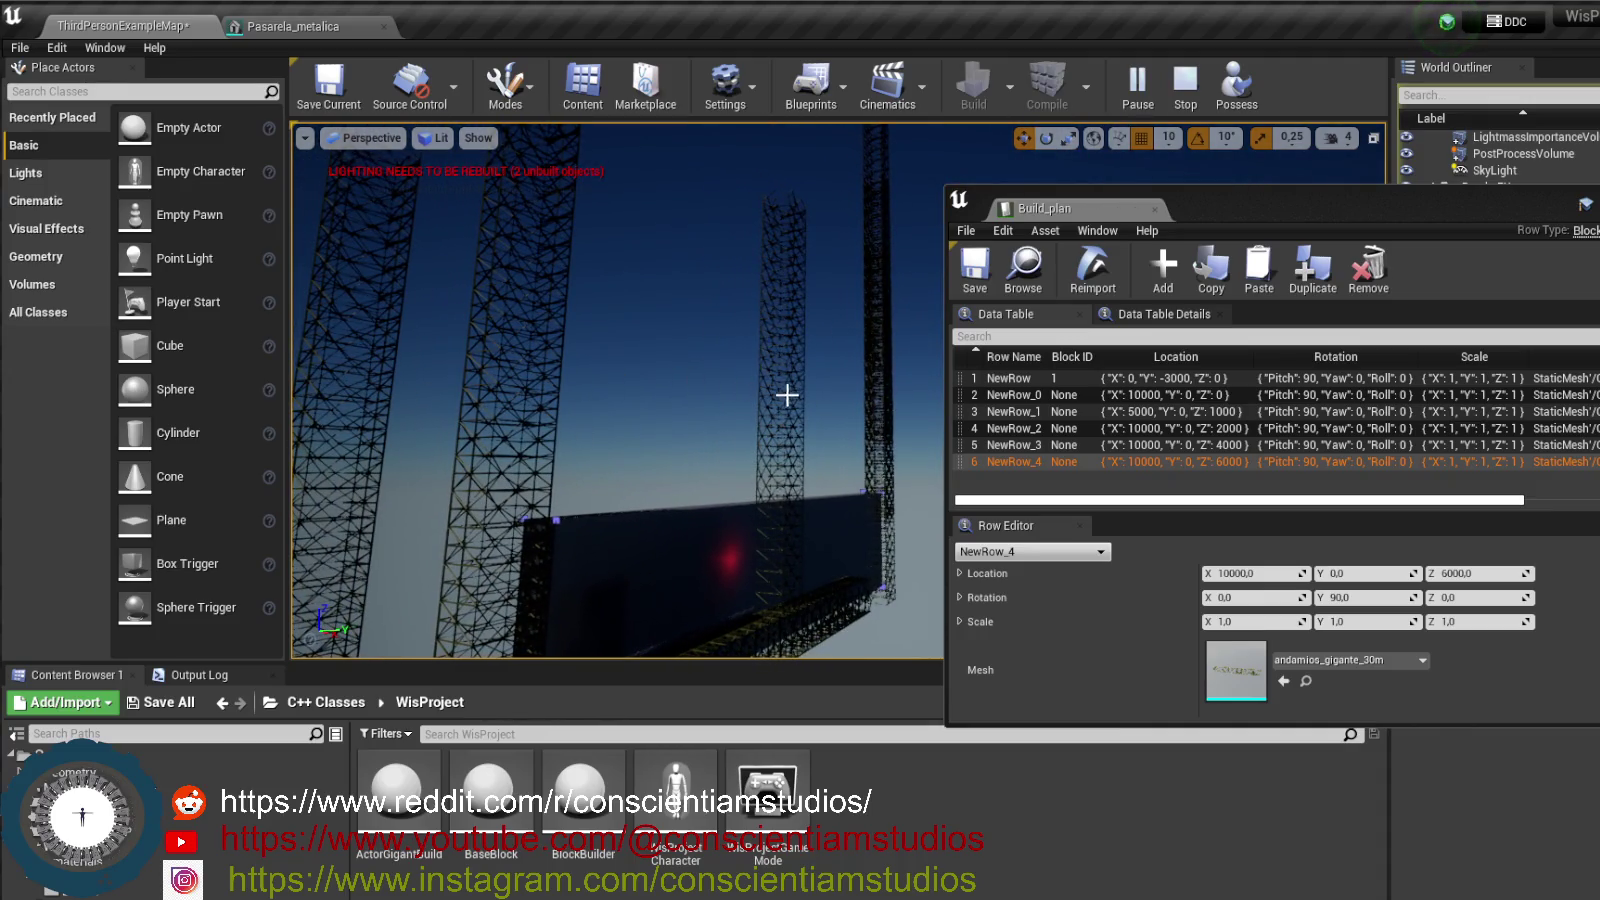
click(848, 428)
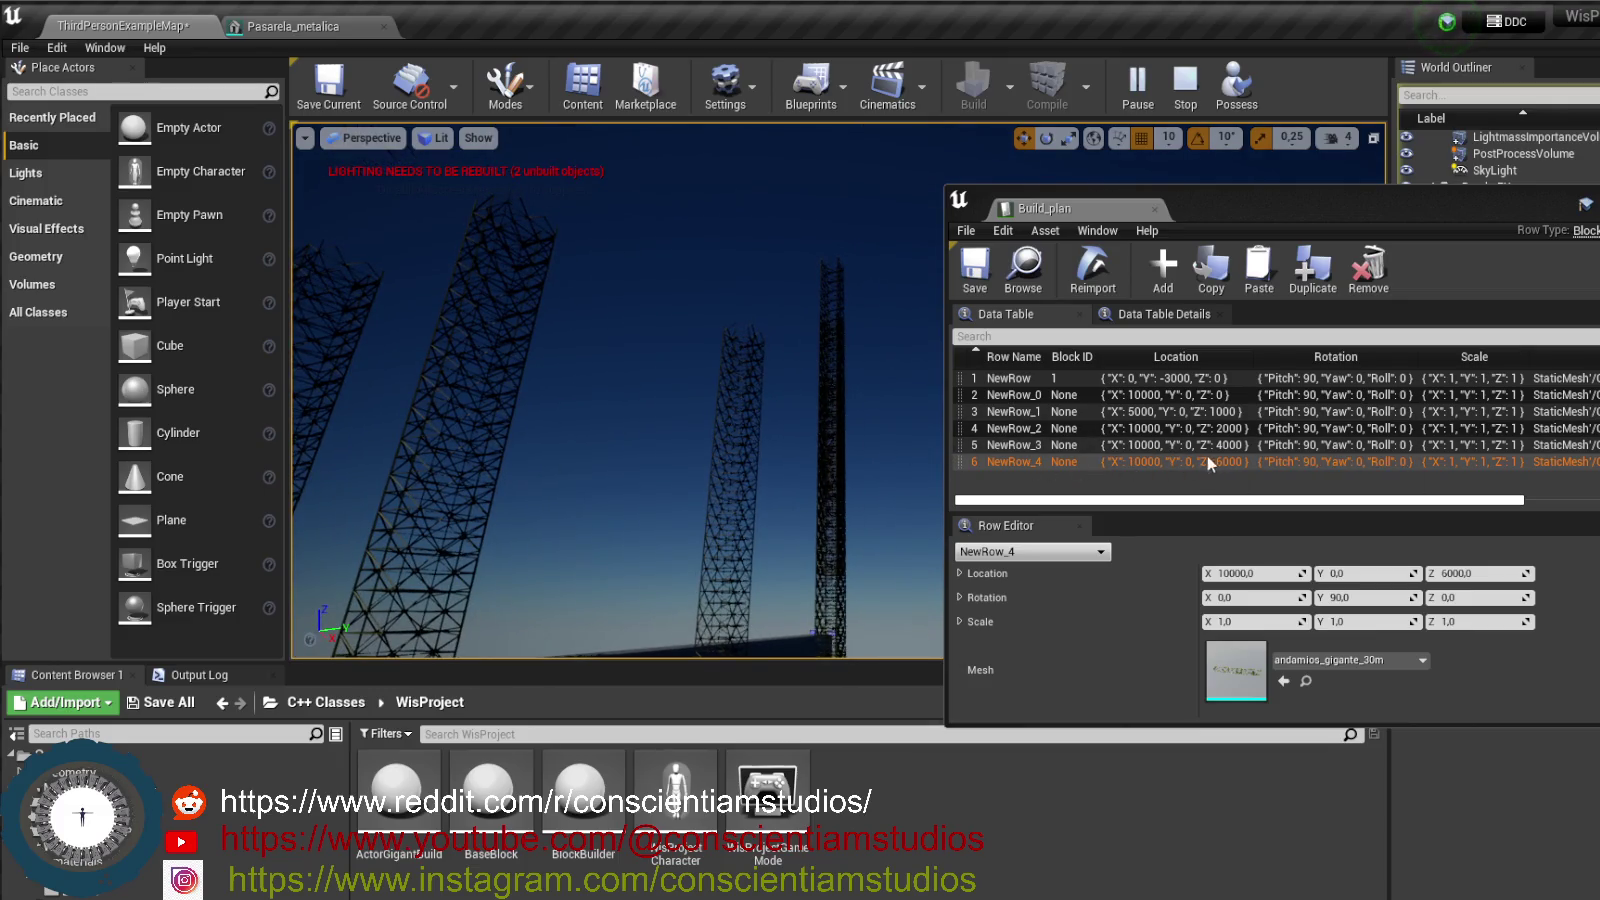
click(1238, 430)
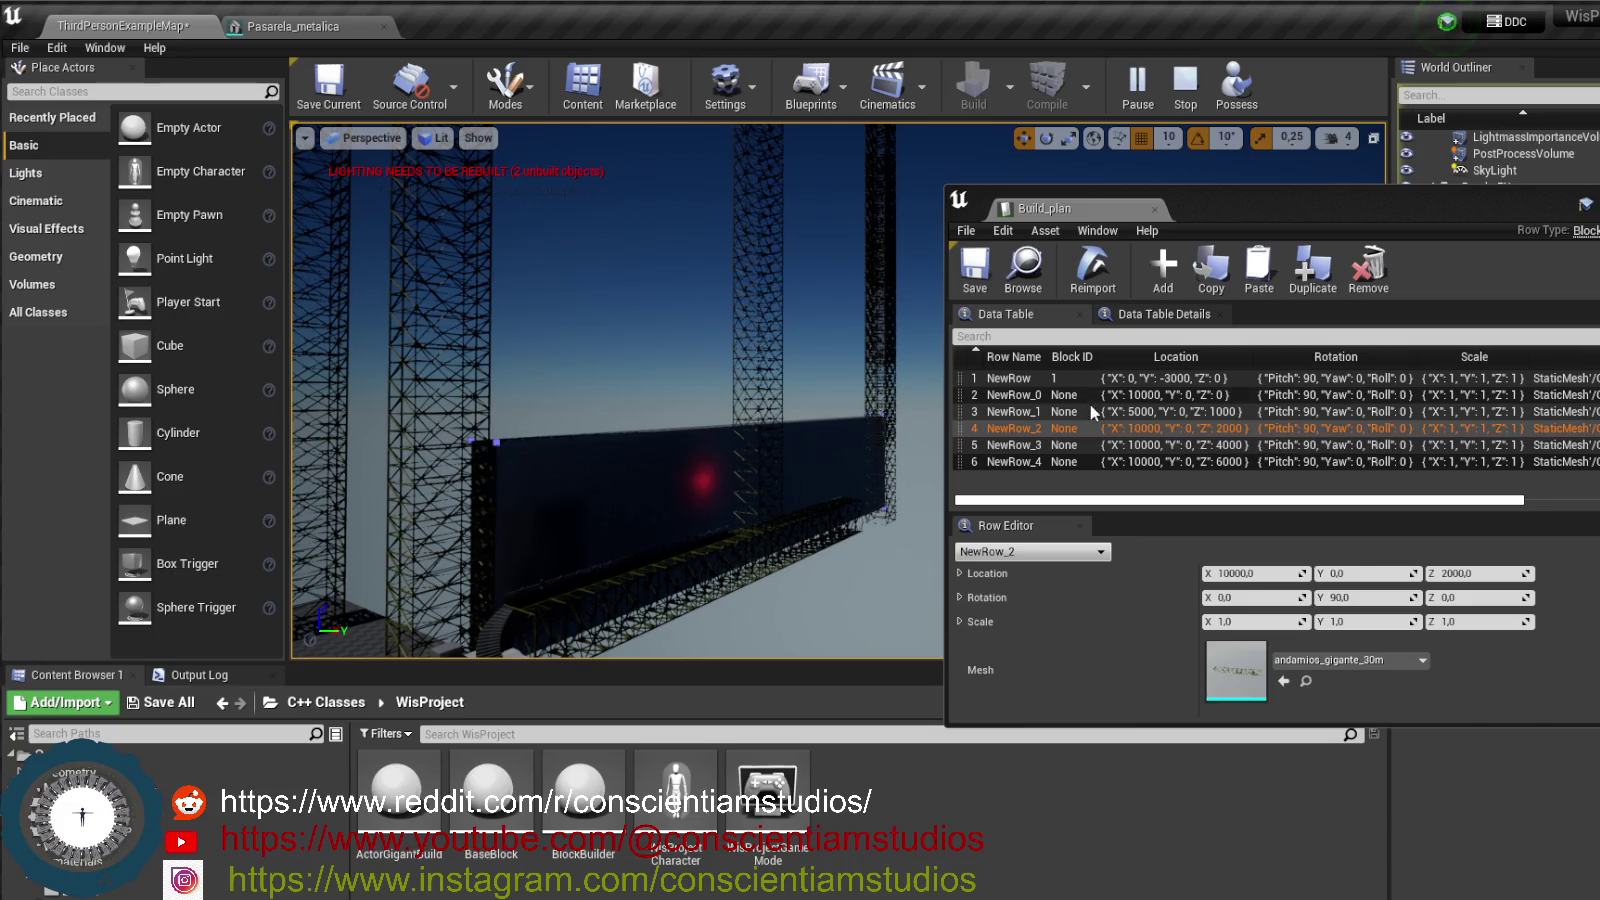
- Set NewRow_1's Rotation Y to 0 and stop the play session
click(1211, 413)
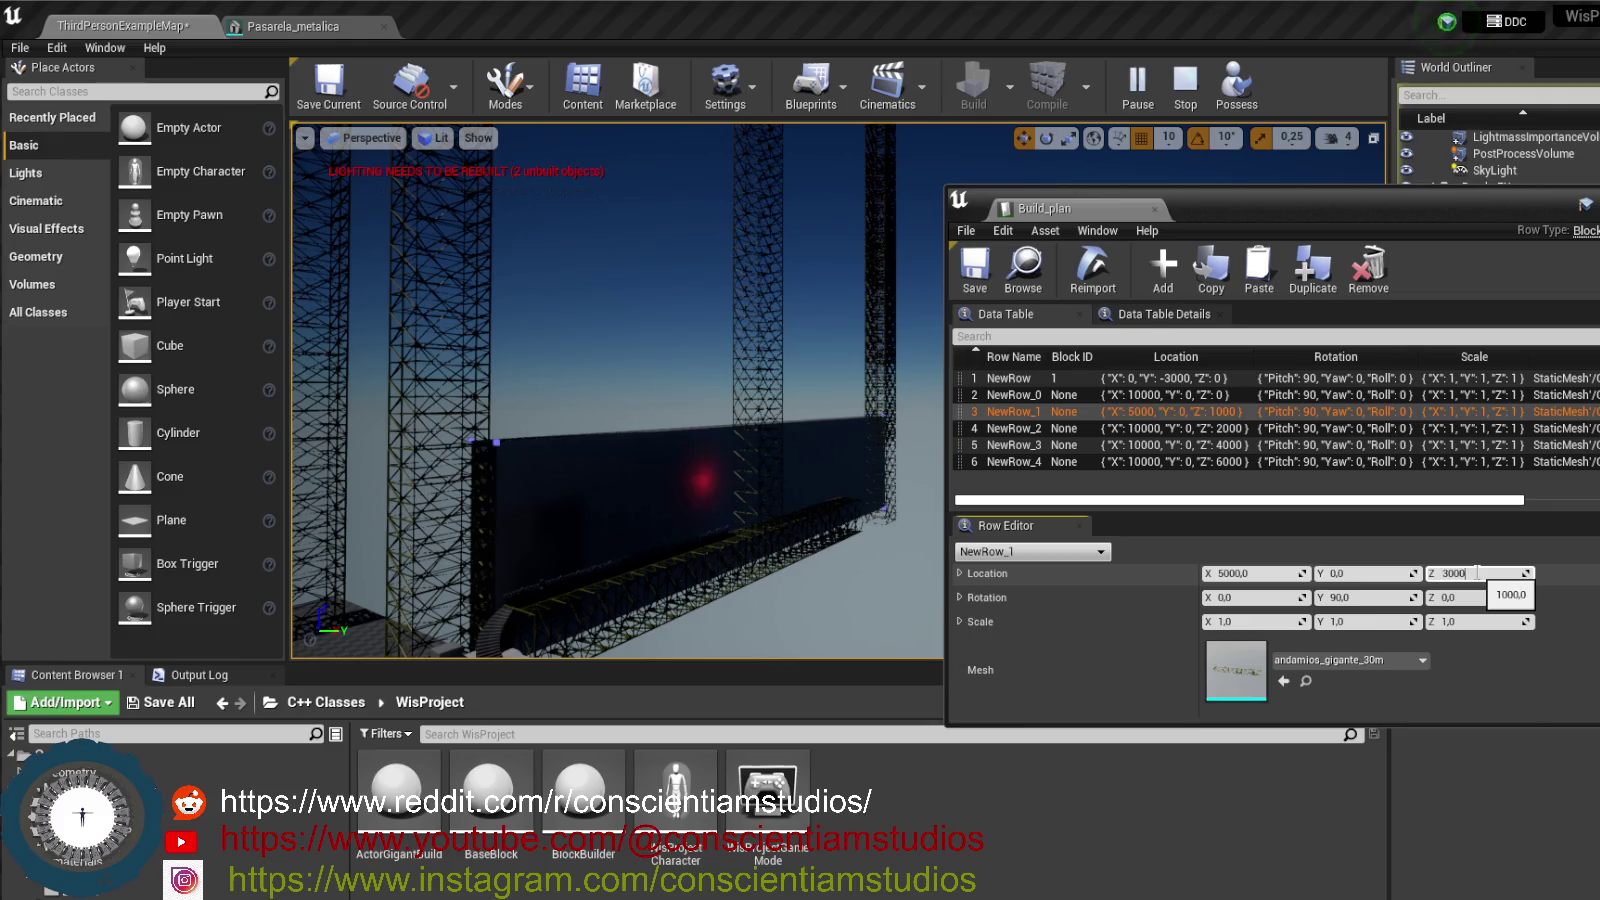
text(3000)
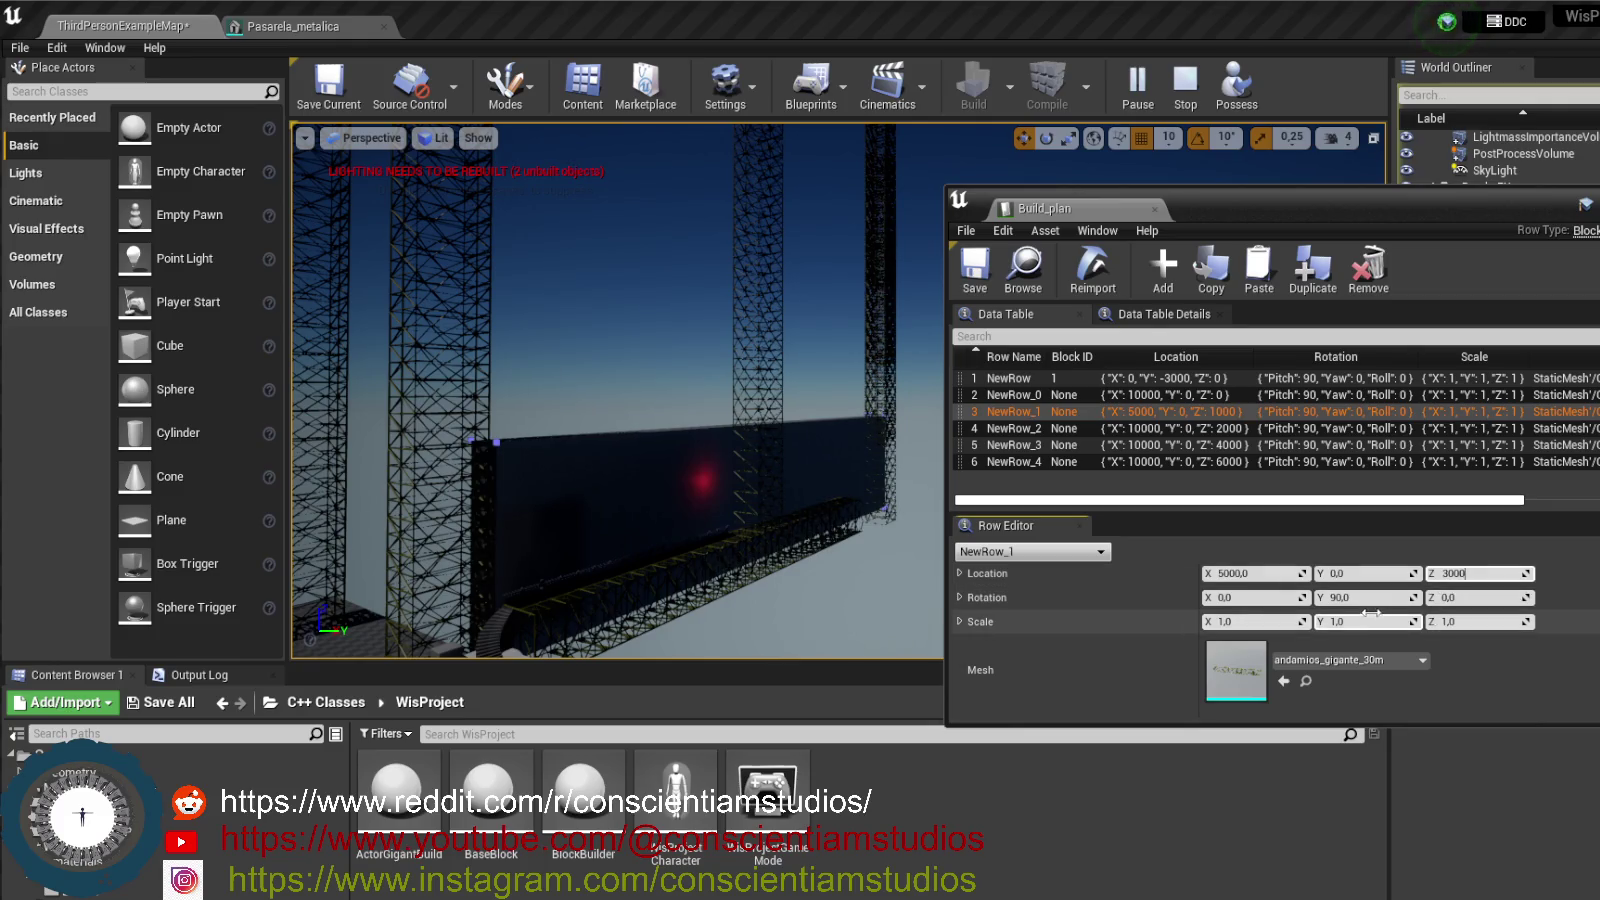
click(1364, 597)
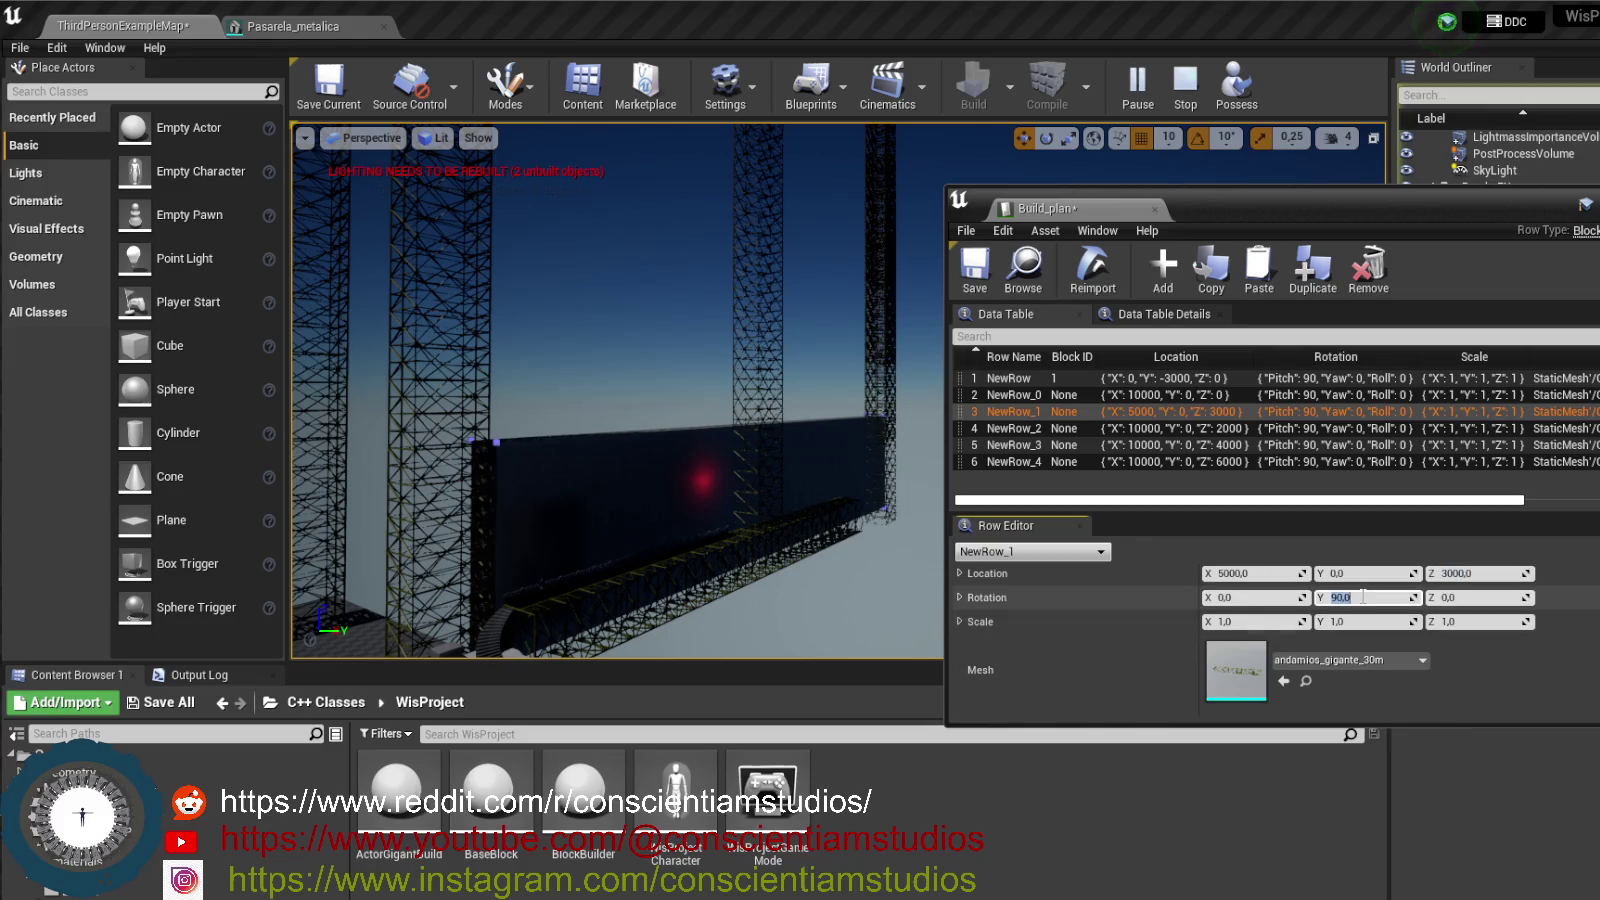
text(0)
key(Return)
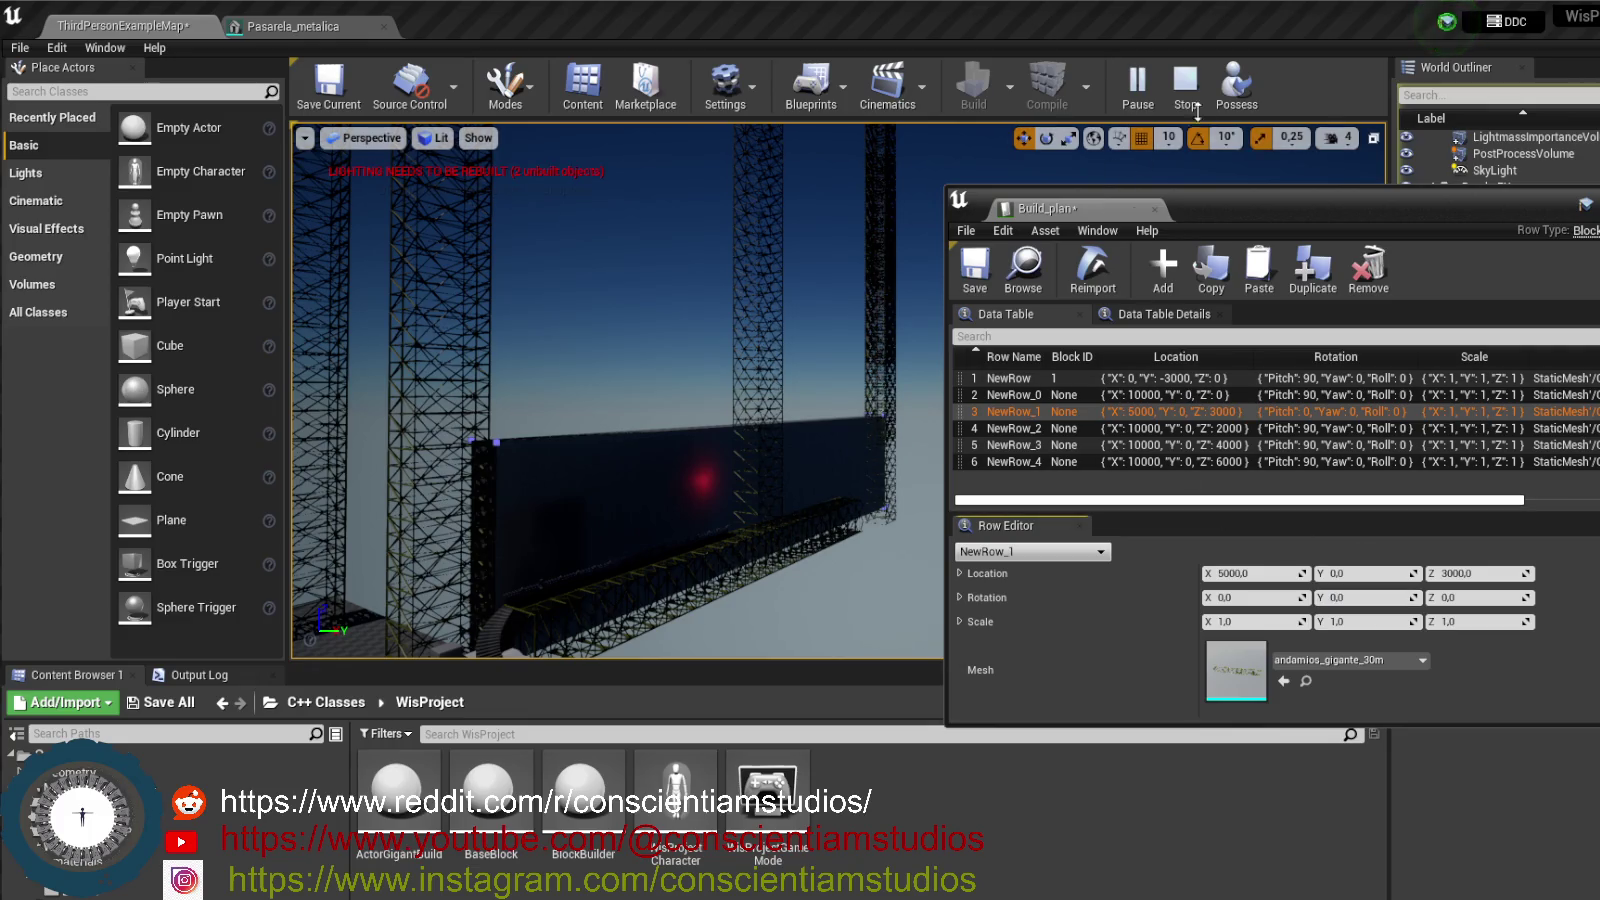
click(1186, 88)
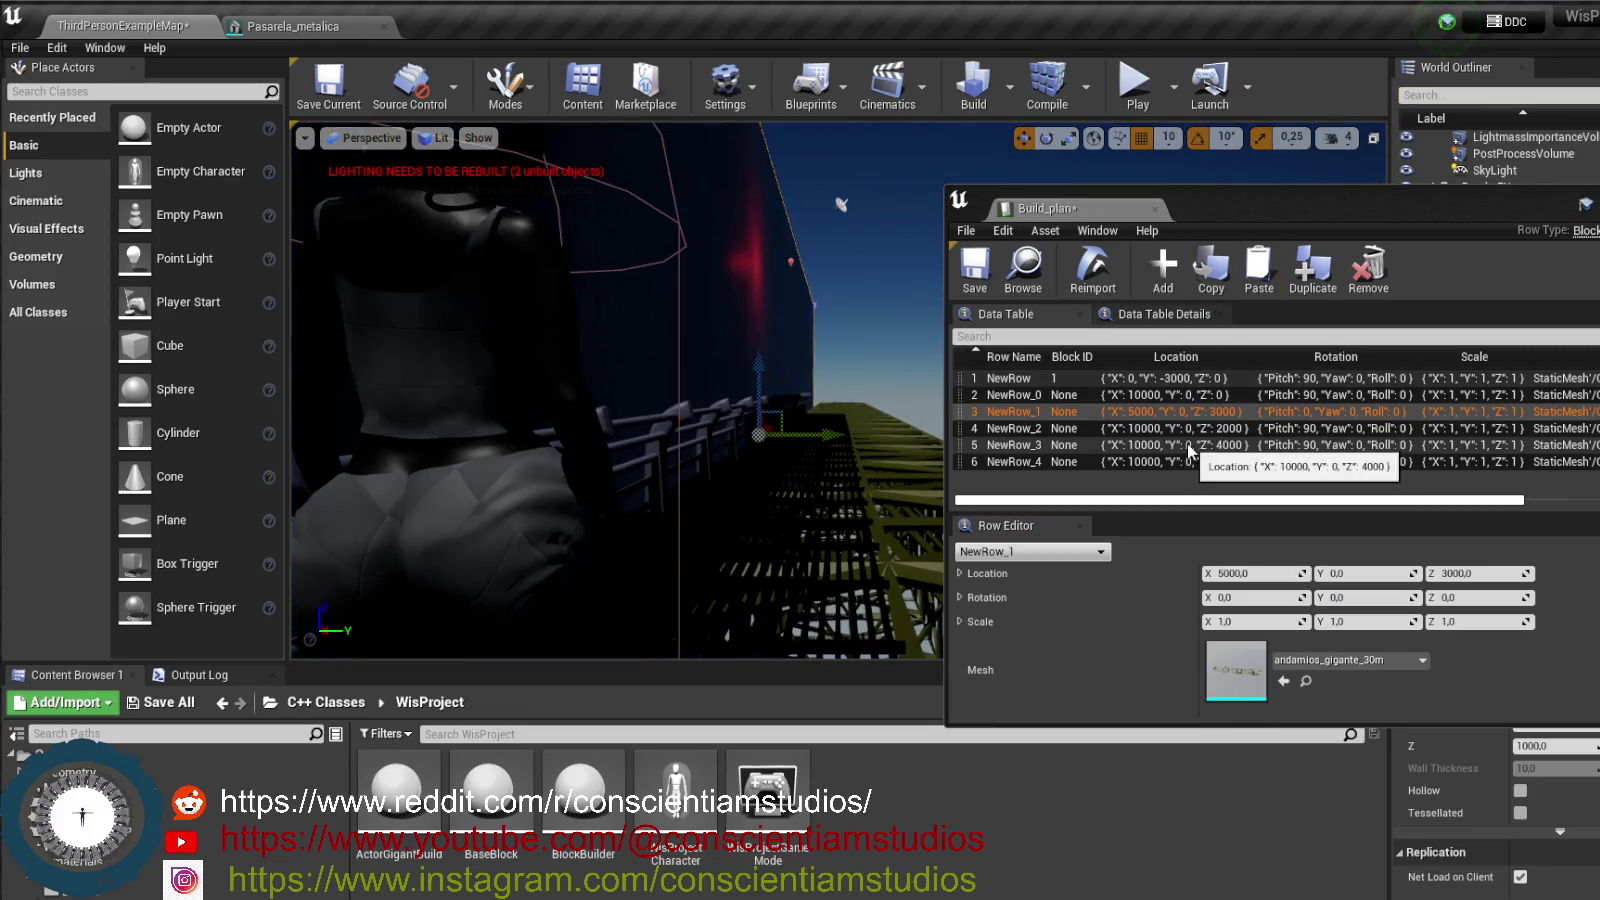
- Raise NewRow_2 to Location Z 5000, keeping its Rotation Z at 0
click(1237, 432)
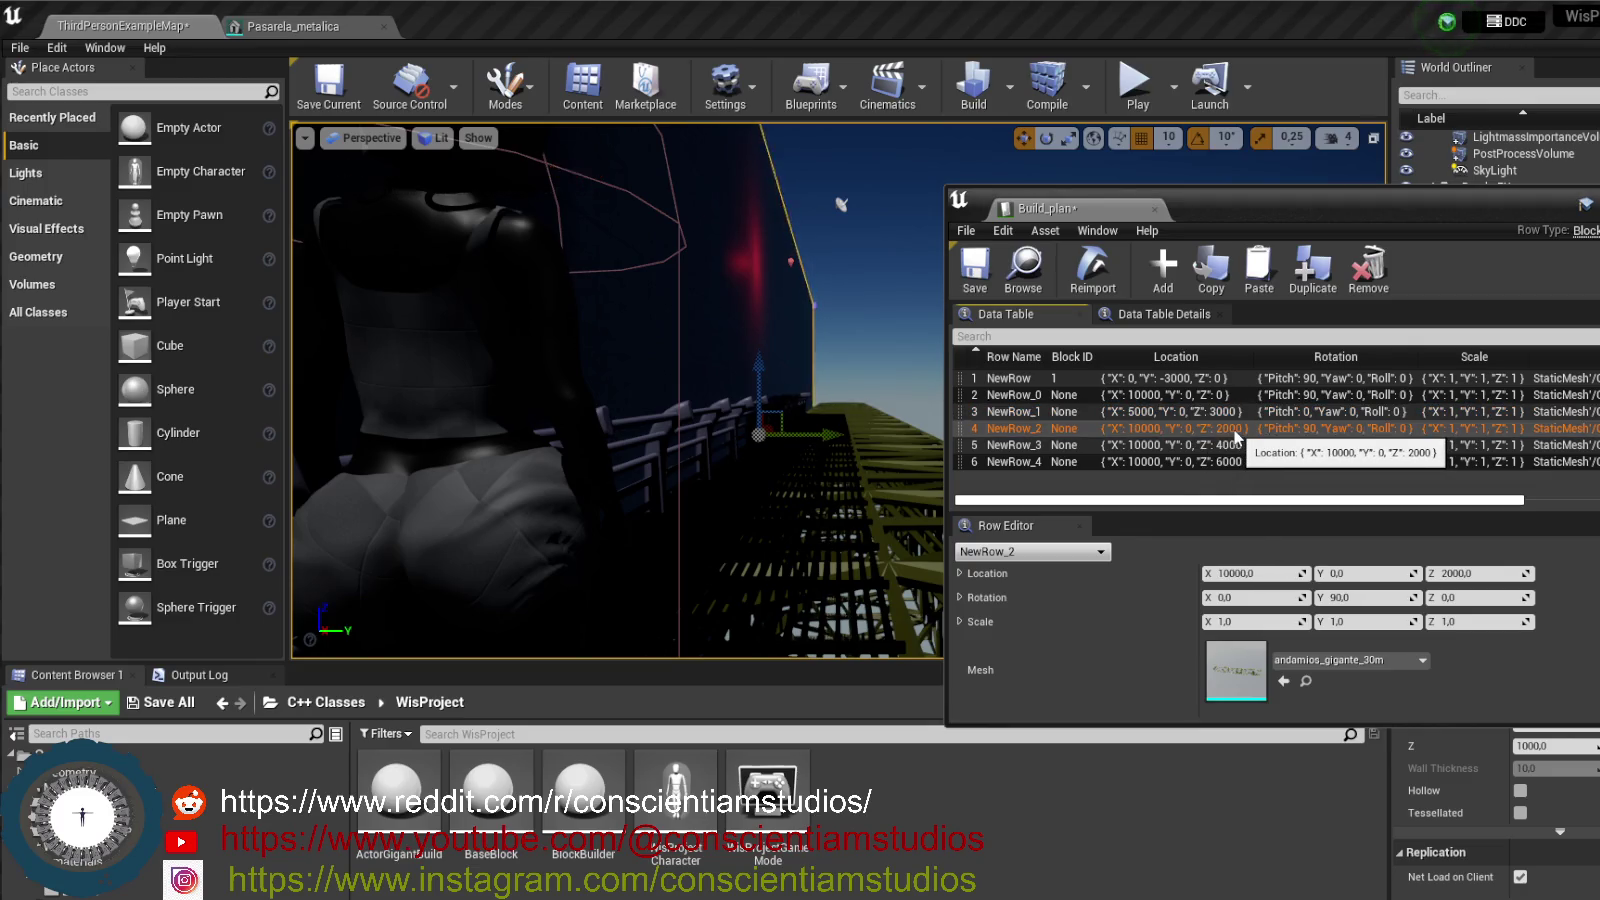
click(1490, 574)
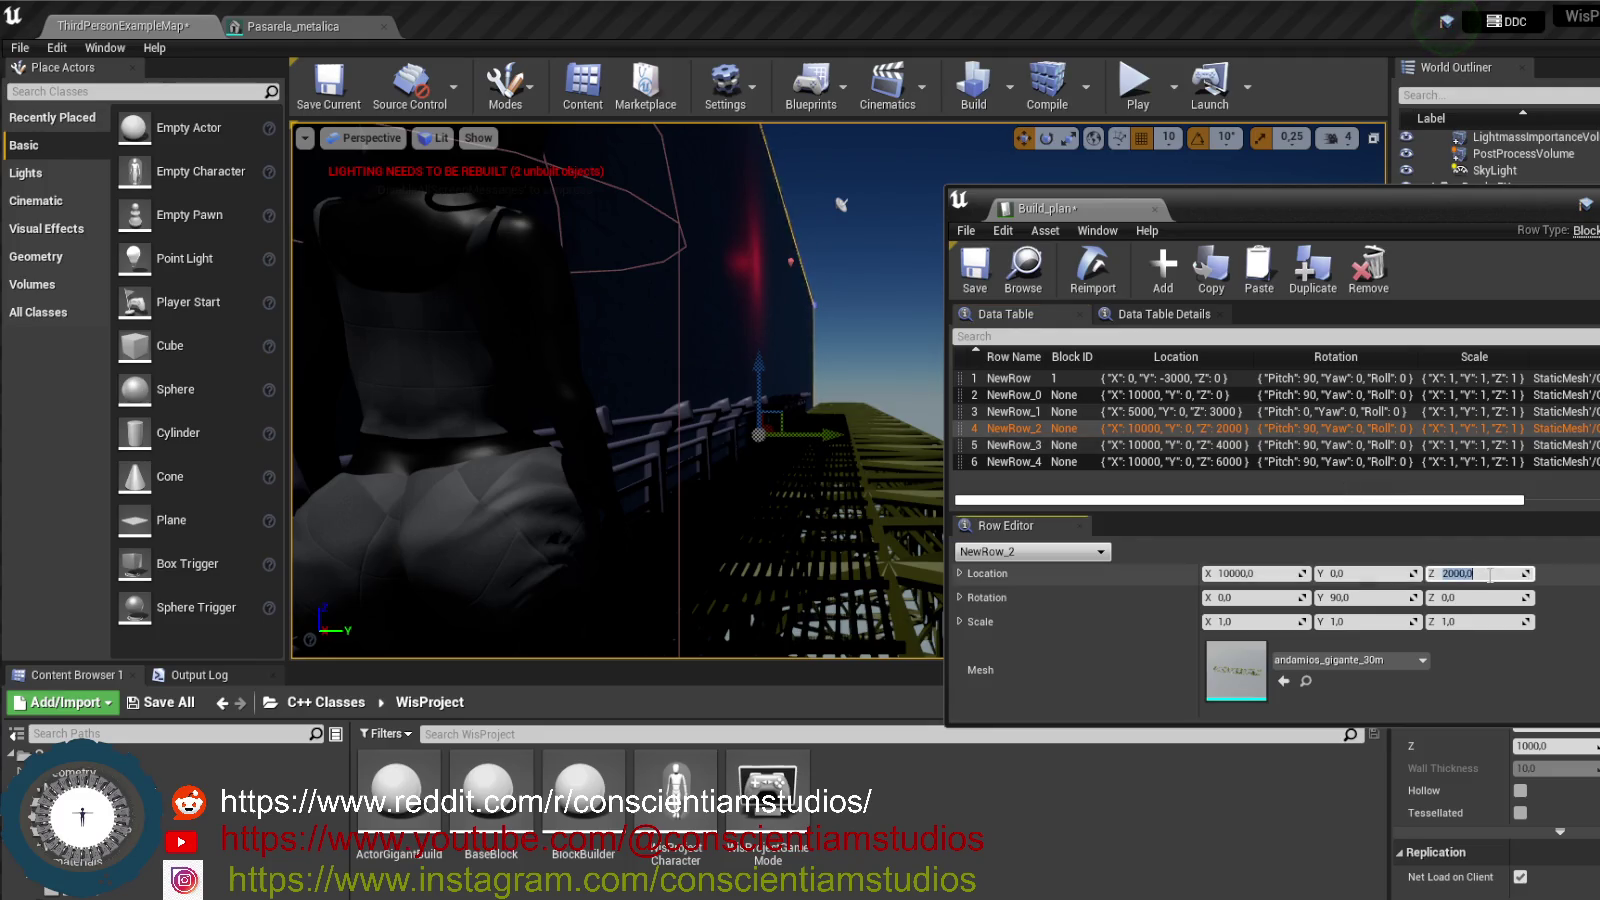
text(5000)
key(Return)
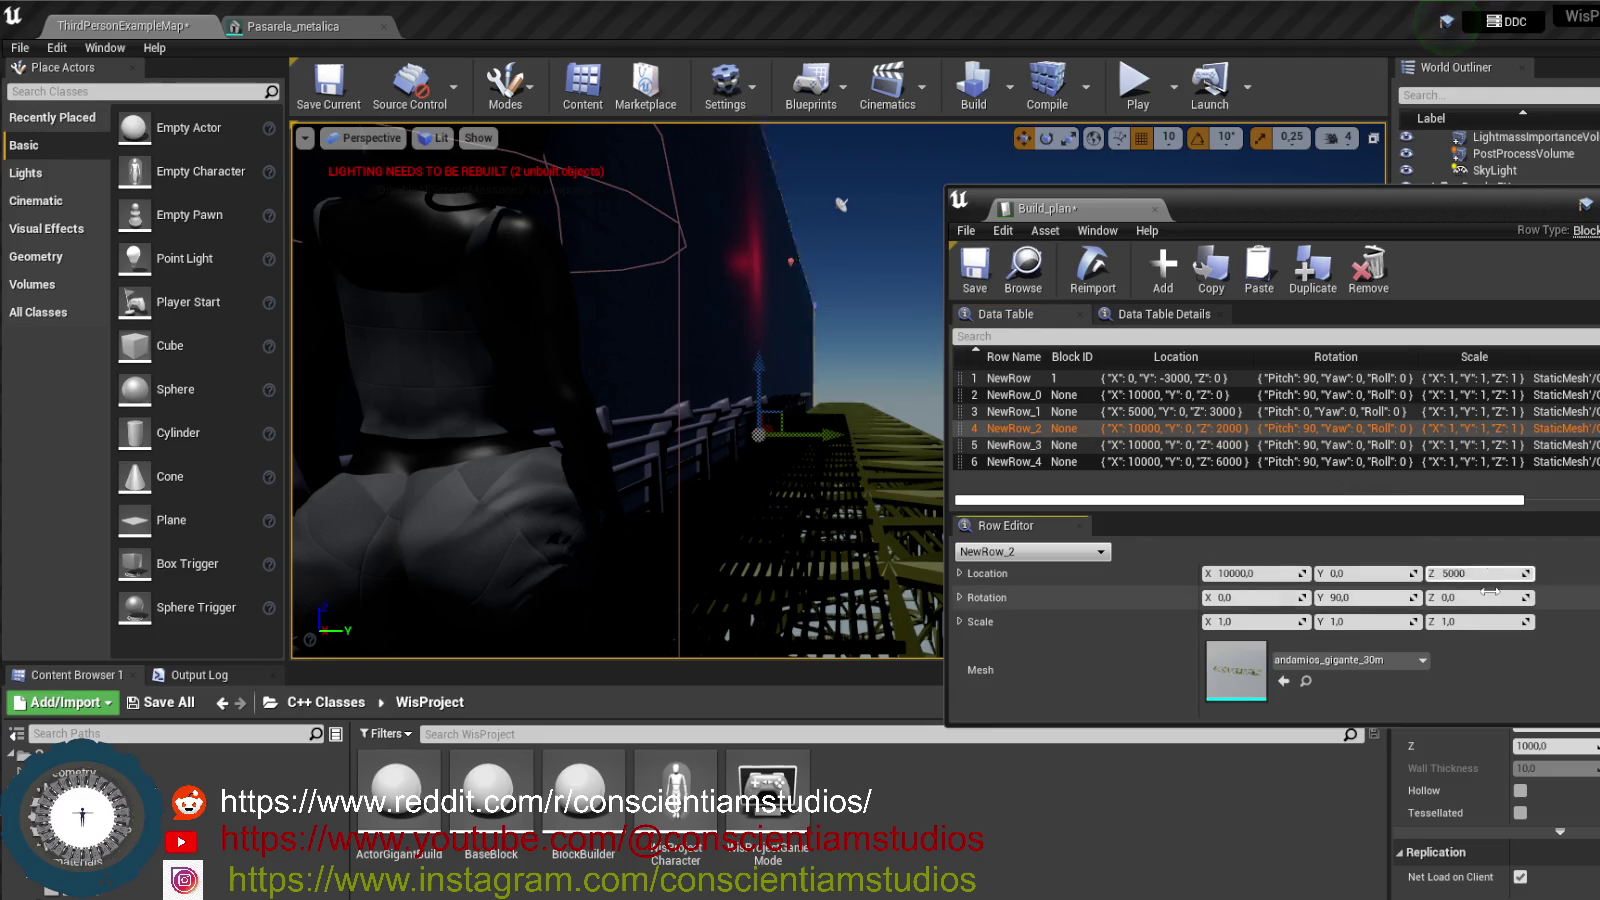
click(1476, 597)
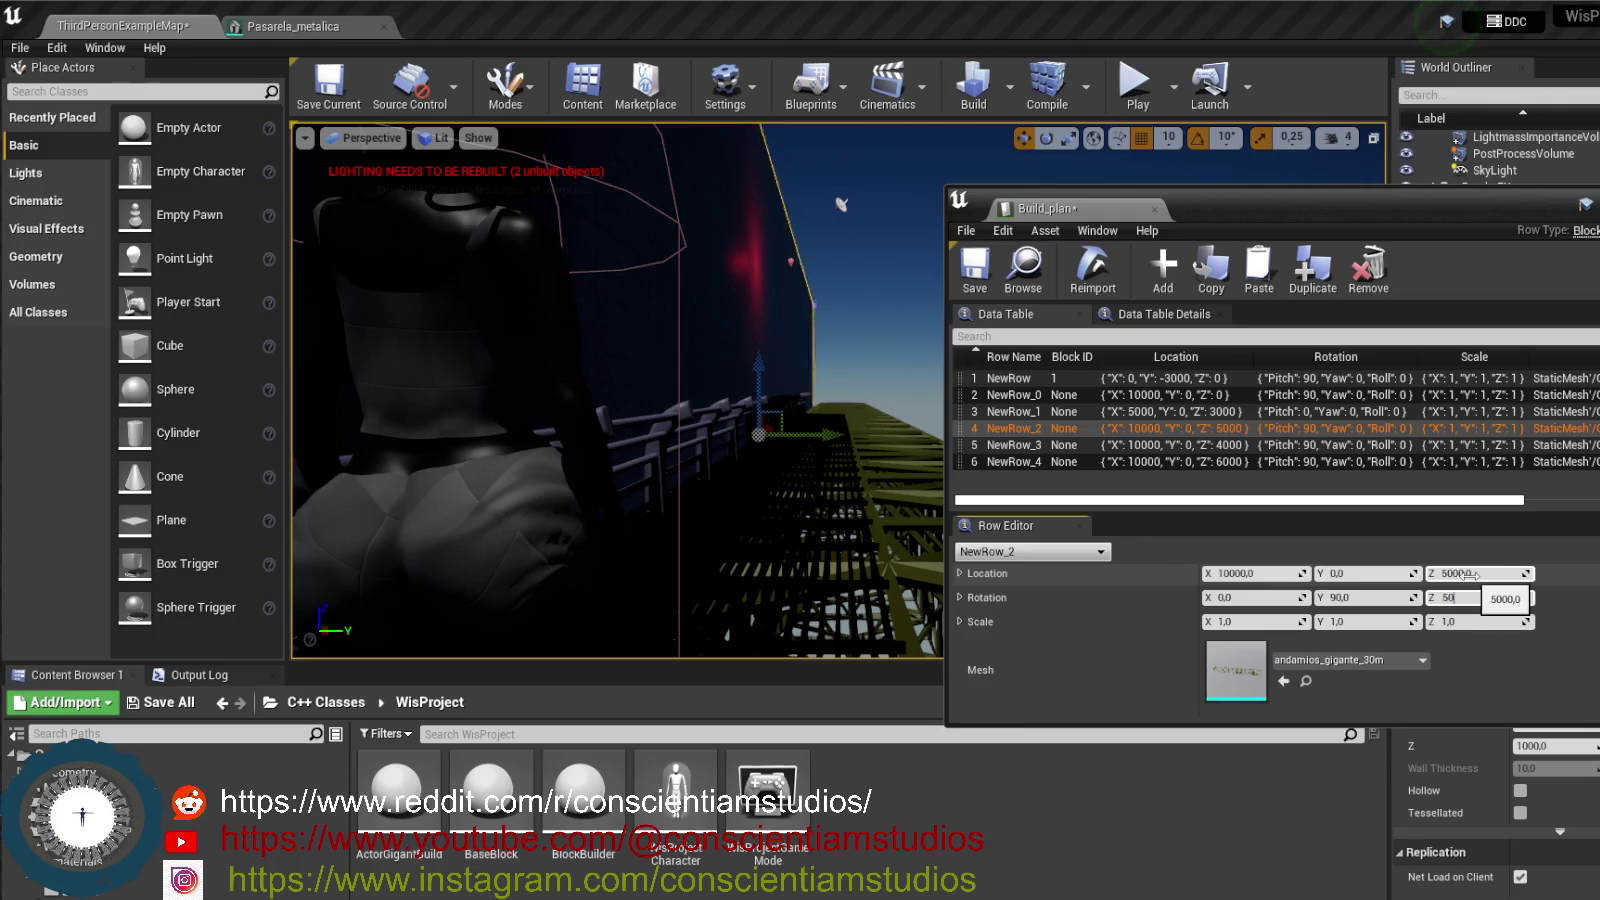
text(00)
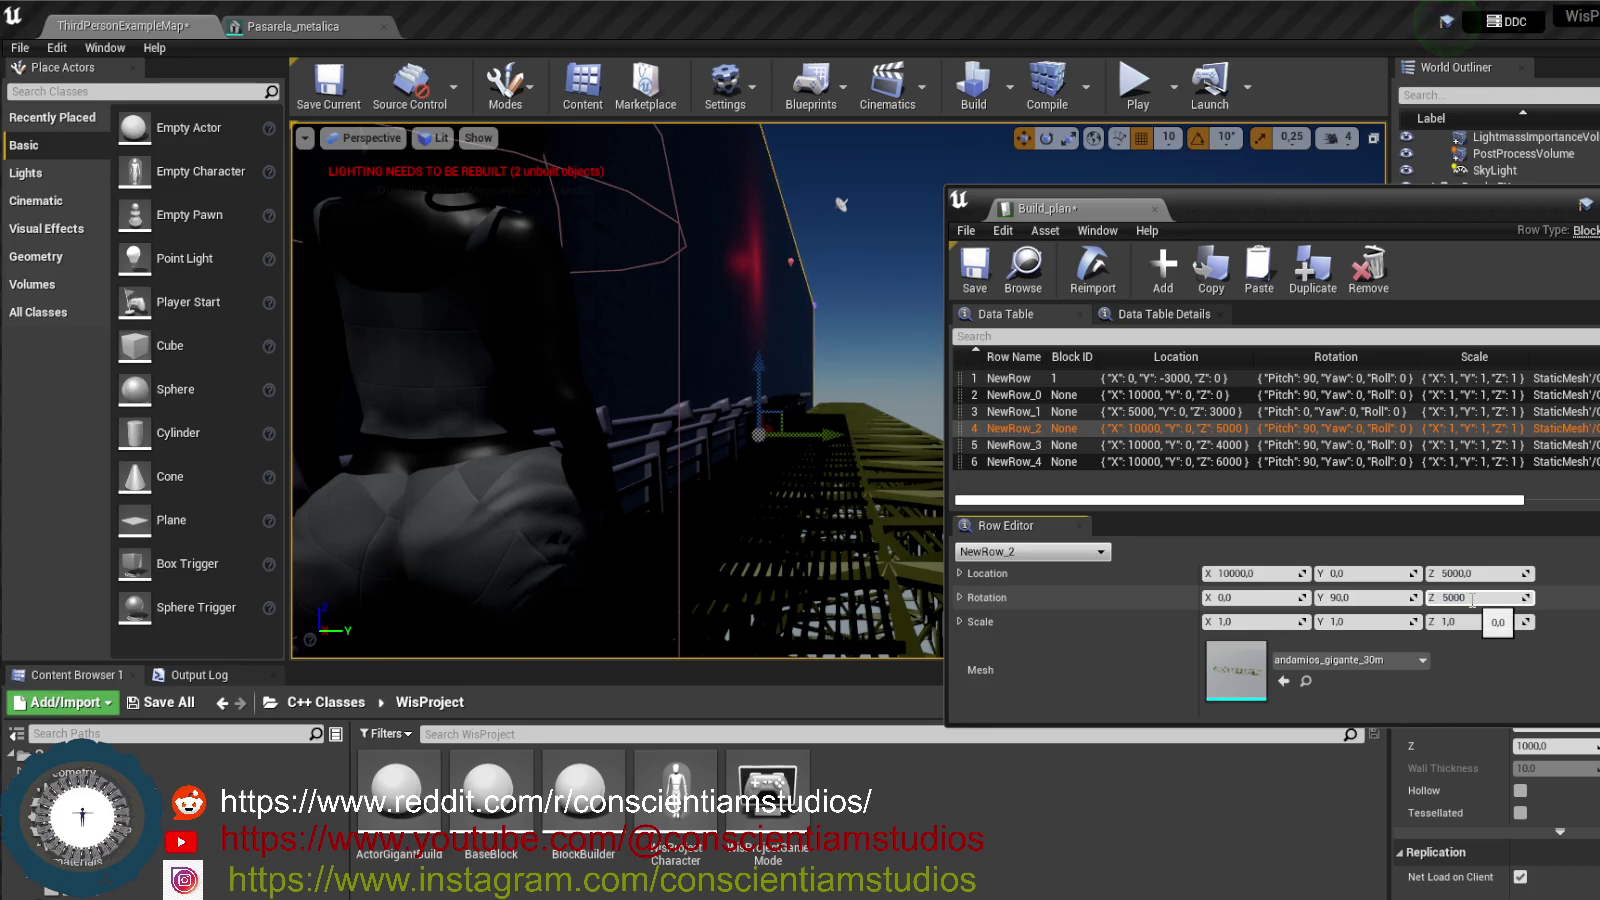
text(0)
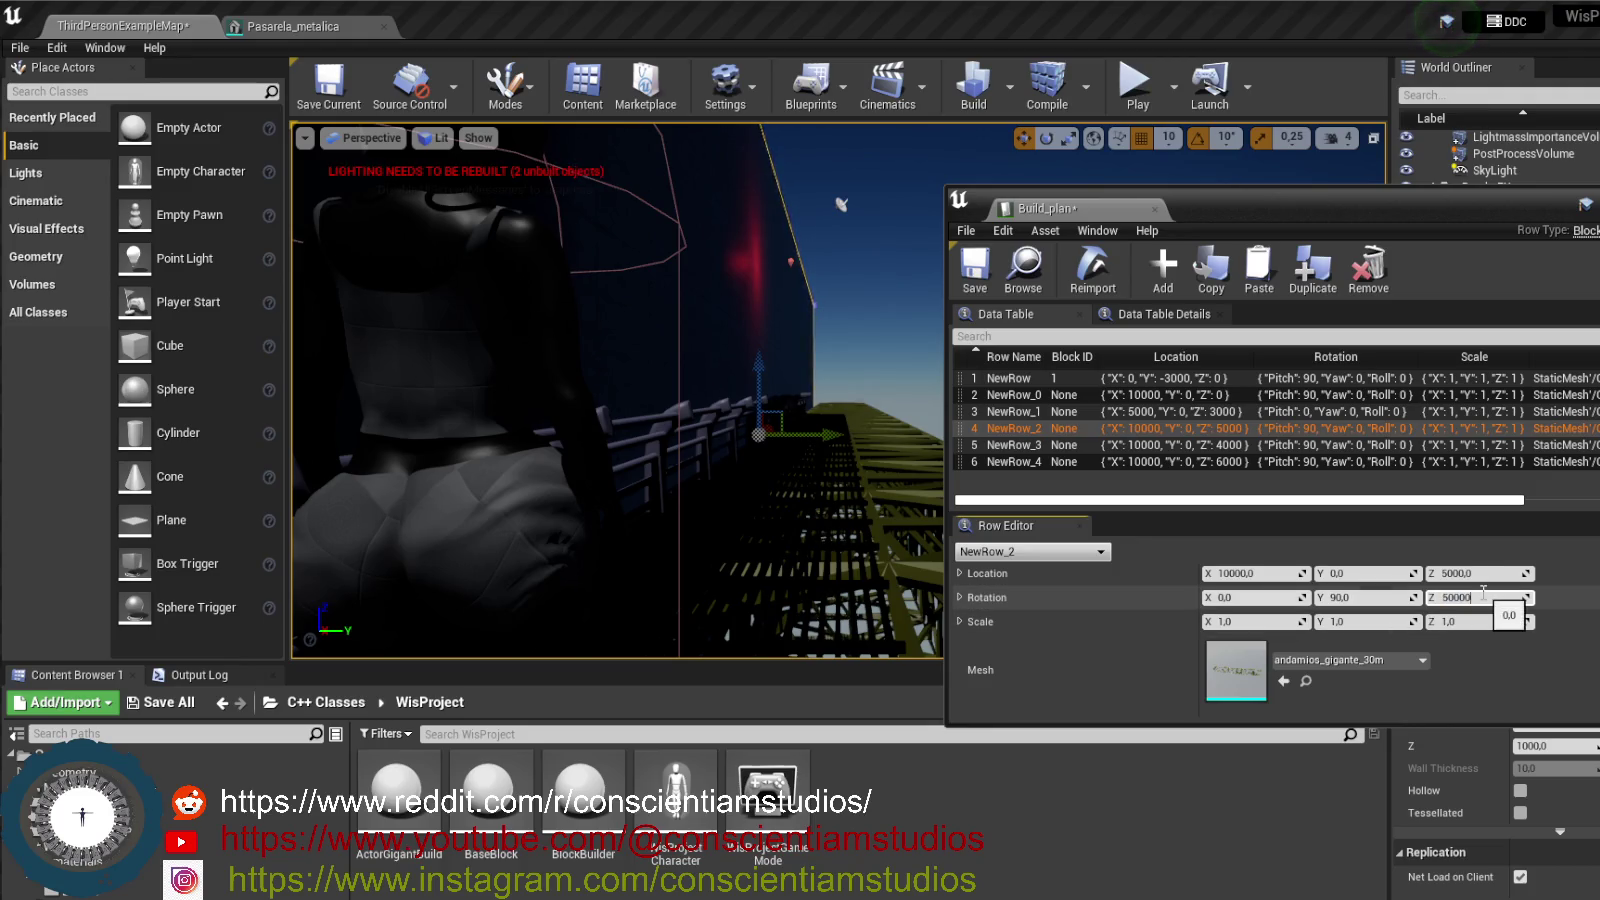
click(1483, 596)
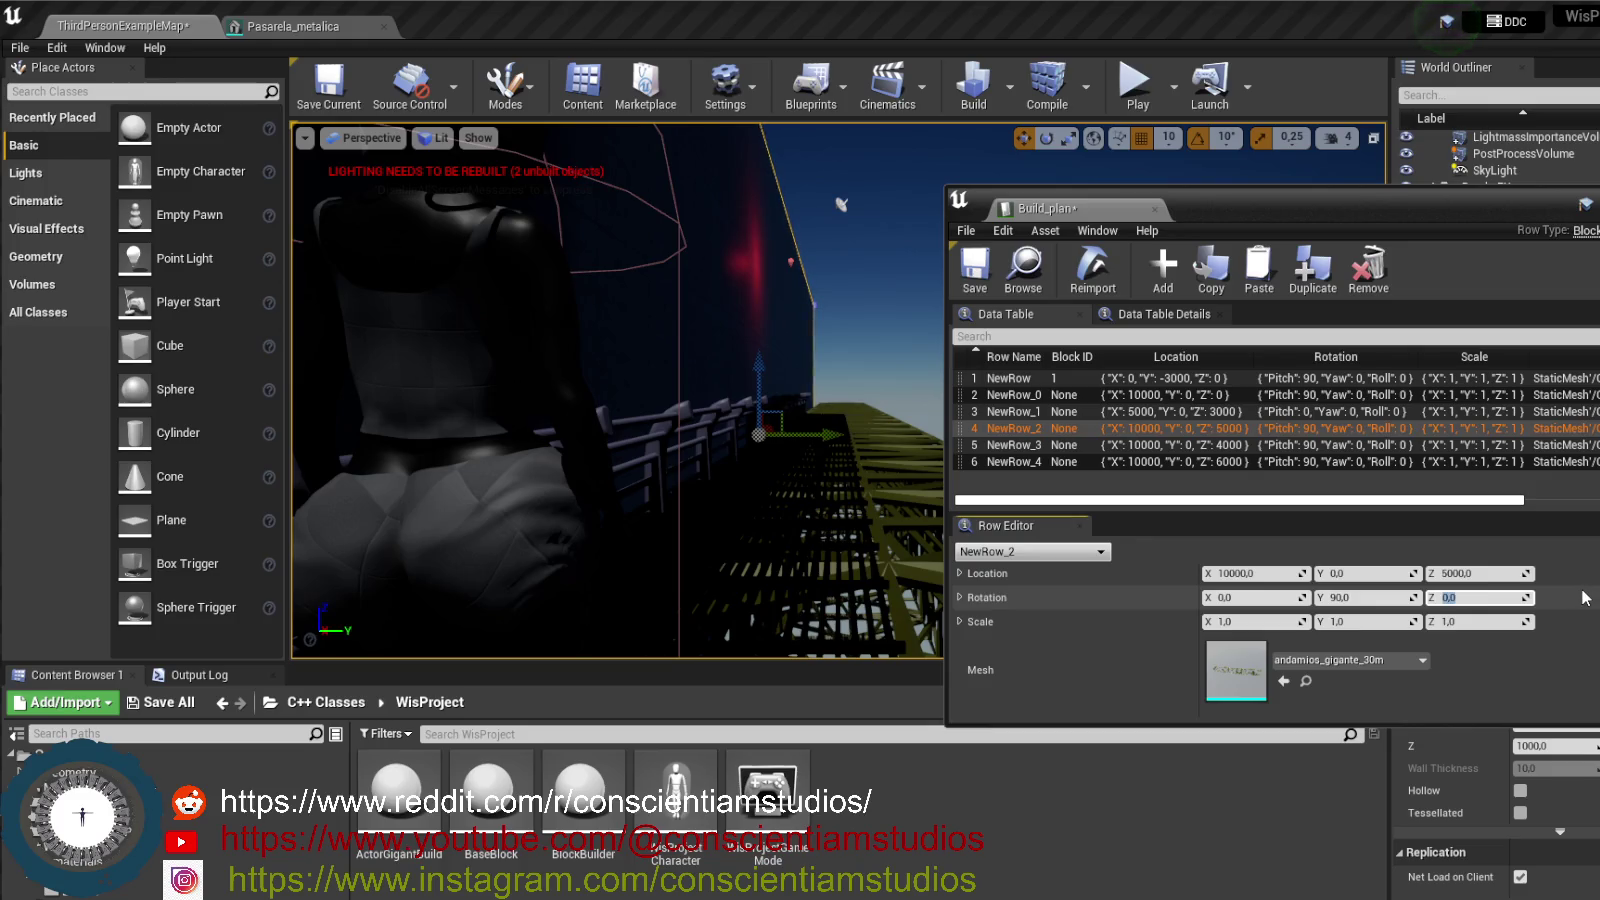
key(Return)
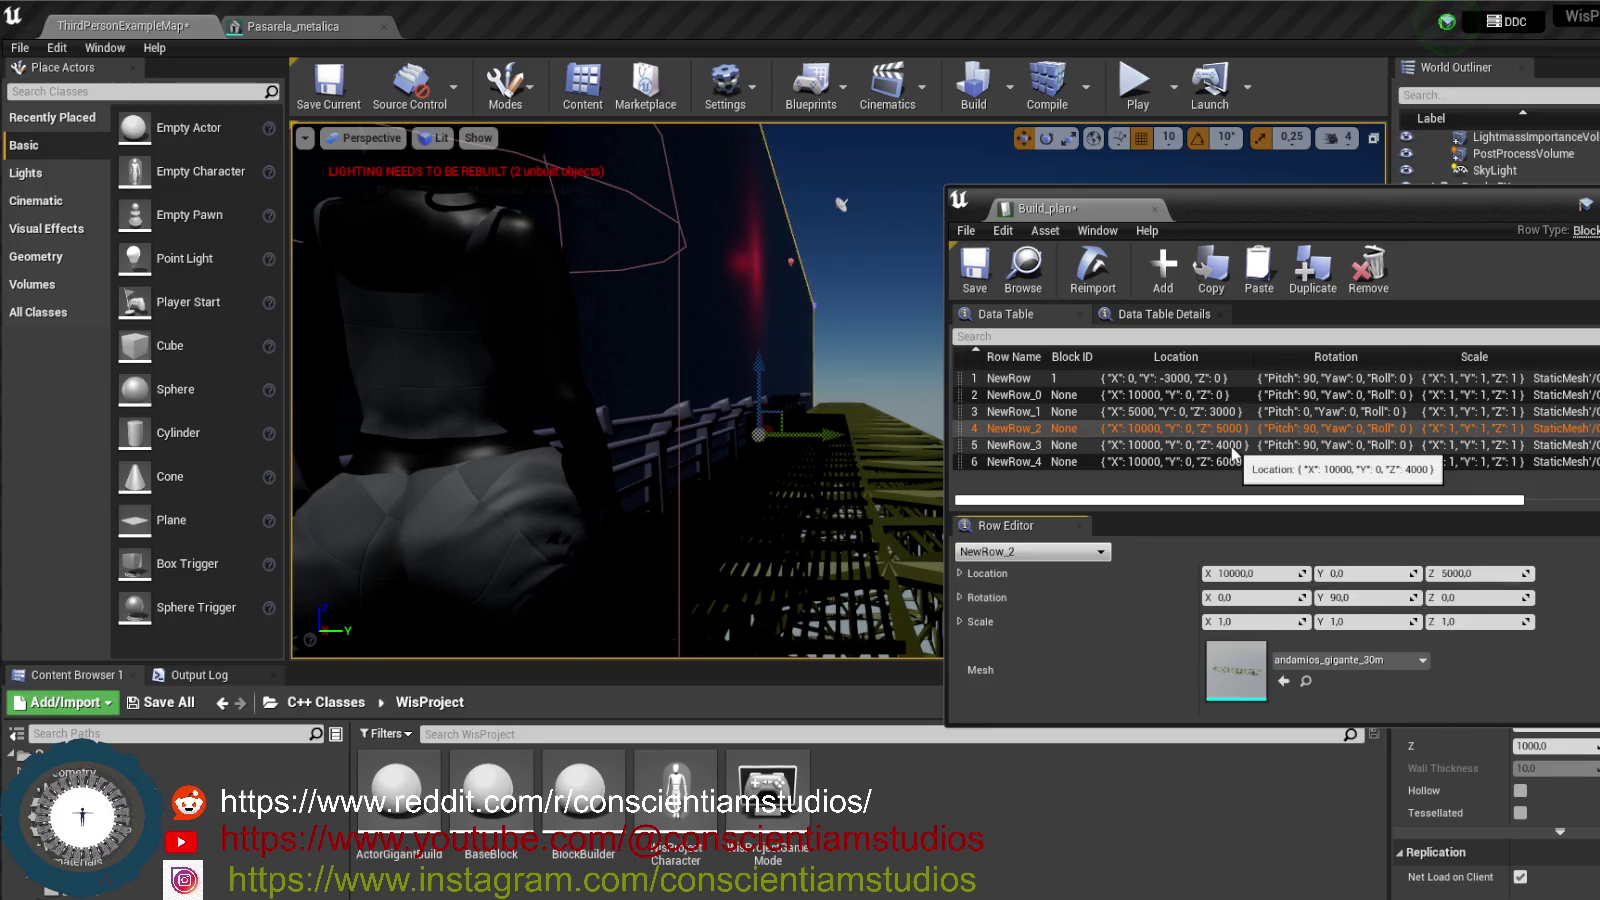
- Set NewRow_3 to Z 10000 and NewRow_4 to Z 15000, then play the level again
click(1232, 449)
click(1467, 574)
text(1)
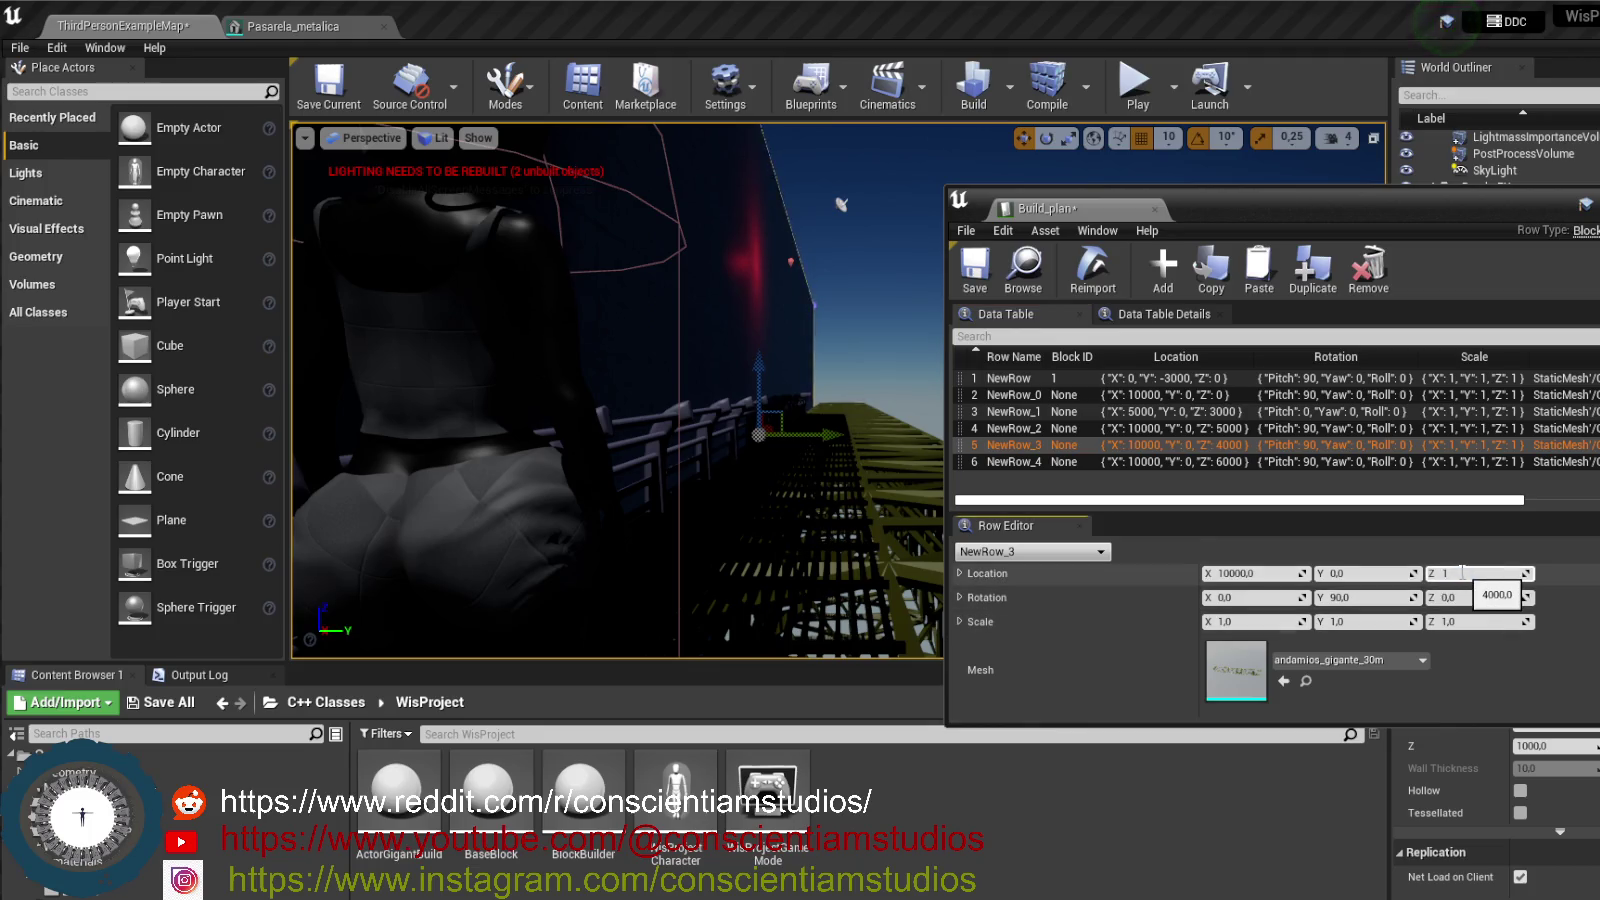
text(0000)
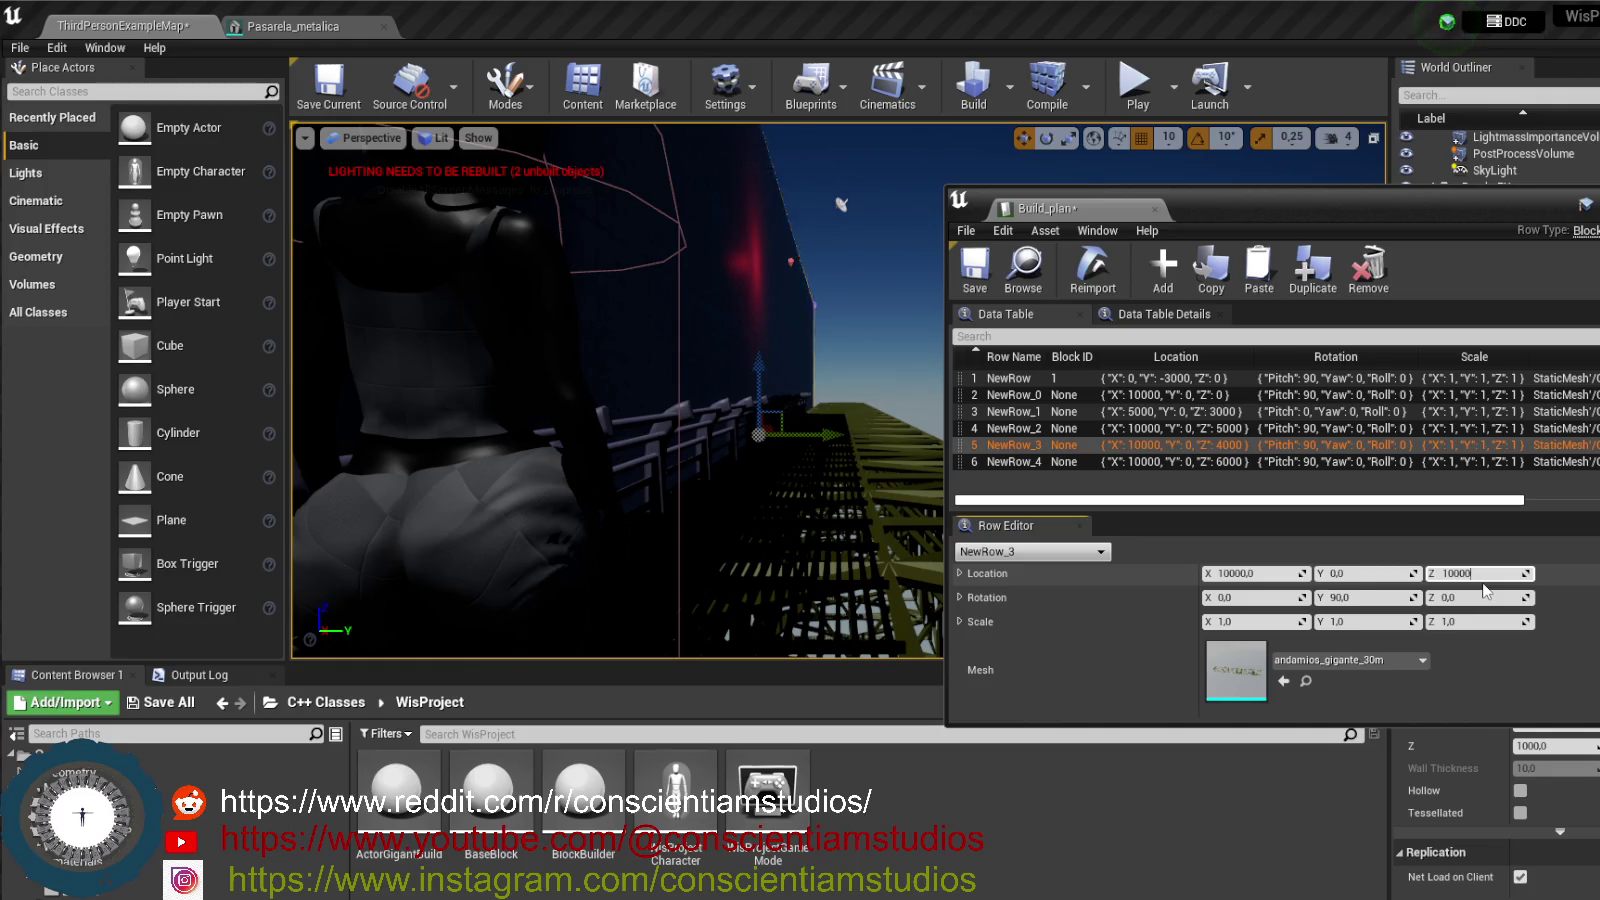
key(Return)
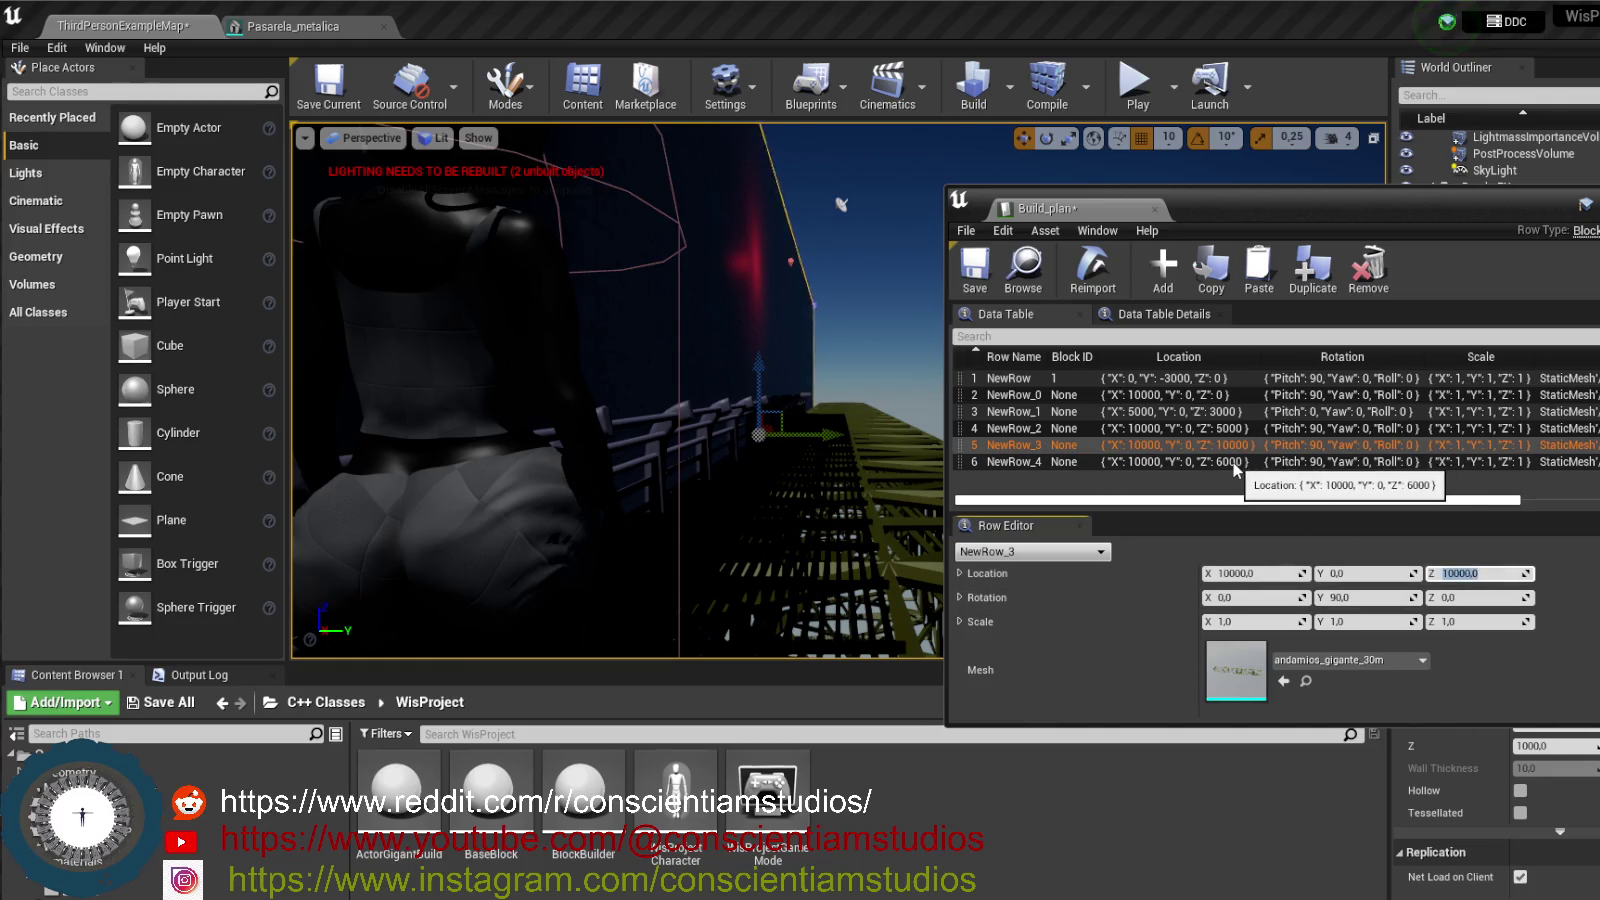
click(1232, 462)
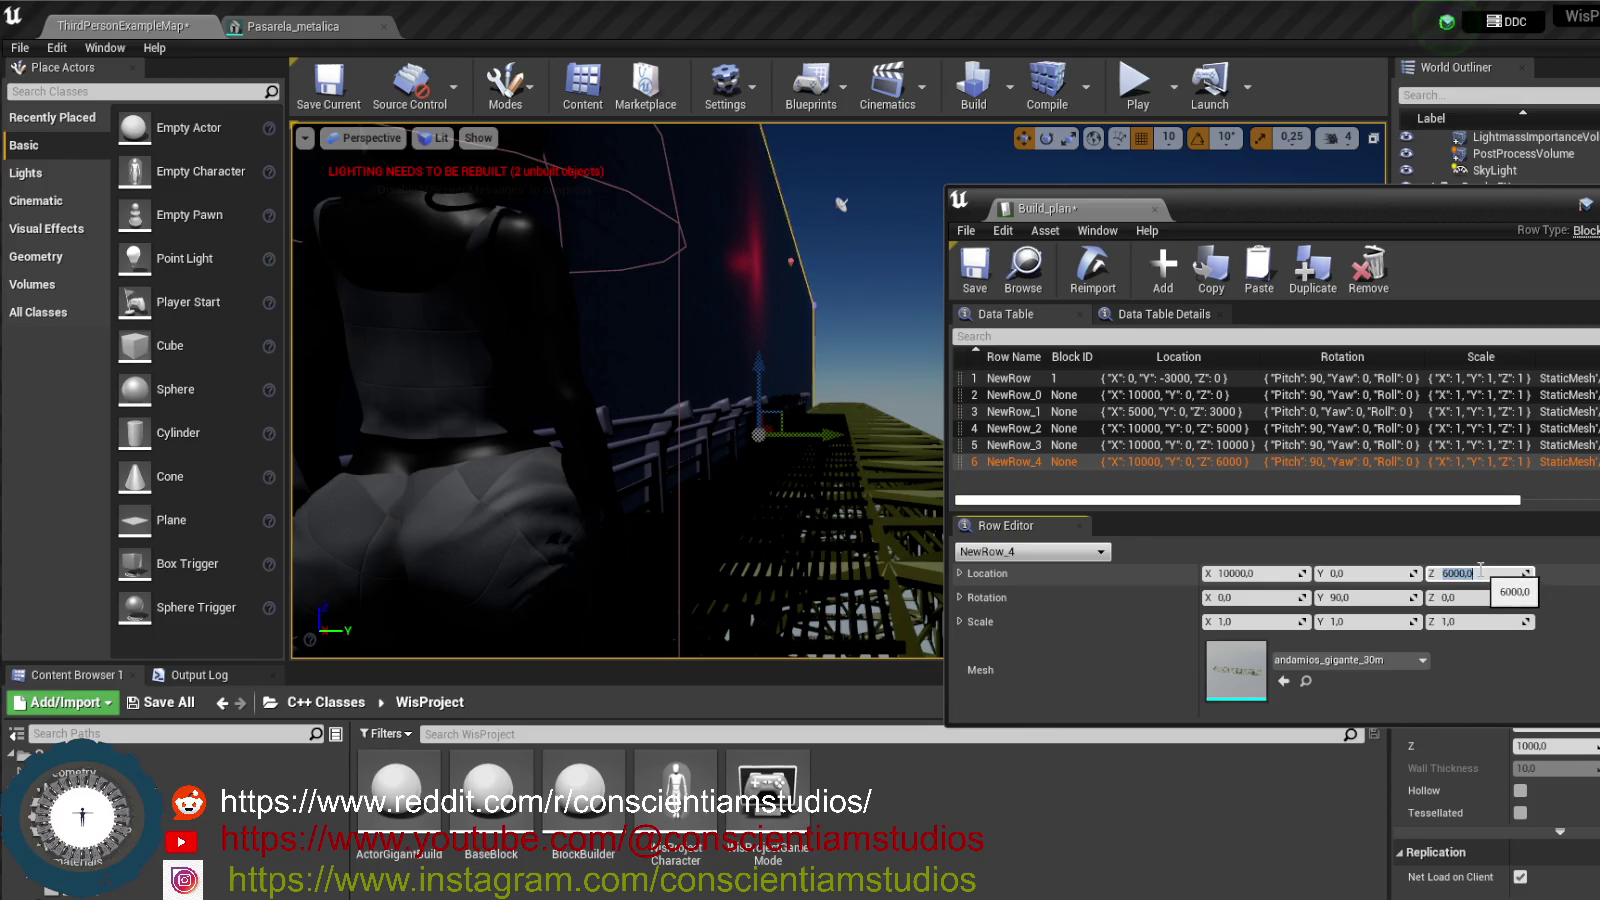
text(0)
key(BackSpace)
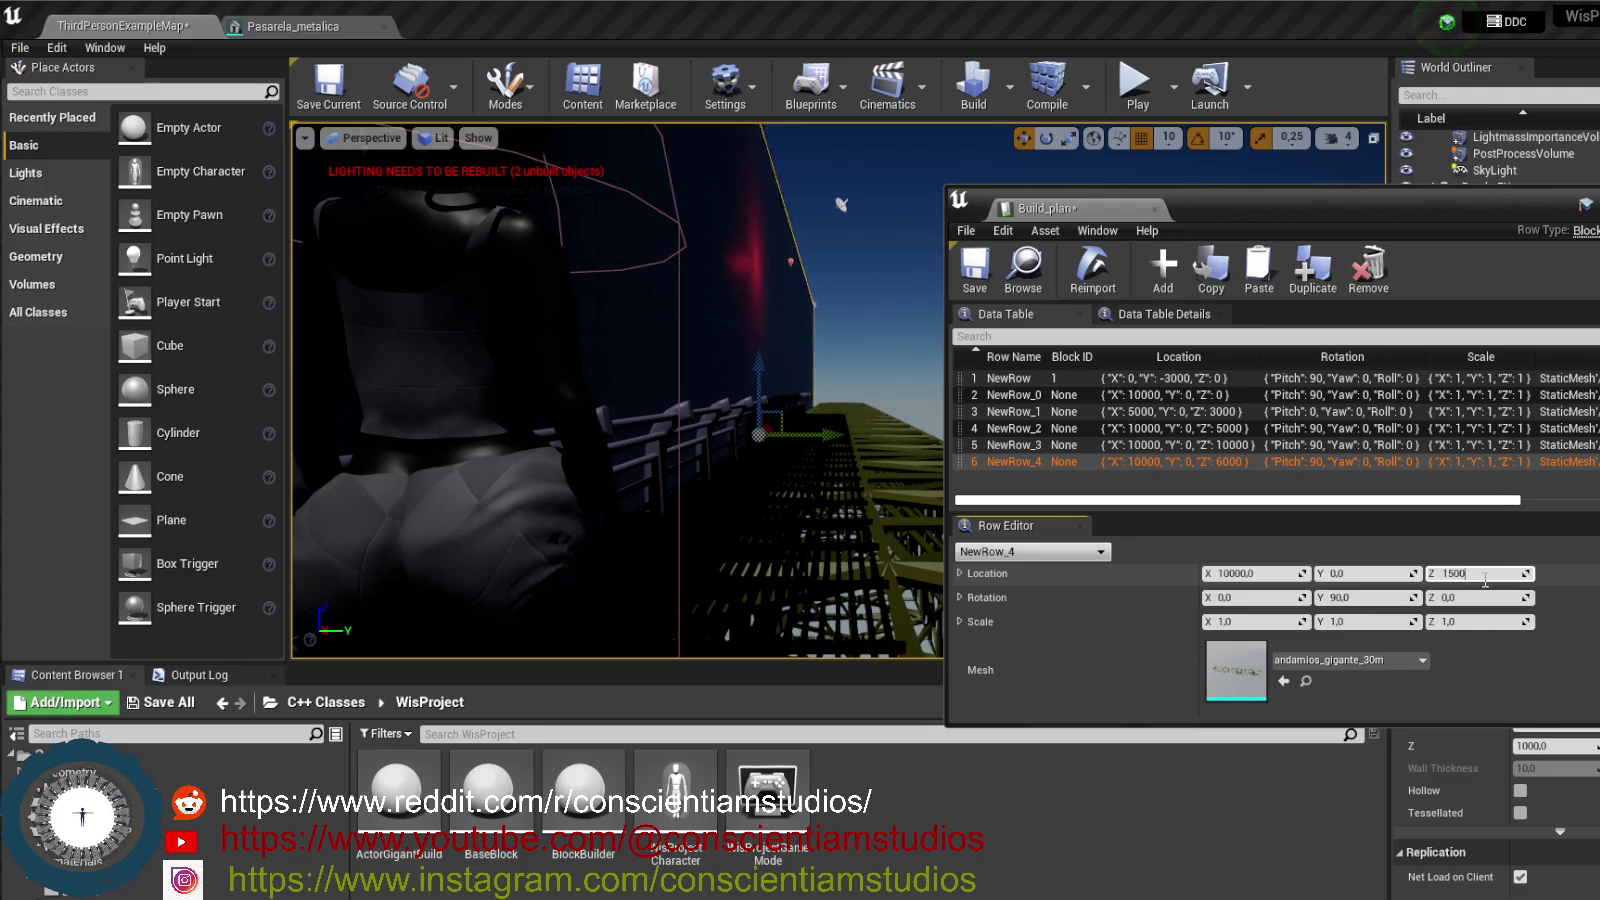
key(Return)
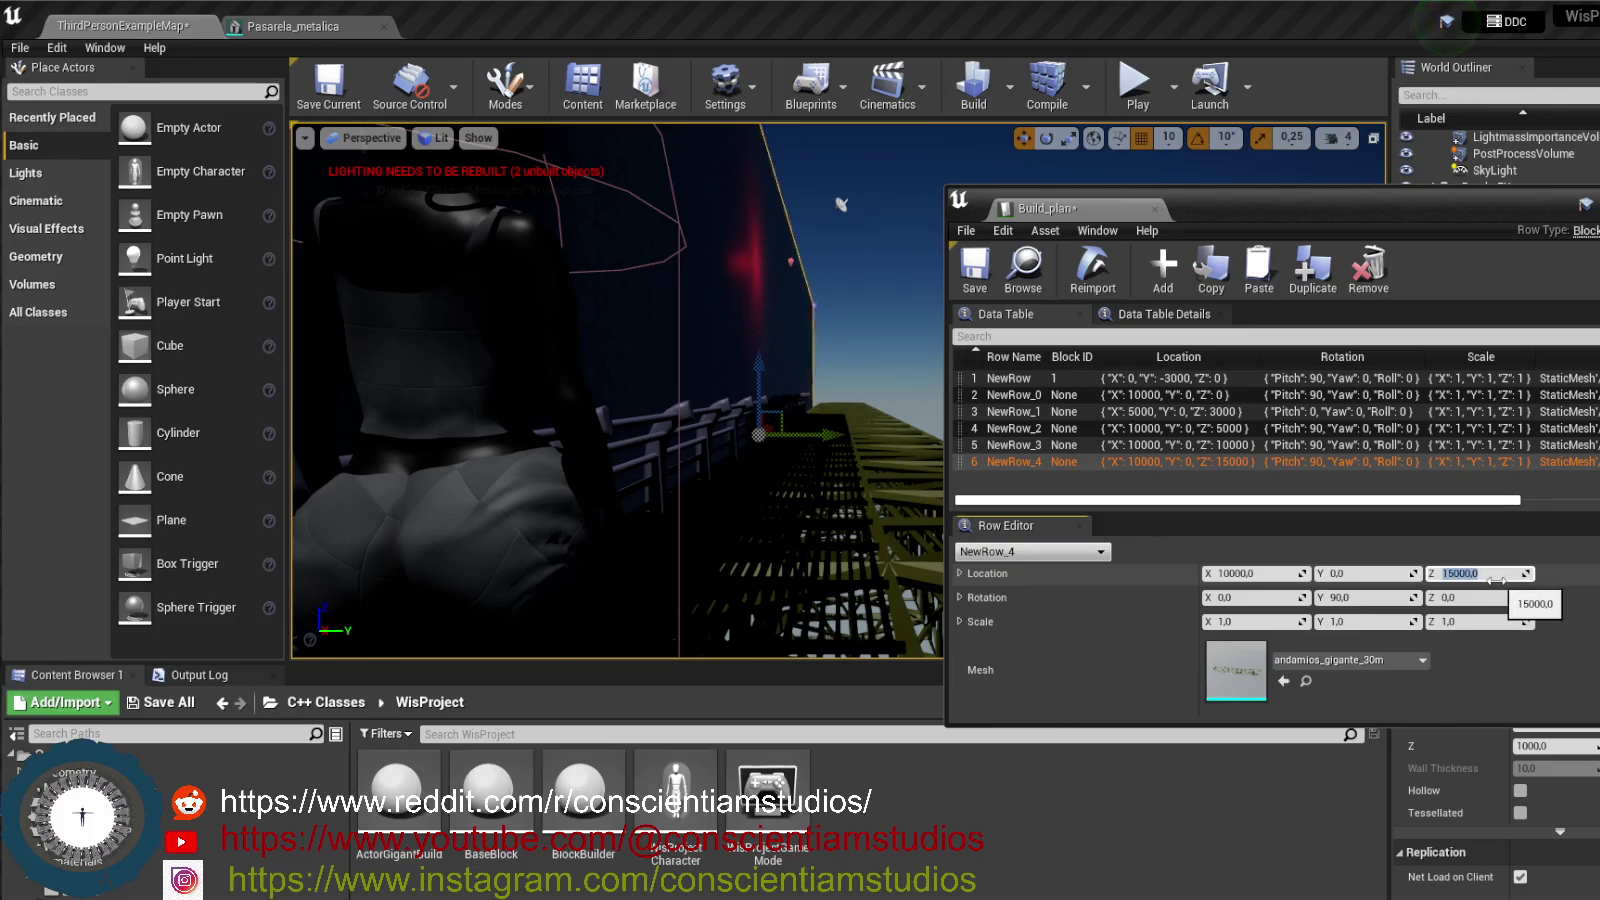
click(1134, 85)
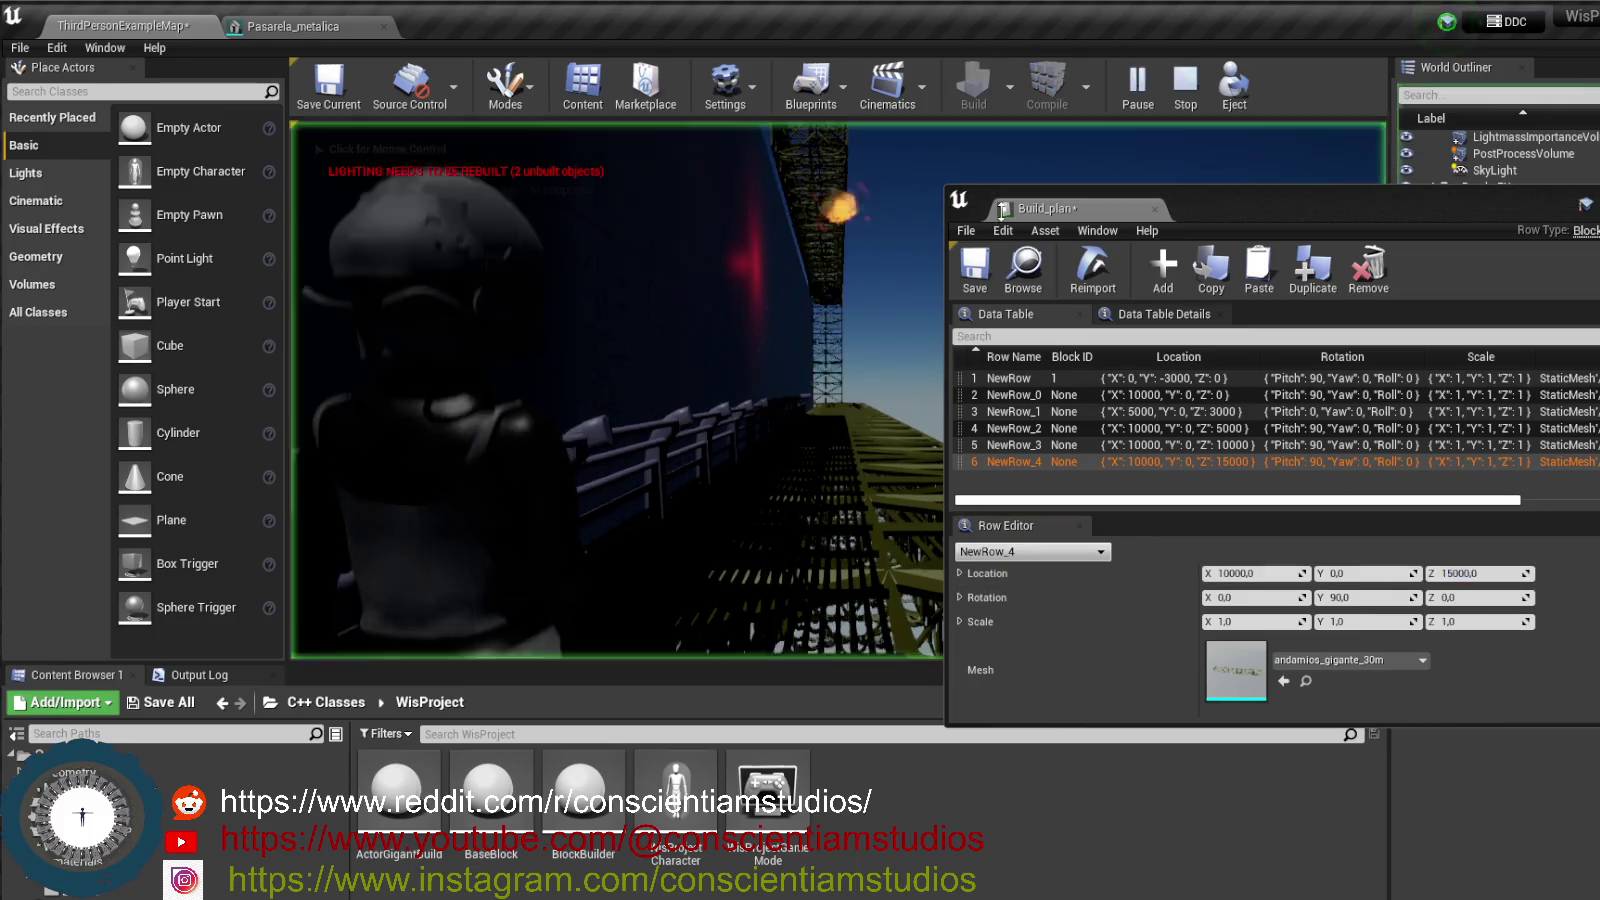
- From a free camera, slide the horizontal scaffold bridge left along X, then stop playing
click(1232, 88)
mouse_move(615, 390)
mouse_down()
mouse_move(615, 360)
mouse_move(650, 320)
mouse_move(650, 400)
mouse_move(520, 400)
mouse_up()
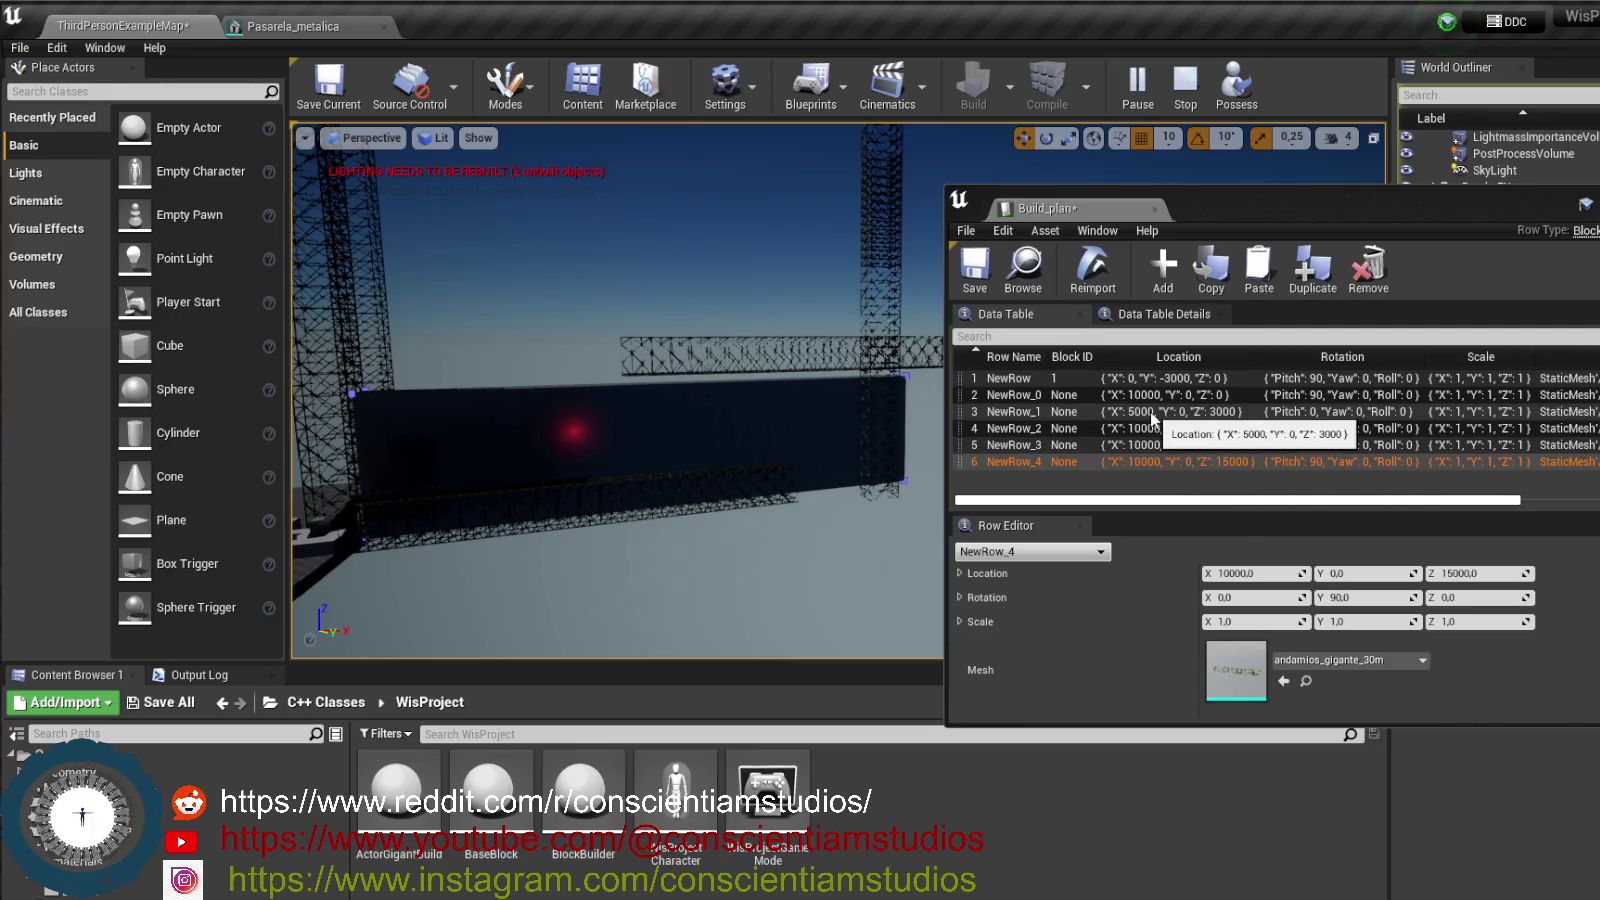
mouse_move(750, 446)
mouse_down()
mouse_move(720, 446)
mouse_move(714, 400)
mouse_up()
click(691, 358)
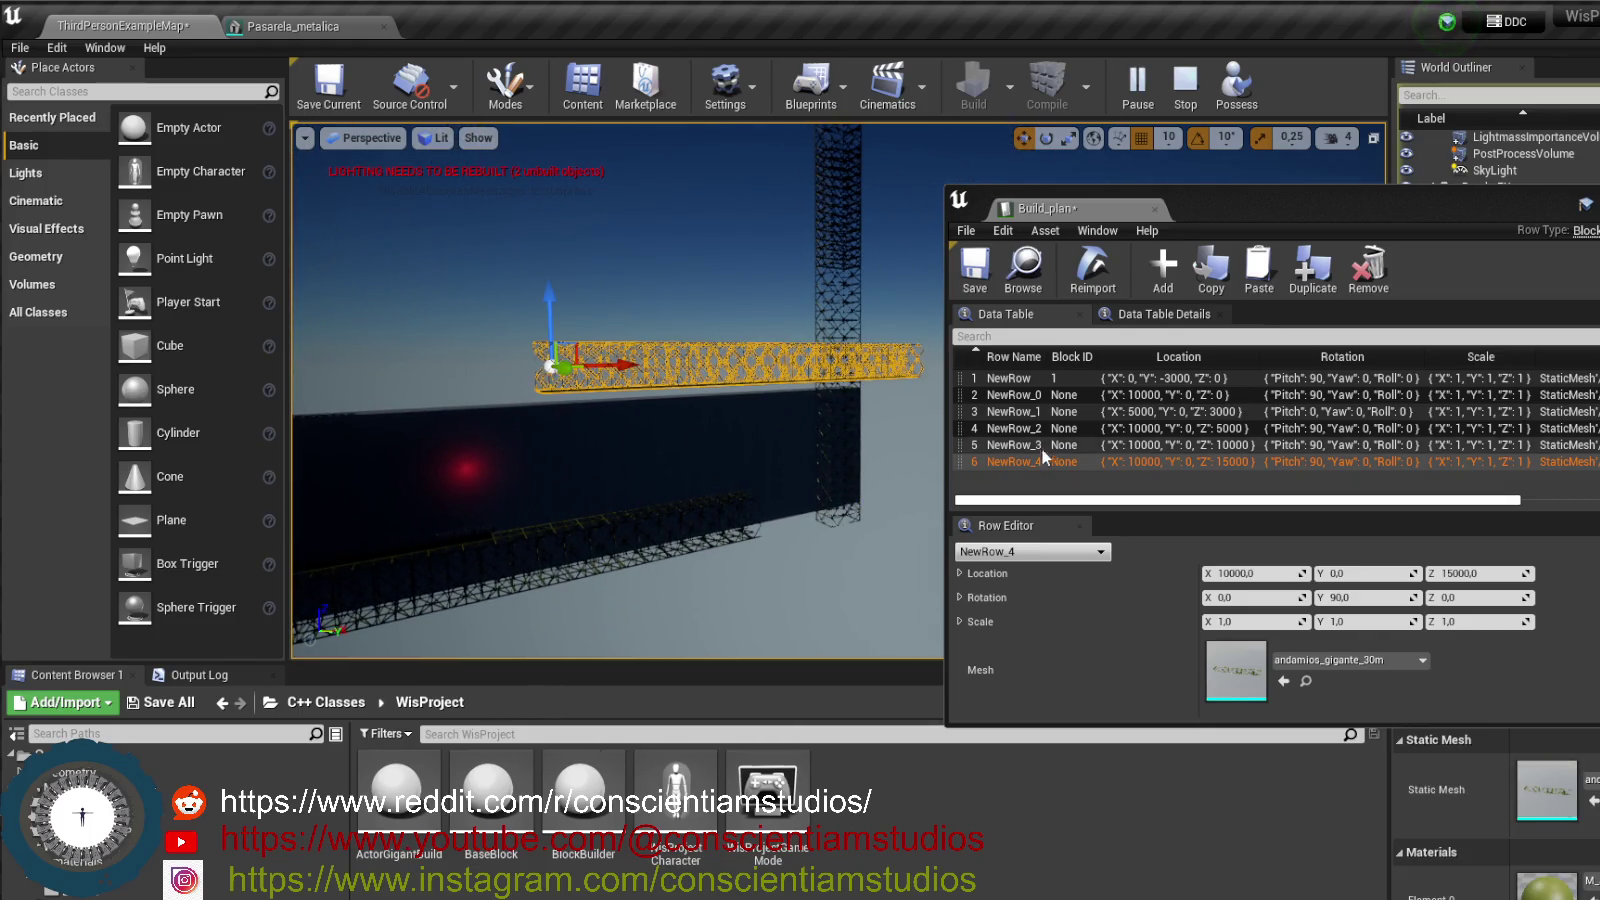
drag(620, 367, 325, 398)
key(f)
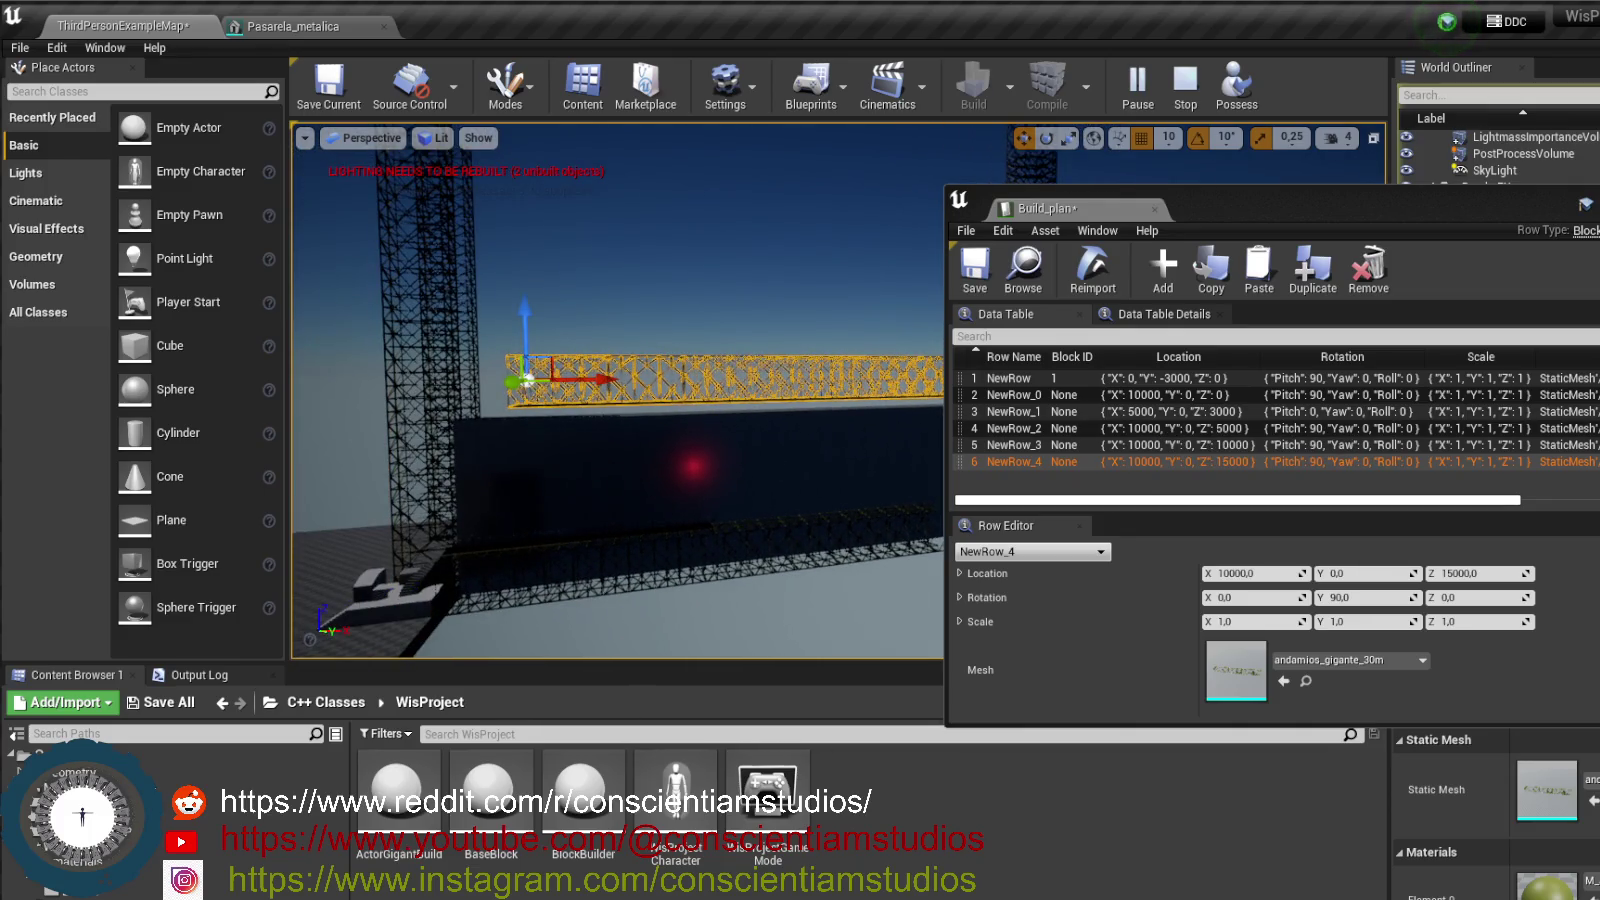
key(Escape)
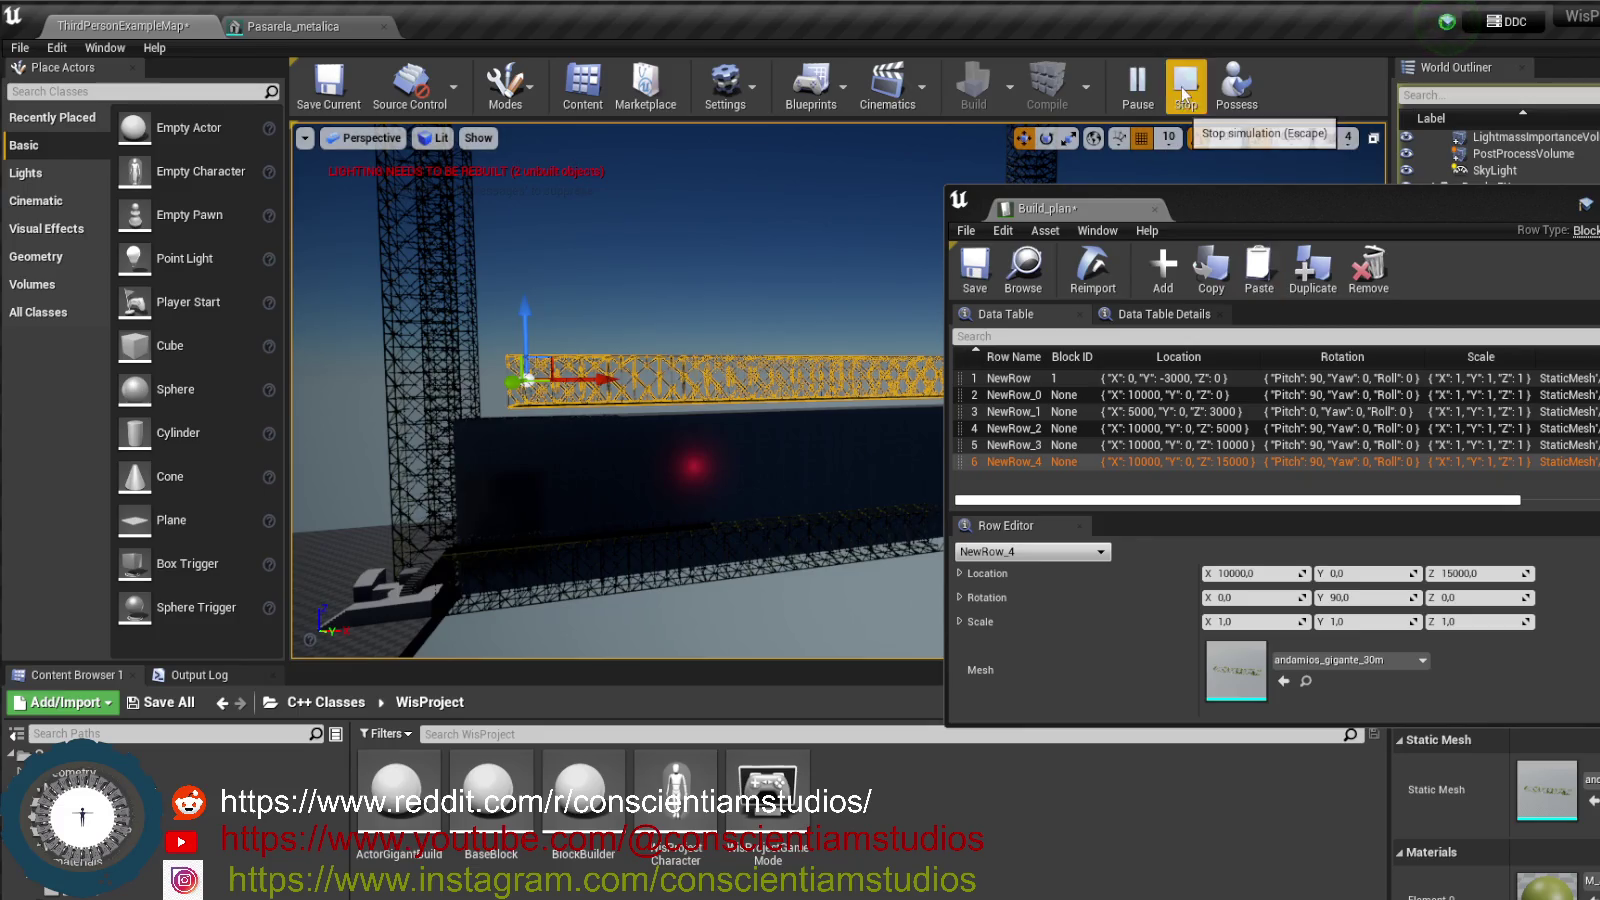
click(1180, 411)
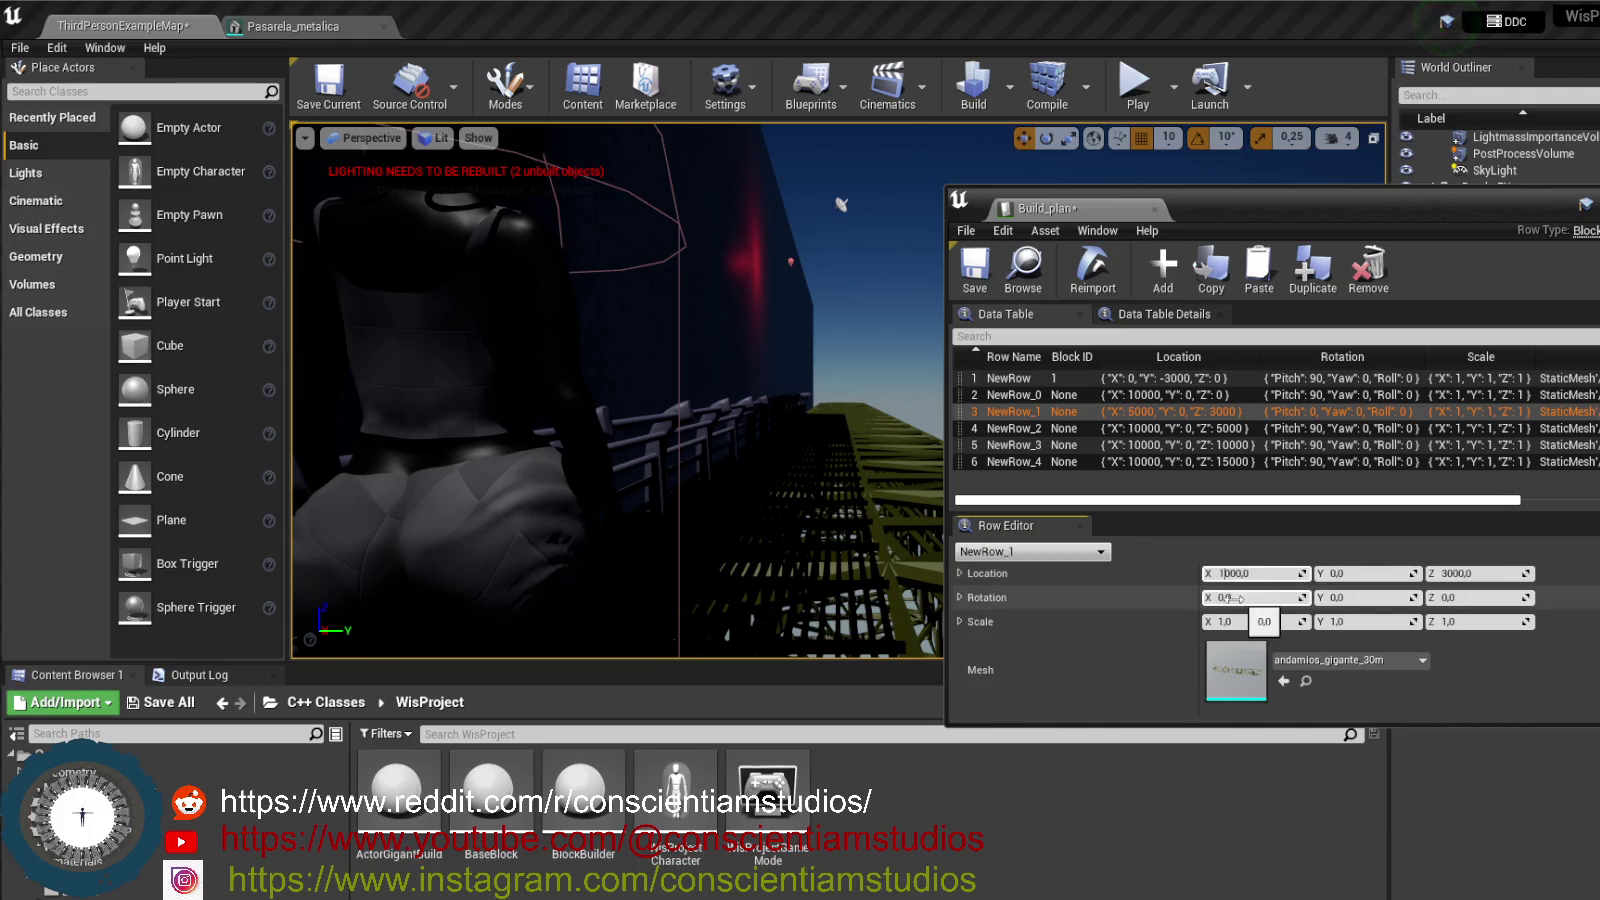
key(Return)
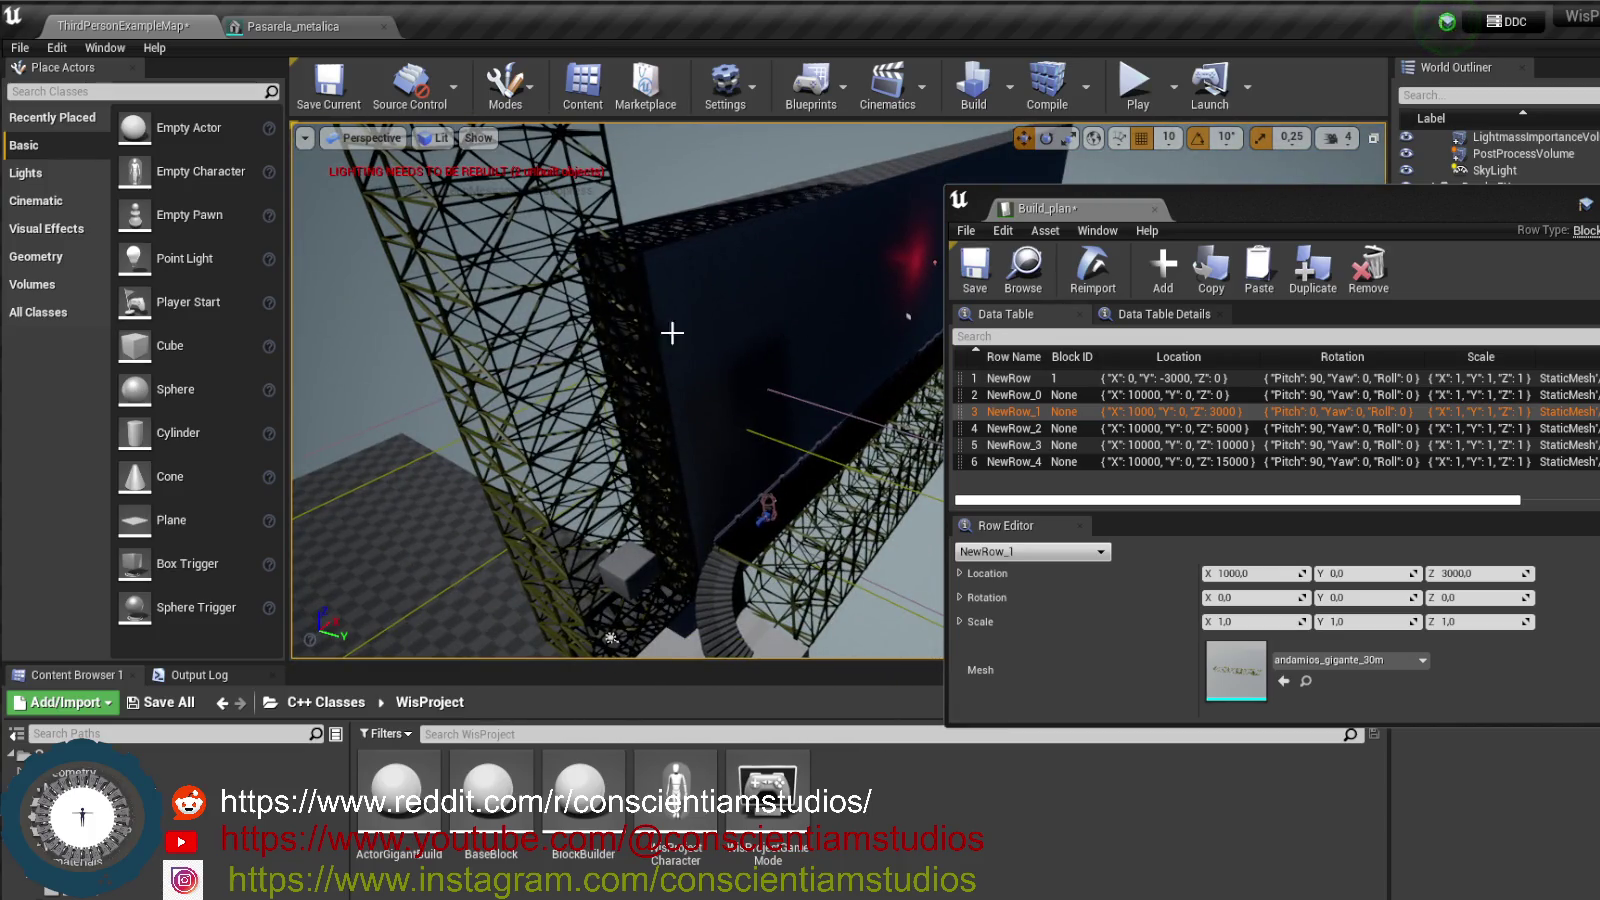
drag(425, 437, 425, 437)
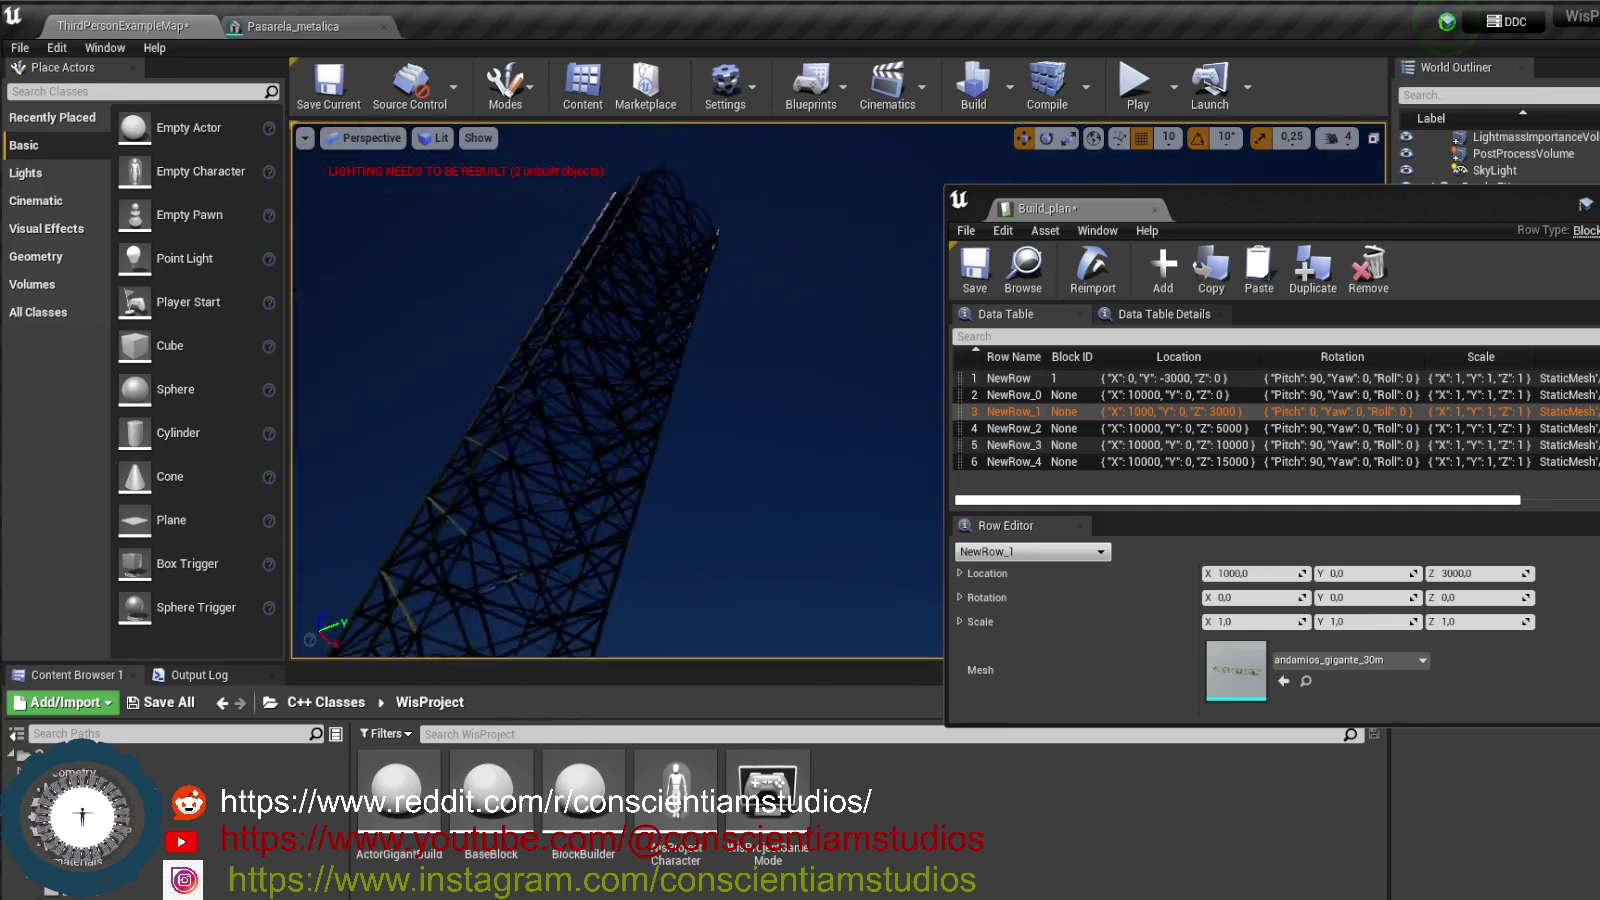
drag(757, 472, 757, 472)
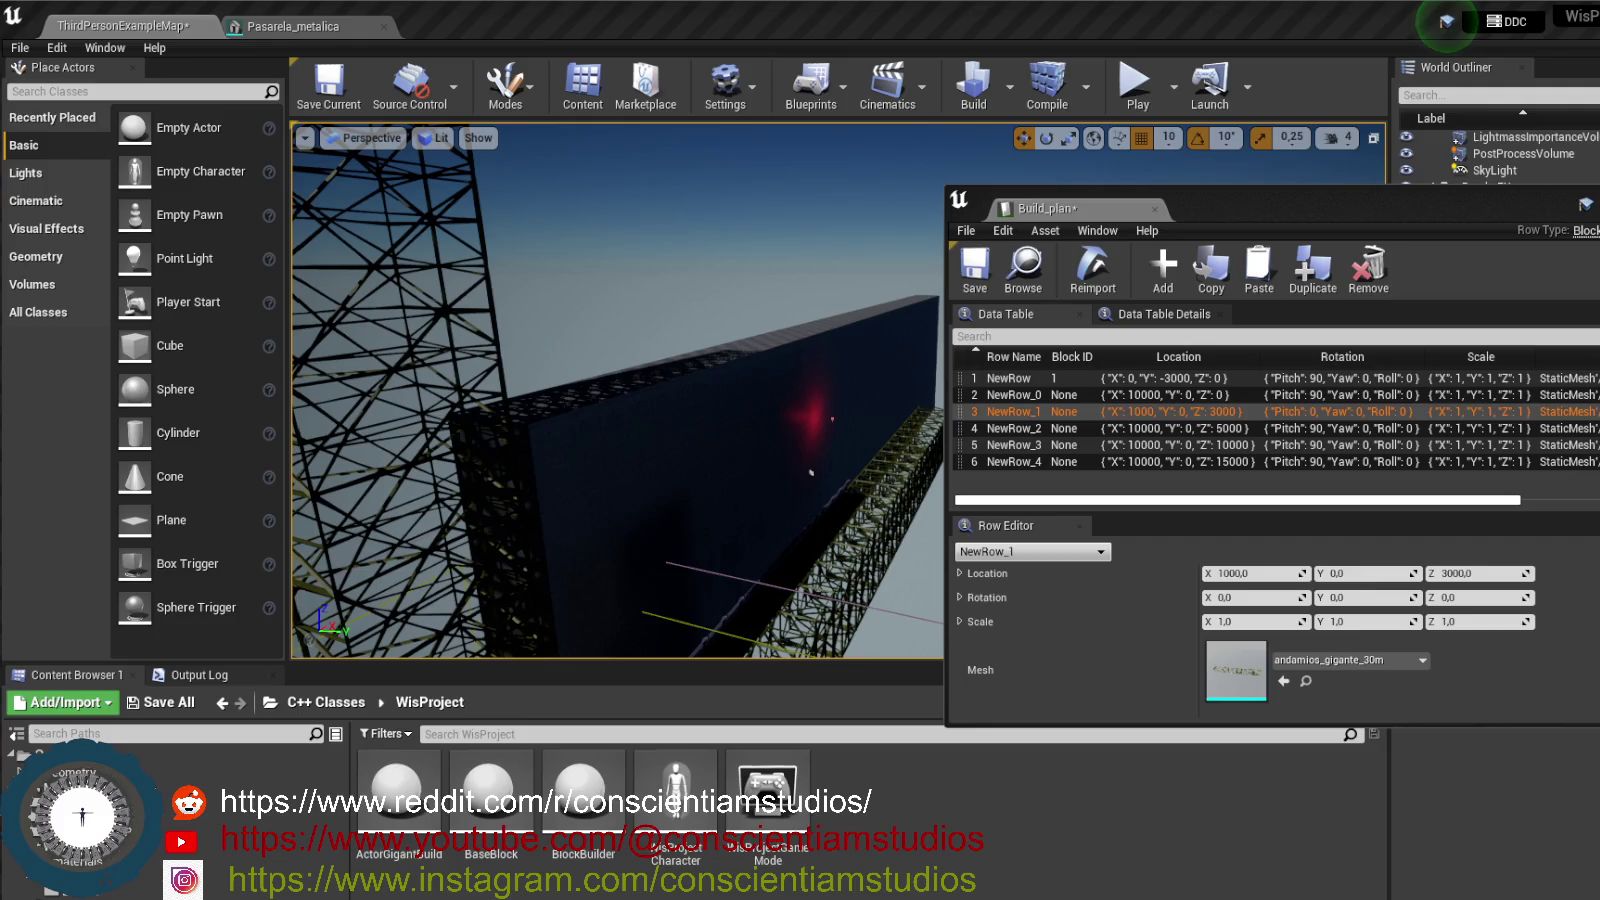
drag(739, 443, 710, 452)
mouse_move(742, 610)
mouse_down()
mouse_move(730, 560)
mouse_move(802, 518)
mouse_move(742, 444)
mouse_up()
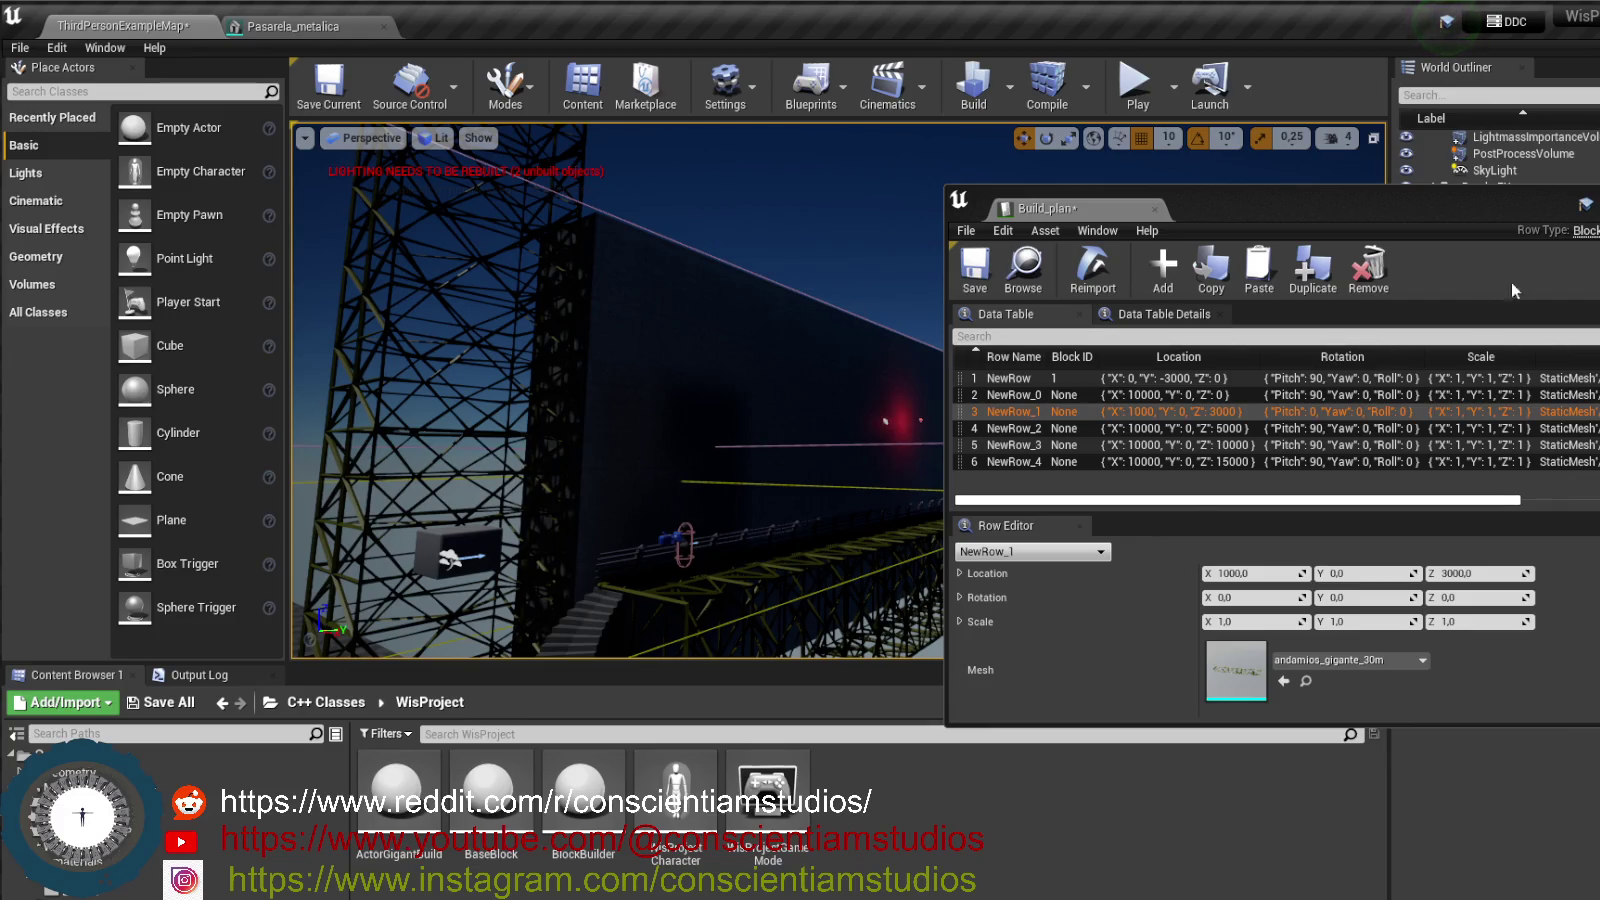
drag(1212, 209, 1172, 149)
- Close the Build_plan table and select BlockBuilder1 in the World Outliner
click(1572, 140)
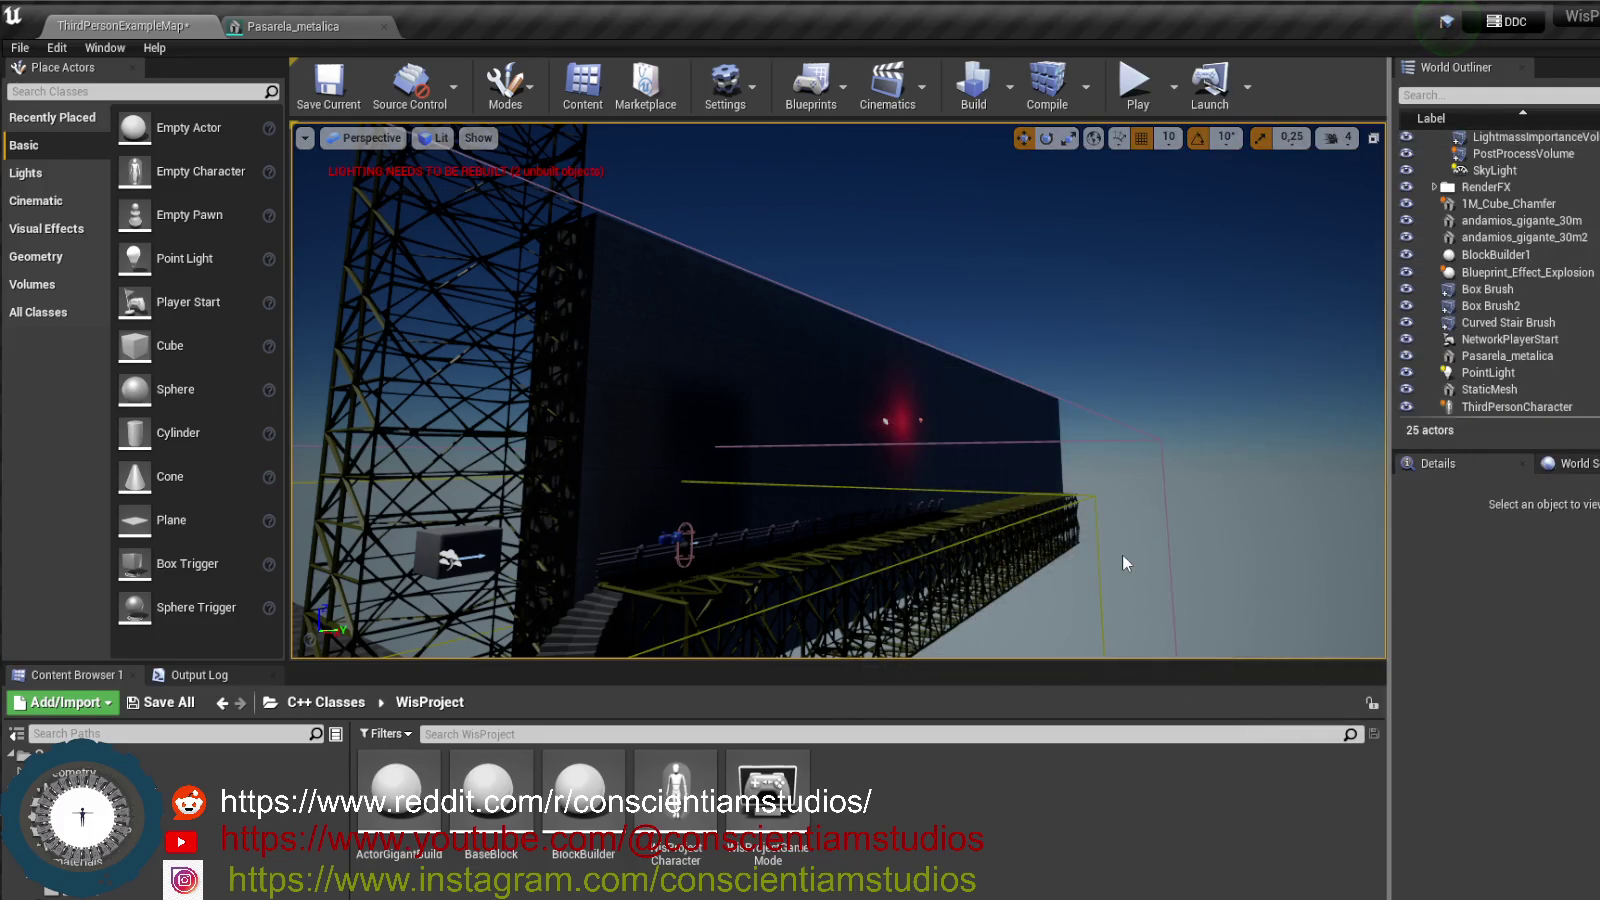
drag(993, 561, 870, 556)
click(1495, 254)
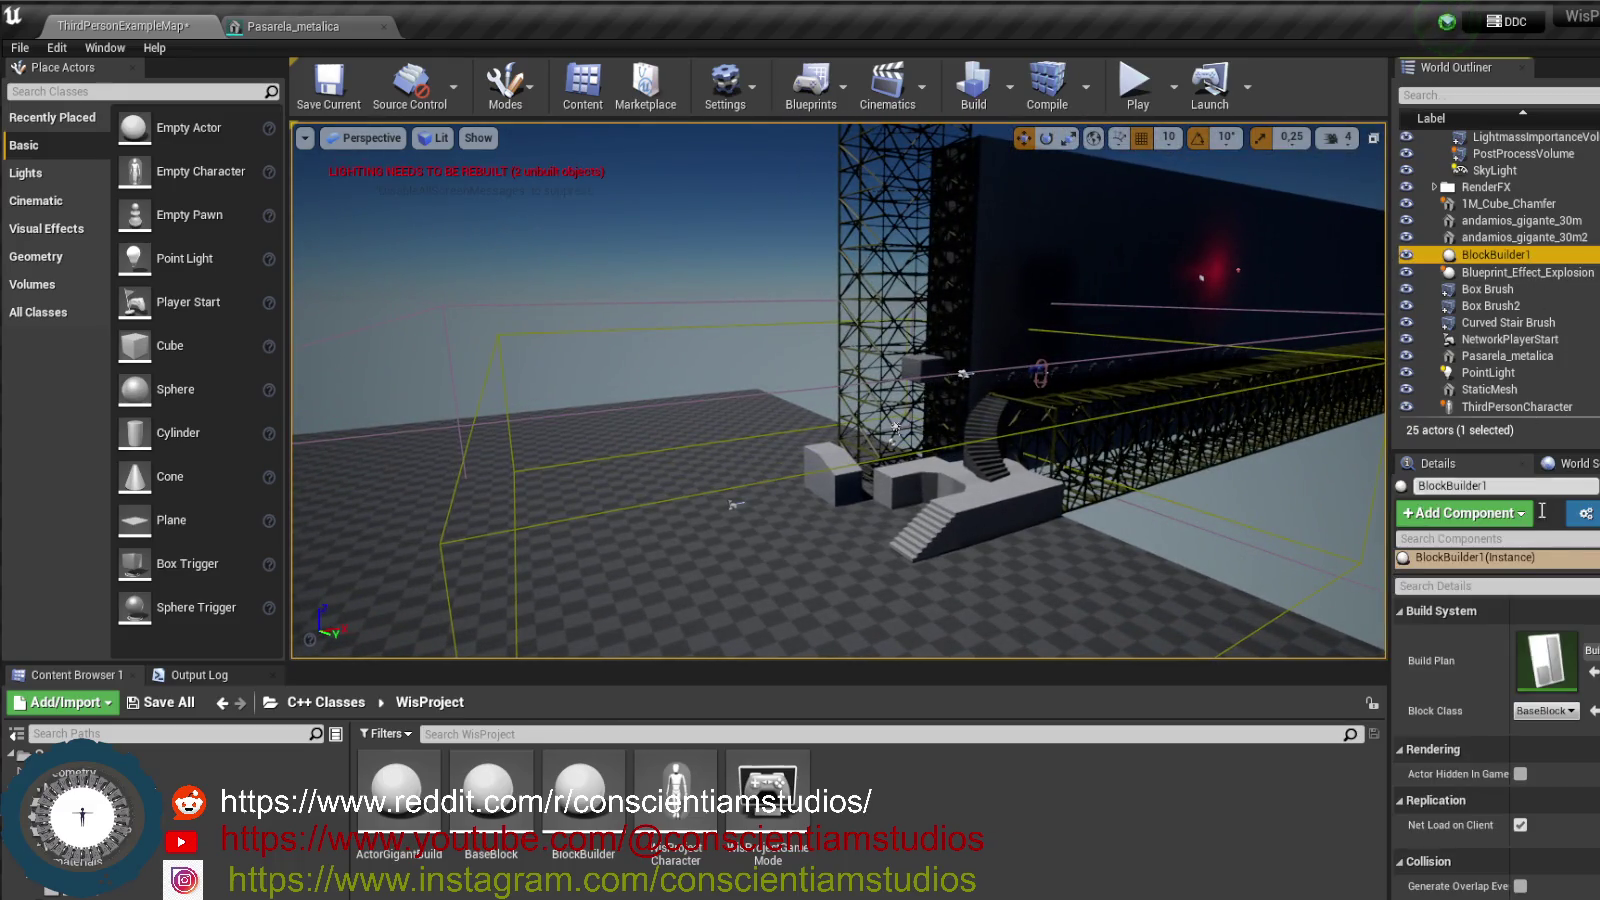
- Browse the Add Component list for BlockBuilder1
click(1496, 516)
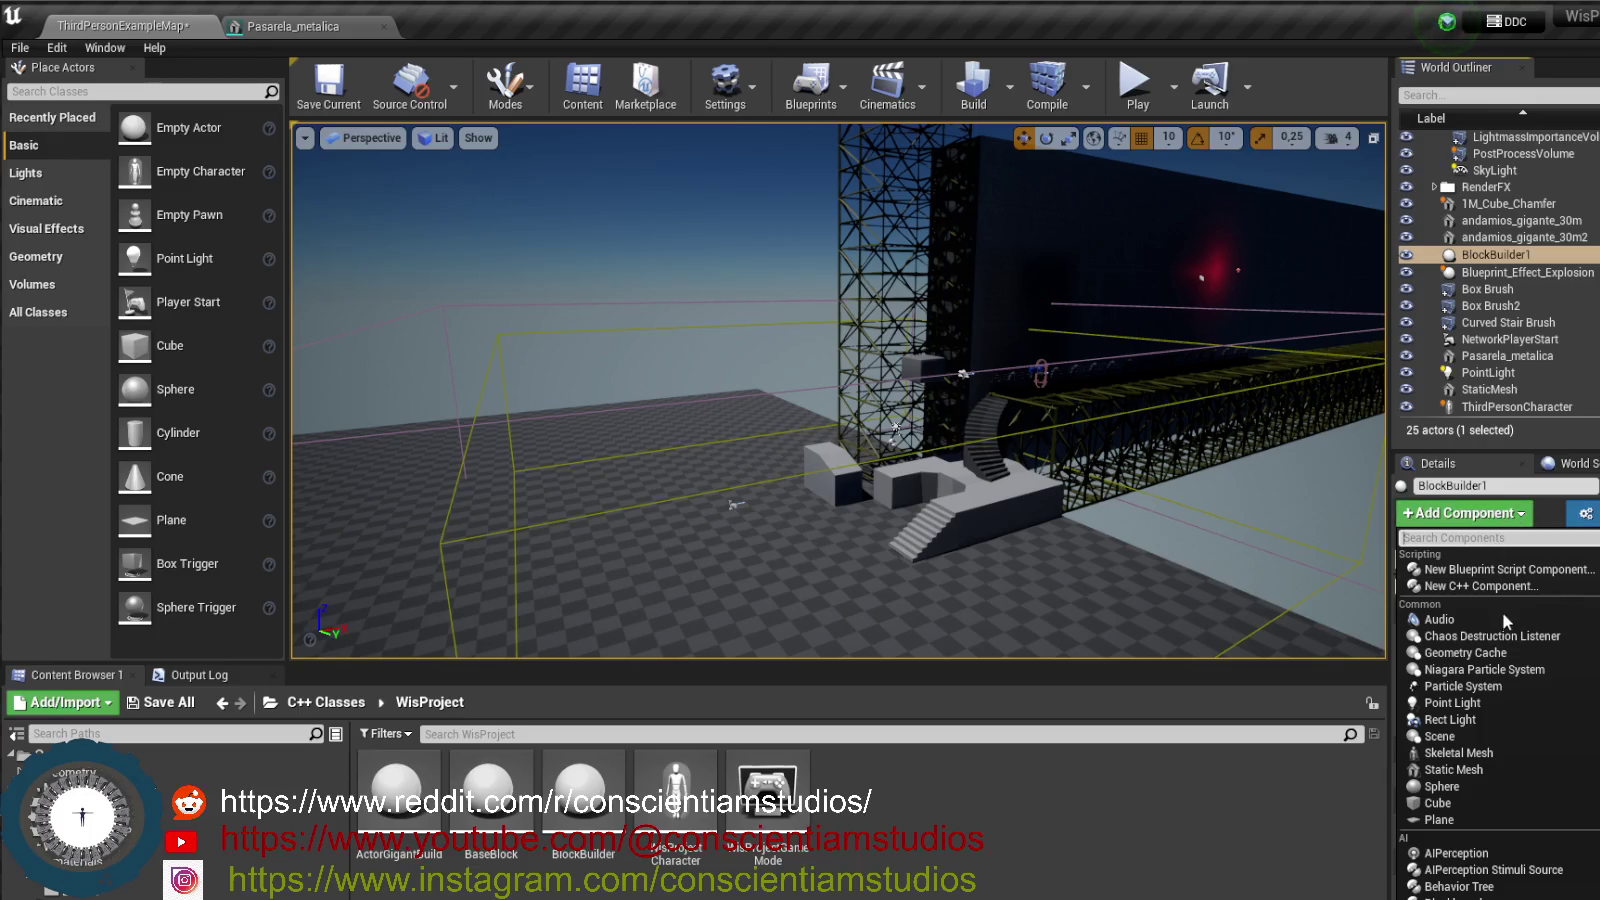
scroll(1560, 758, down, 3)
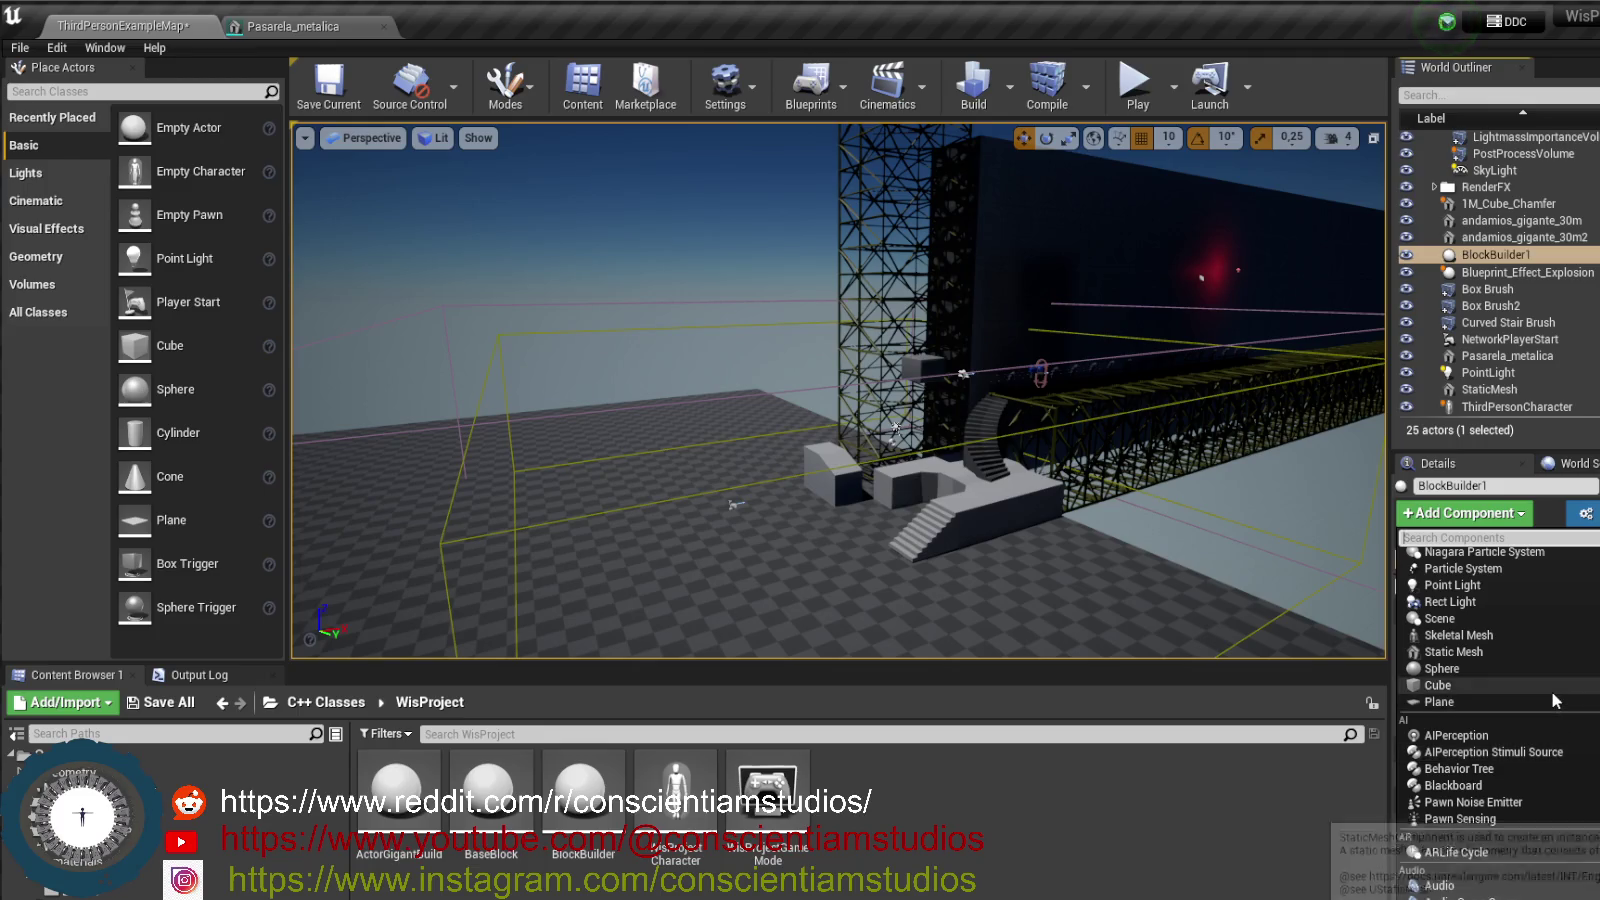
scroll(1558, 735, down, 7)
scroll(1560, 725, down, 4)
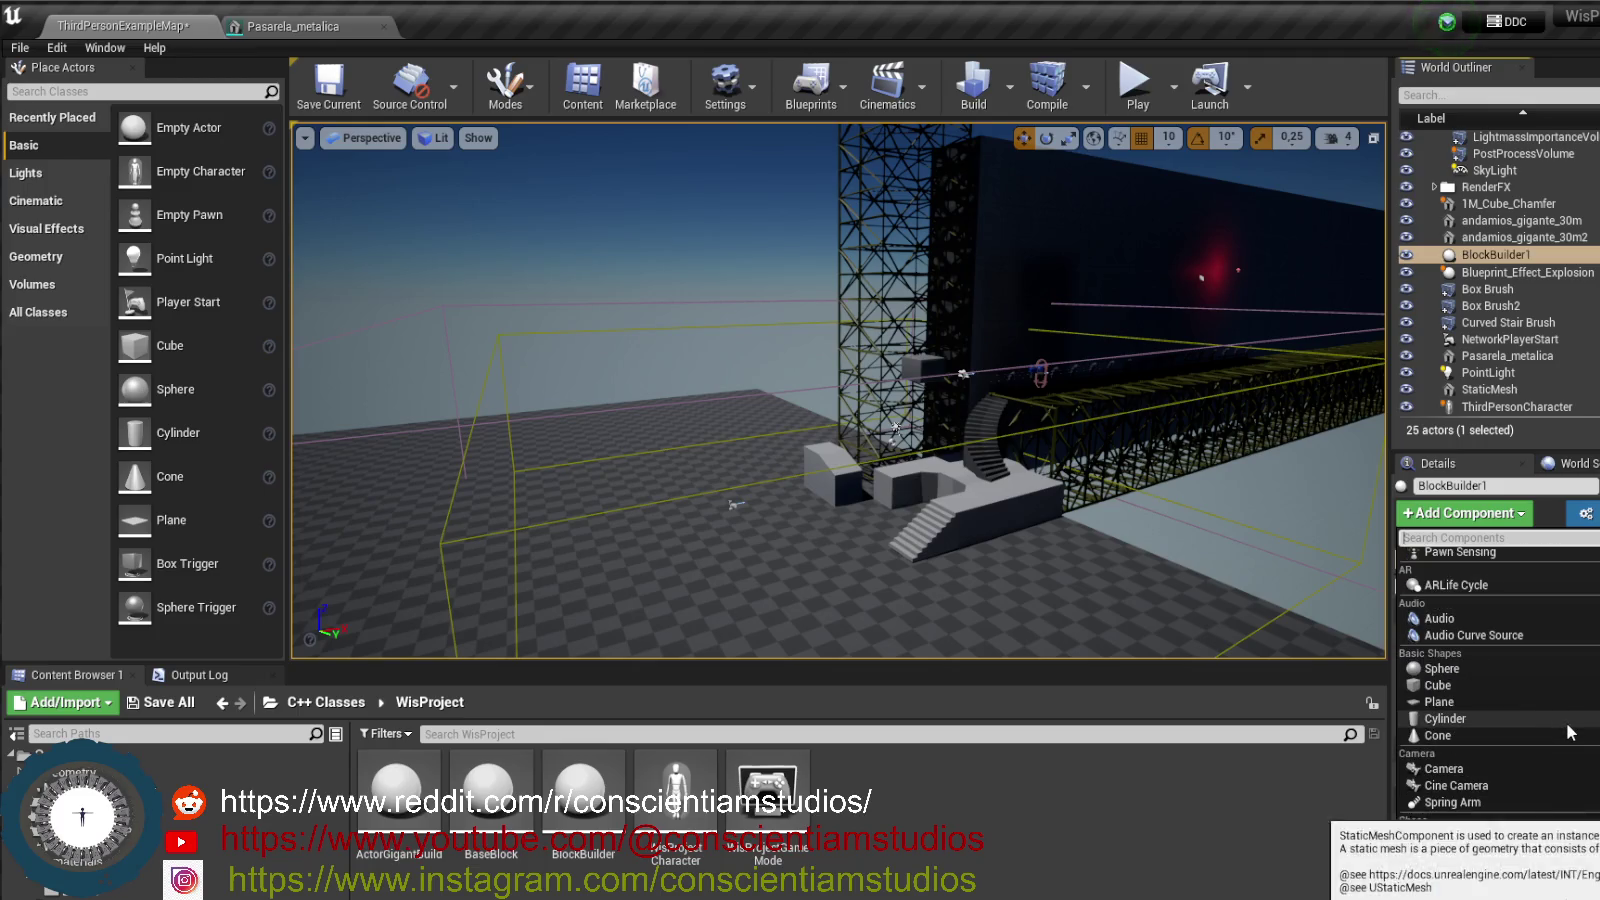
scroll(1572, 740, down, 20)
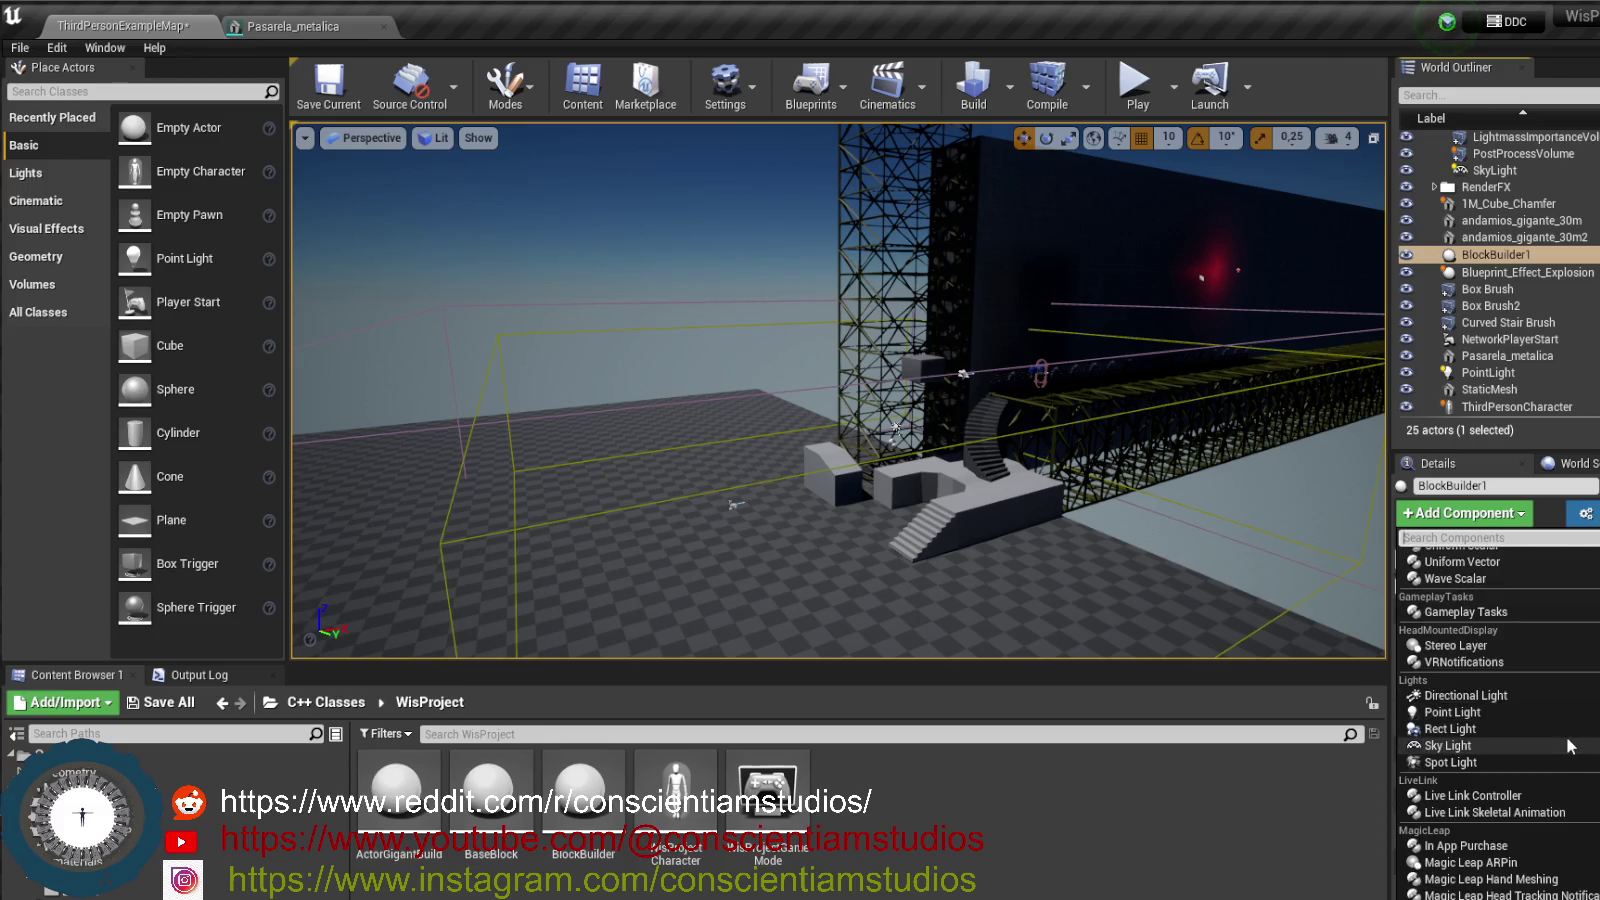
scroll(1570, 745, down, 10)
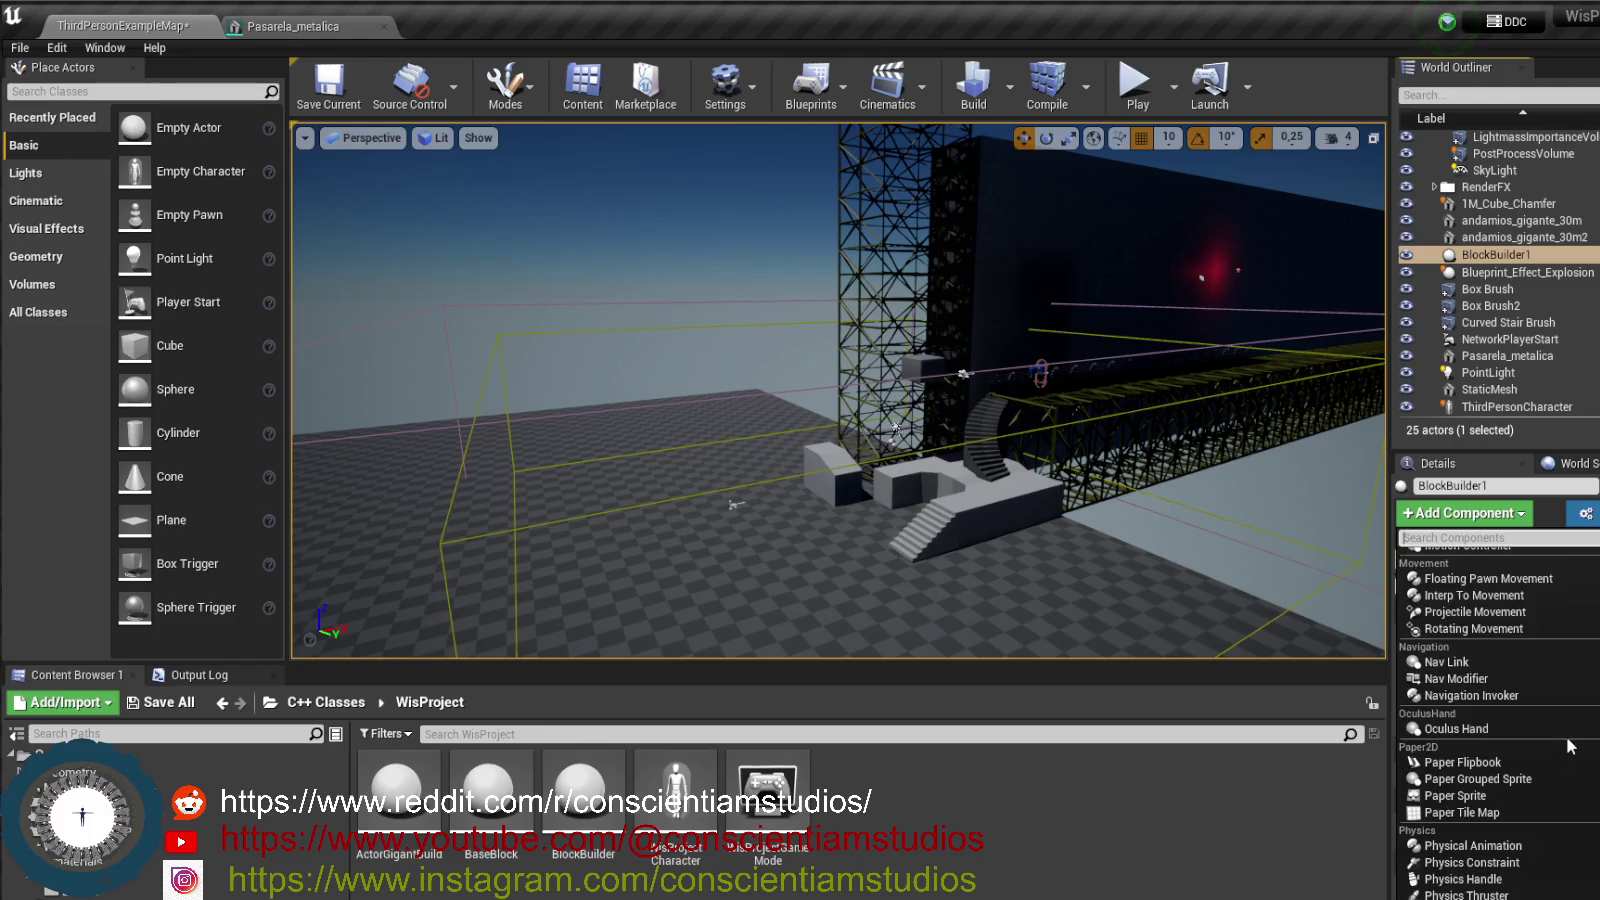
scroll(1570, 745, down, 15)
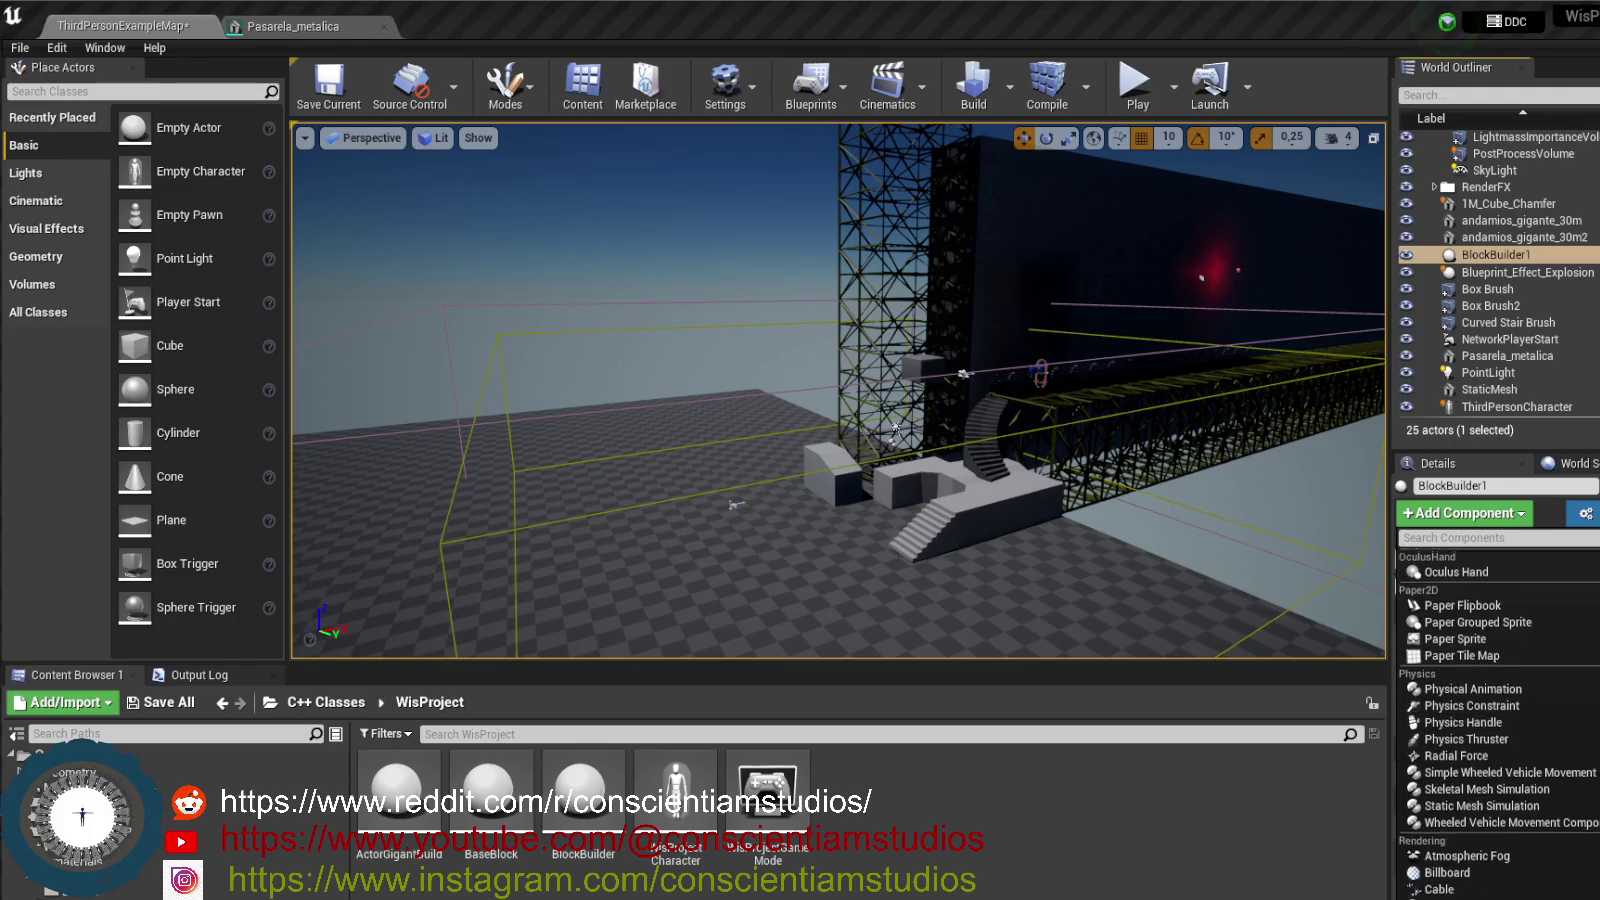
scroll(1570, 745, down, 1)
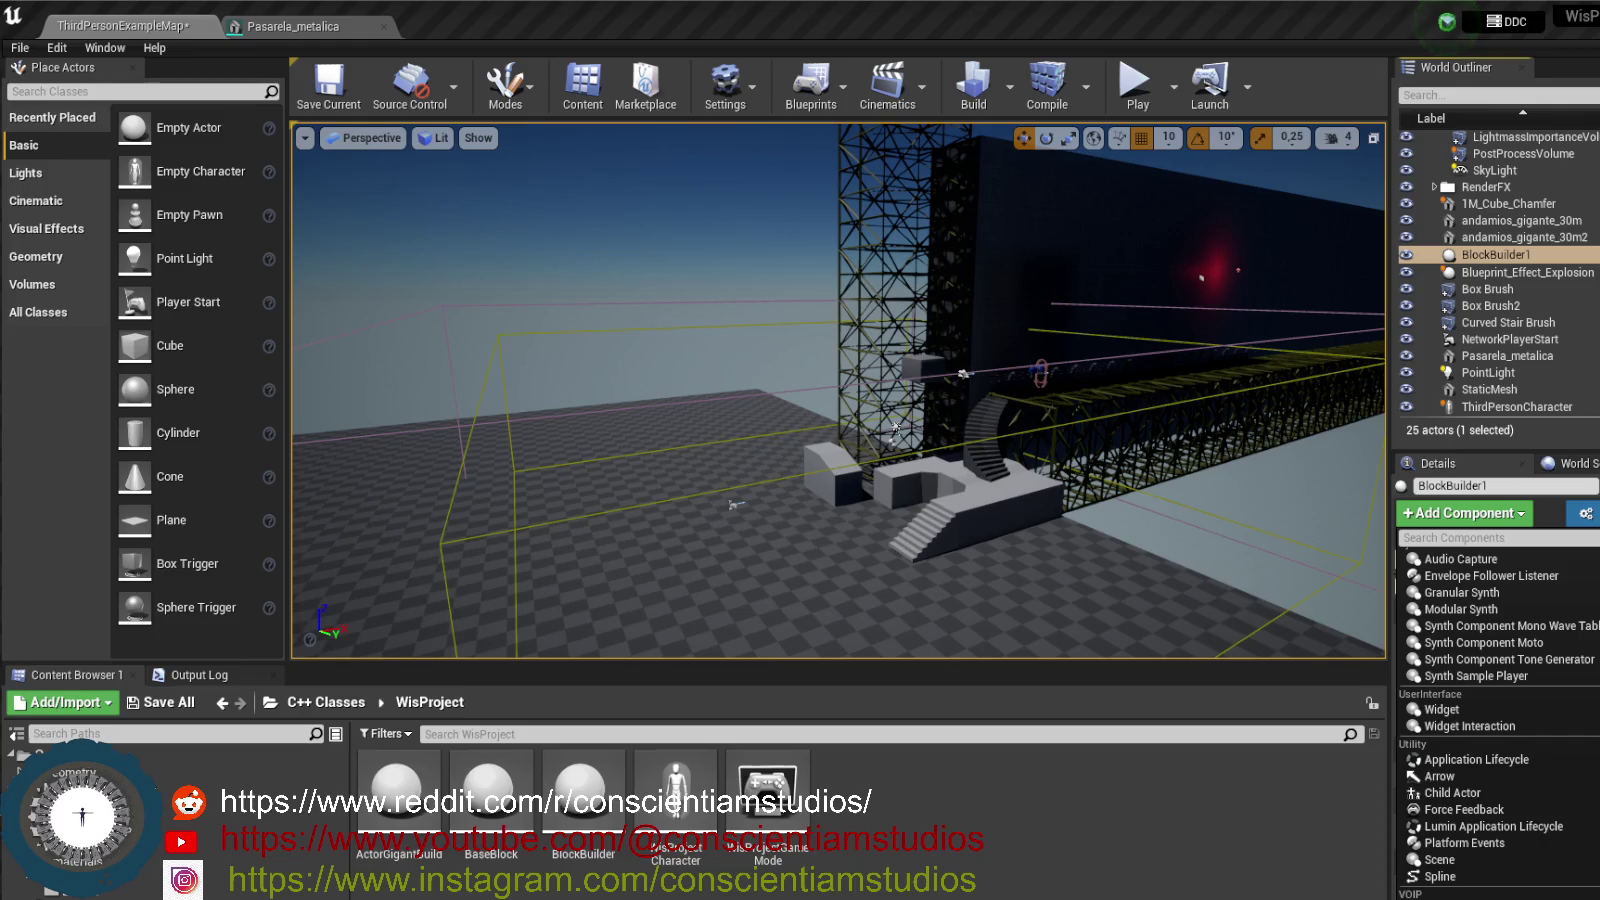
- Add an Arrow component to BlockBuilder1, move it onto the floor, and set its size to about 6.3
click(1490, 771)
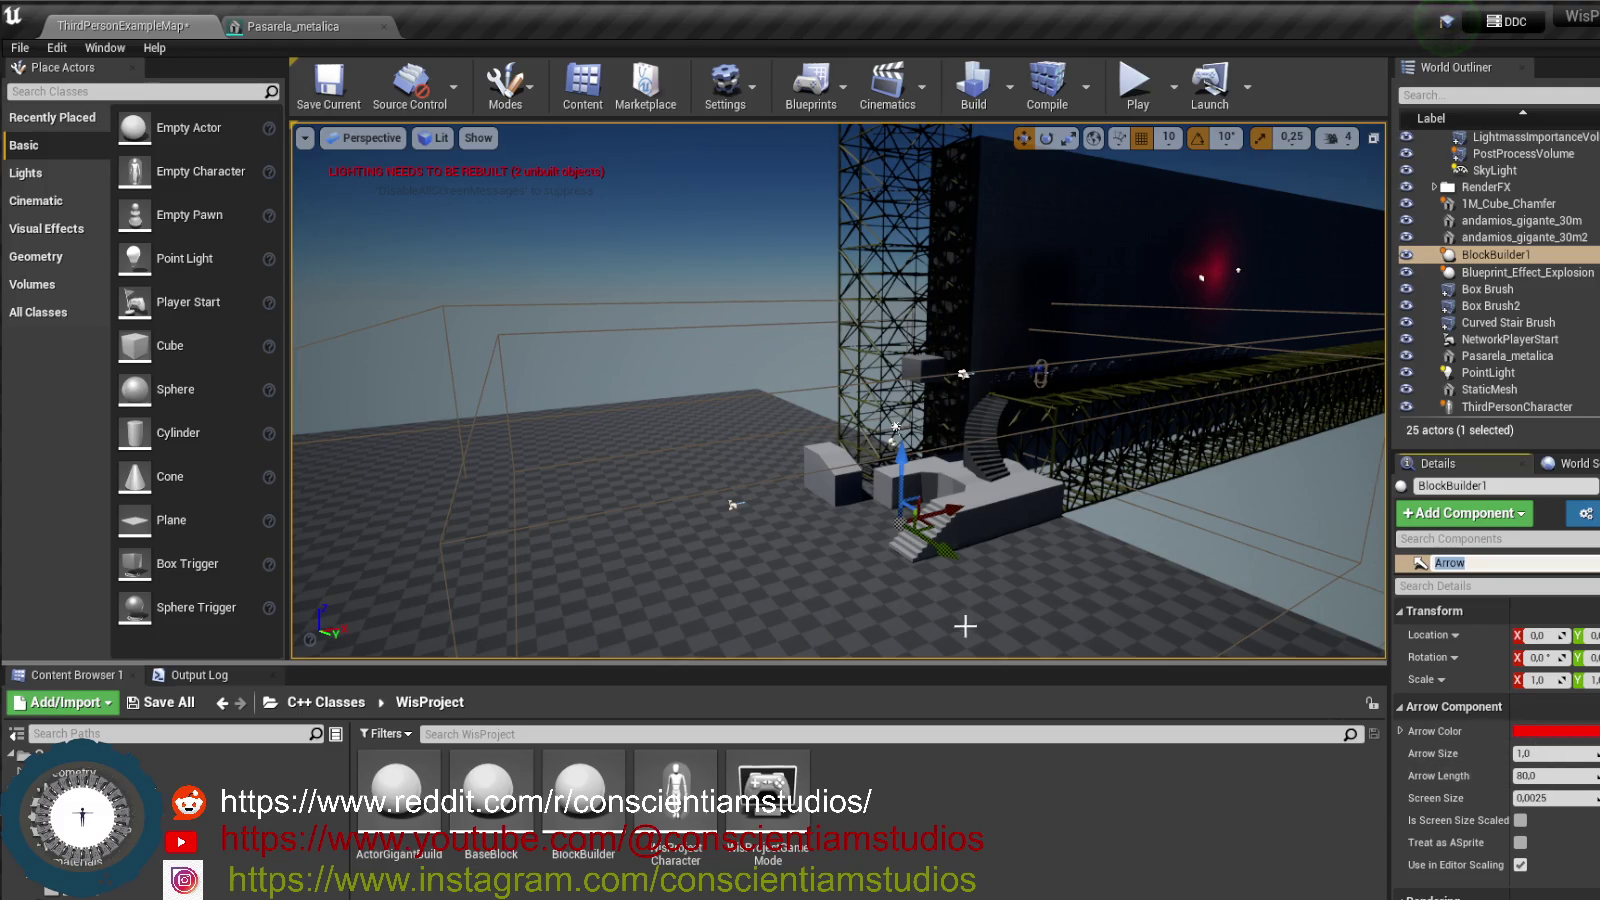
mouse_move(1518, 752)
mouse_down()
mouse_move(1599, 752)
mouse_move(1570, 752)
mouse_up()
mouse_move(899, 462)
mouse_down()
mouse_move(902, 398)
mouse_move(897, 425)
mouse_move(735, 440)
mouse_move(610, 413)
mouse_up()
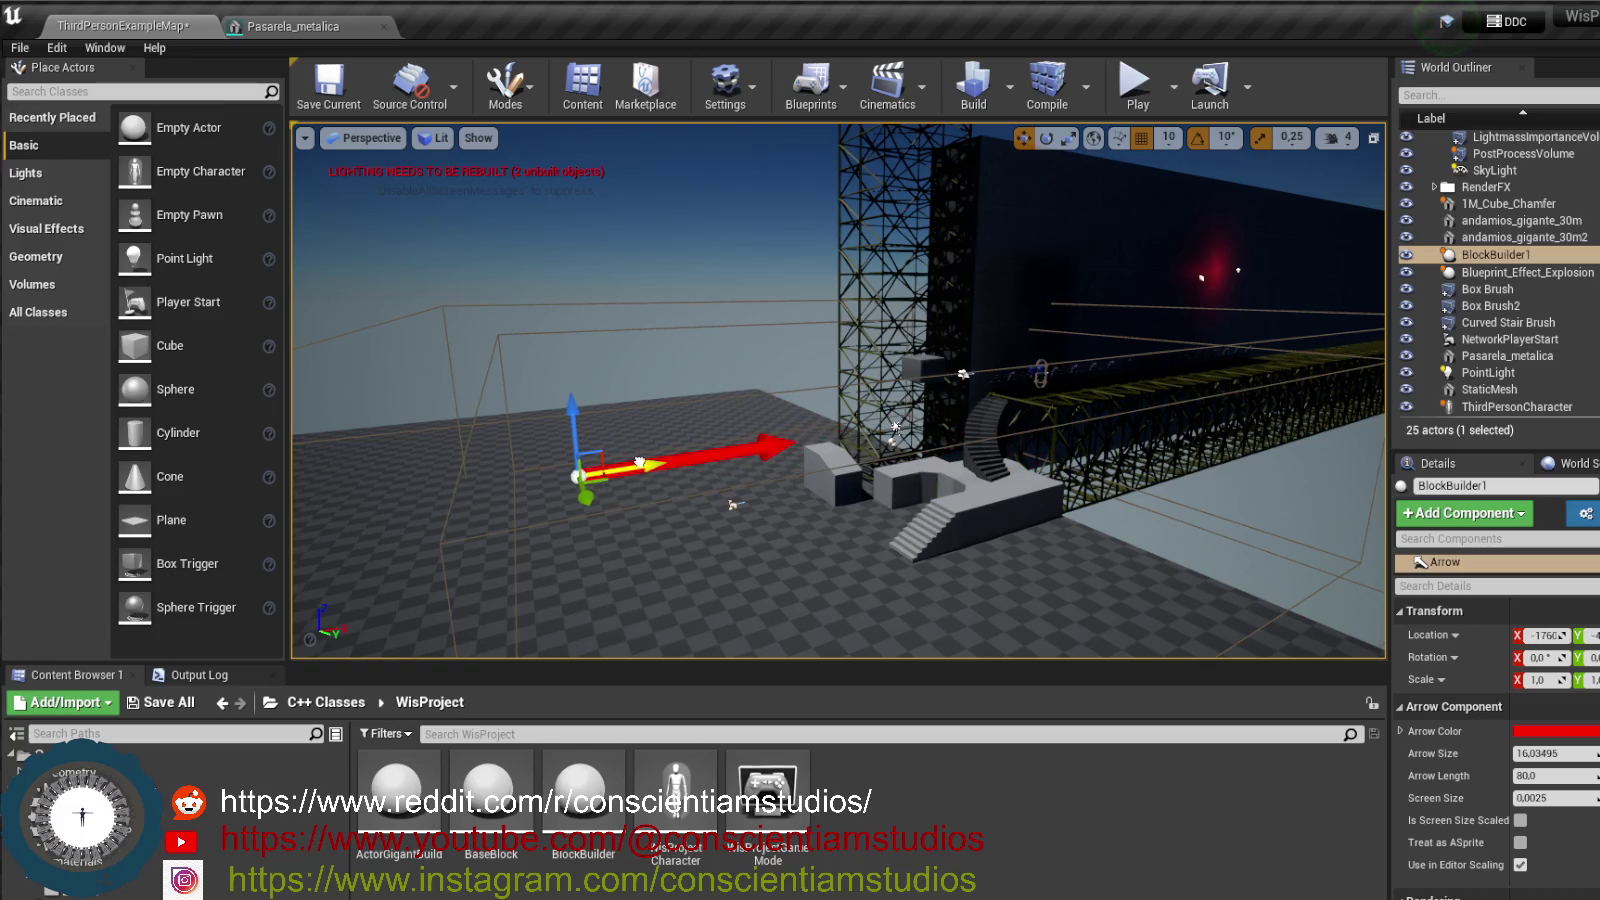
mouse_move(1555, 753)
mouse_down()
mouse_move(1500, 753)
mouse_move(1560, 753)
mouse_move(1595, 800)
mouse_up()
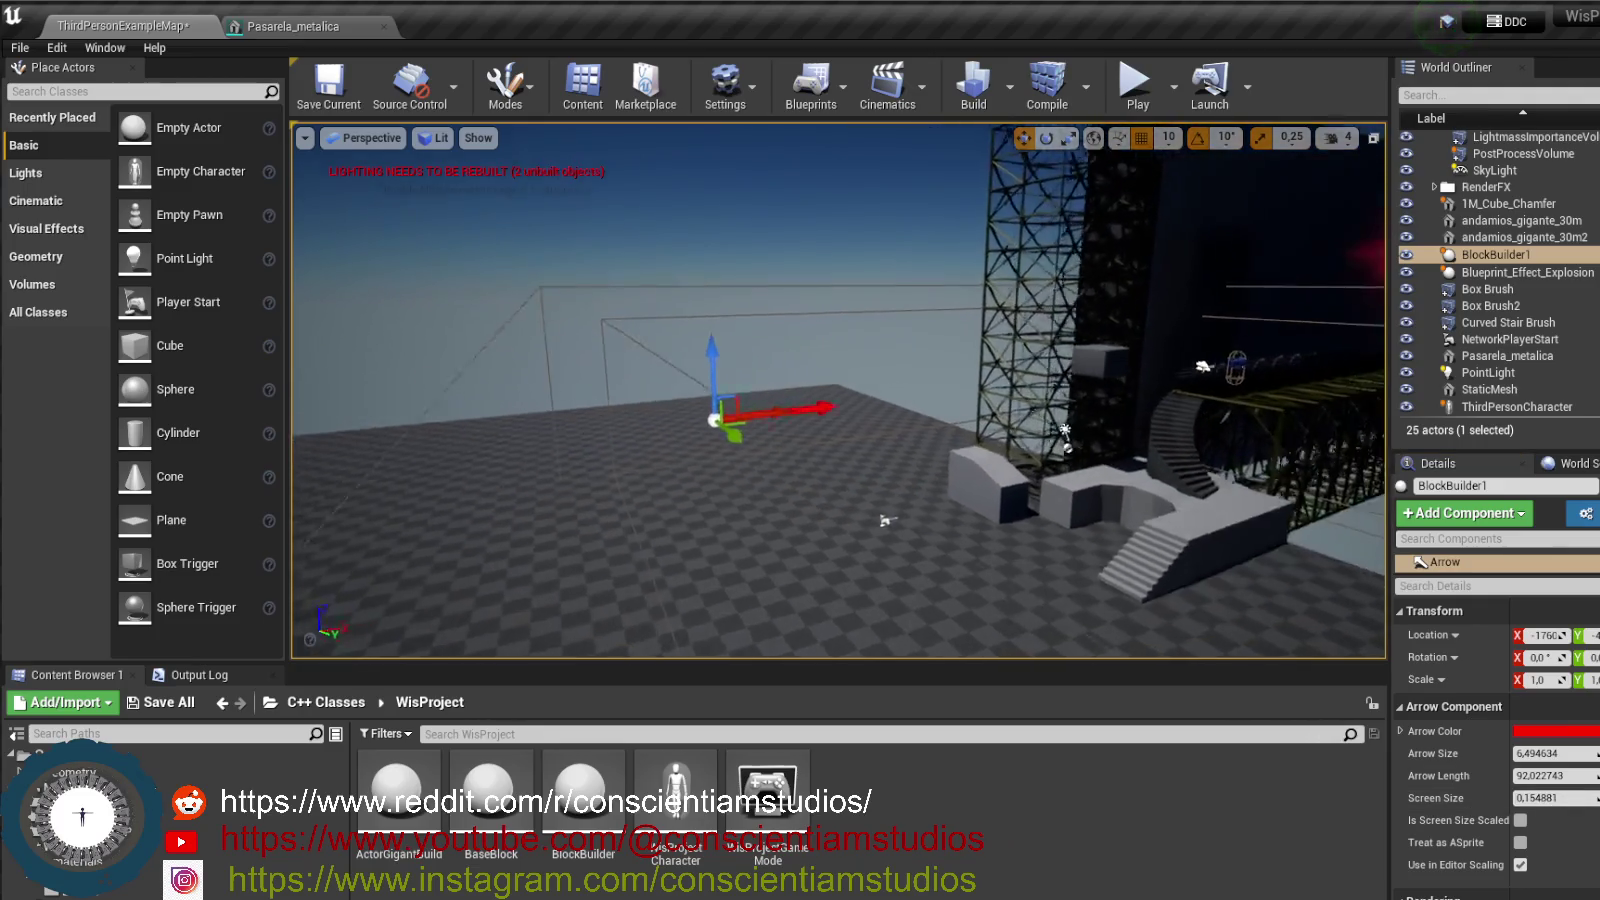
click(786, 453)
- Drag a new BlockBuilder actor from the Content Browser into the level
click(845, 447)
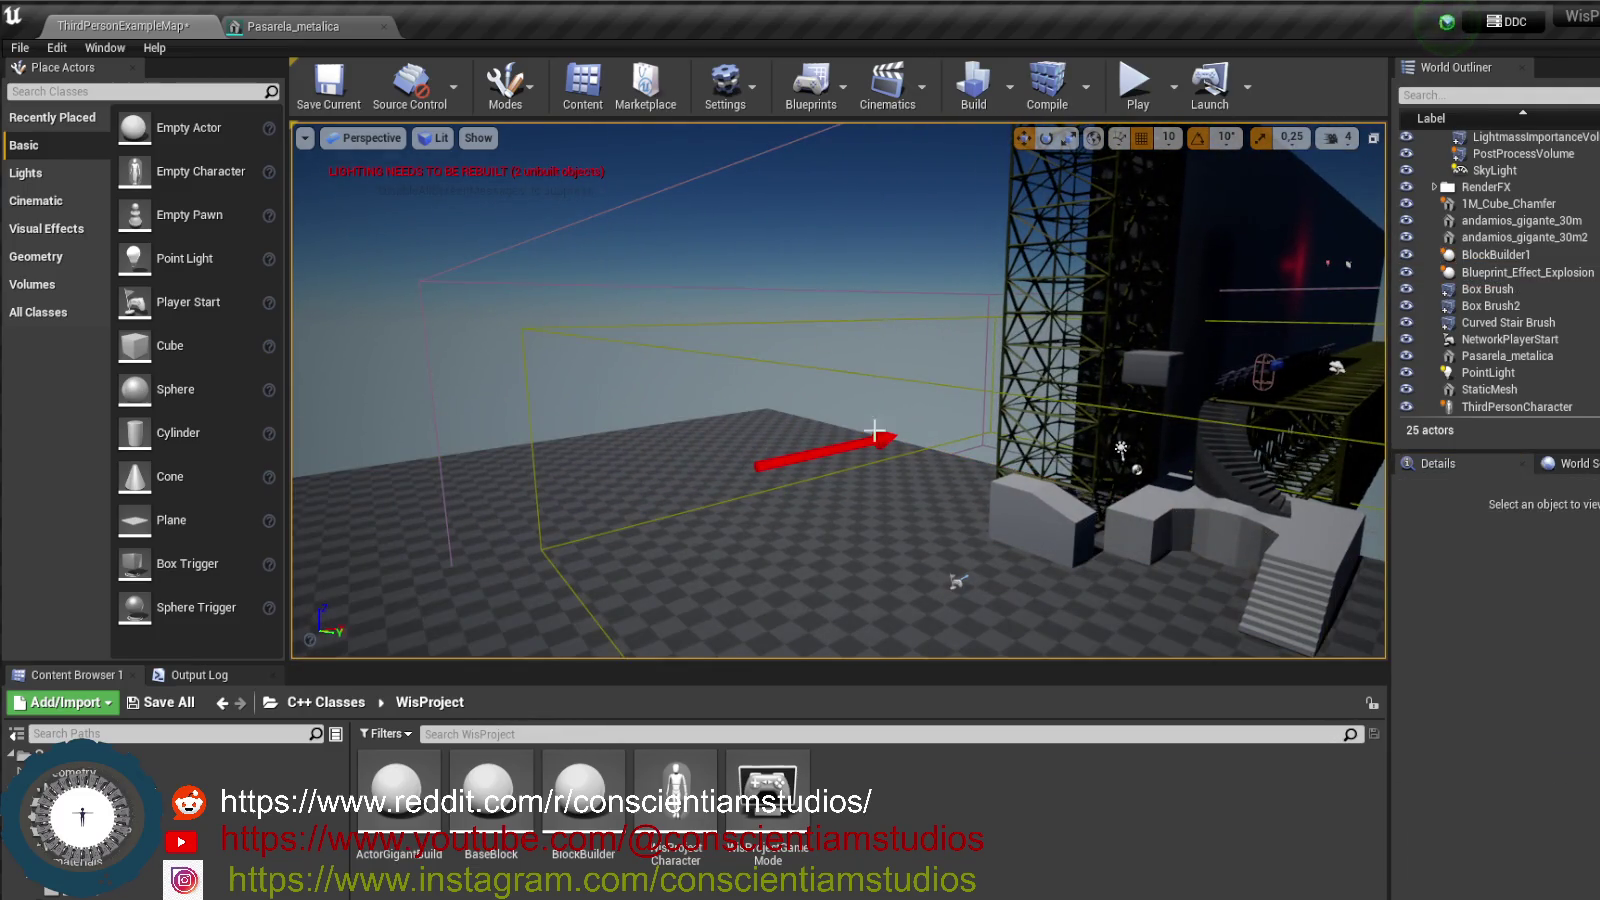
drag(904, 474, 860, 400)
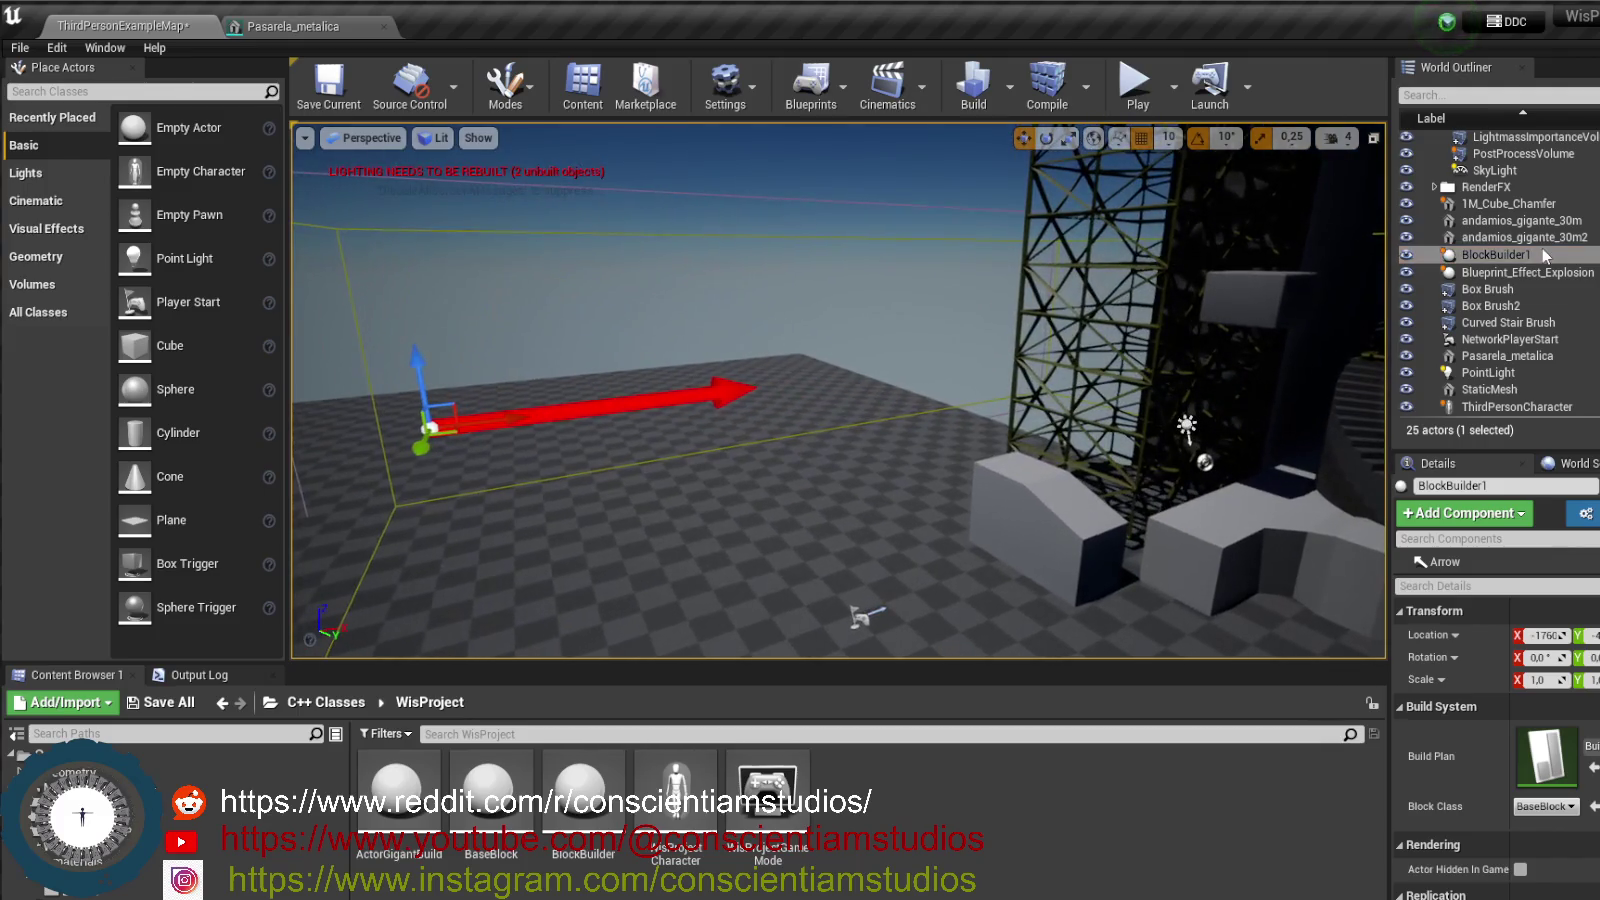
mouse_move(583, 800)
mouse_down()
mouse_move(625, 628)
mouse_move(661, 585)
mouse_move(708, 569)
mouse_up()
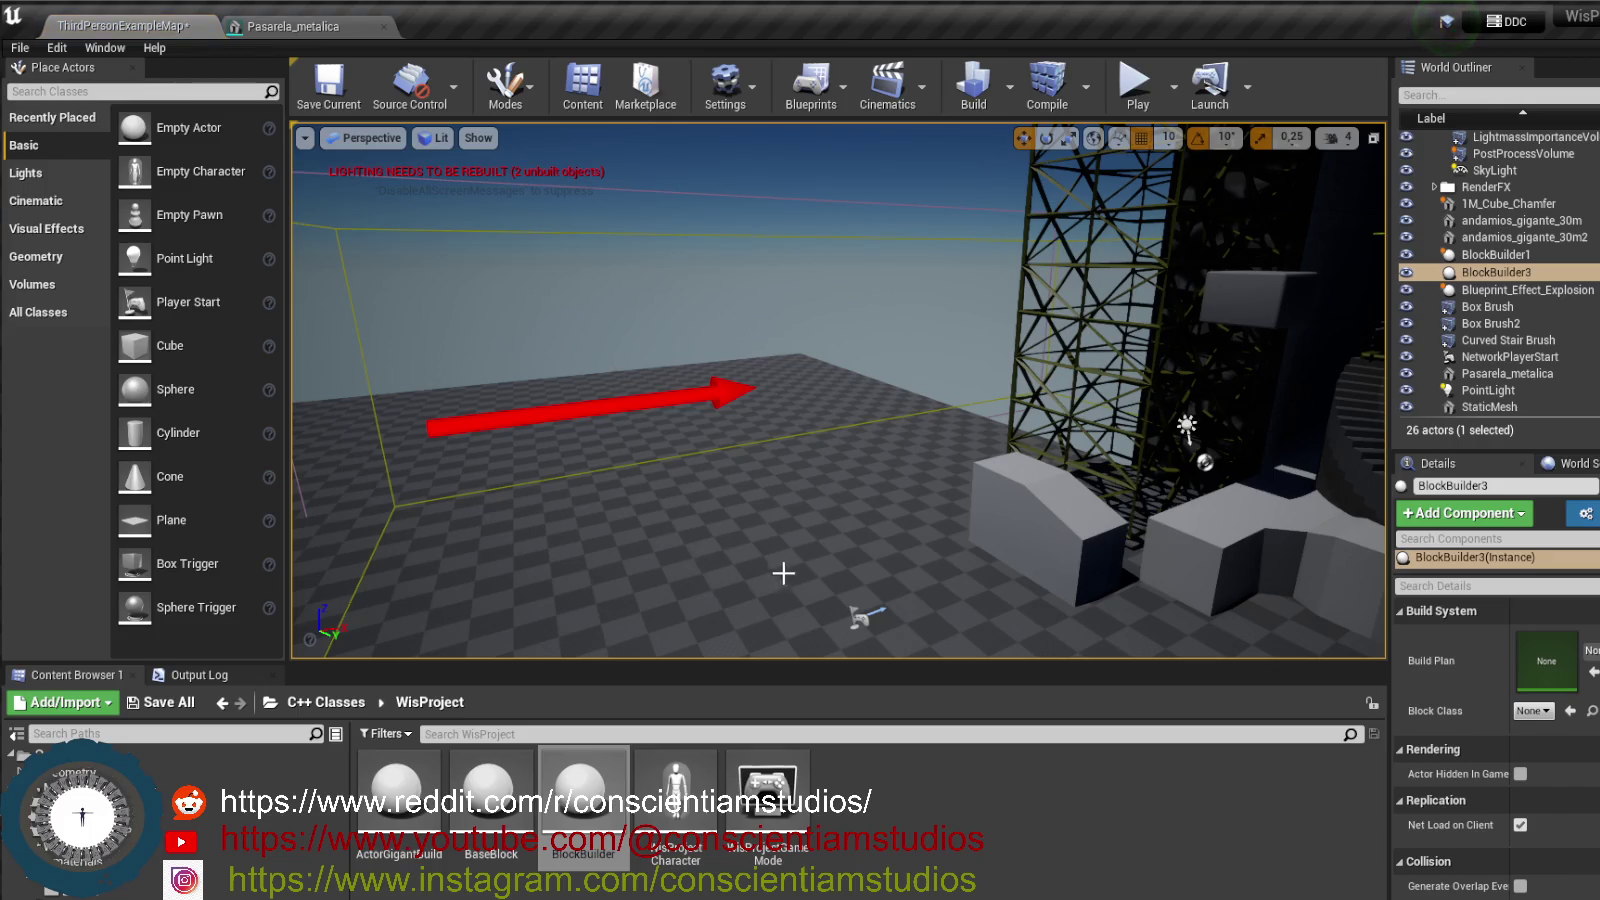
- Add an Arrow component to BlockBuilder3 and set its Arrow Color to blue
click(1497, 274)
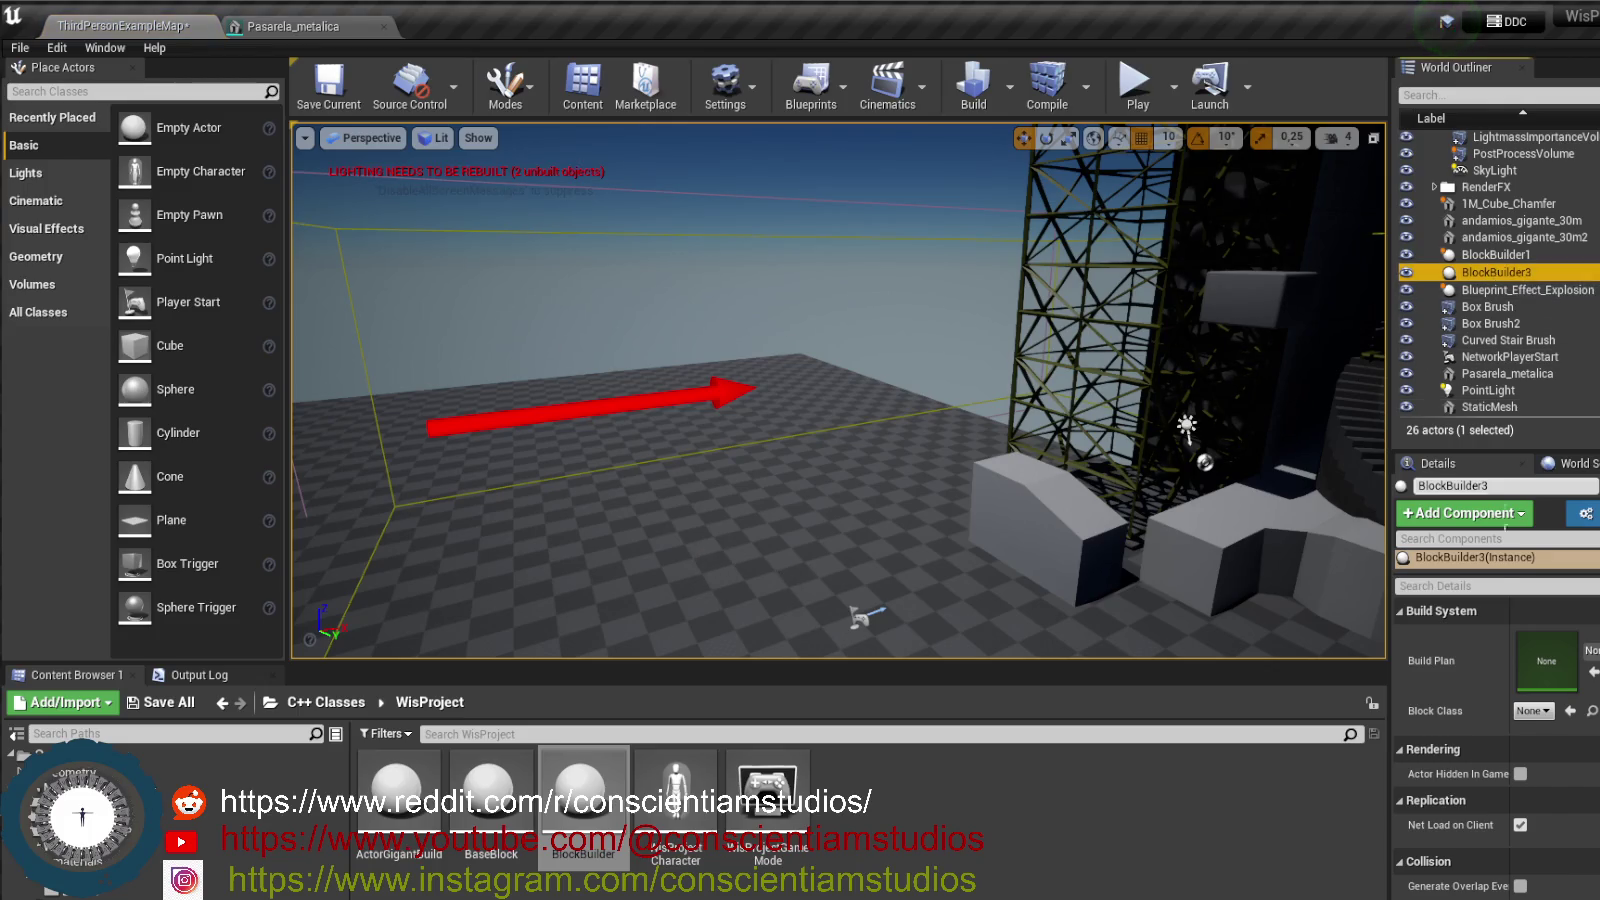
click(1458, 520)
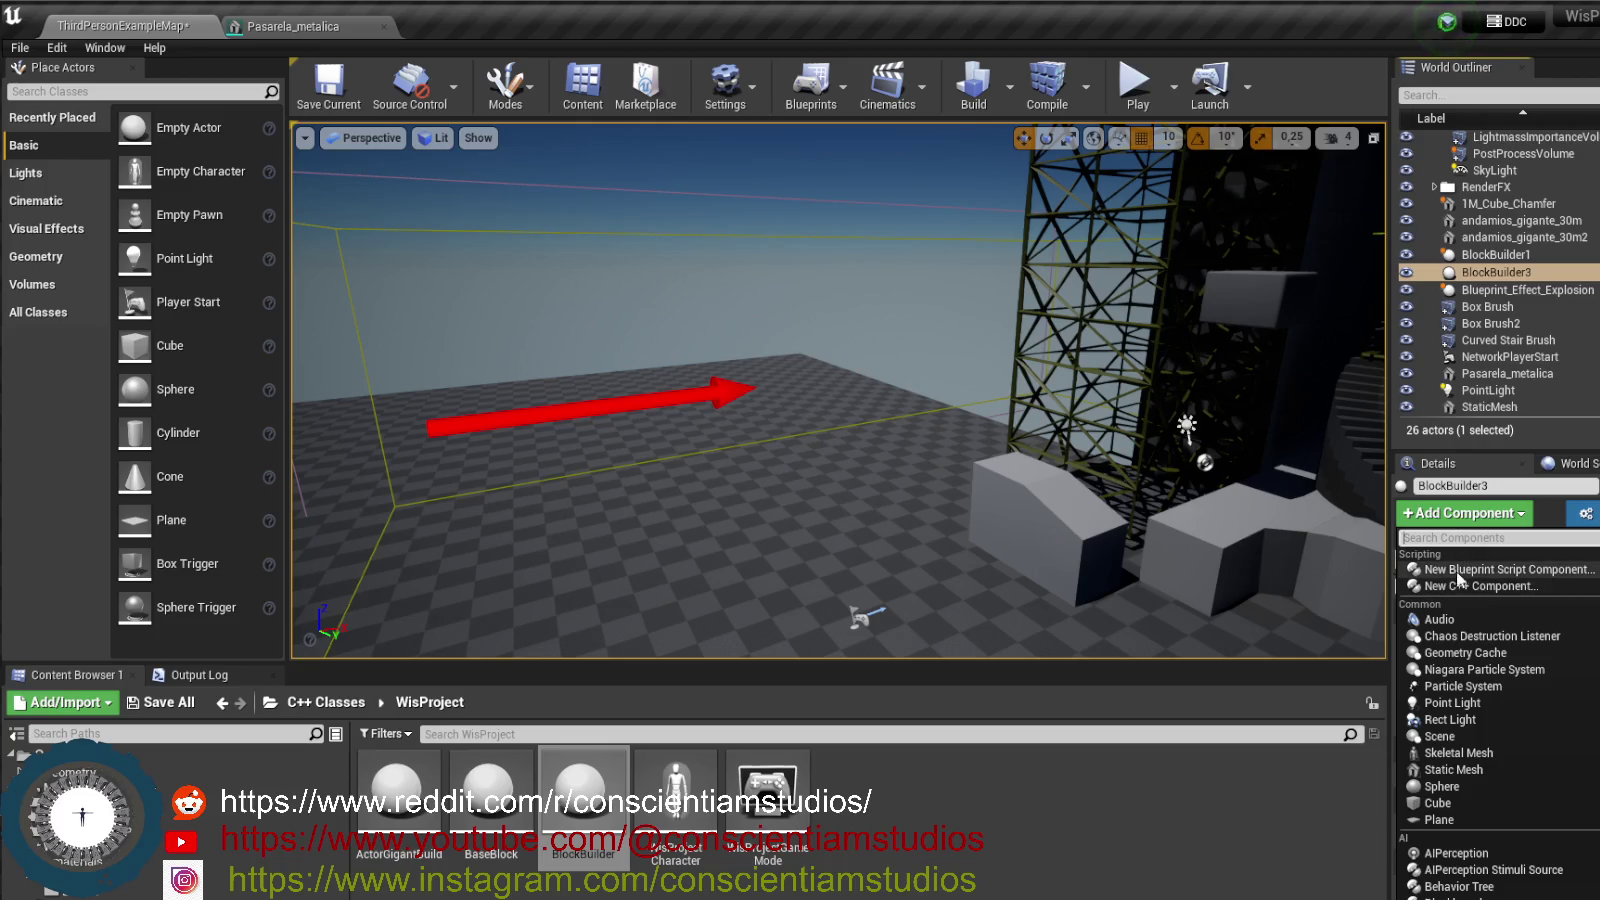
text(ar)
key(Return)
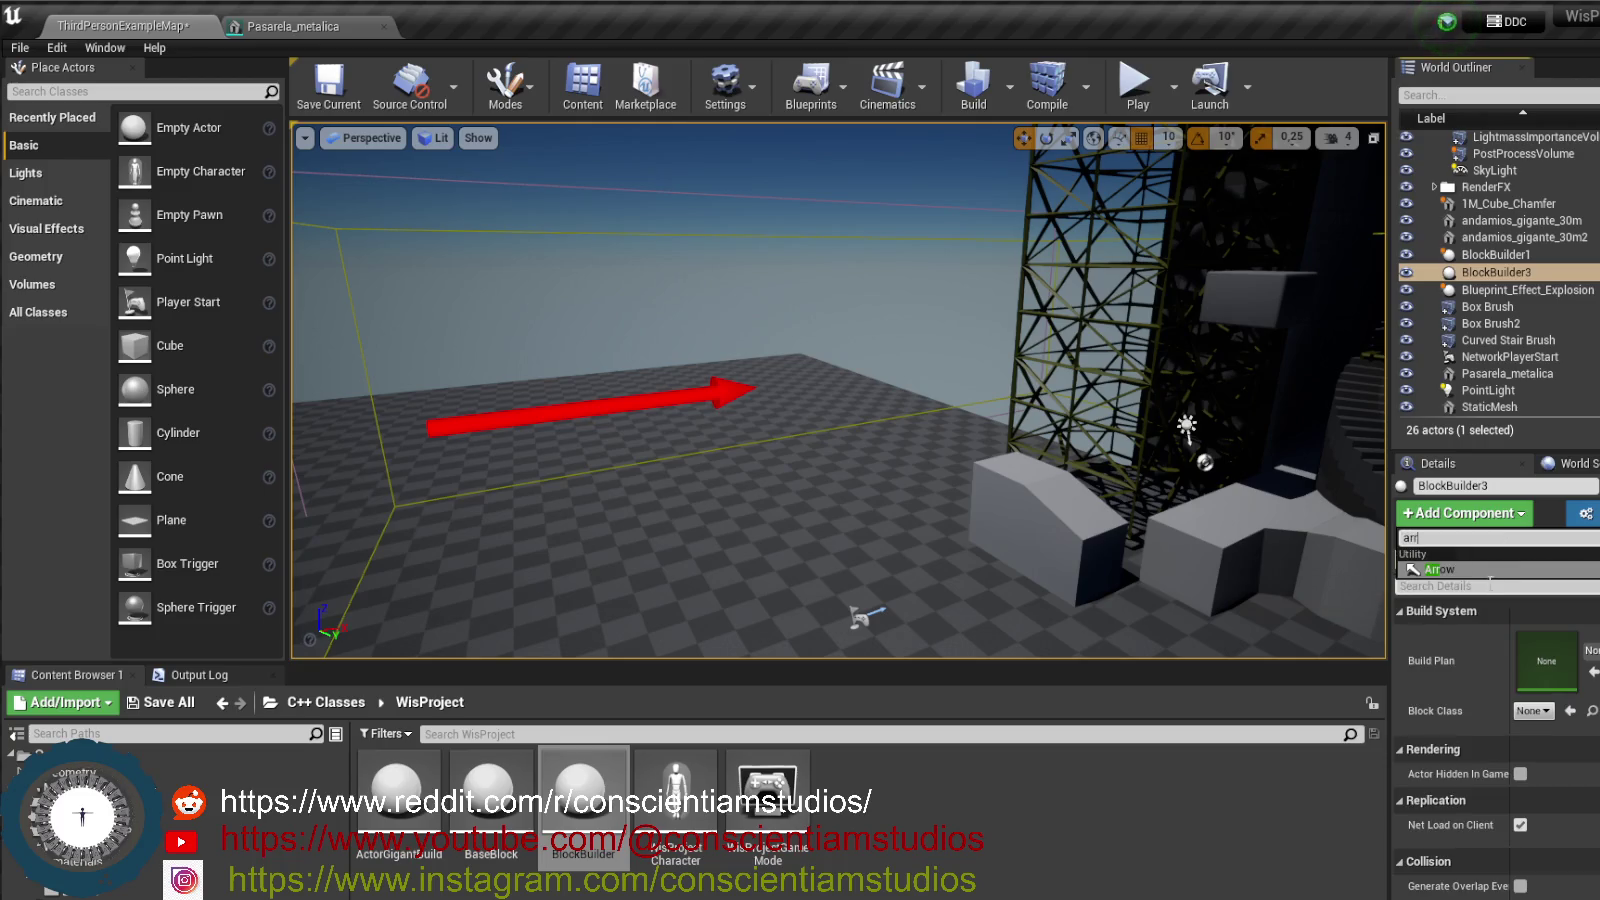
click(1555, 731)
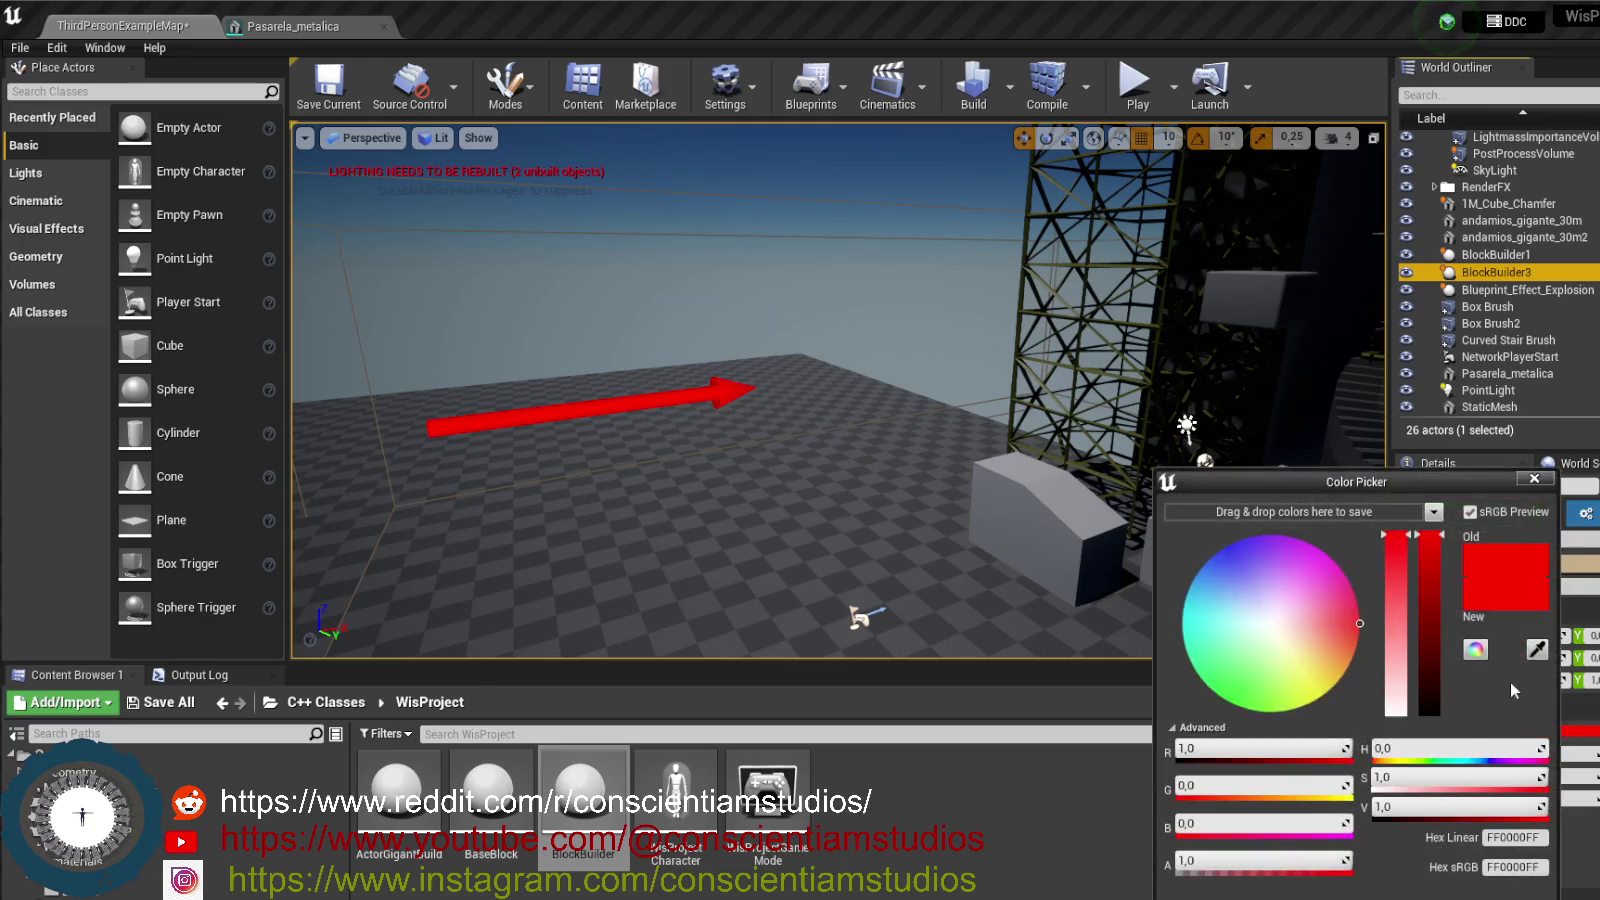
click(1237, 565)
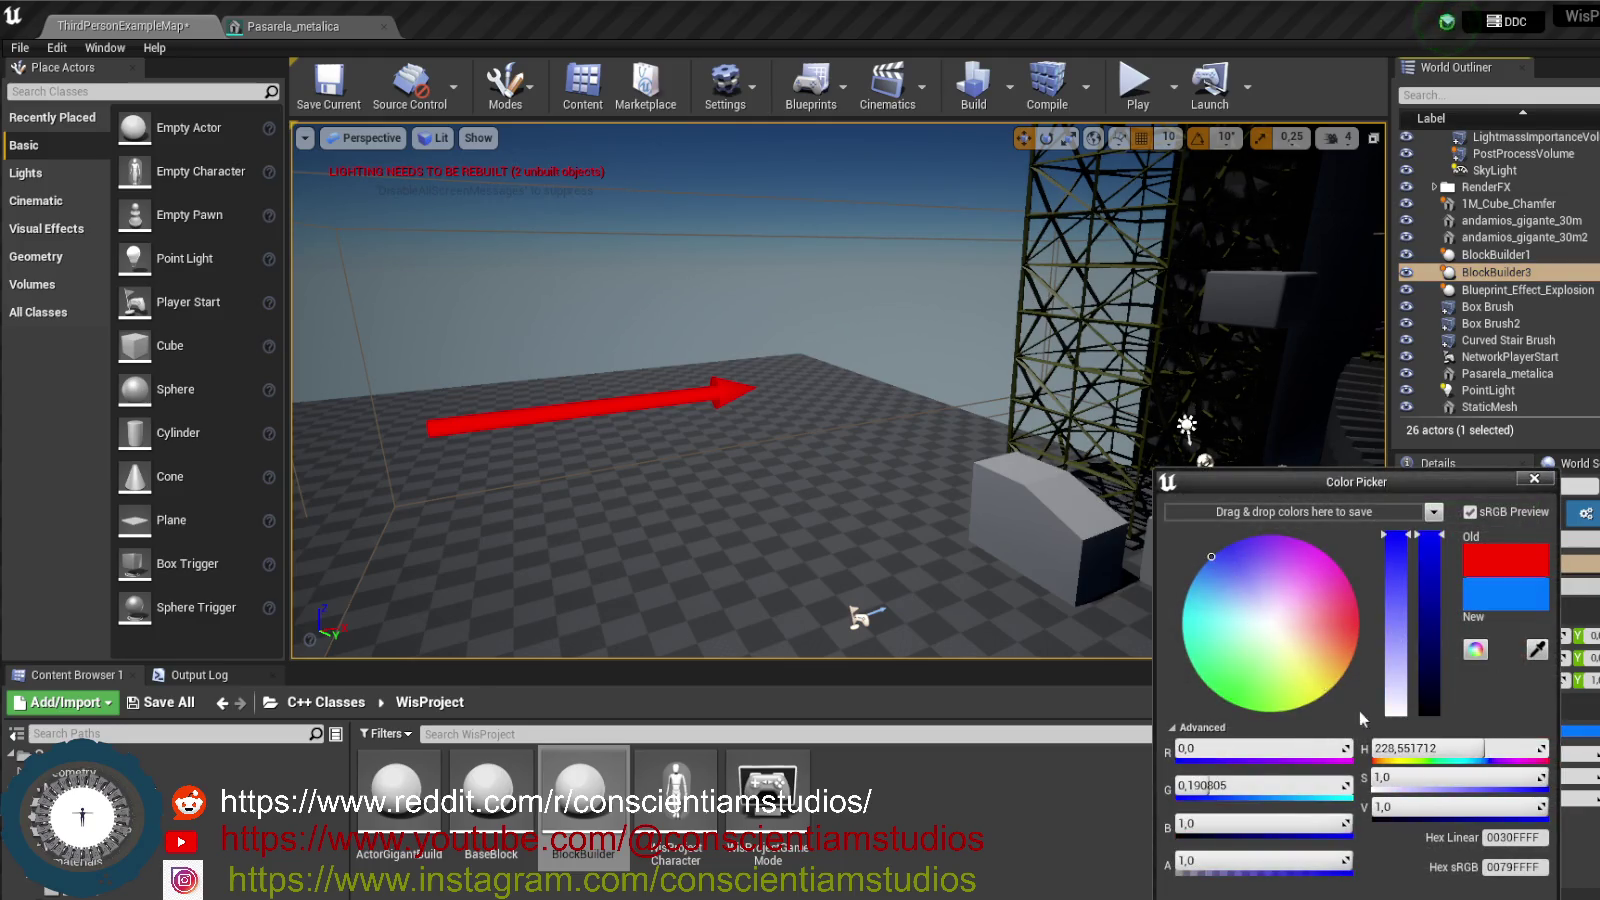
click(1436, 897)
- Enlarge the arrow to about 5.58 and move it to X -830 beside the stairs
drag(1545, 753, 1596, 753)
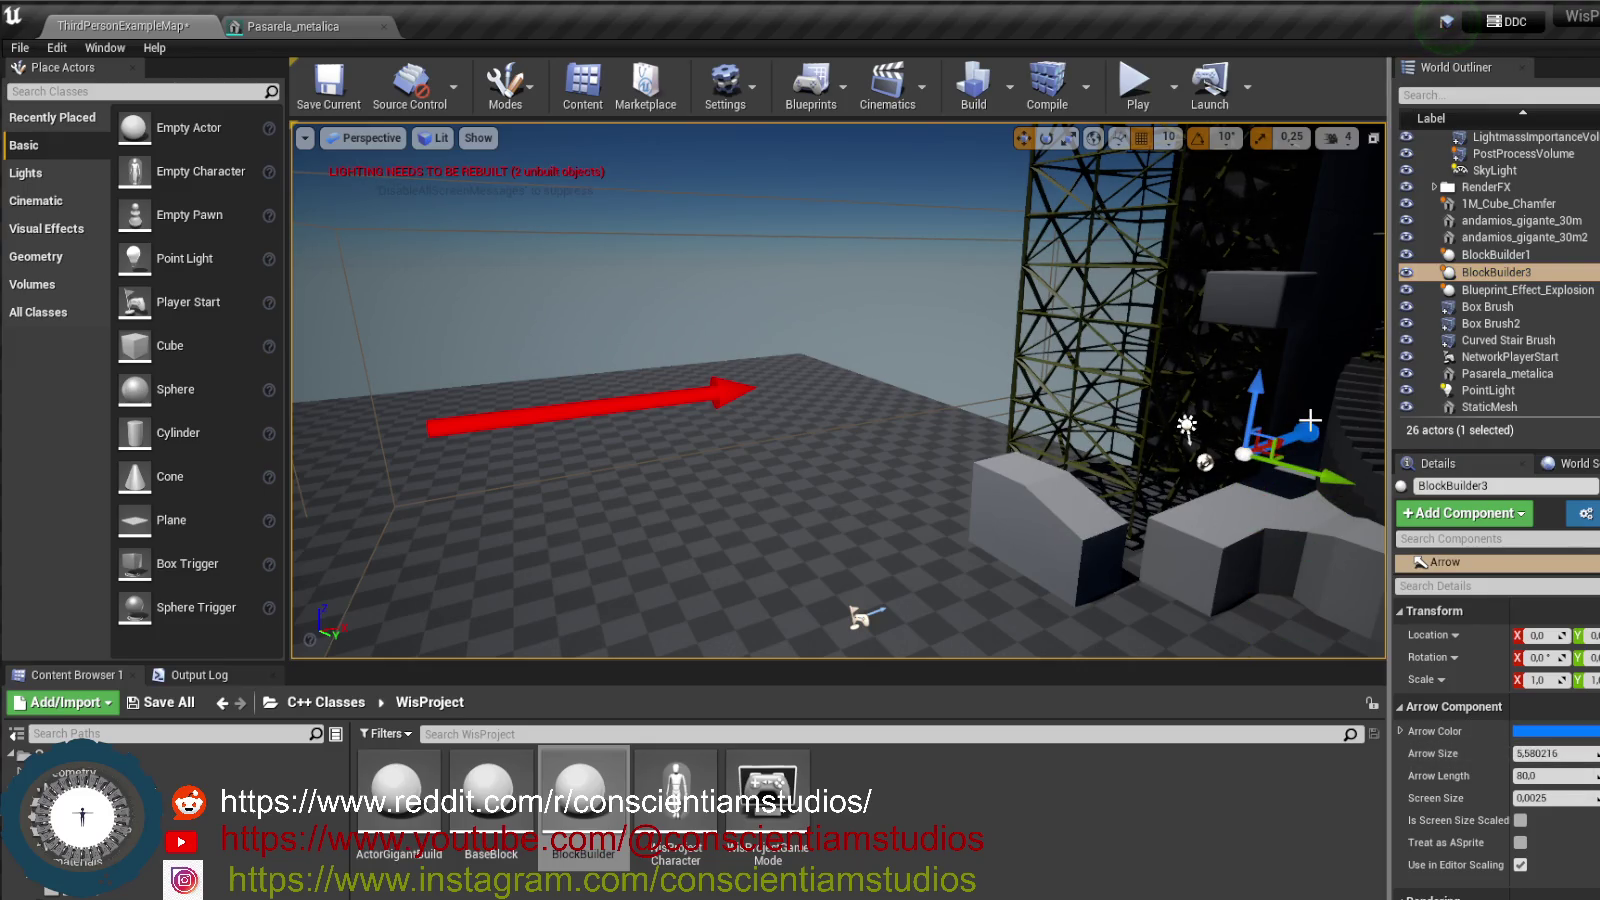
key(f)
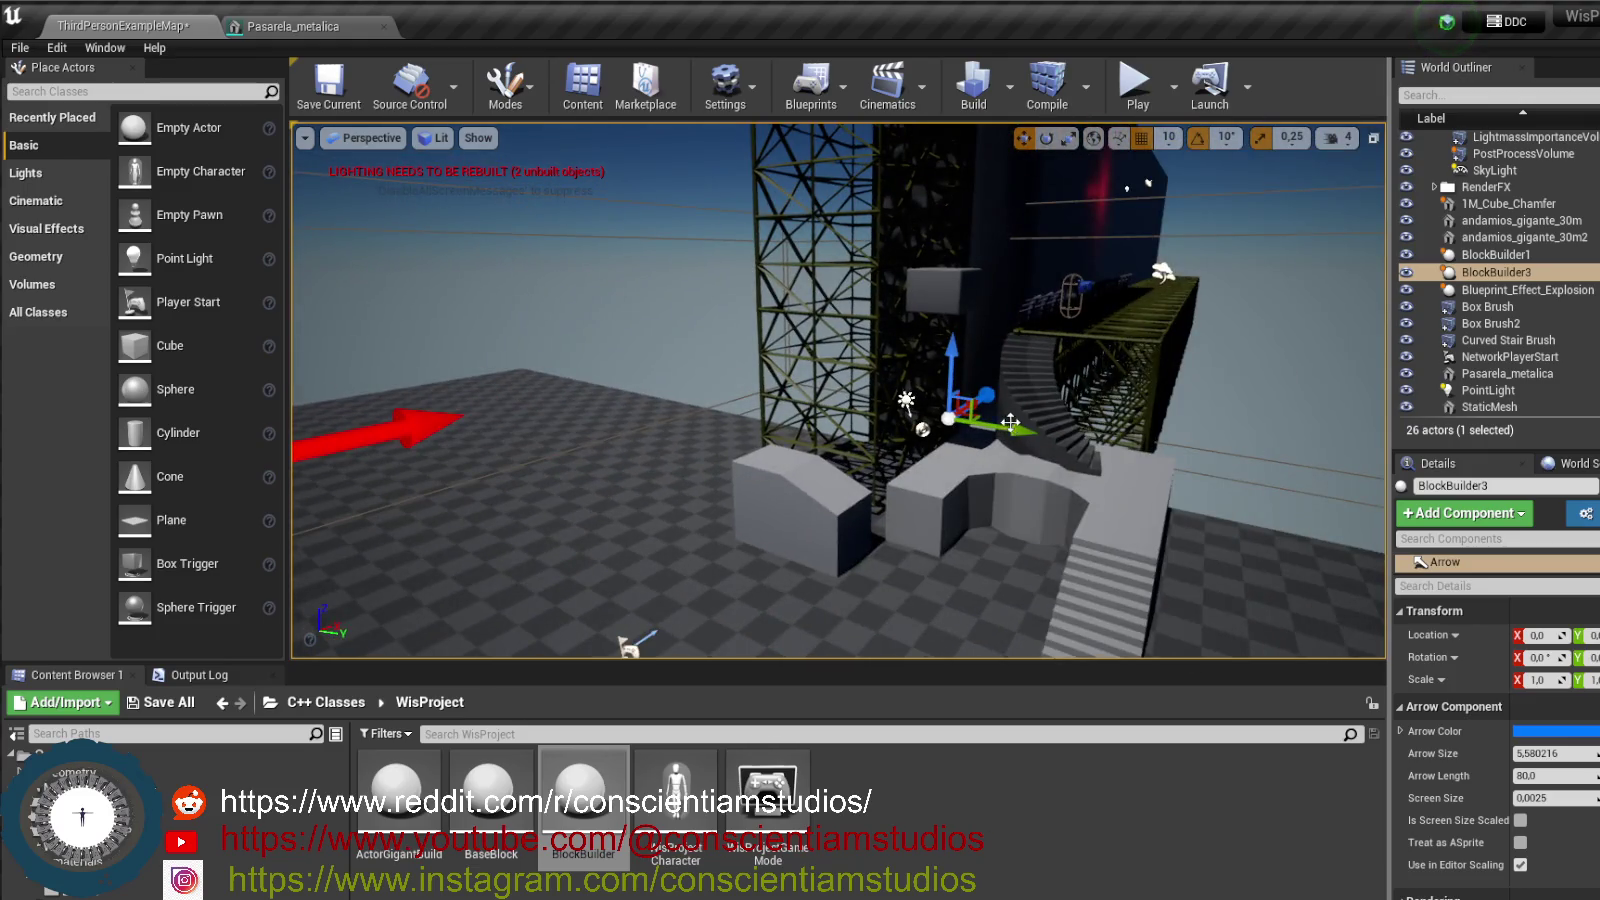
mouse_move(745, 383)
mouse_down()
mouse_move(580, 396)
mouse_move(527, 430)
mouse_move(1060, 545)
mouse_move(1140, 610)
mouse_move(1015, 562)
mouse_up()
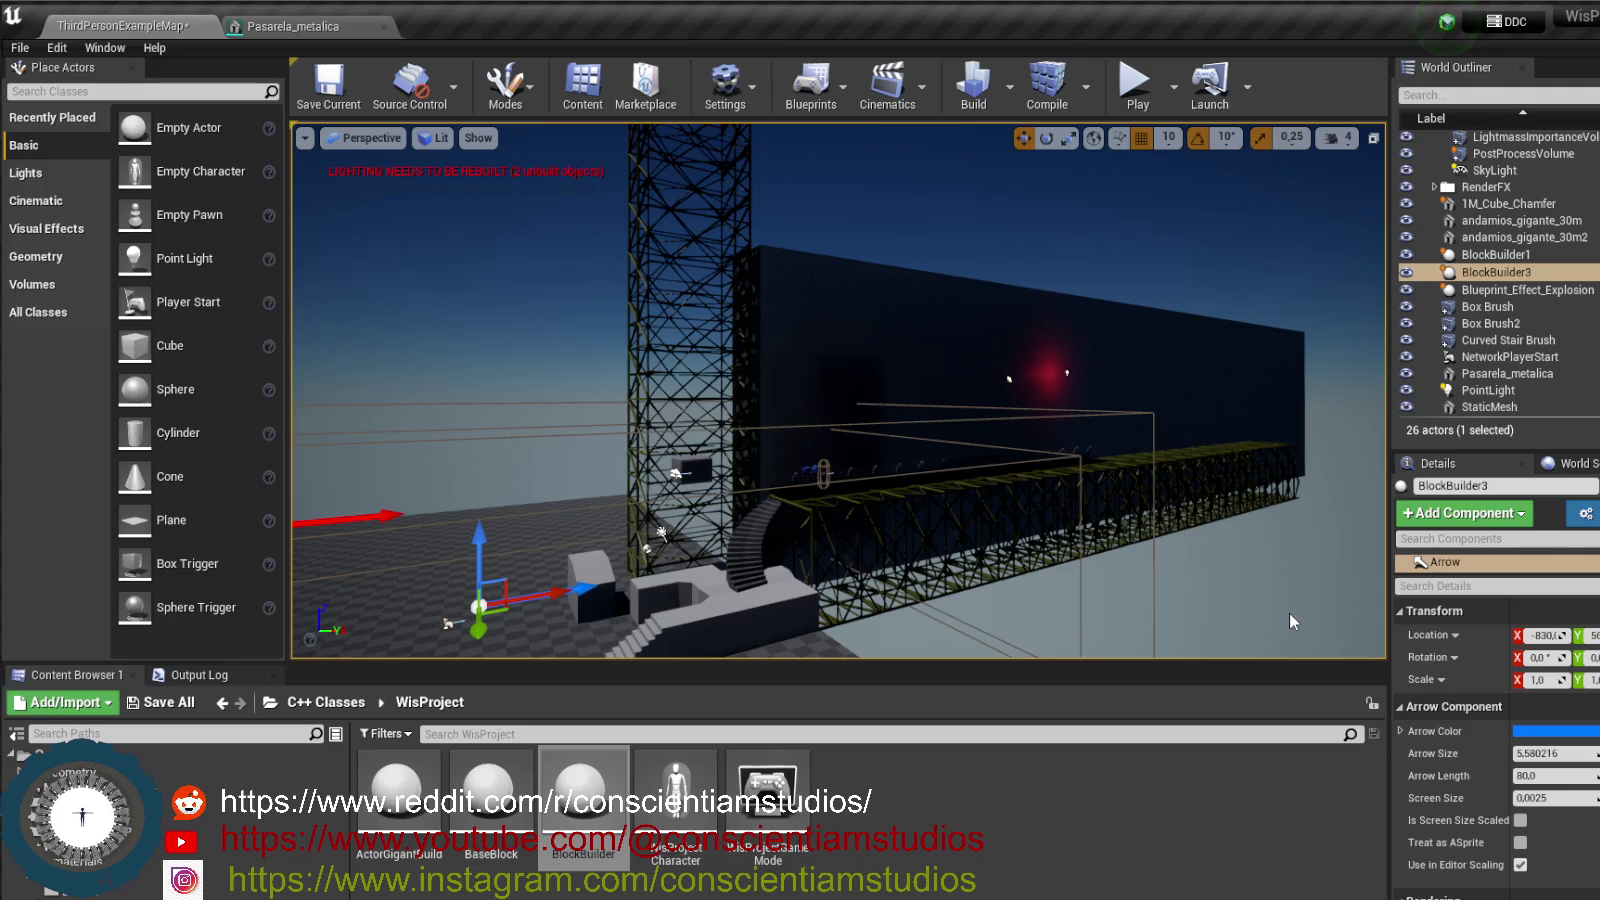
click(947, 362)
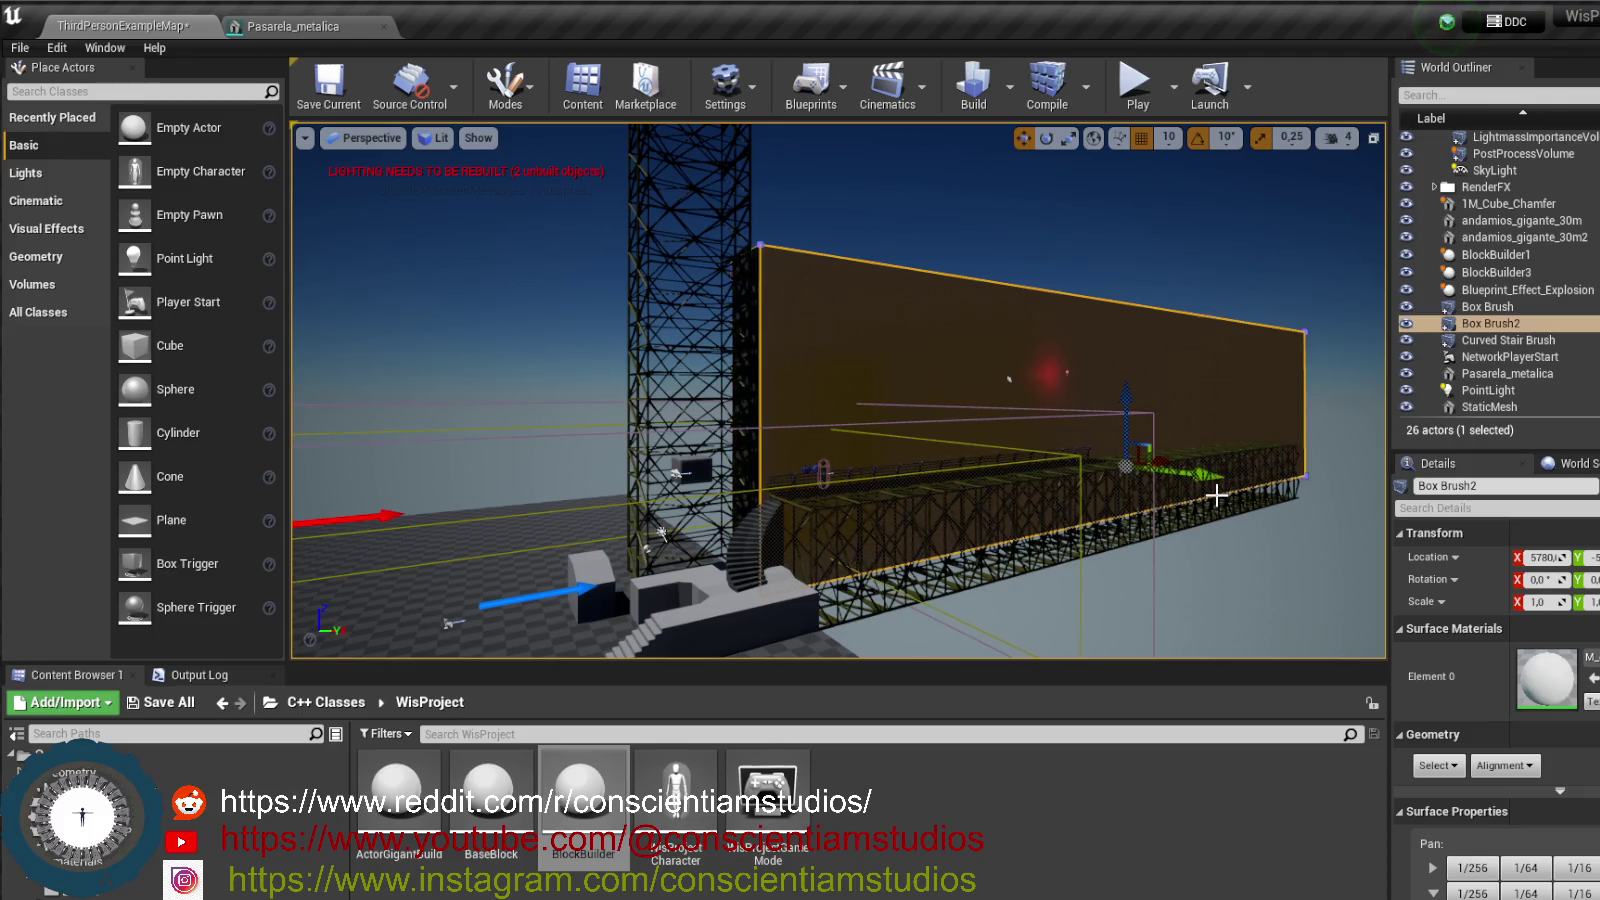
- Duplicate the wall box brush and push the copy past the wall's right end
key(ctrl+w)
key(f)
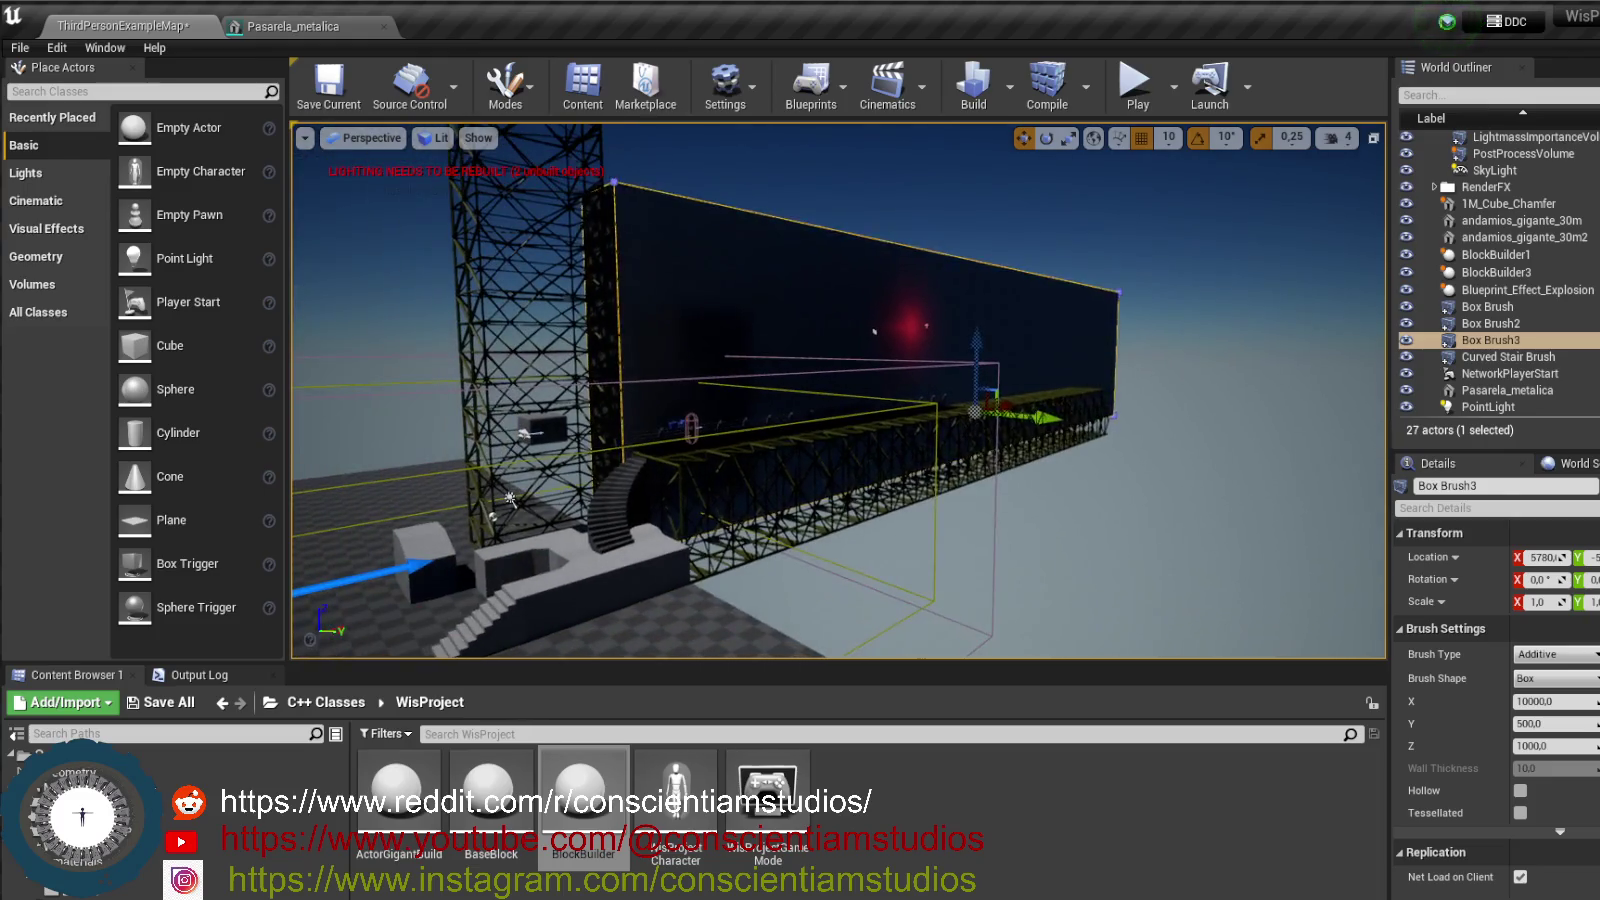
mouse_move(983, 398)
mouse_down()
mouse_move(1206, 357)
mouse_move(995, 357)
mouse_move(1178, 362)
mouse_move(1202, 386)
mouse_up()
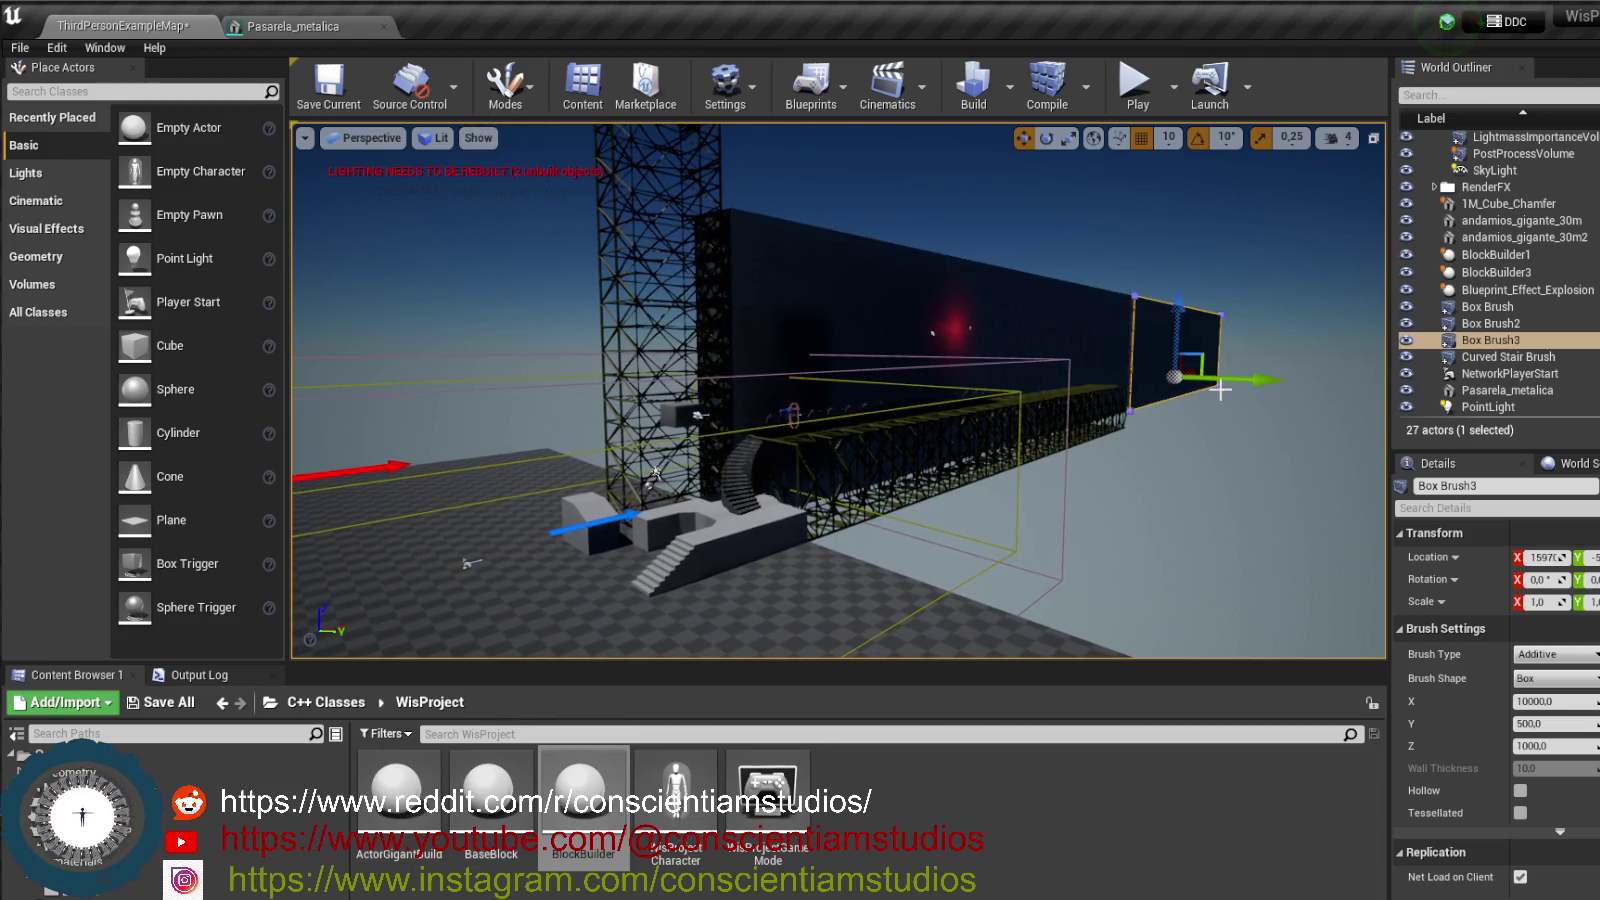
key(f)
drag(840, 400, 640, 500)
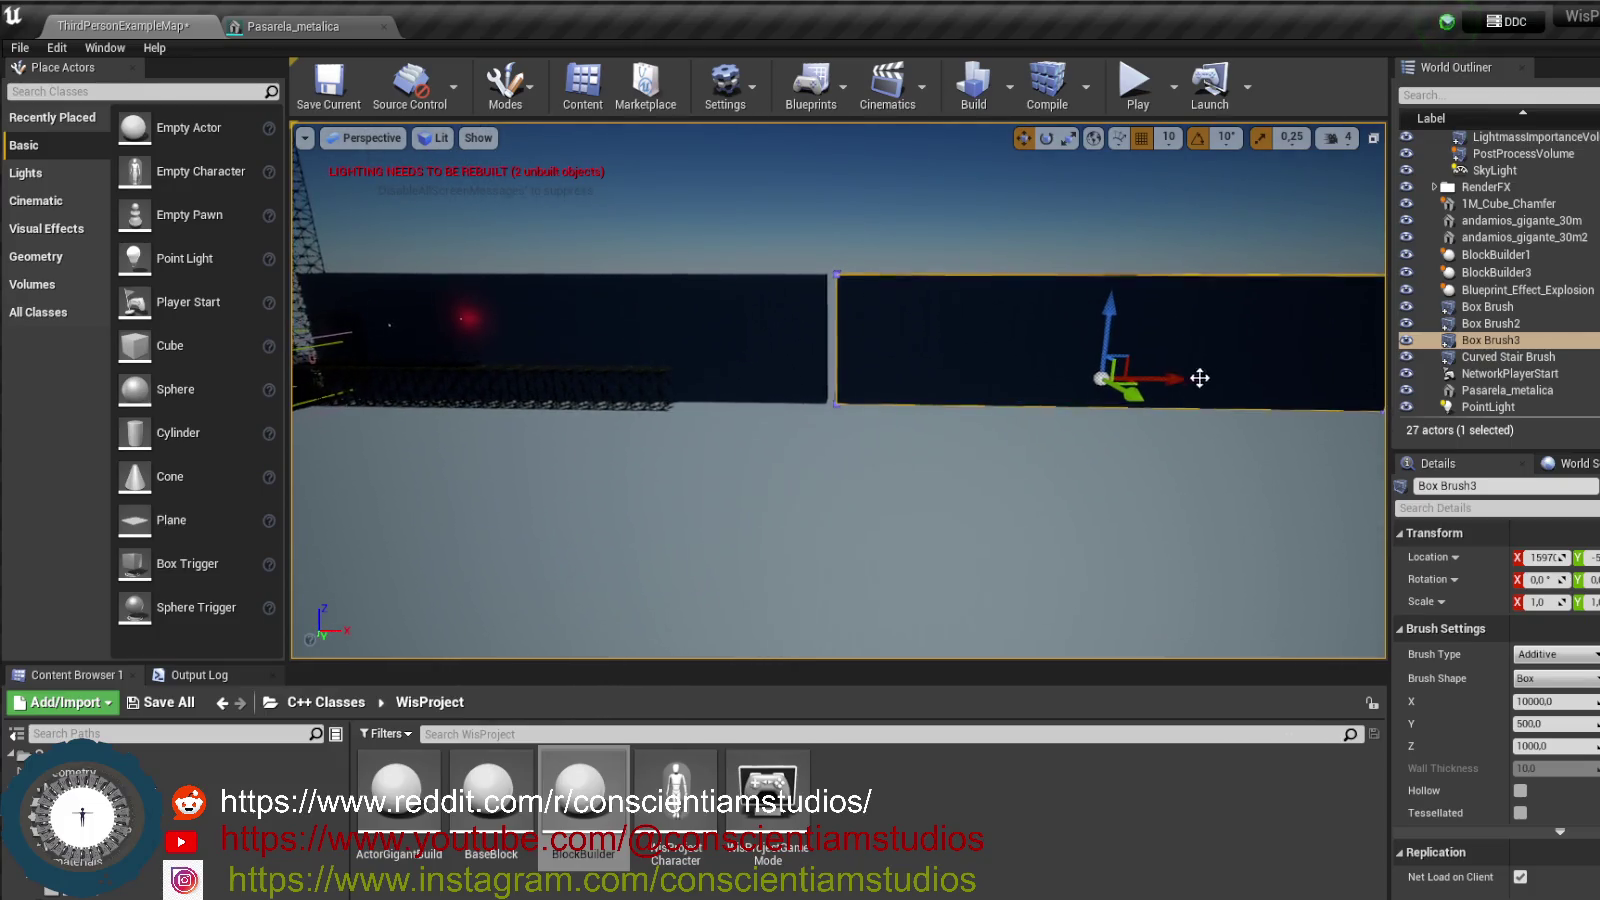
- Nudge Box Brush3 along X to meet the neighbouring wall, then select RightArm_StaticMesh
mouse_move(1400, 357)
mouse_down()
mouse_move(1155, 378)
mouse_move(1173, 377)
mouse_up()
mouse_move(929, 361)
mouse_down()
mouse_move(925, 220)
mouse_move(925, 330)
mouse_move(878, 348)
mouse_move(747, 333)
mouse_up()
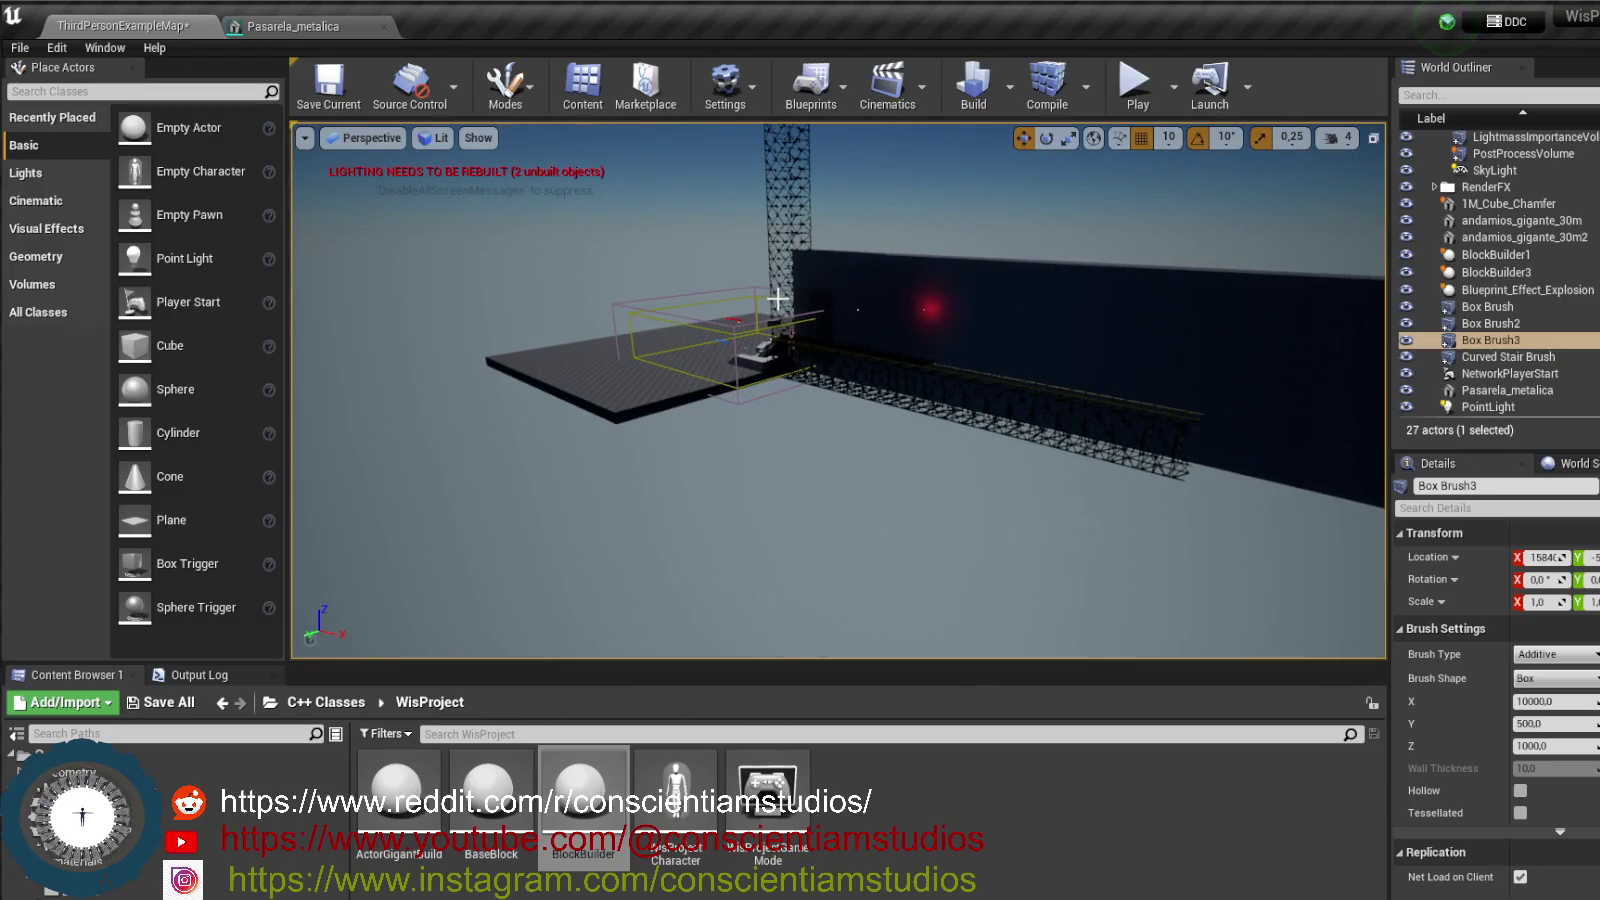
click(772, 362)
- Focus on RightArm_StaticMesh, fly the camera up to the giant wall and select Box Brush2
key(f)
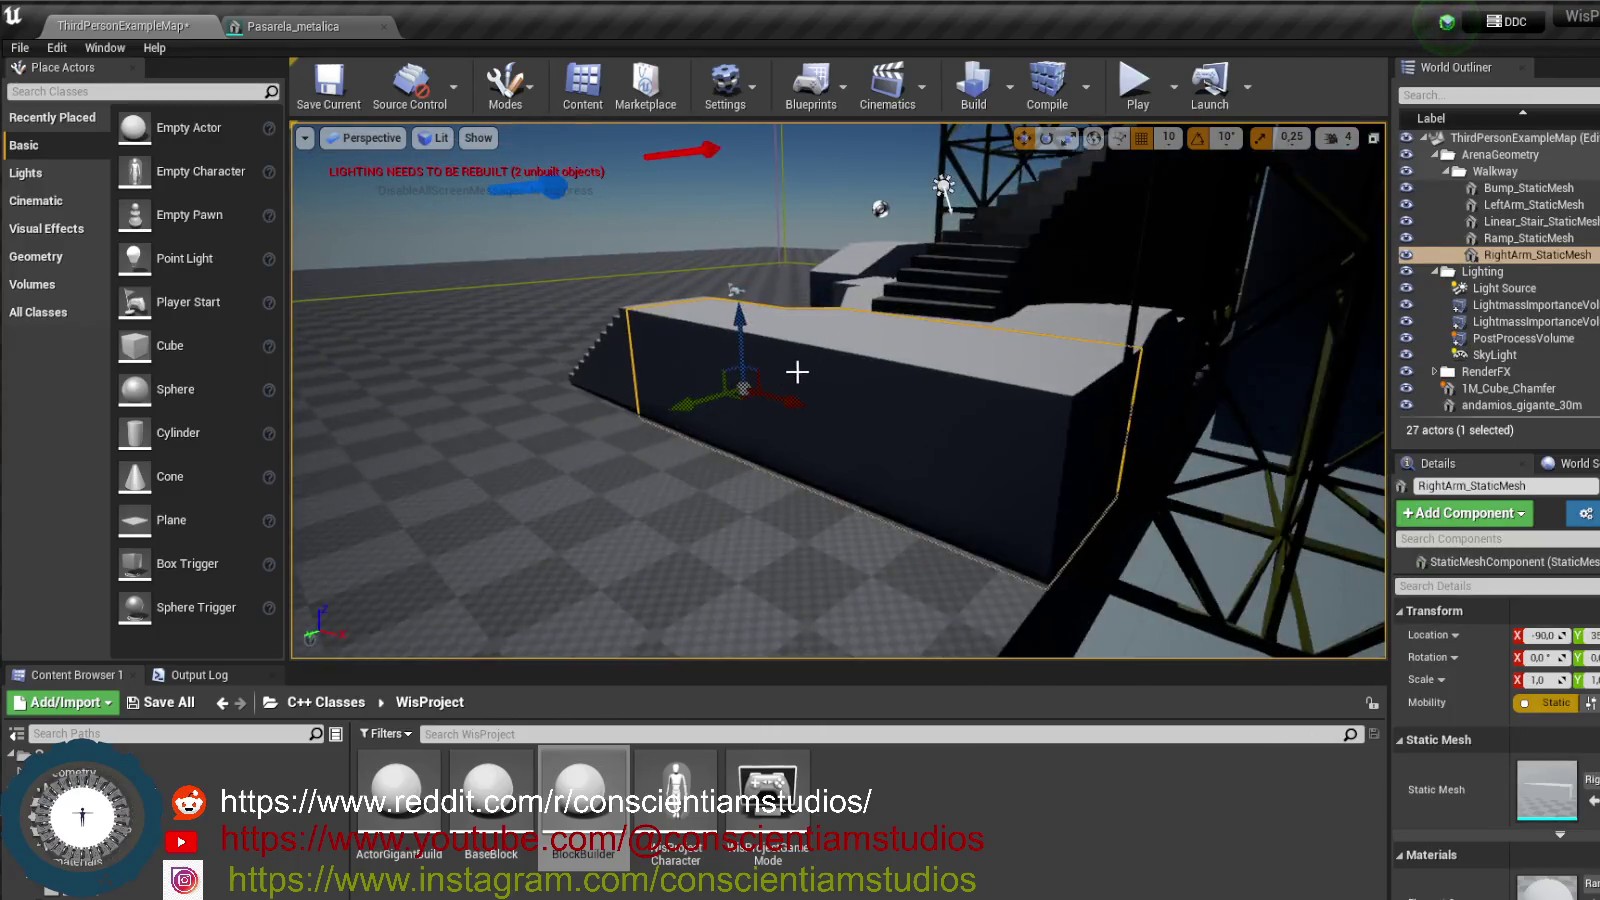
mouse_move(855, 520)
mouse_down()
mouse_move(937, 217)
mouse_move(811, 369)
mouse_up()
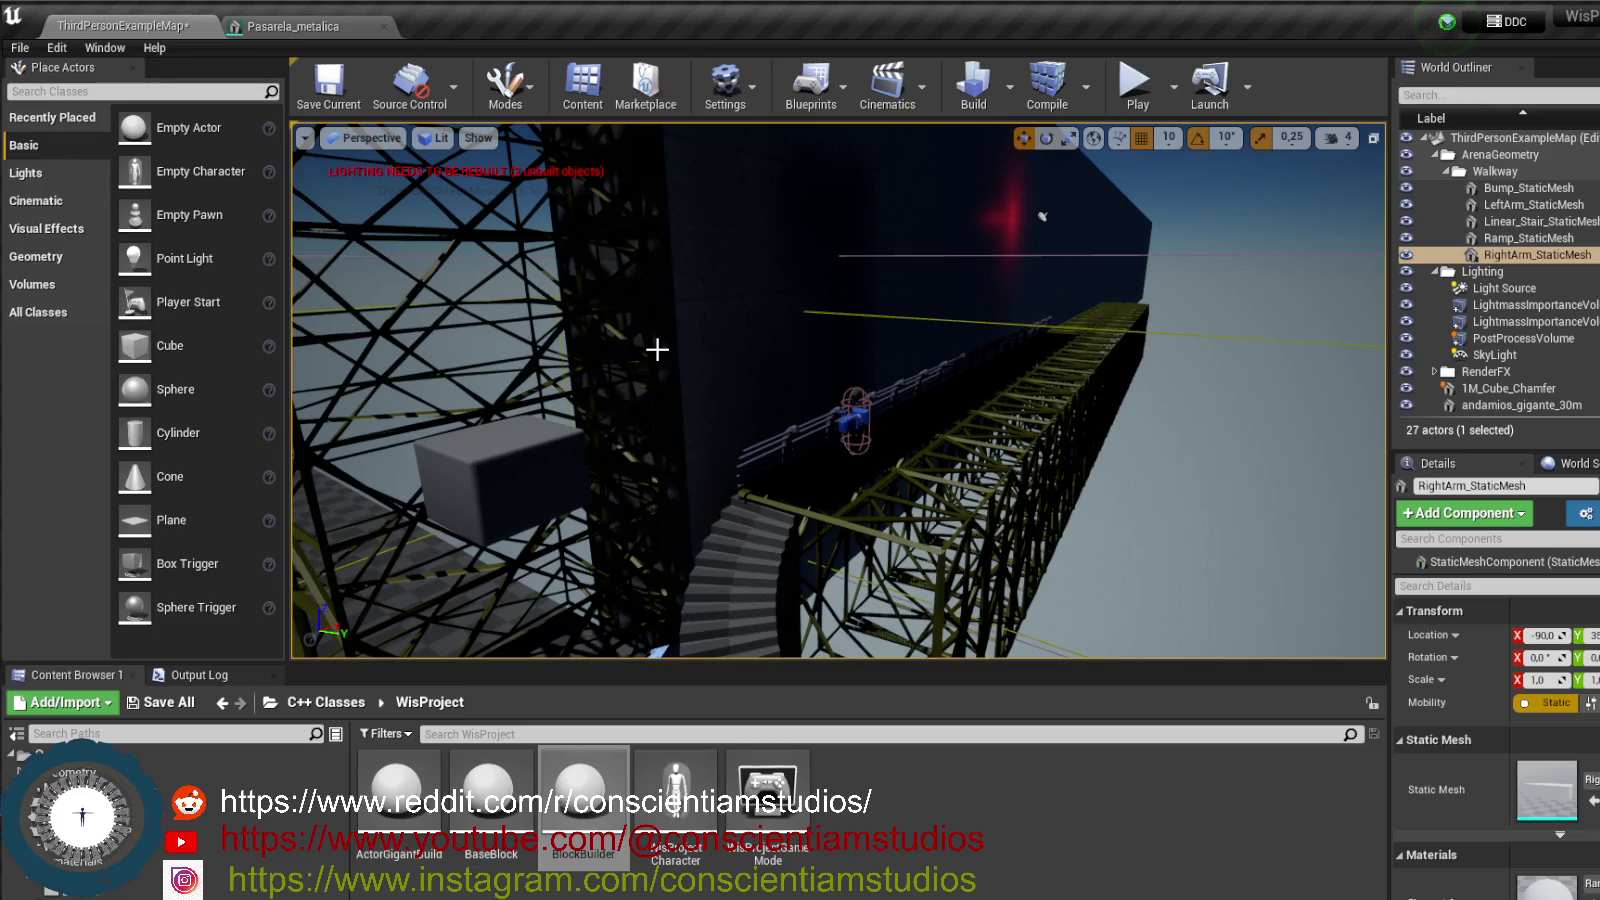
drag(945, 535, 935, 470)
mouse_move(1055, 367)
mouse_down()
mouse_move(737, 525)
mouse_move(824, 377)
mouse_up()
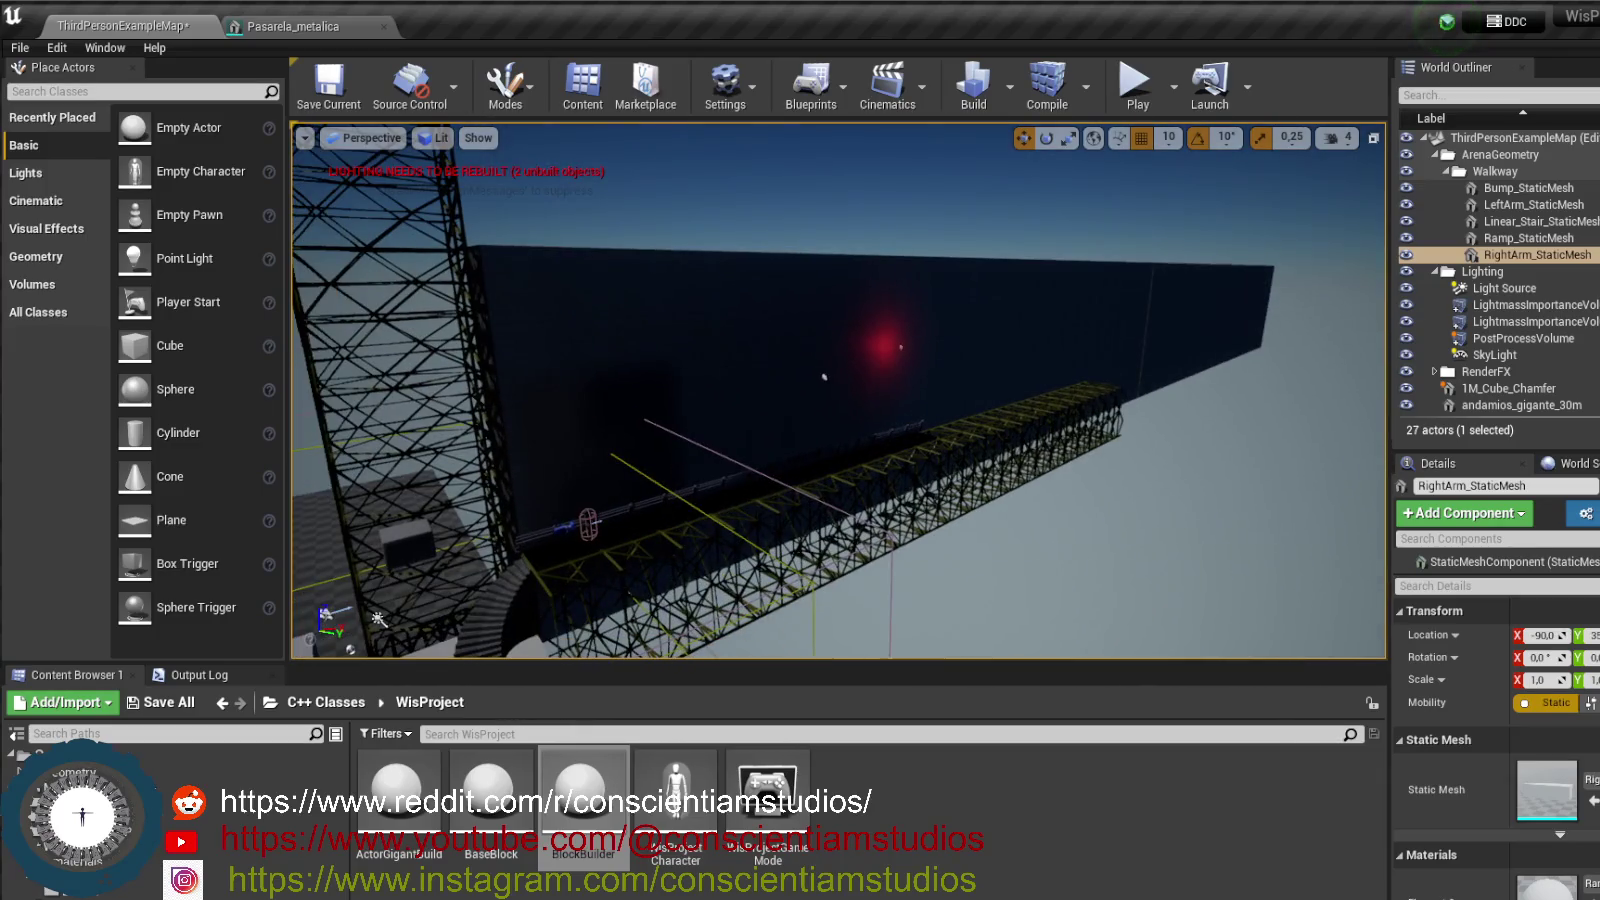
click(1092, 355)
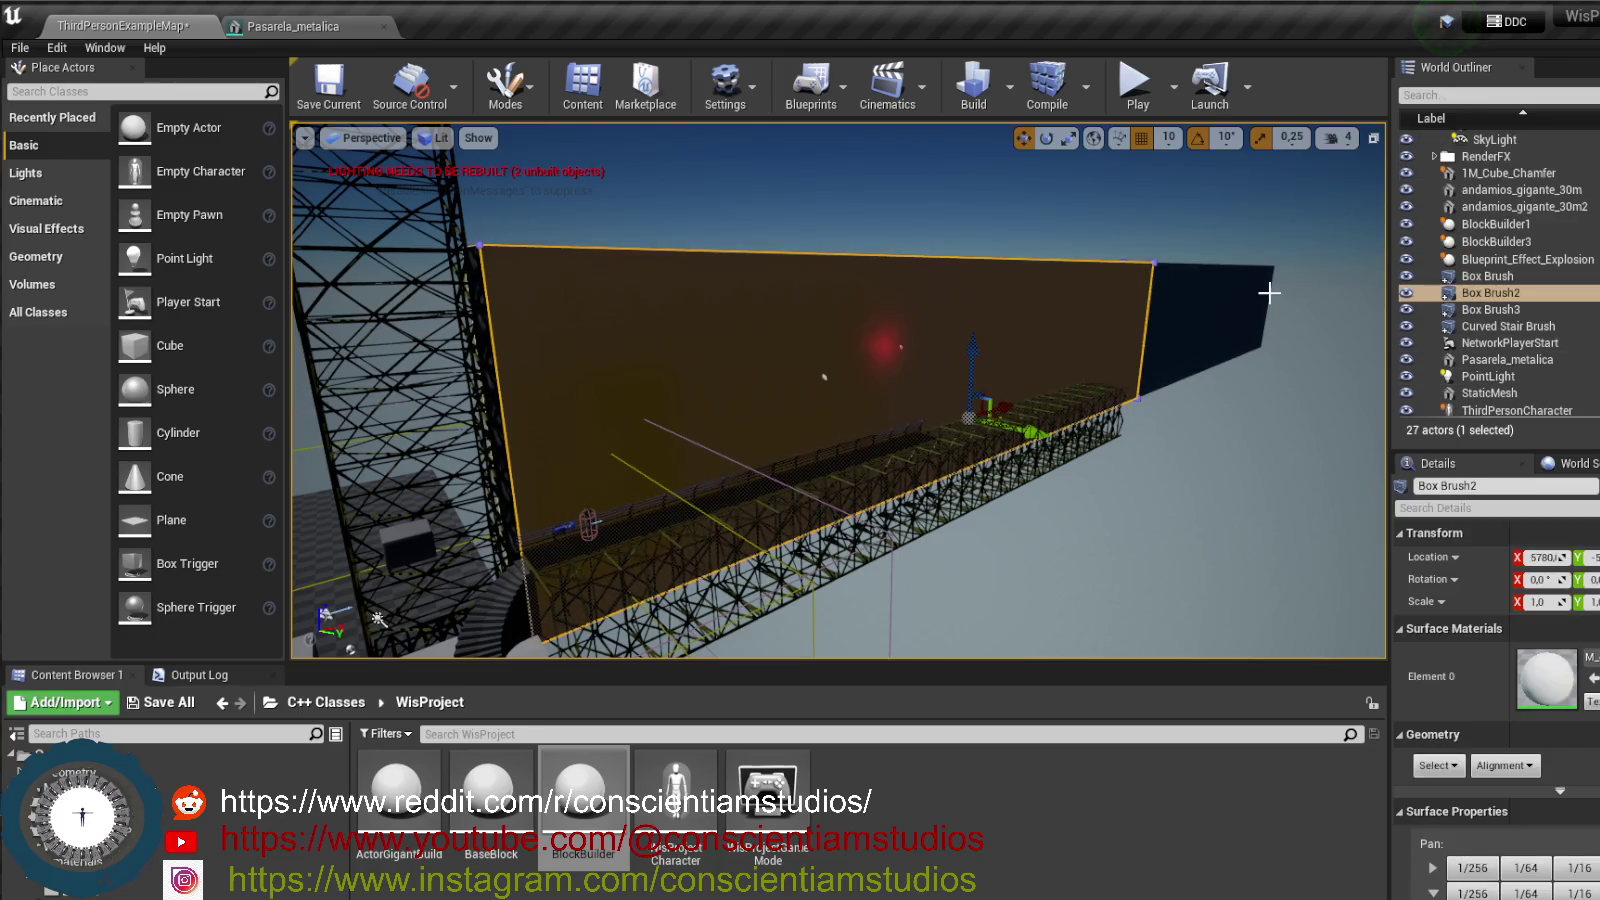
- Browse Box Brush2's actions in the World Outliner, then dismiss the menu and reselect it
right_click(1514, 296)
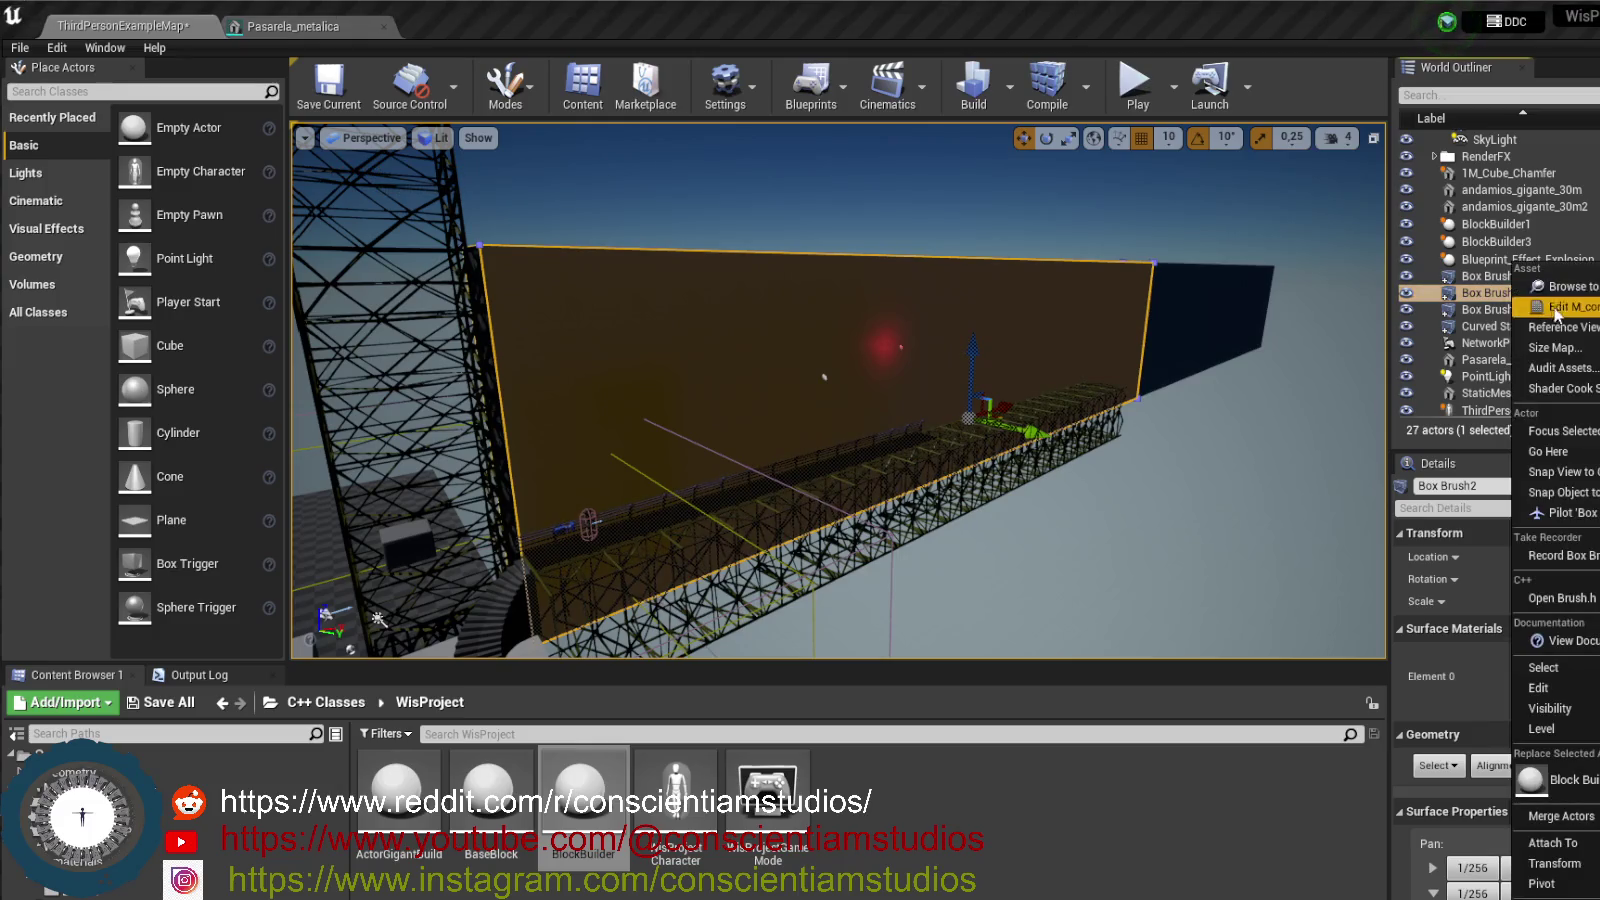
mouse_move(1545, 667)
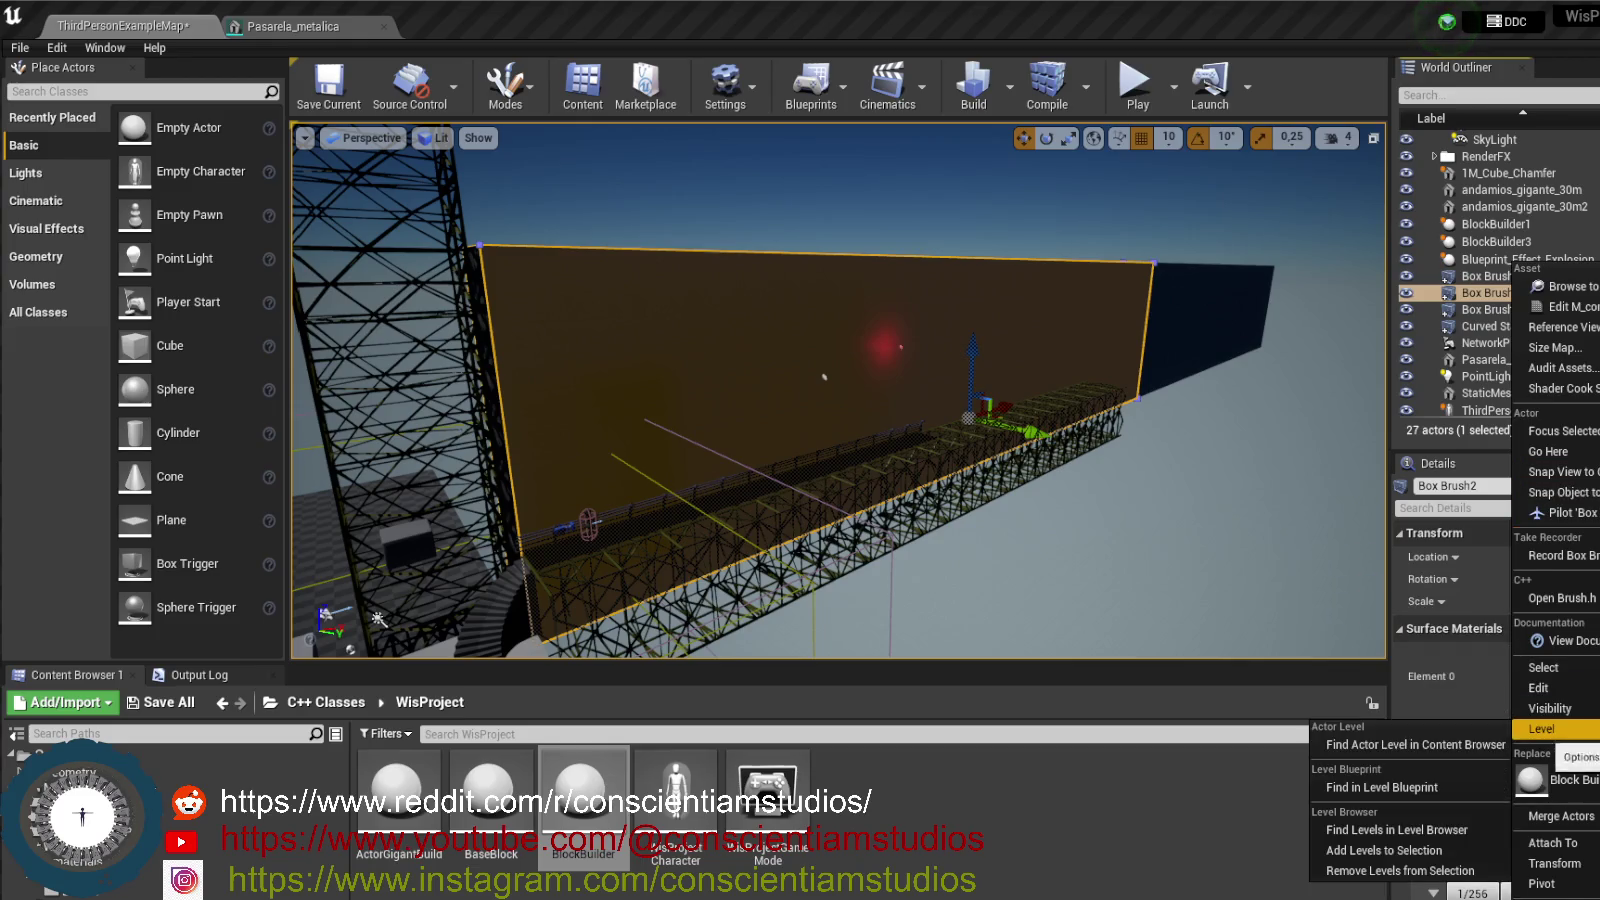
mouse_move(1555, 780)
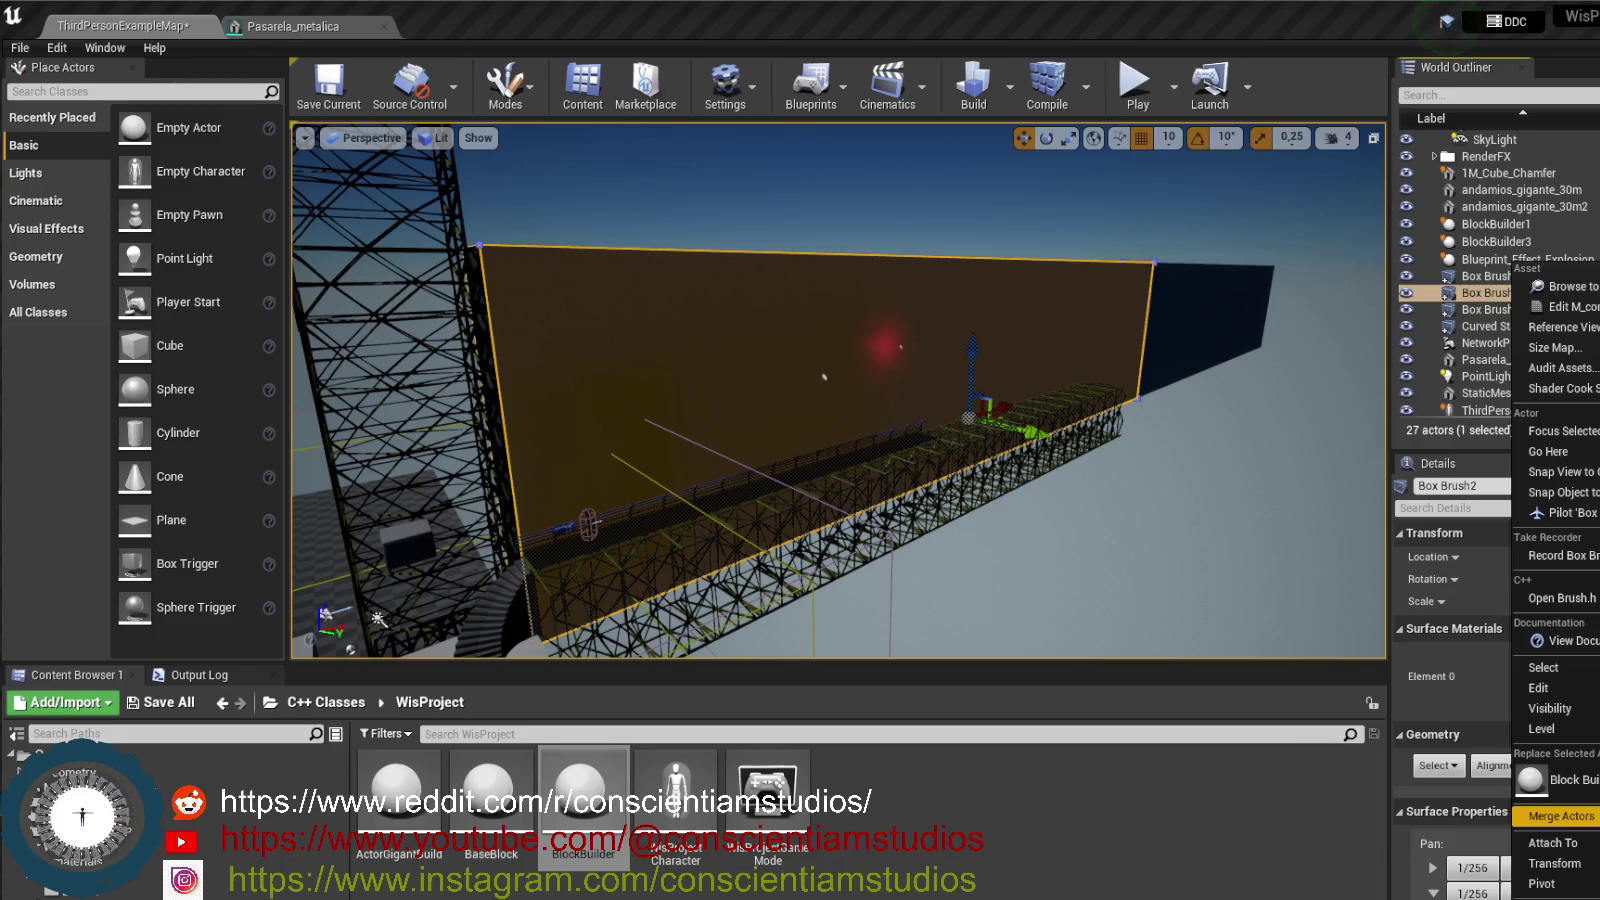
mouse_move(1545, 884)
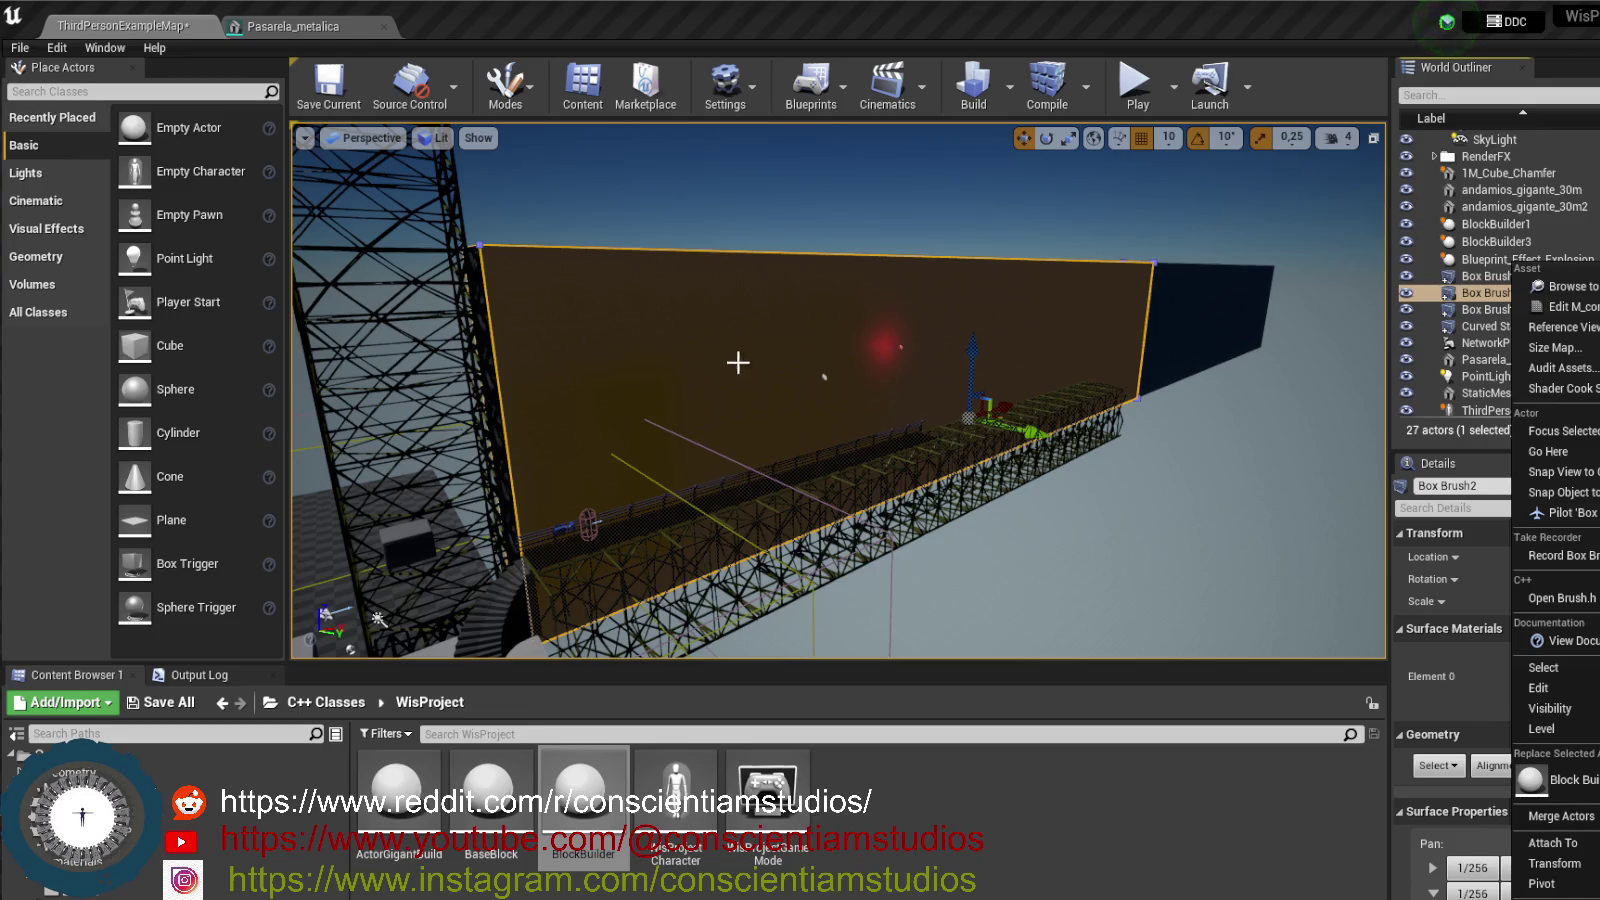
click(719, 205)
click(648, 316)
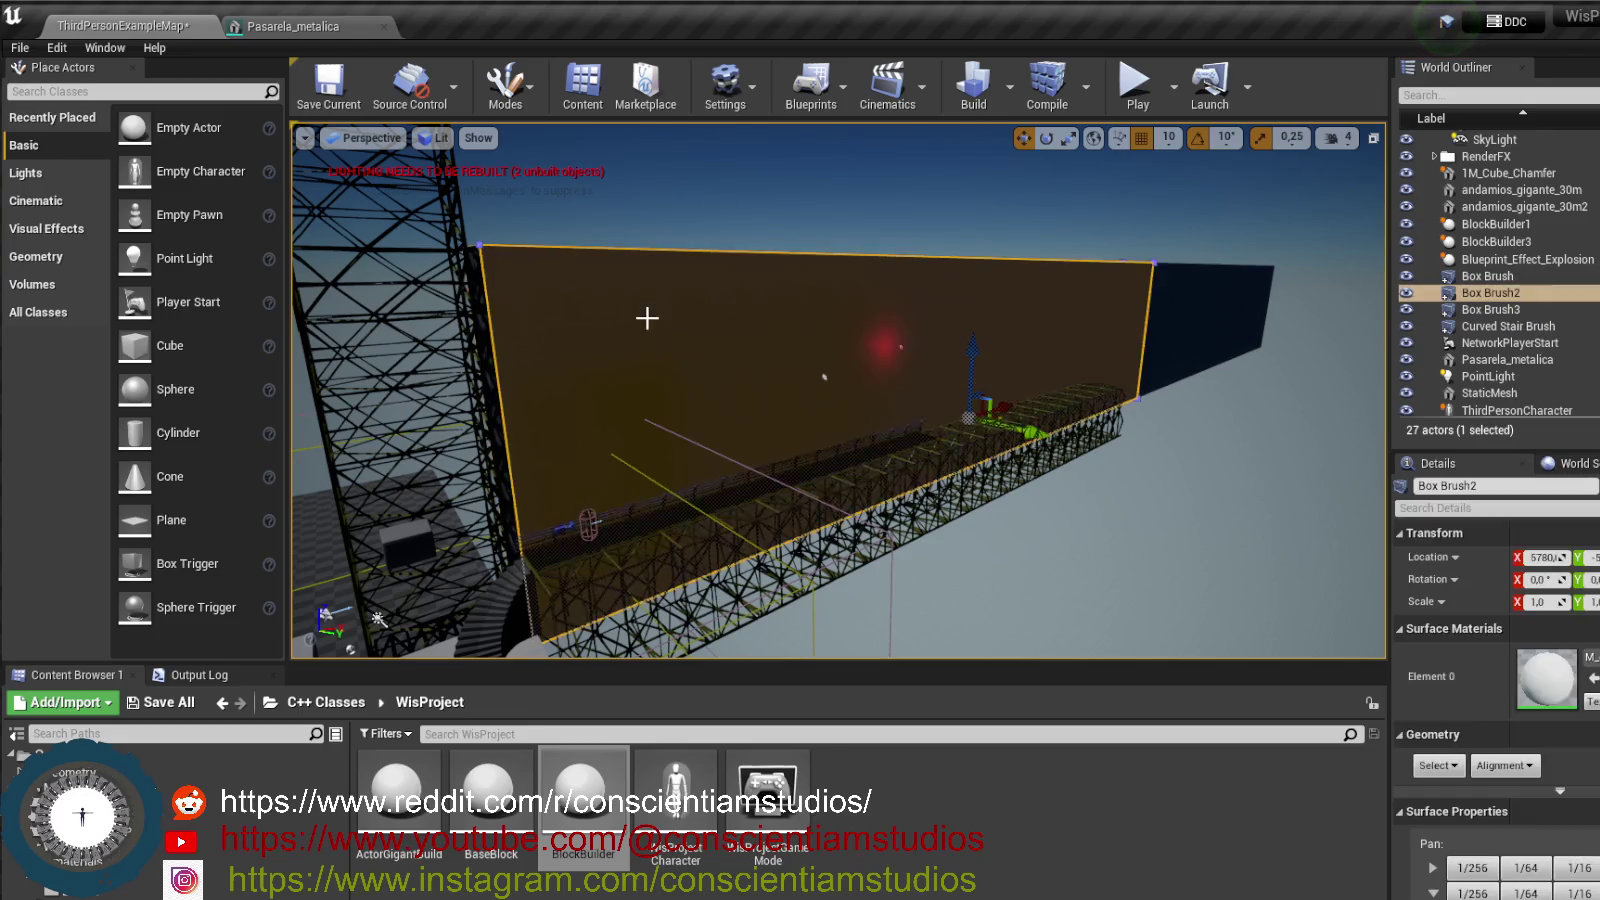
click(1488, 292)
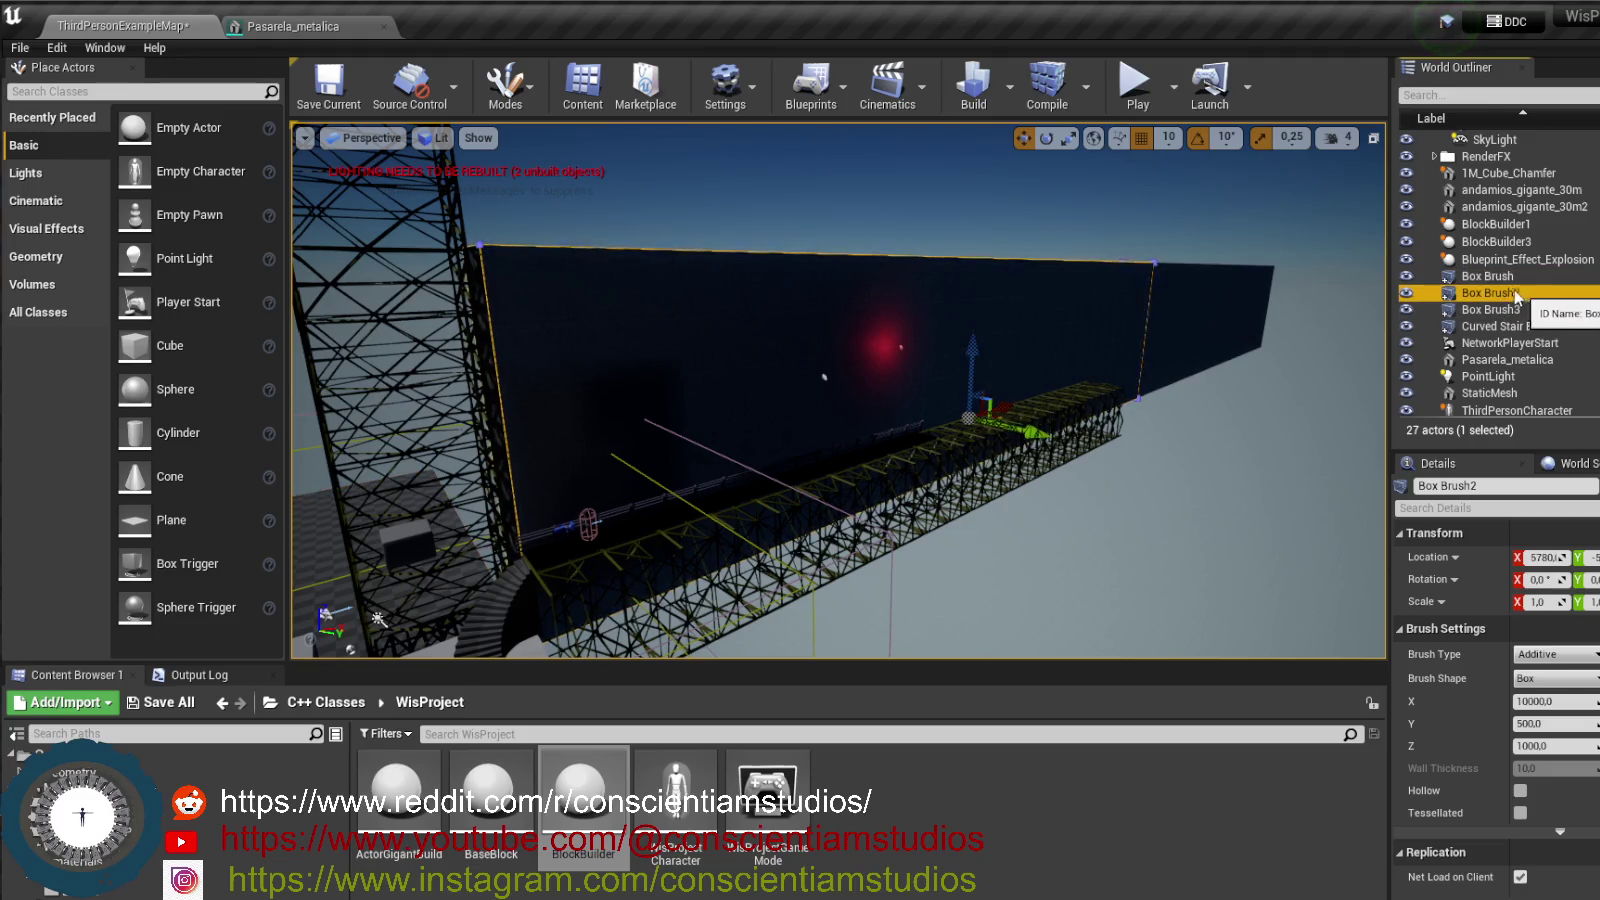
- Reopen Box Brush2's actions and view the Replace Selected Actors > Block Builder class list
right_click(1490, 297)
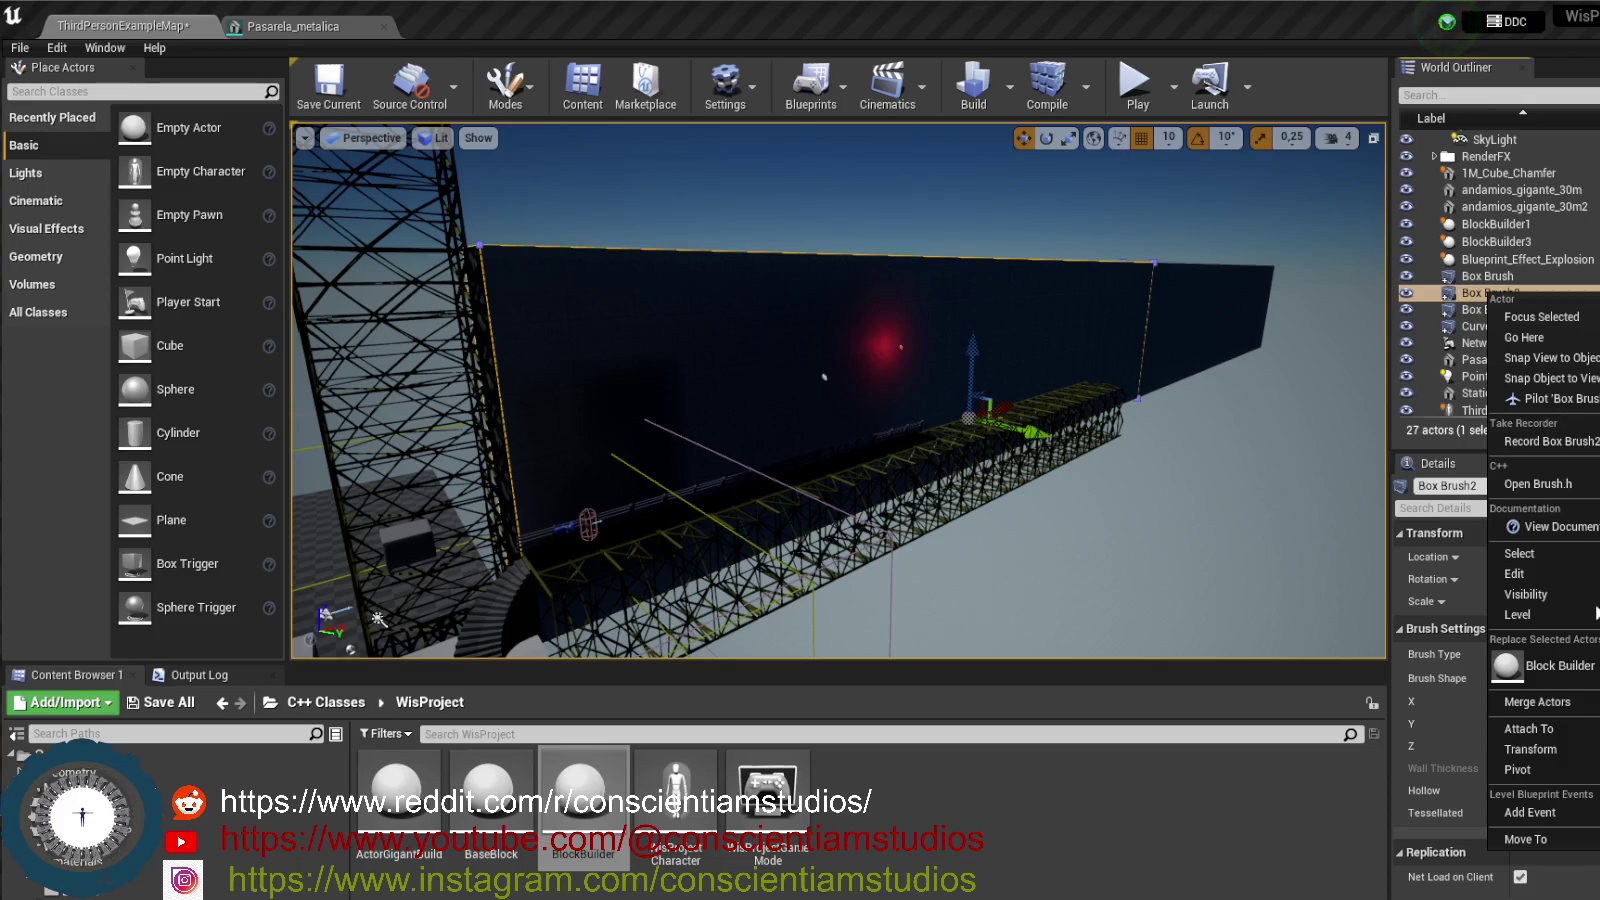
mouse_move(1548, 750)
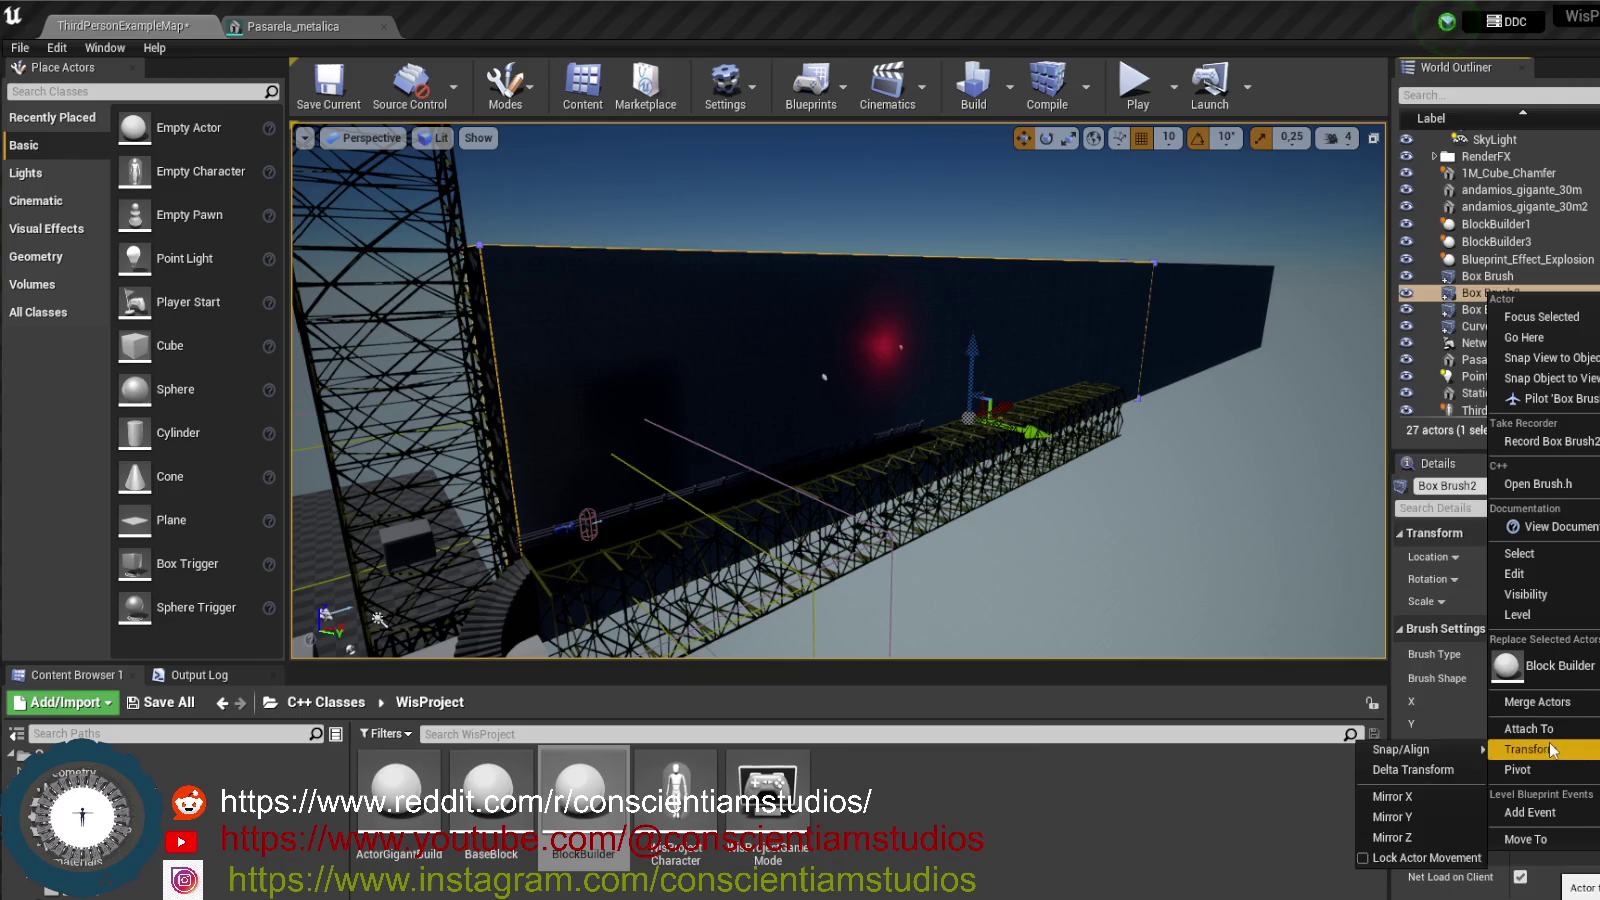
mouse_move(1515, 574)
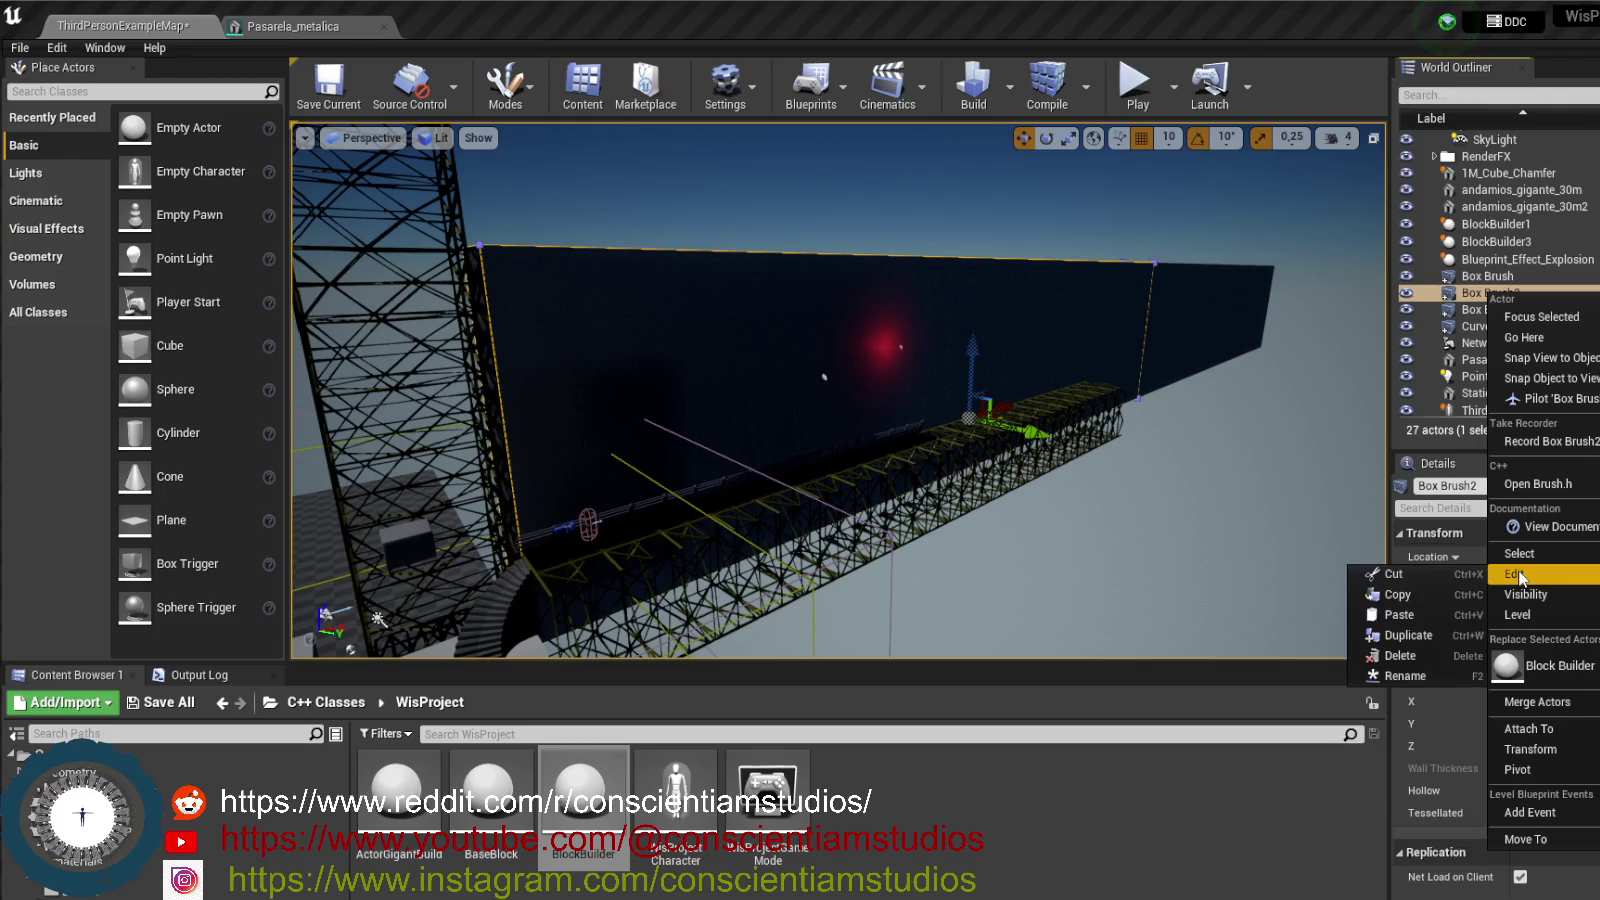
mouse_move(1542, 624)
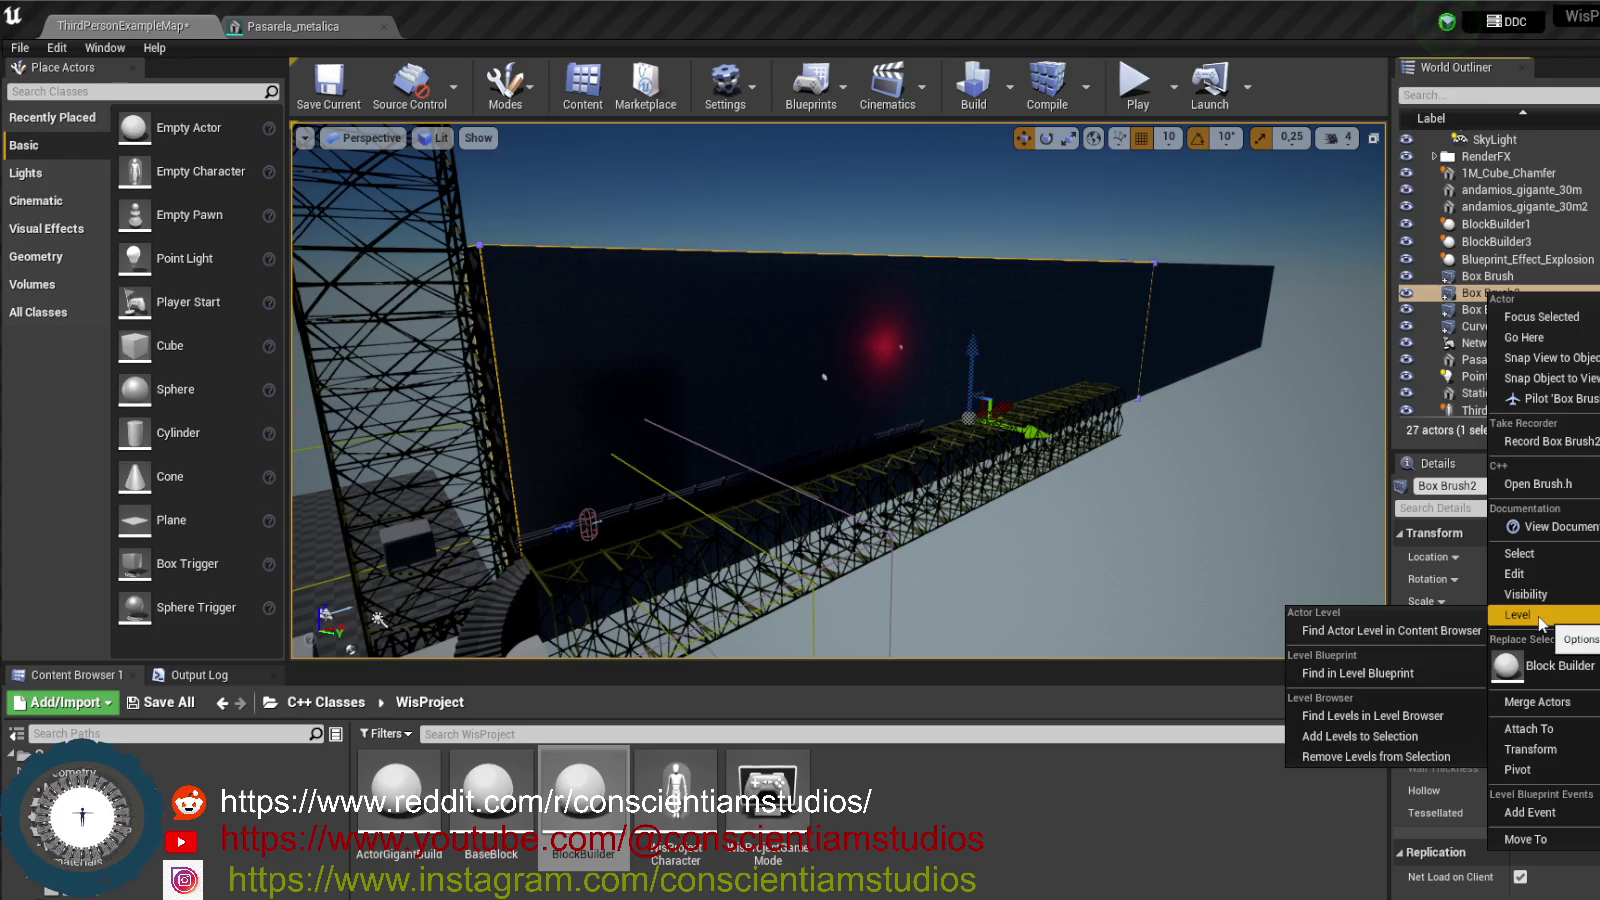
mouse_move(1594, 670)
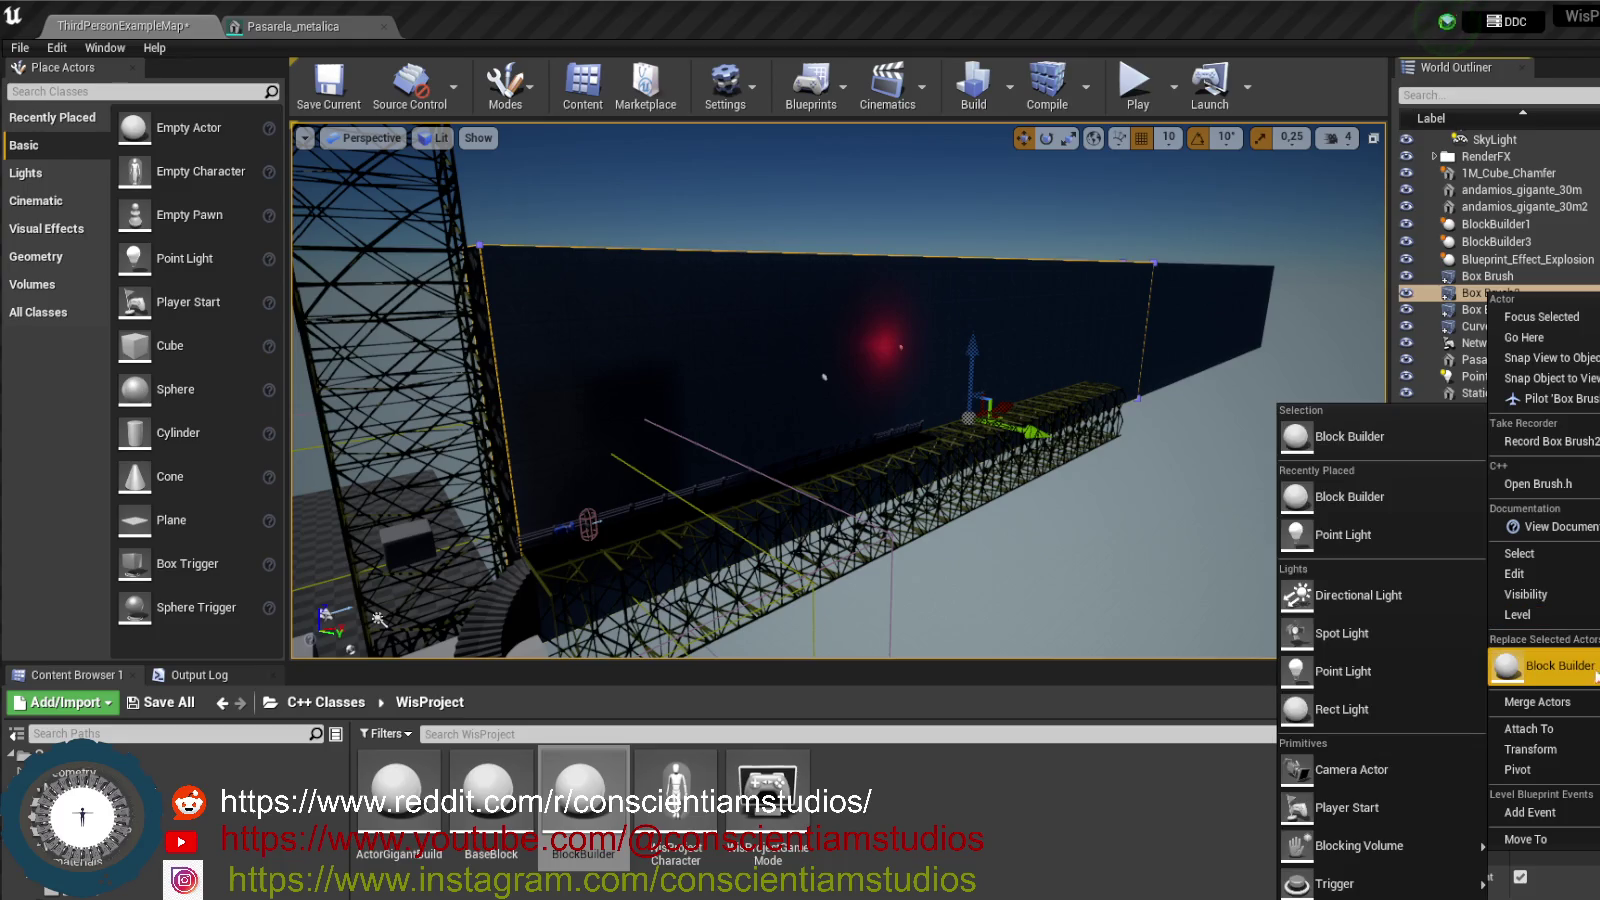
right_click(779, 350)
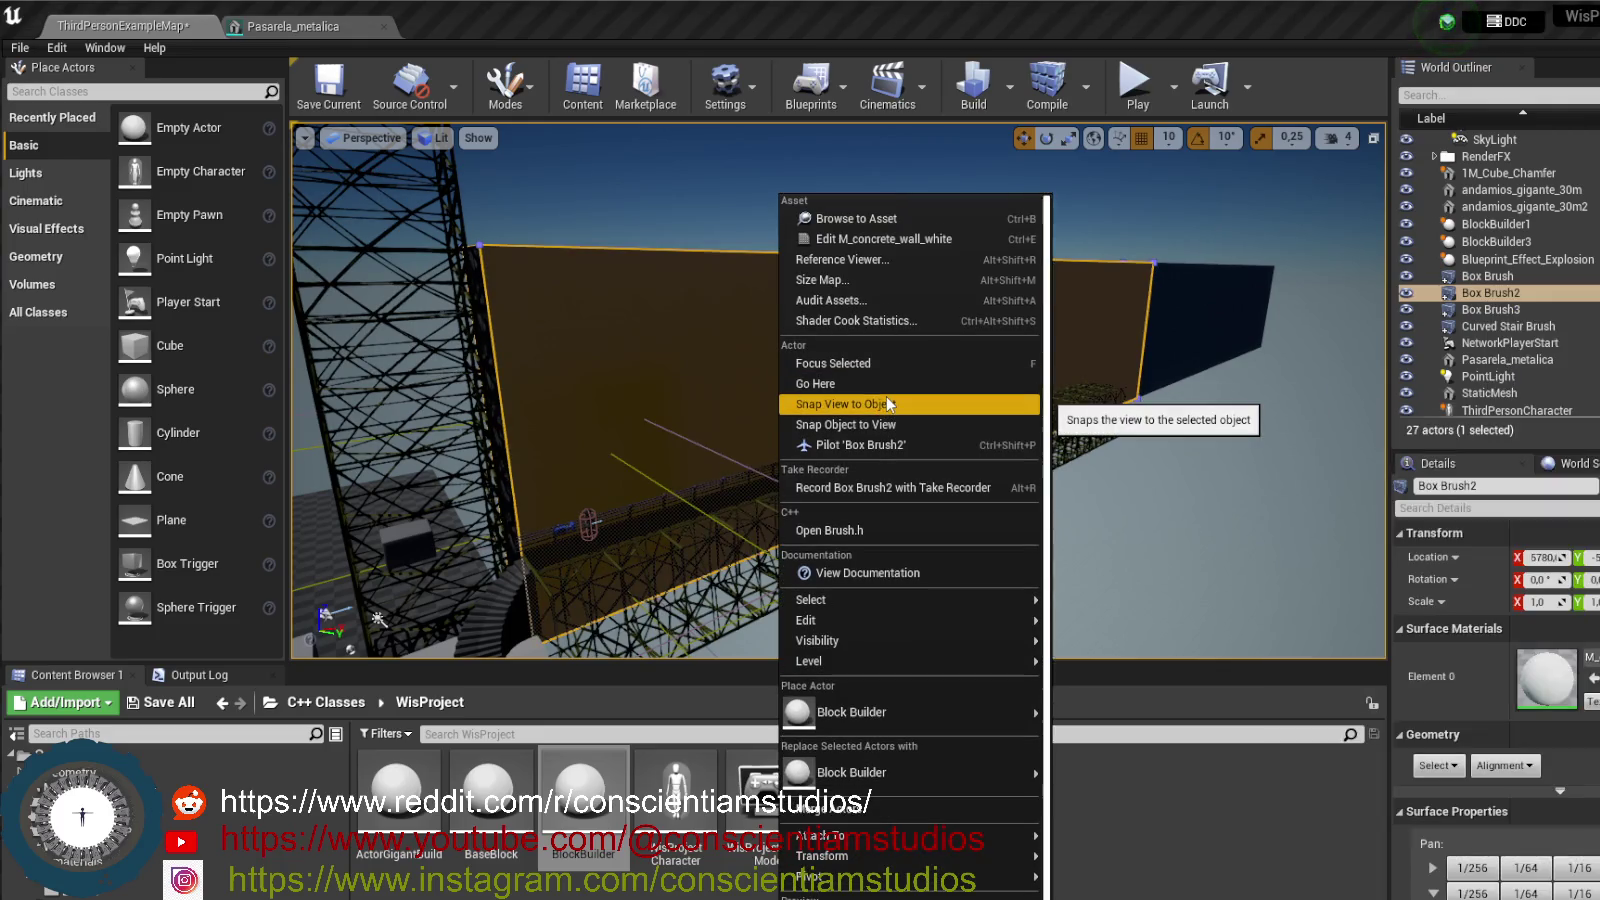
- Browse the wall's context menu entries in the viewport
mouse_move(935, 618)
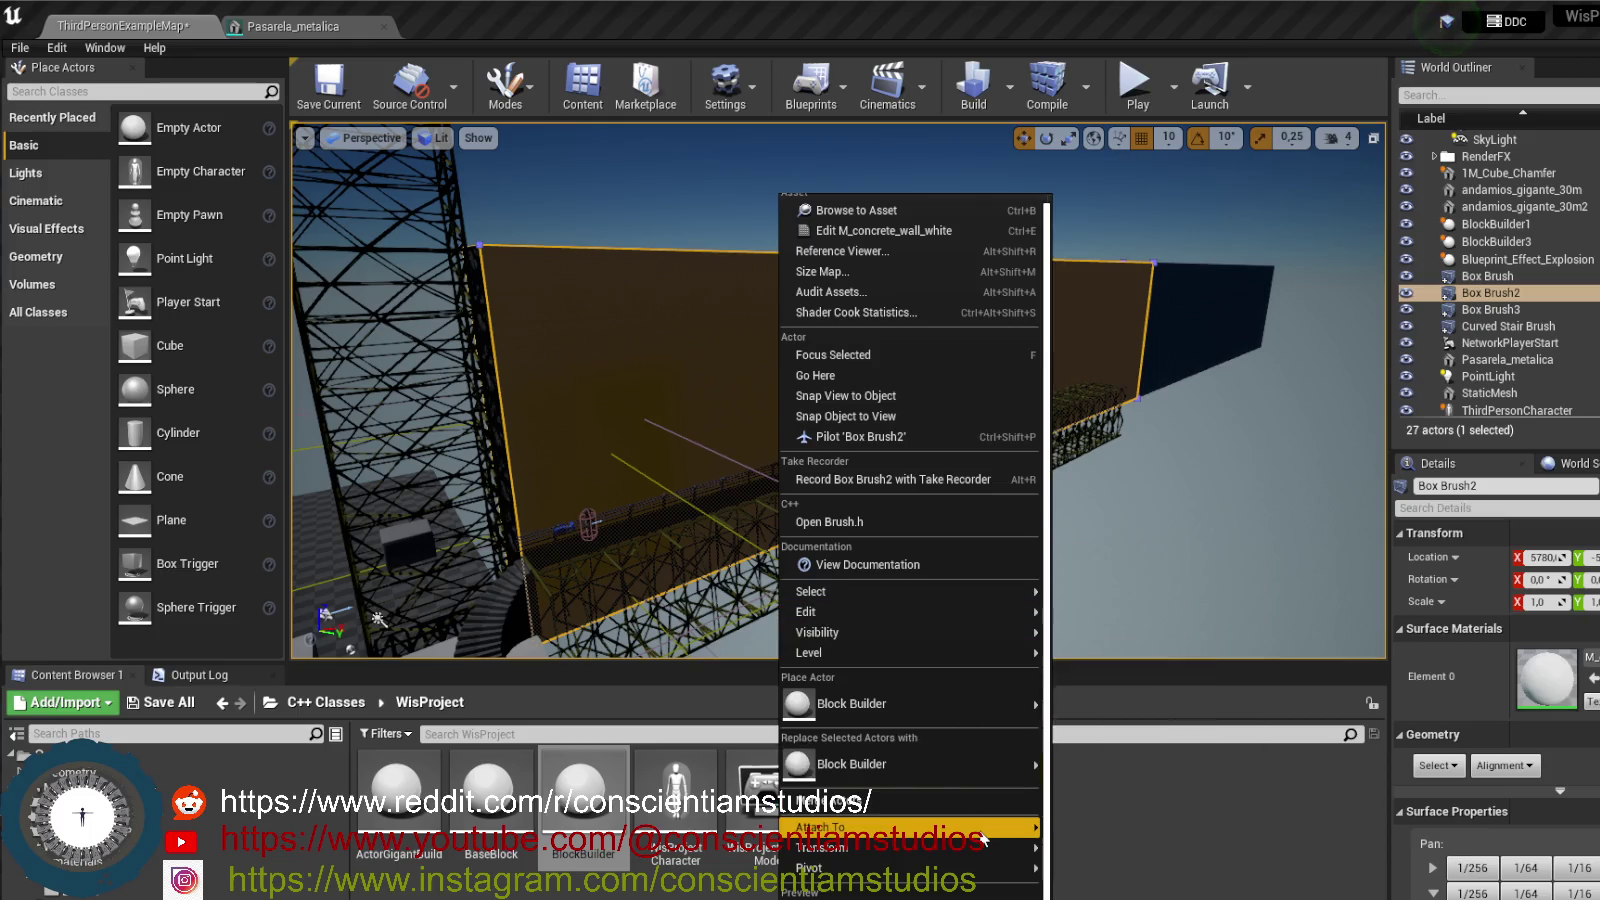
mouse_move(980, 832)
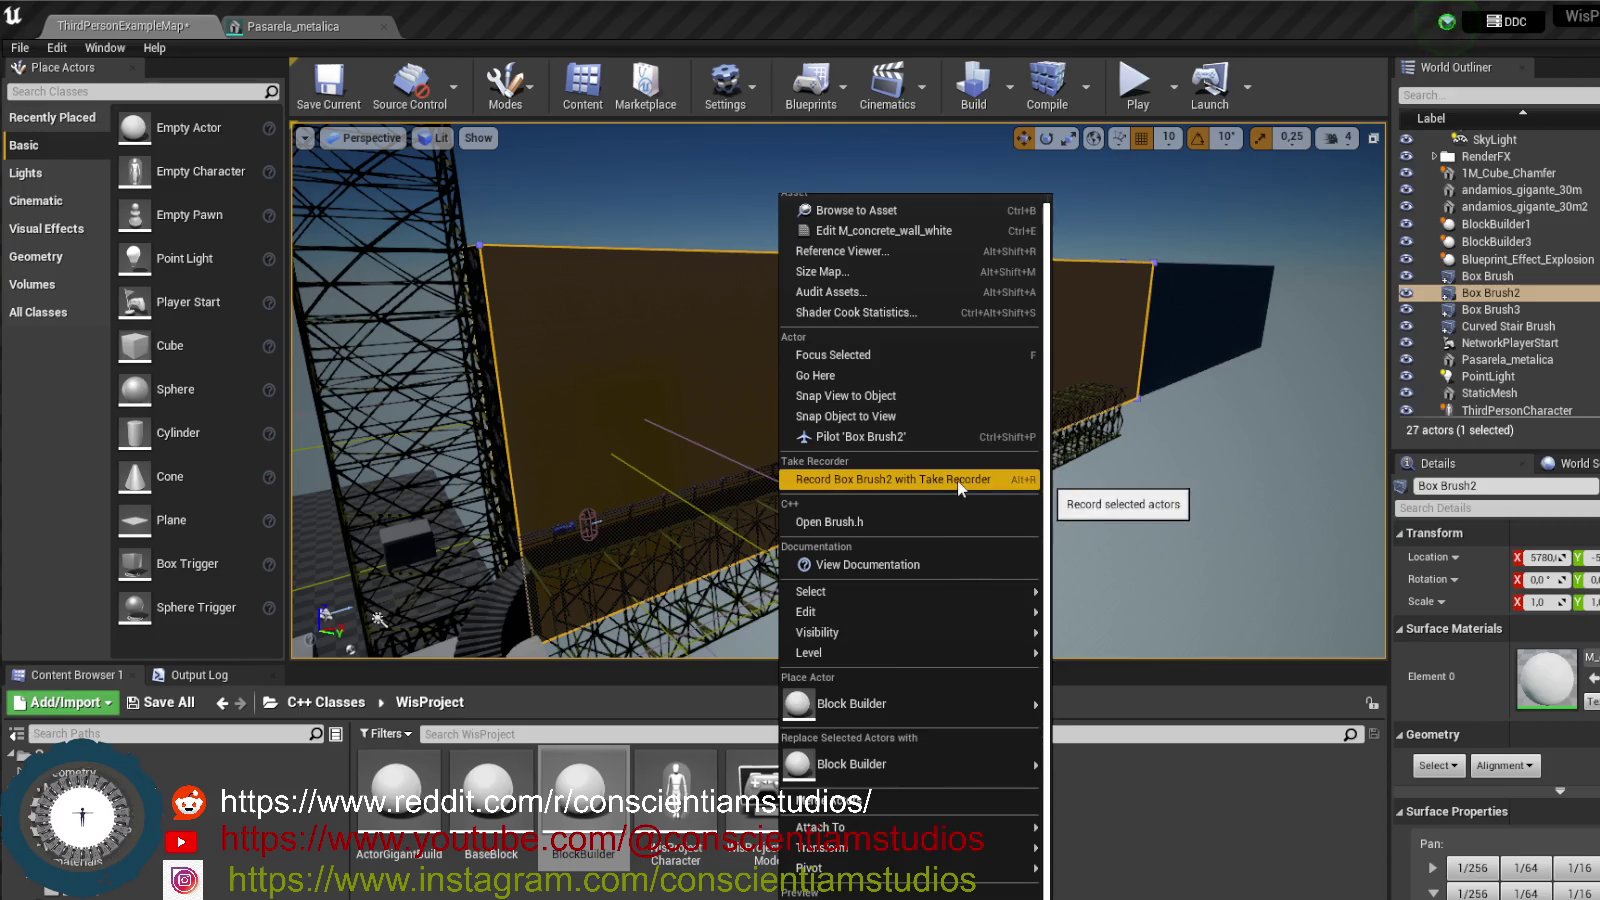
scroll(920, 392, up, 1)
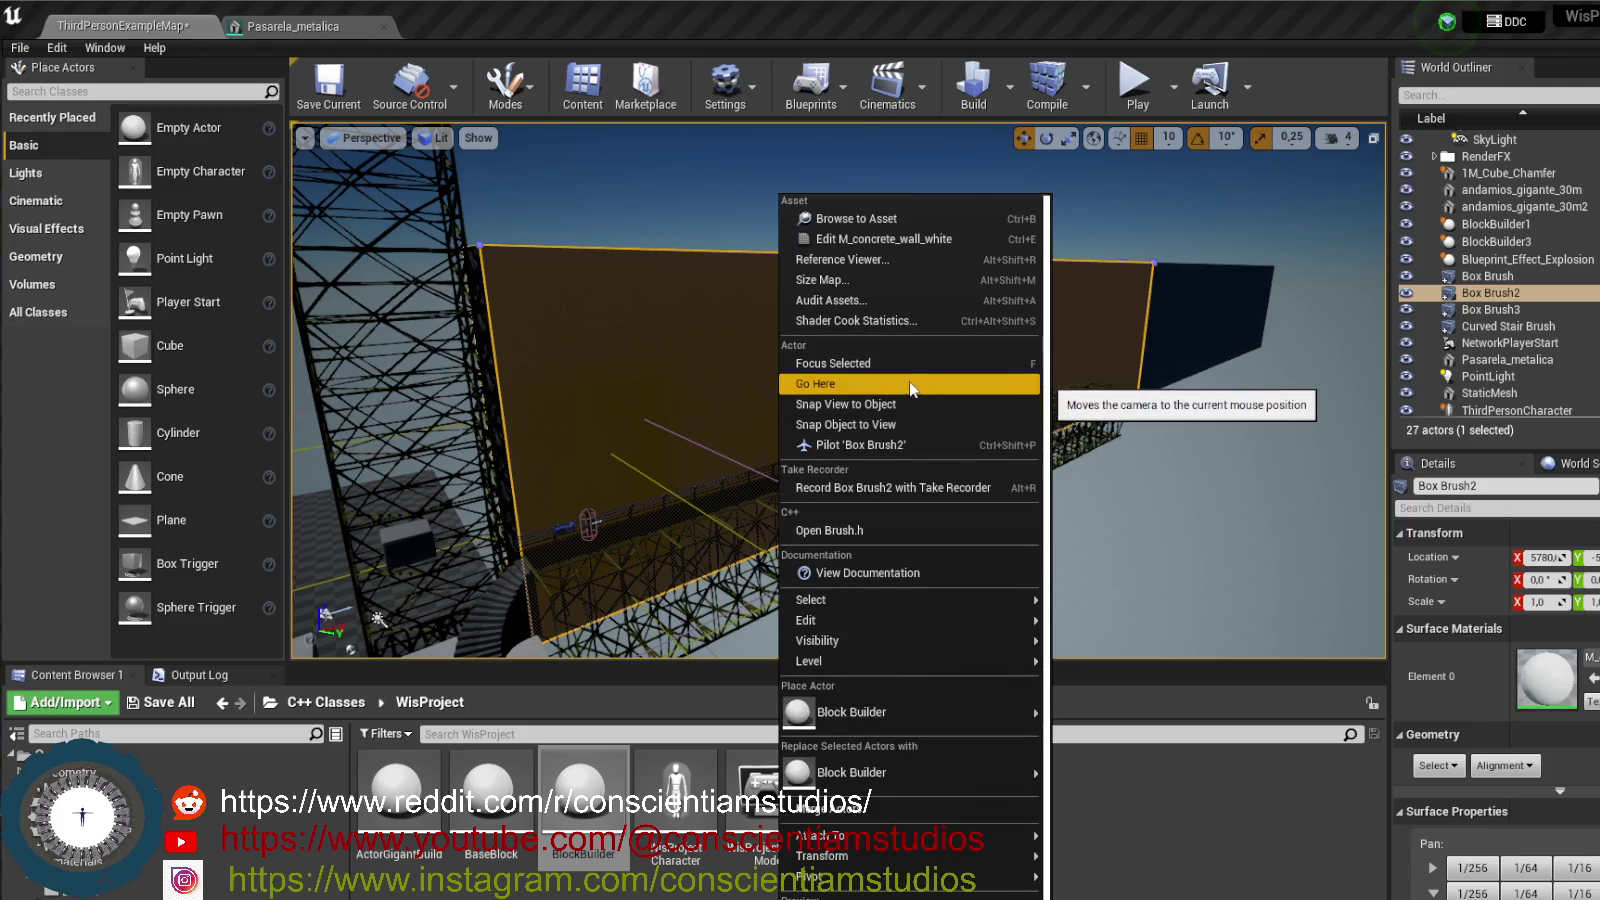
scroll(913, 364, down, 1)
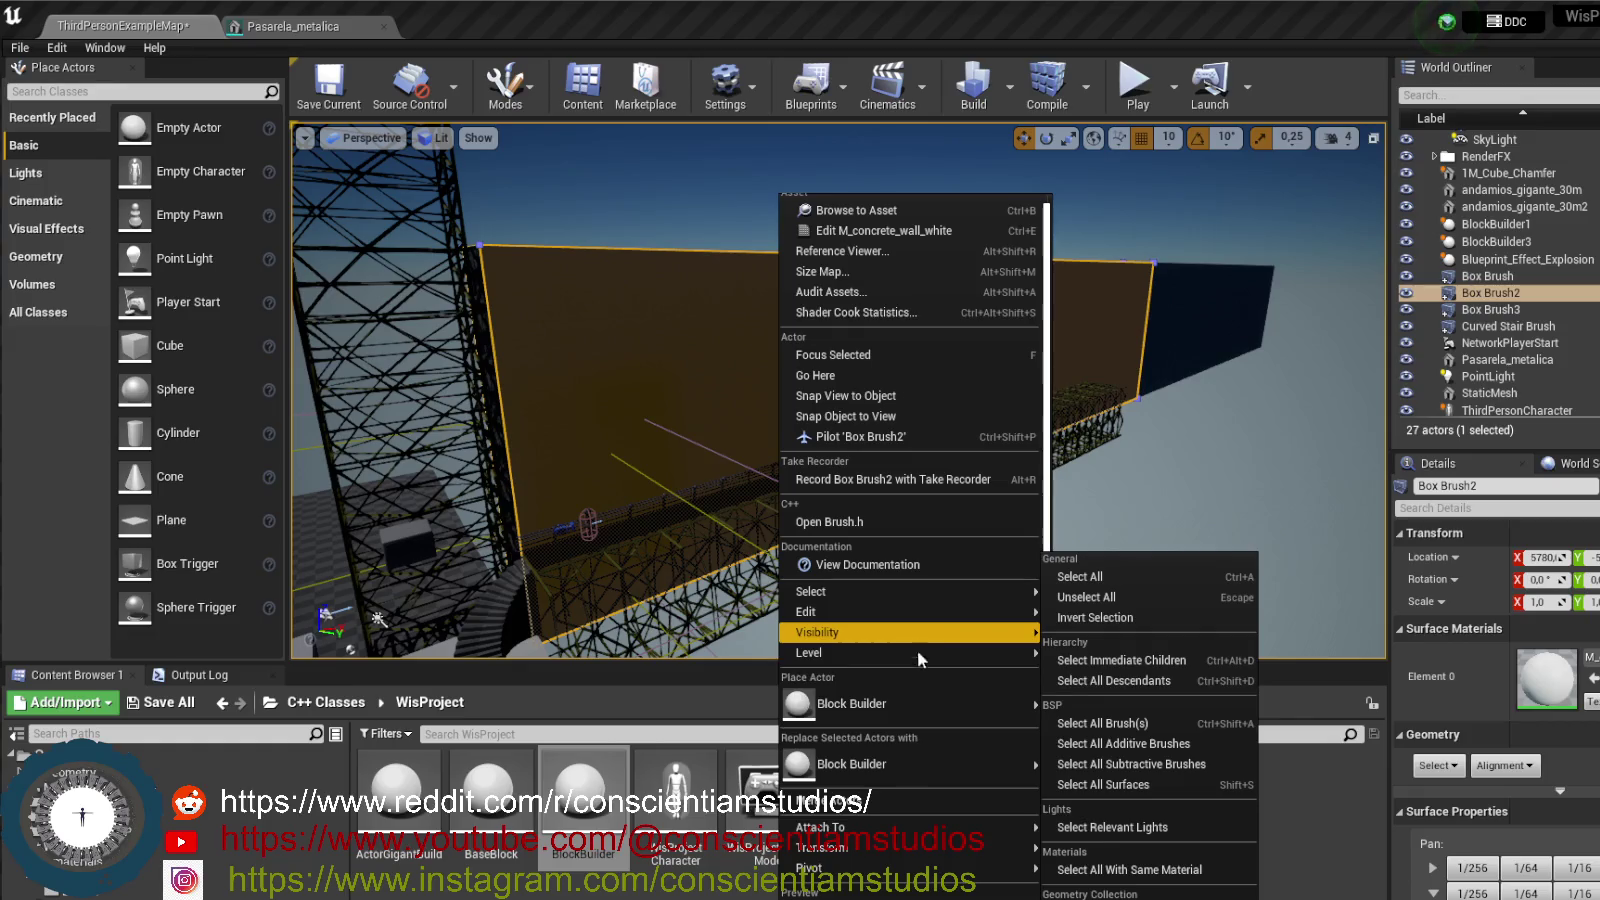
mouse_move(944, 716)
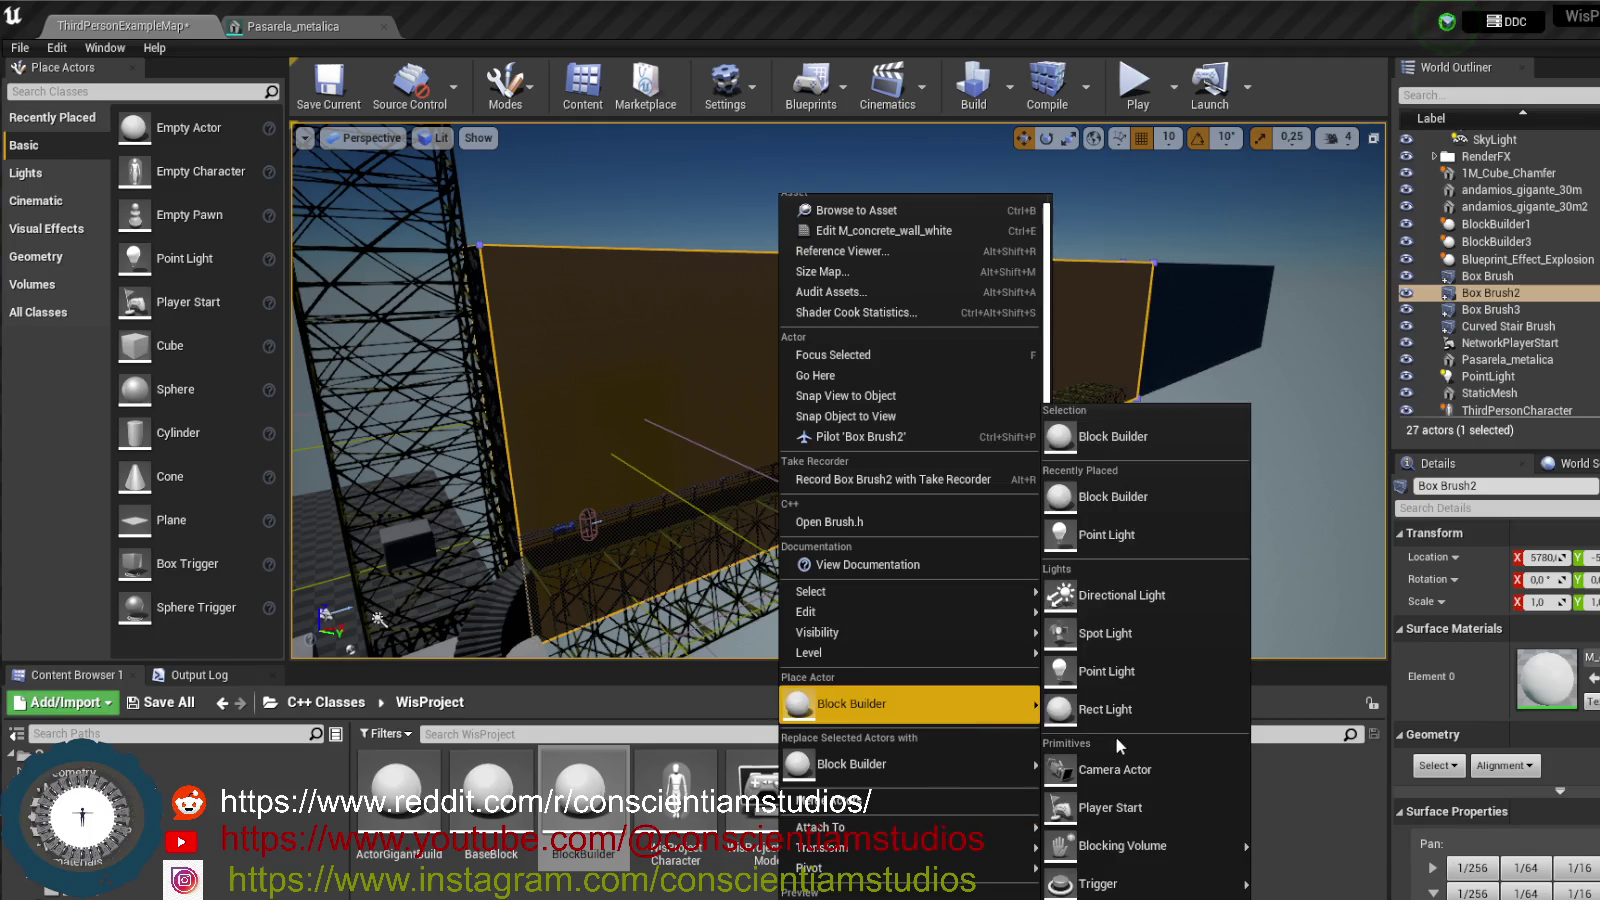
mouse_move(969, 869)
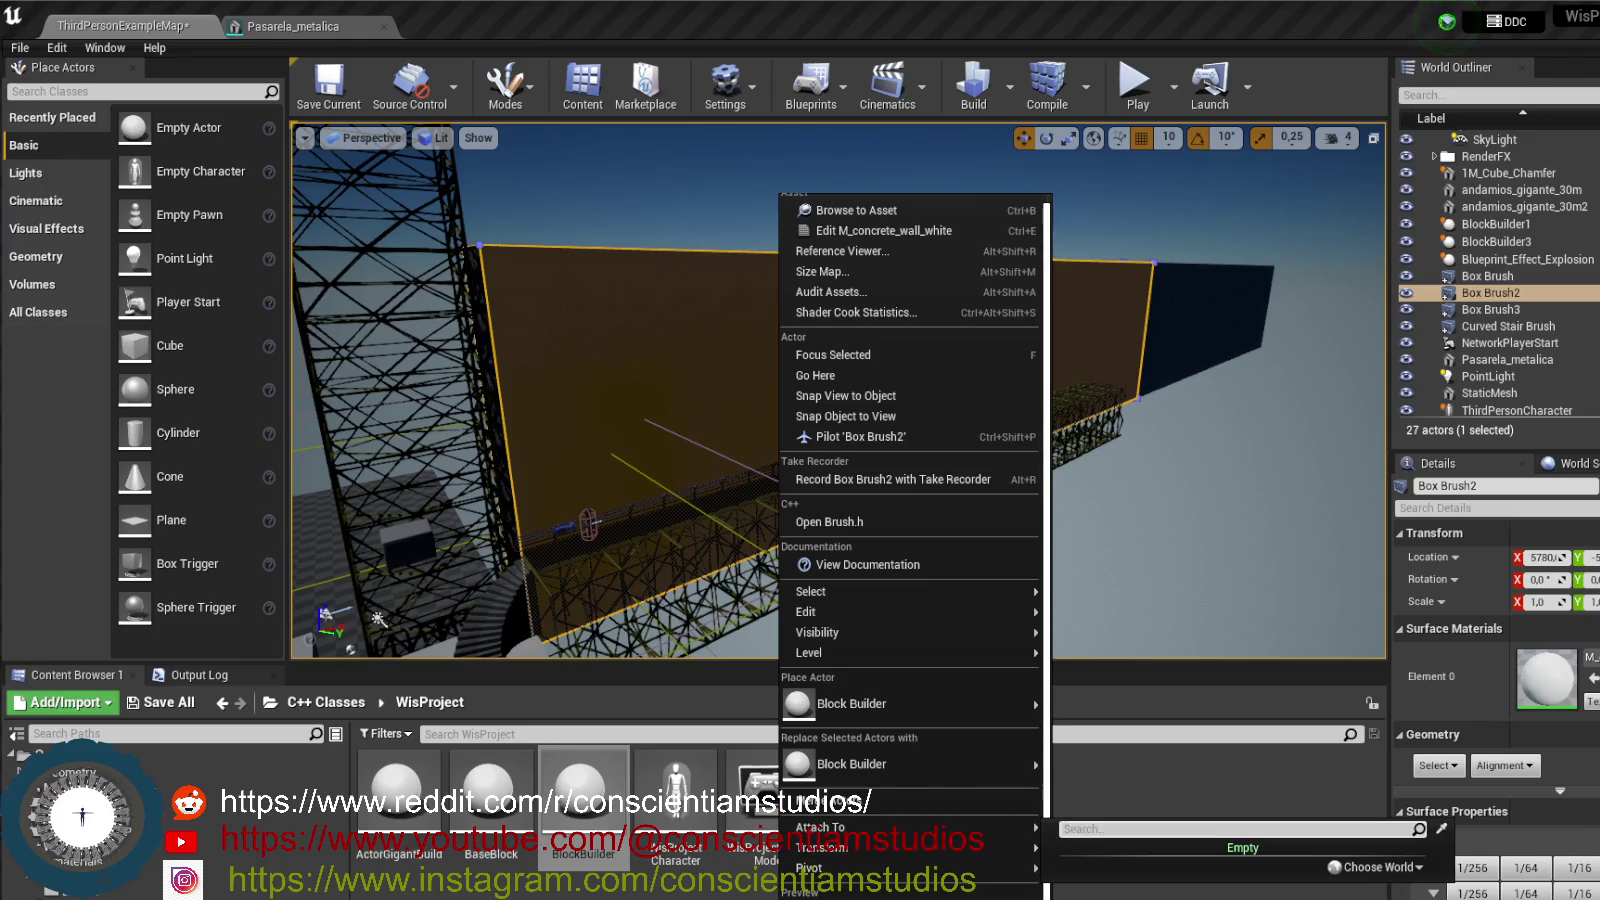
scroll(960, 827, up, 1)
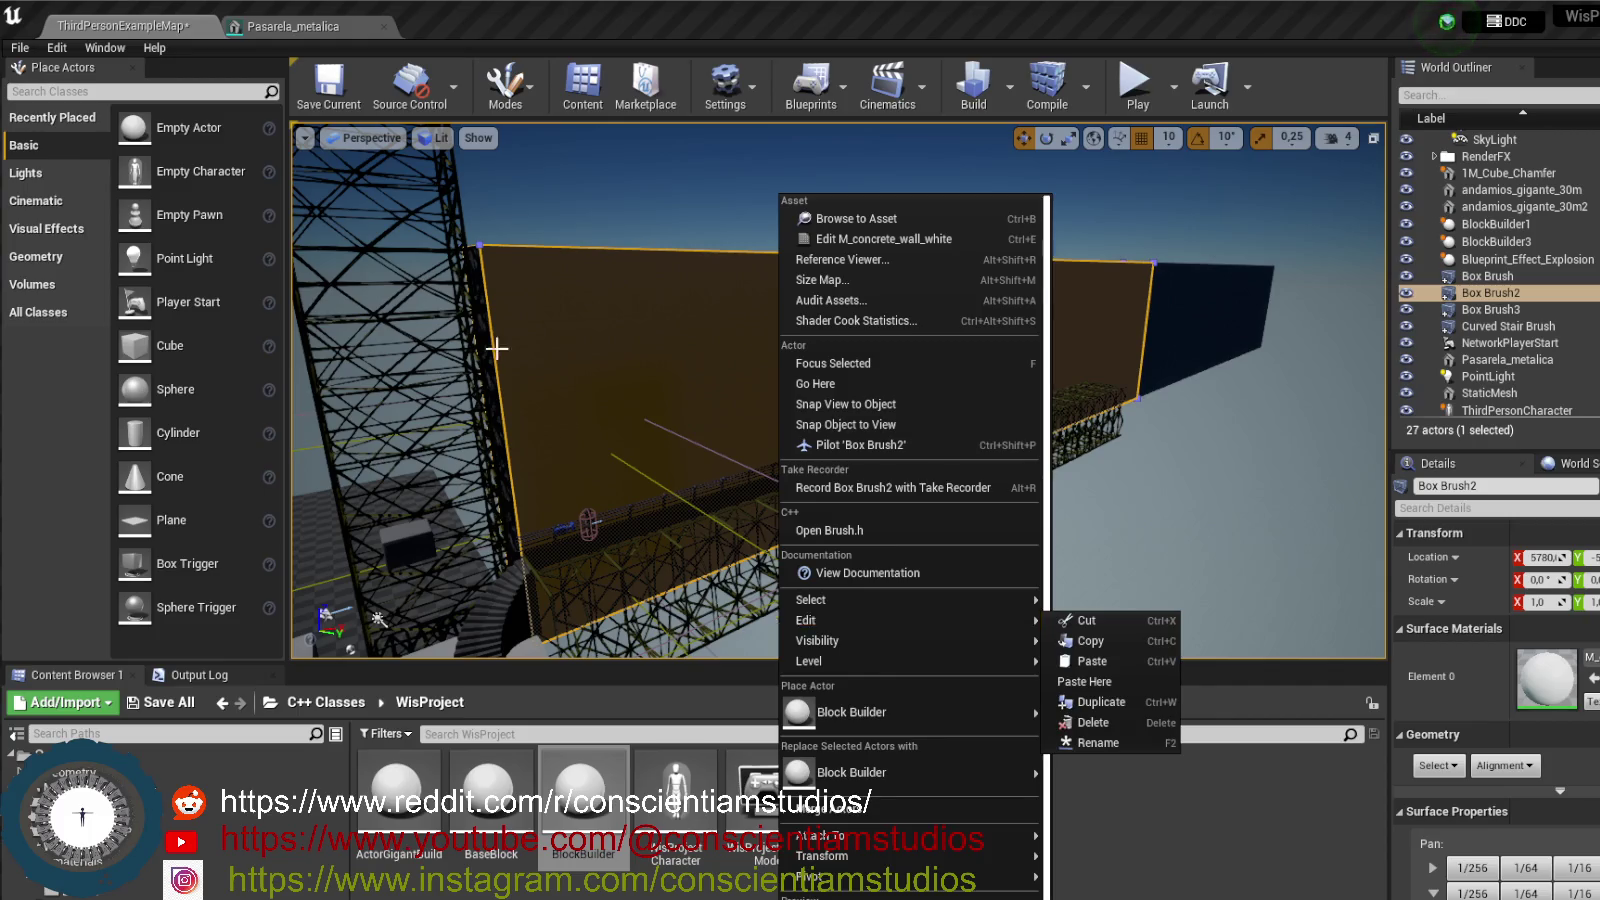
- Close the menu, clear the selection and circle the view around the steel tower
click(713, 245)
mouse_move(713, 245)
mouse_down()
mouse_move(633, 177)
mouse_move(660, 260)
mouse_up()
mouse_move(940, 558)
mouse_down()
mouse_move(768, 366)
mouse_move(640, 391)
mouse_move(660, 391)
mouse_up()
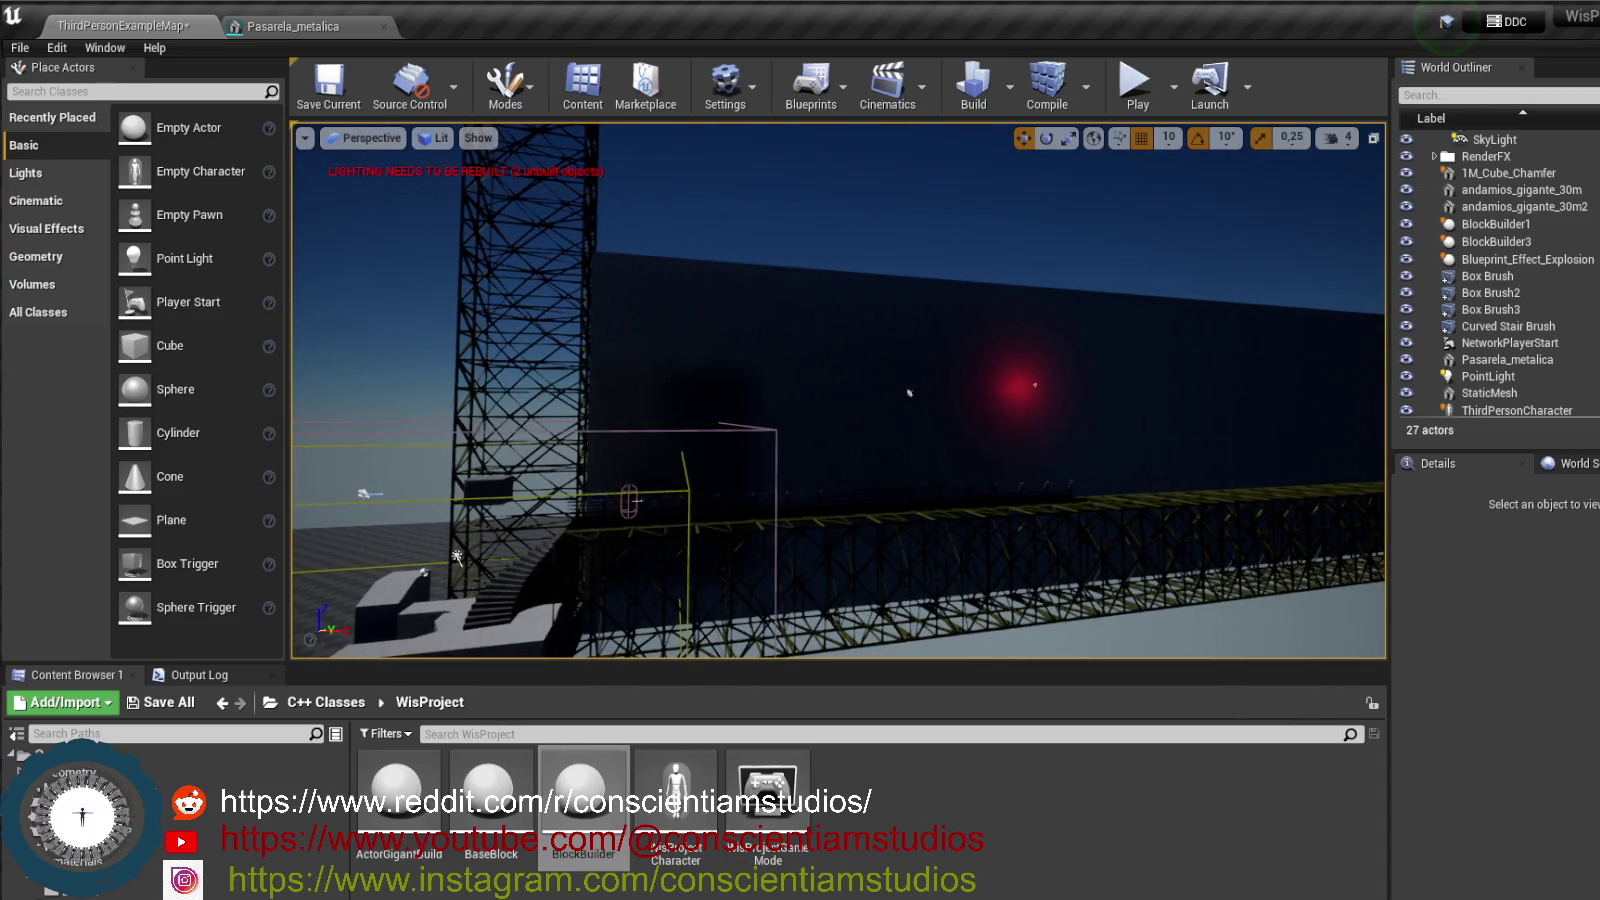
- Select the Box Brush2 wall in the viewport and move the camera in close to it
click(1030, 375)
mouse_move(1030, 375)
mouse_down()
mouse_move(1287, 401)
mouse_move(435, 645)
mouse_move(297, 642)
mouse_up()
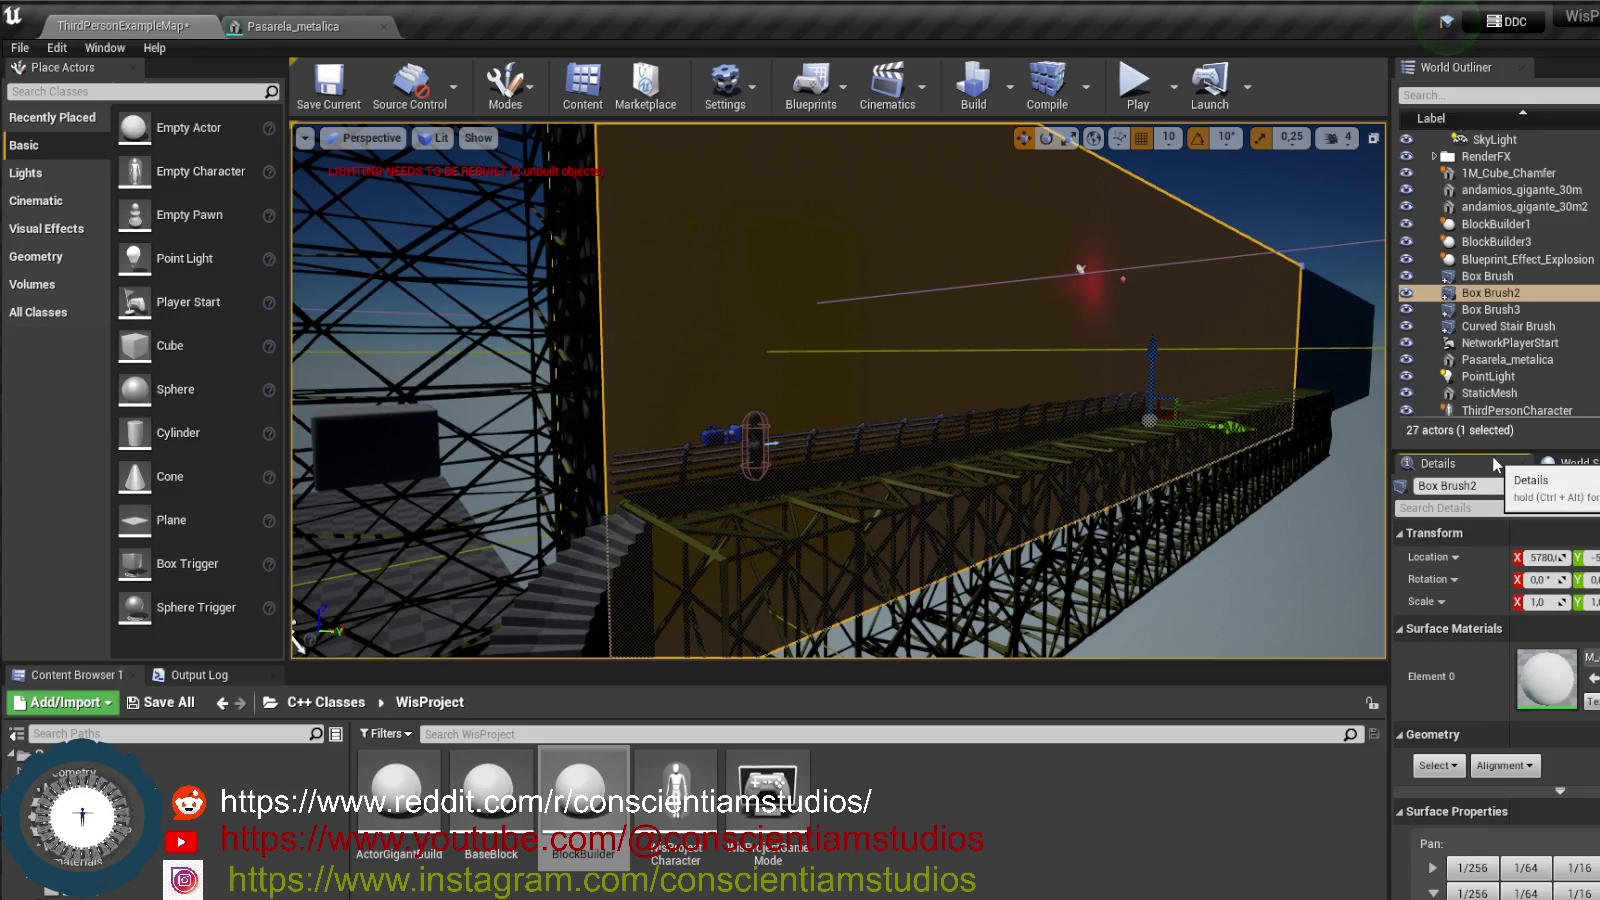
- In Details, keep Box Brush2 as an Additive brush with the Box shape
scroll(1468, 668, down, 3)
scroll(1468, 668, down, 5)
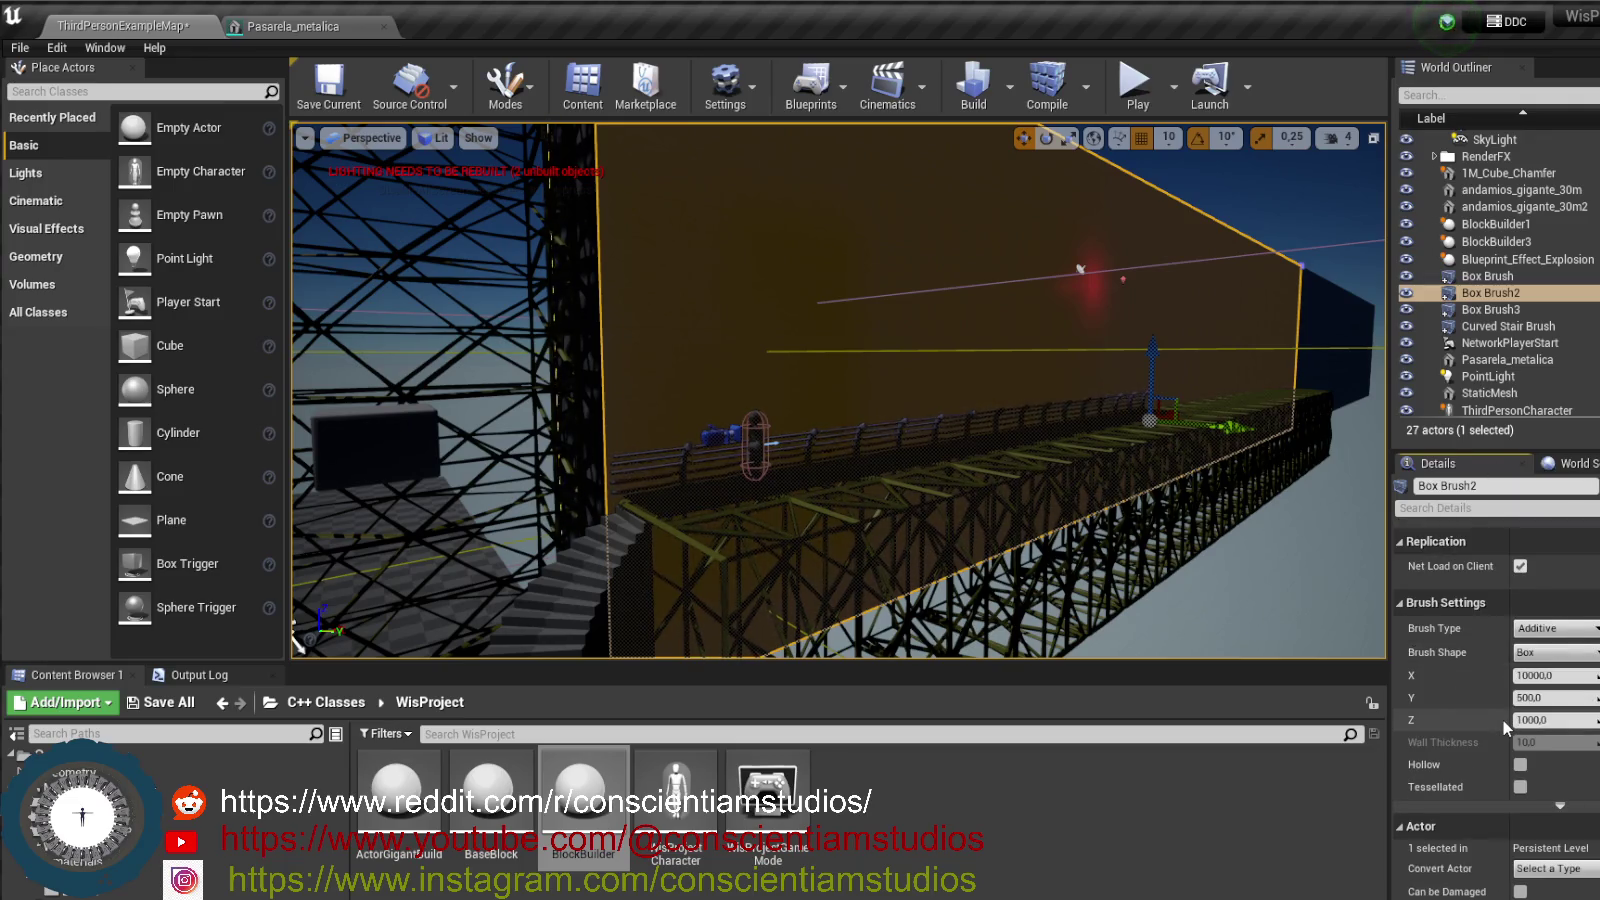
scroll(1502, 720, down, 1)
scroll(1512, 736, up, 1)
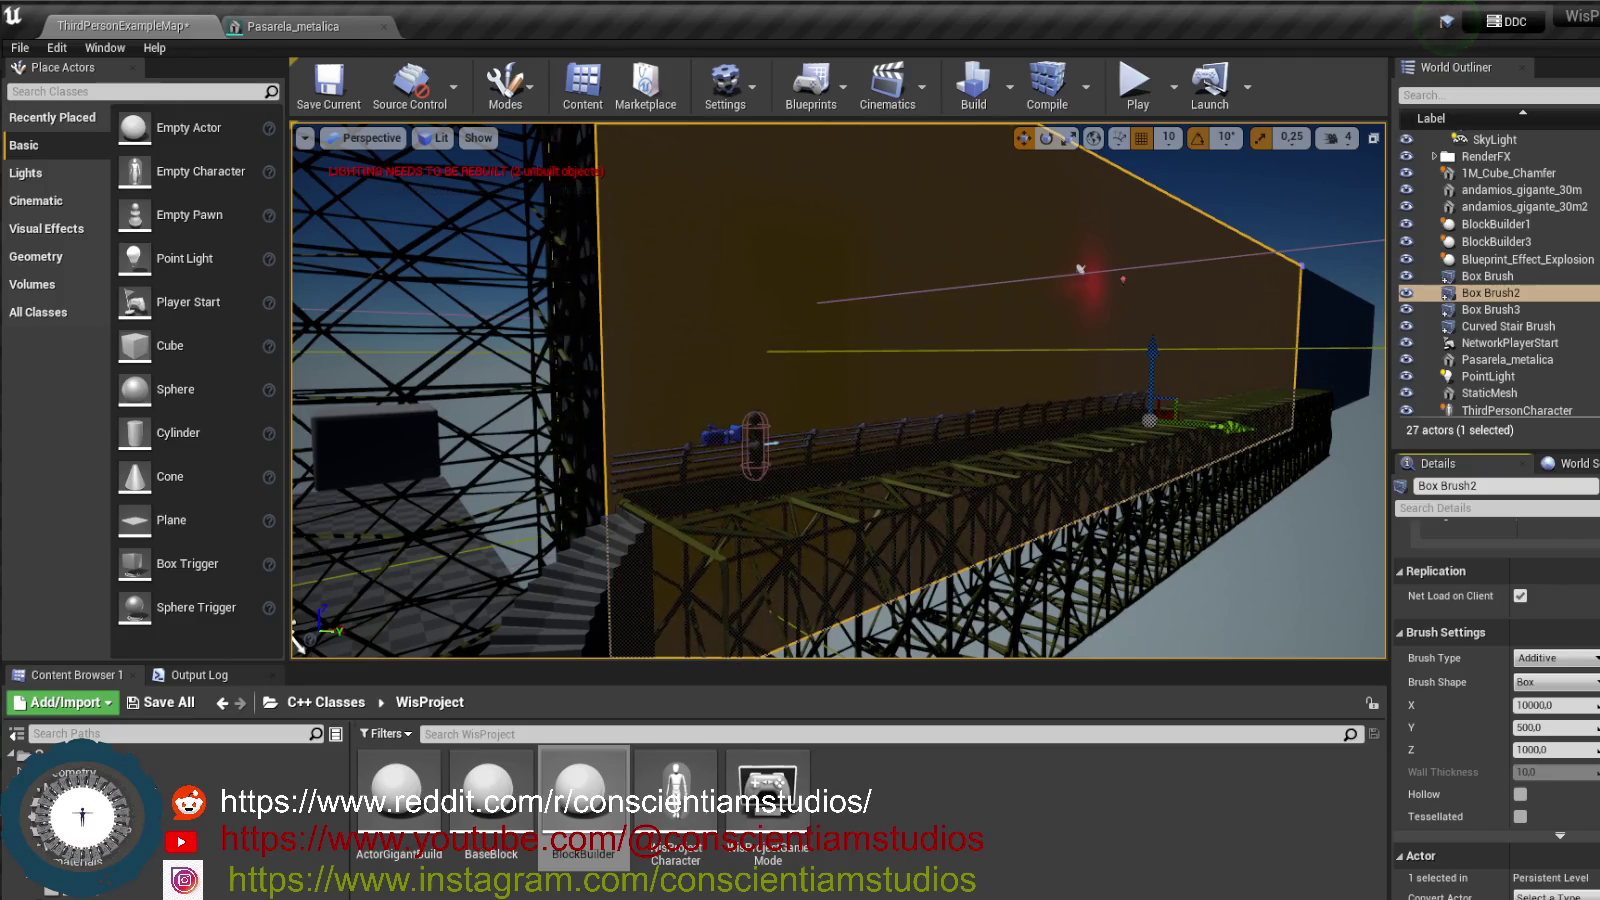
click(1560, 664)
click(1558, 672)
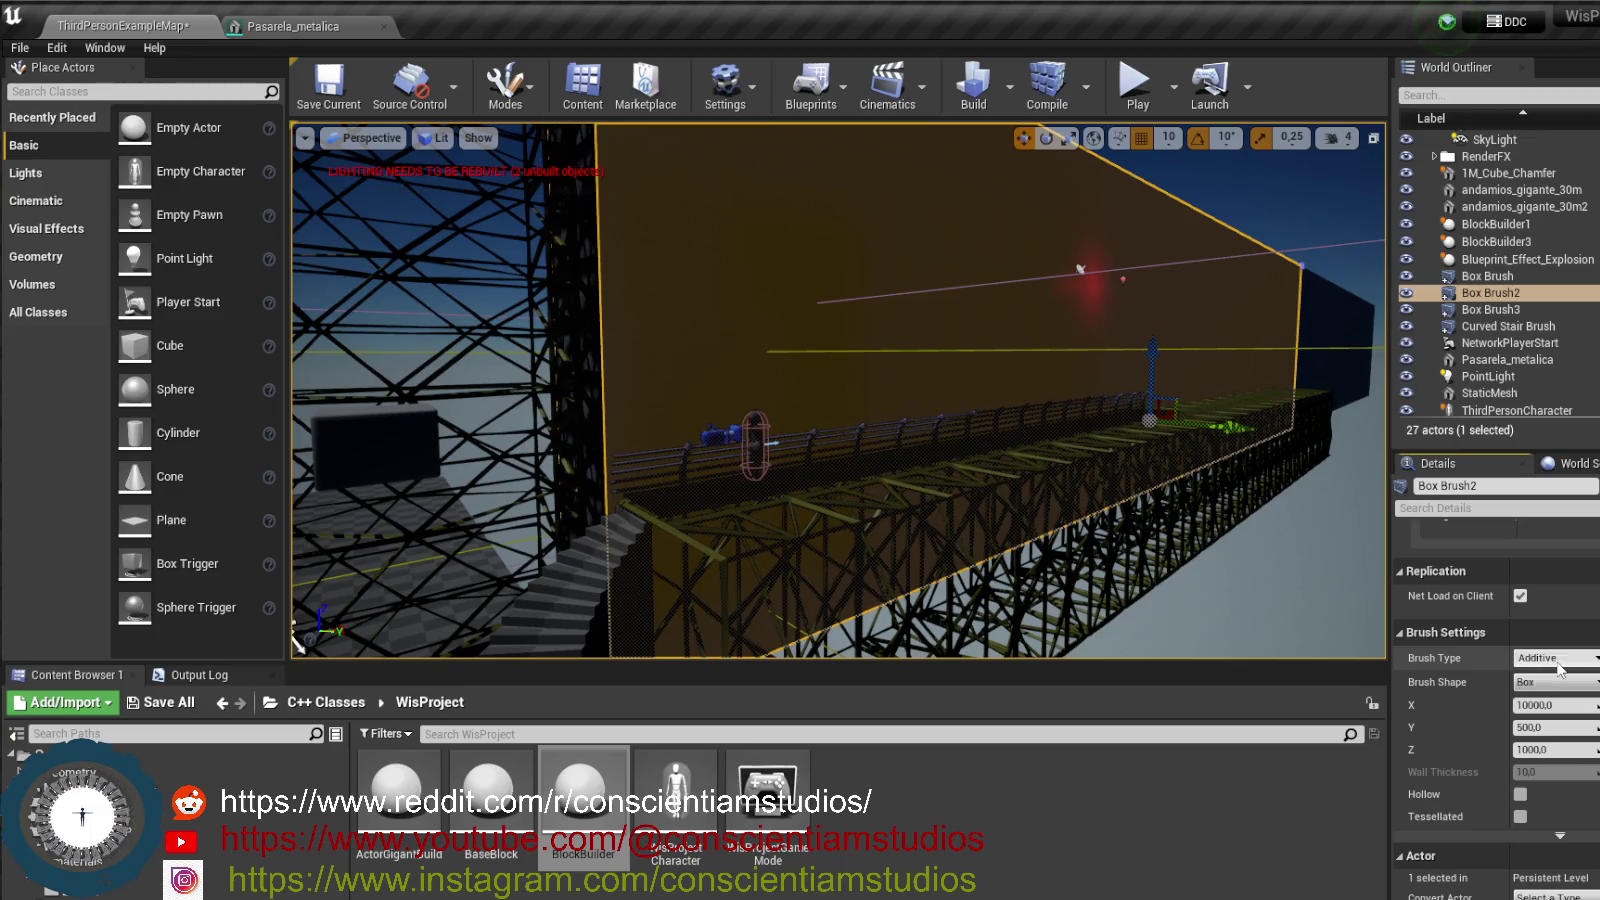
click(1578, 684)
click(1580, 688)
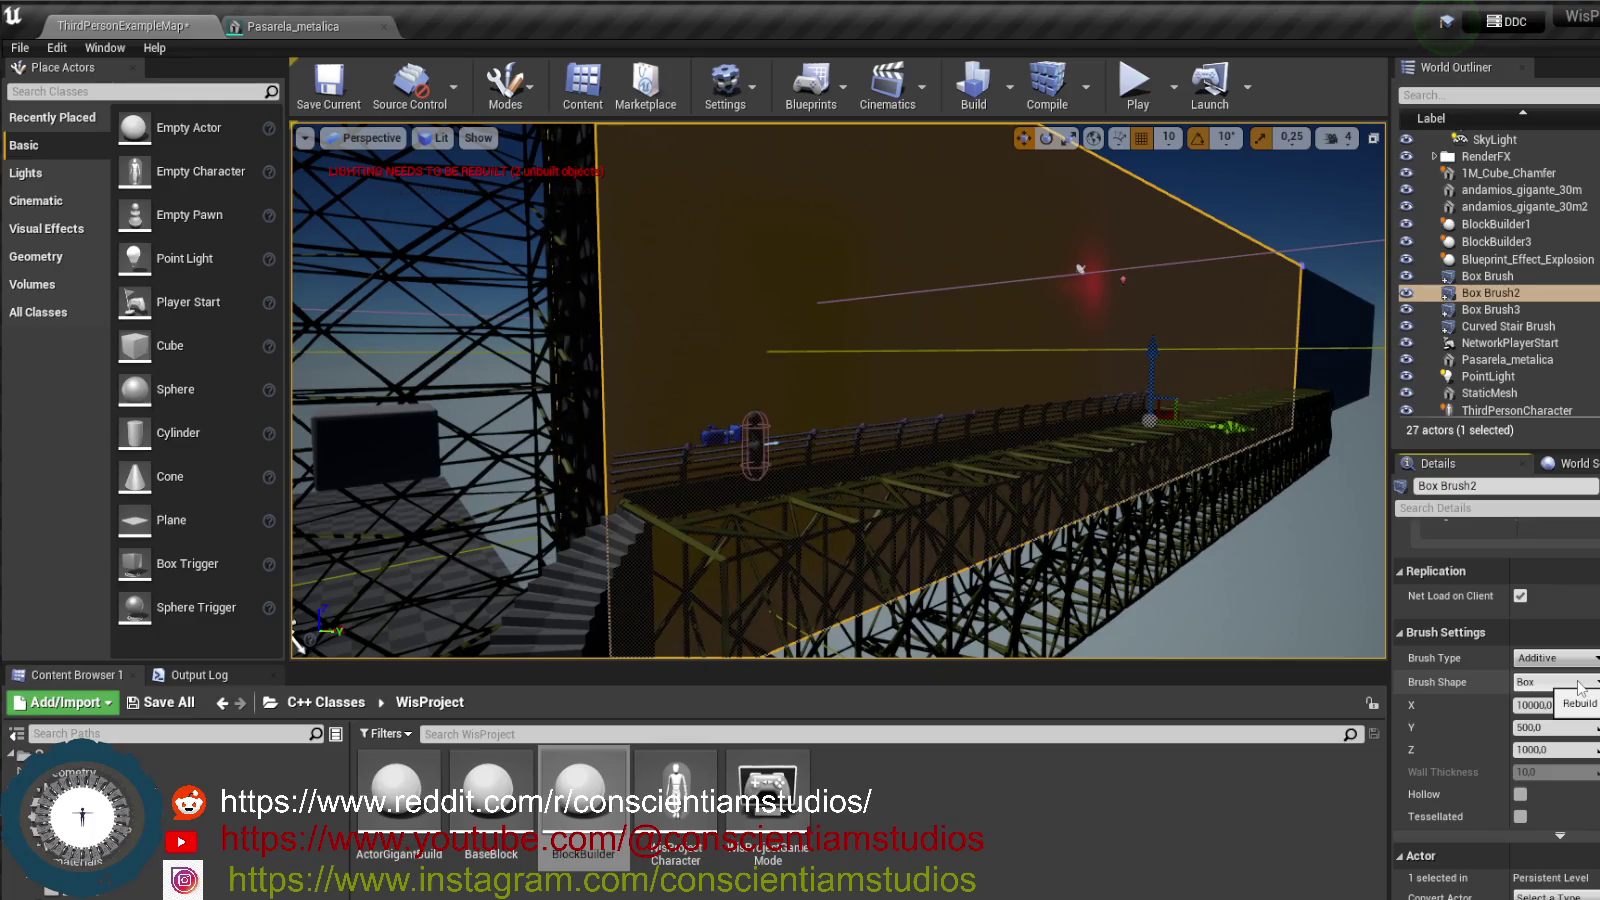
- Expand the advanced Brush Settings and choose Create Static Mesh
scroll(1450, 790, down, 2)
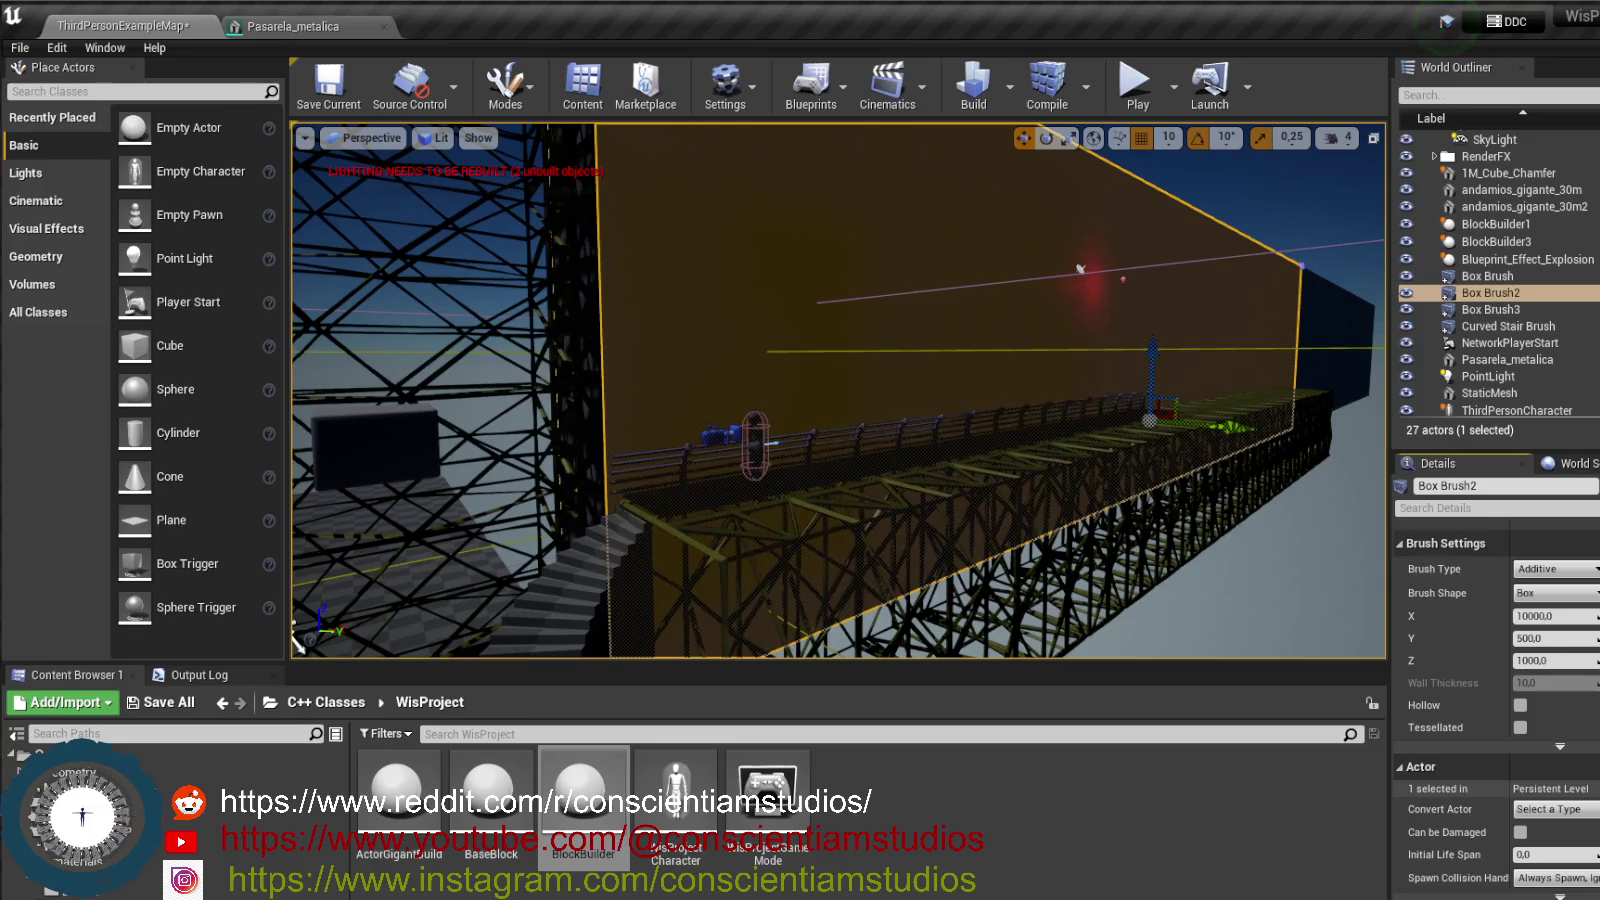
scroll(1495, 714, up, 2)
scroll(1560, 760, down, 2)
click(1560, 746)
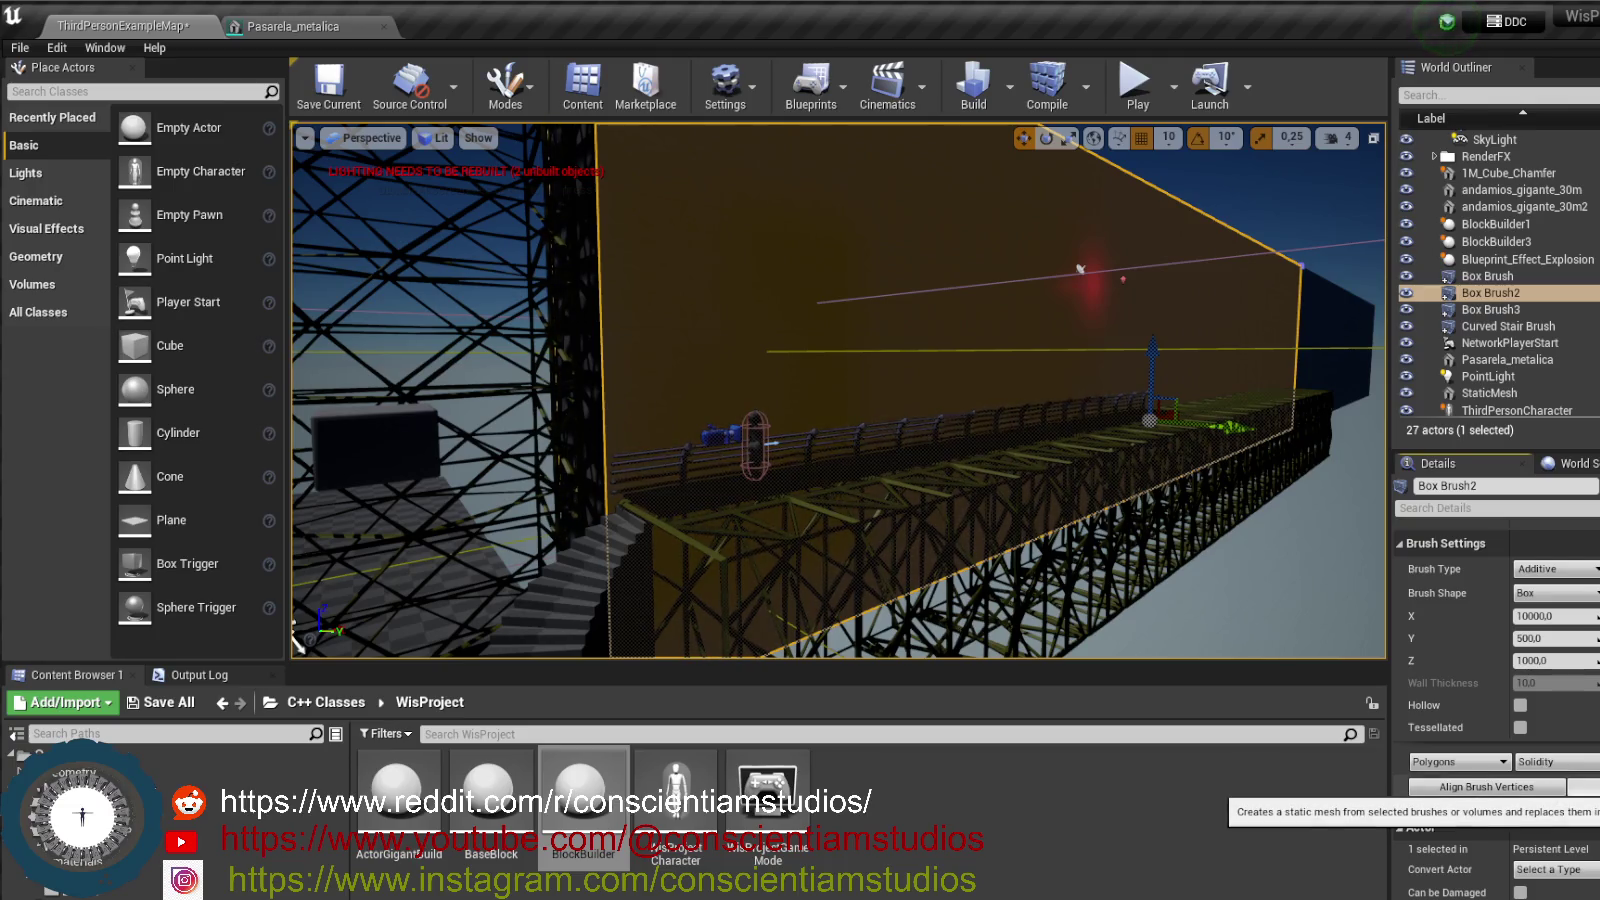
click(1583, 786)
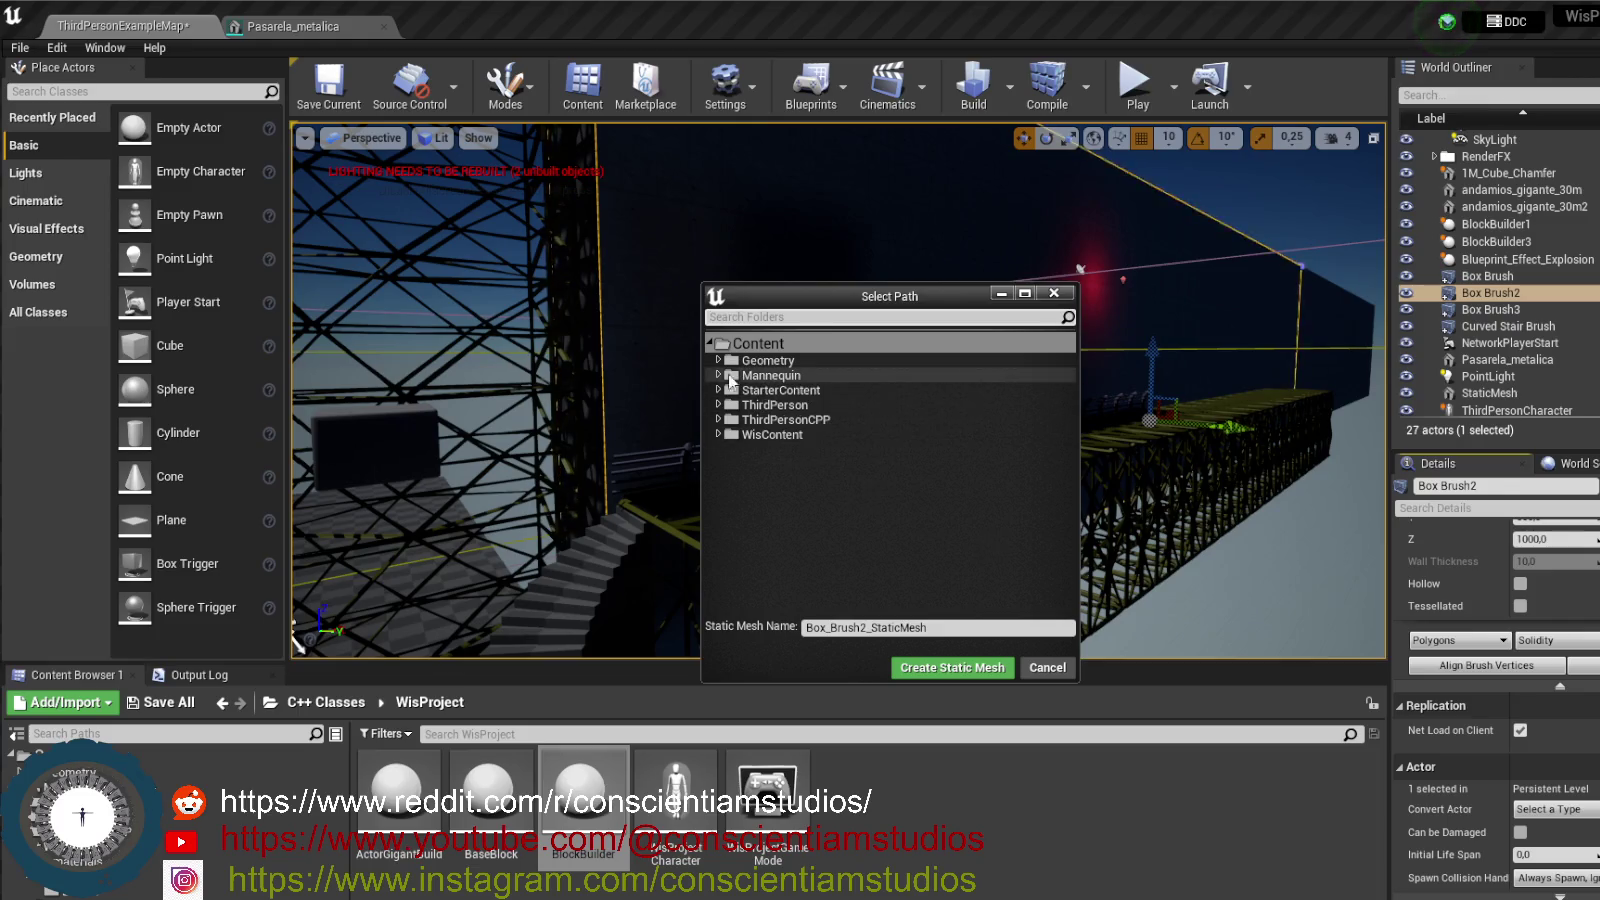
- Set the save location to Geometry > estructuras > estructuras_largas
click(718, 434)
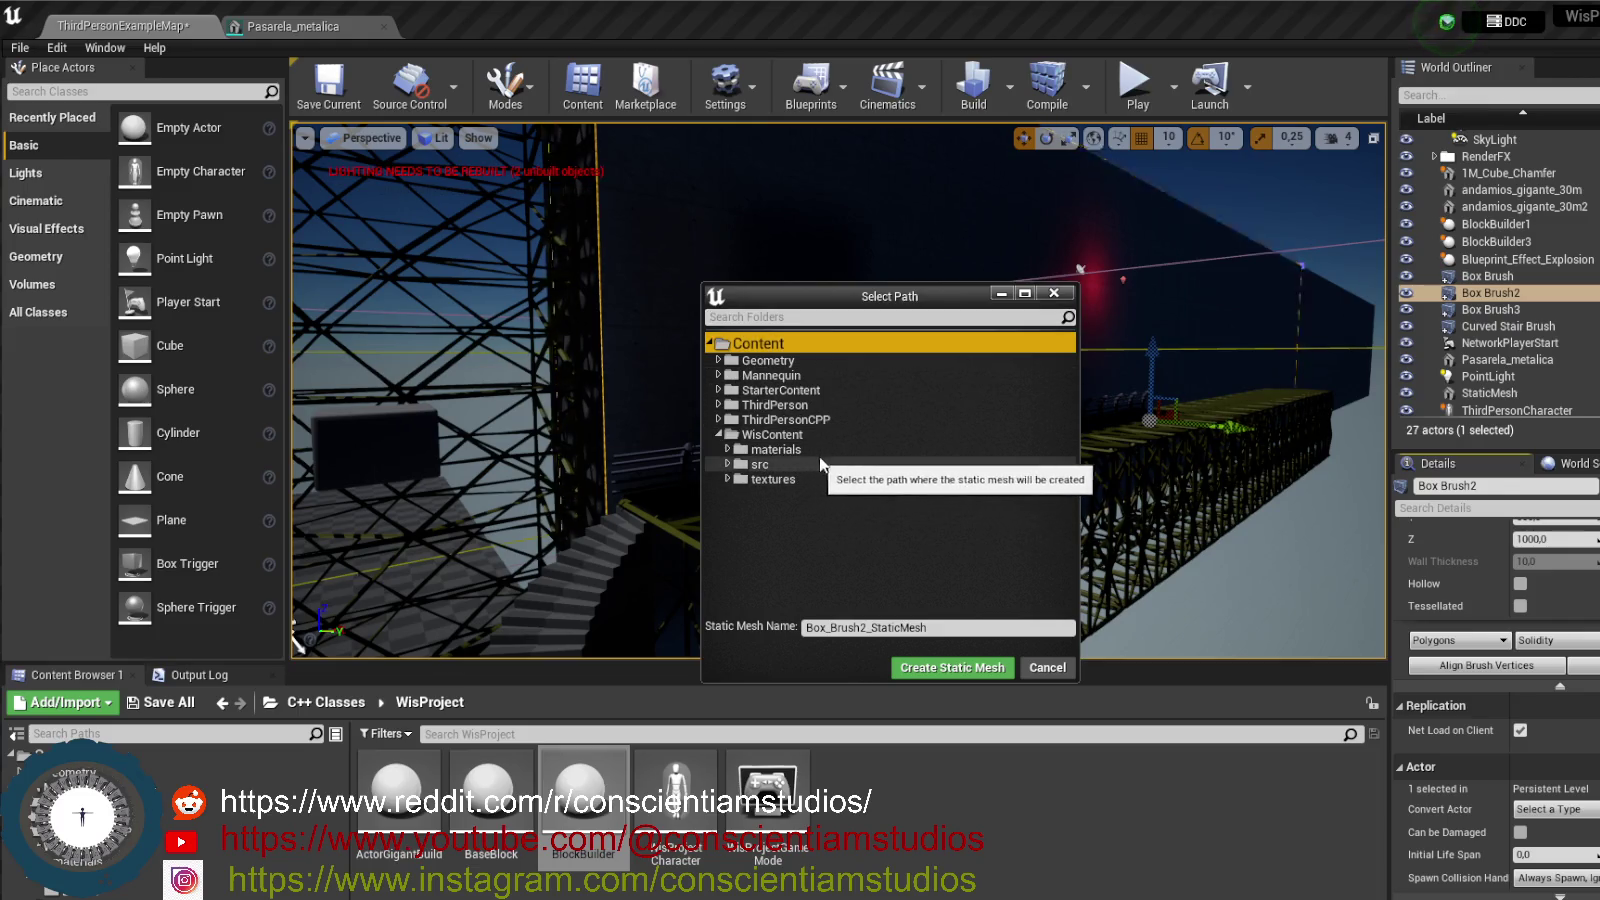
click(784, 466)
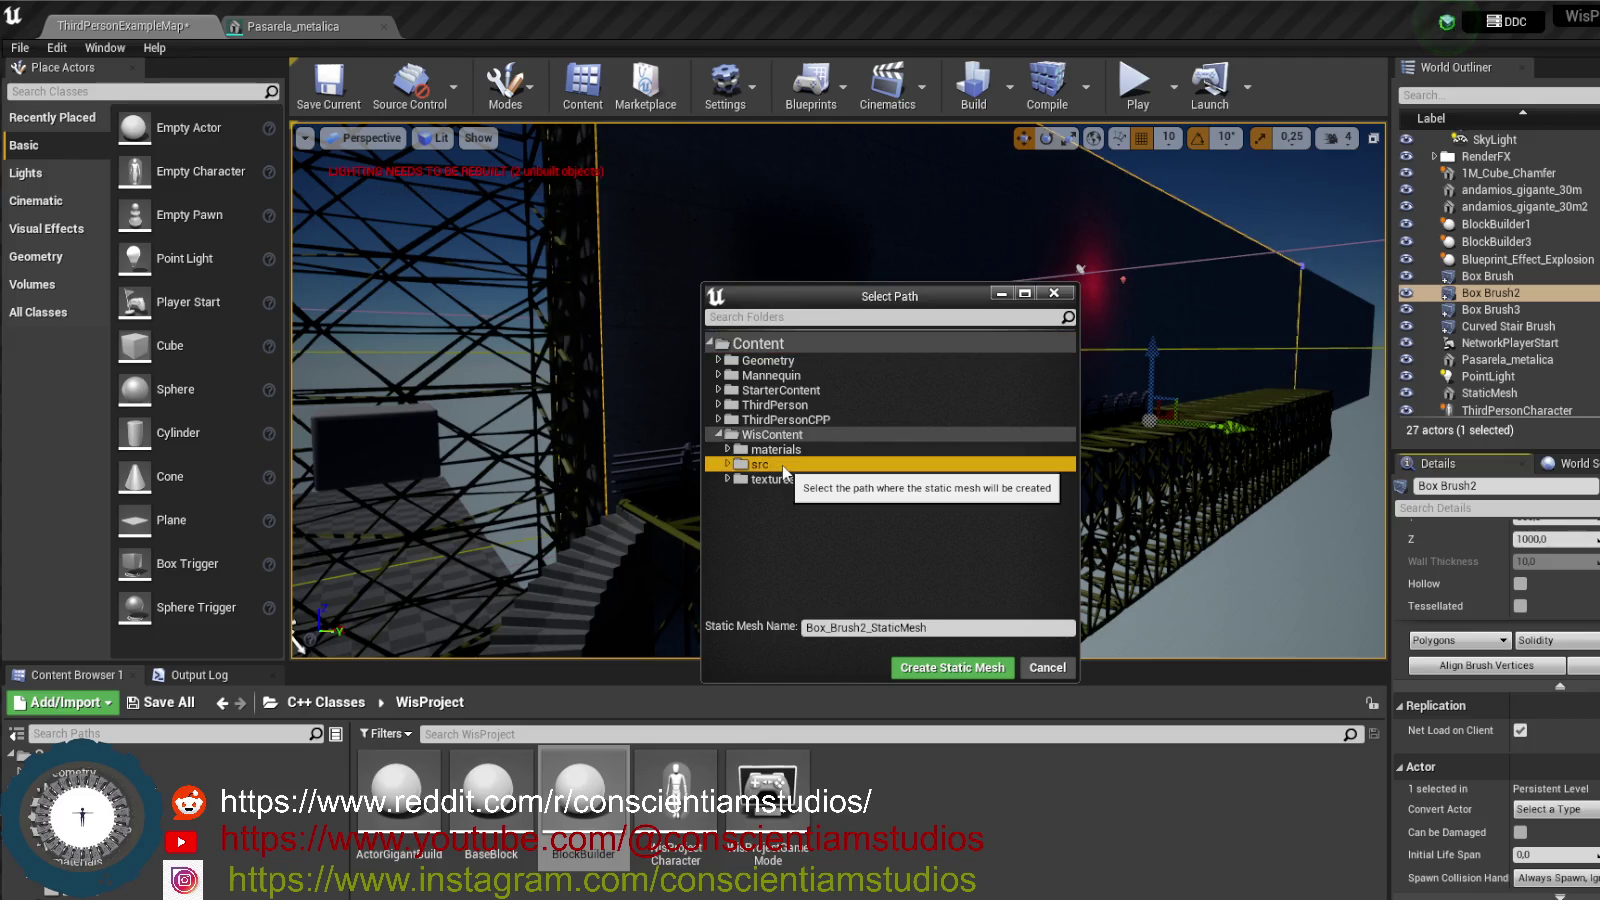
click(775, 361)
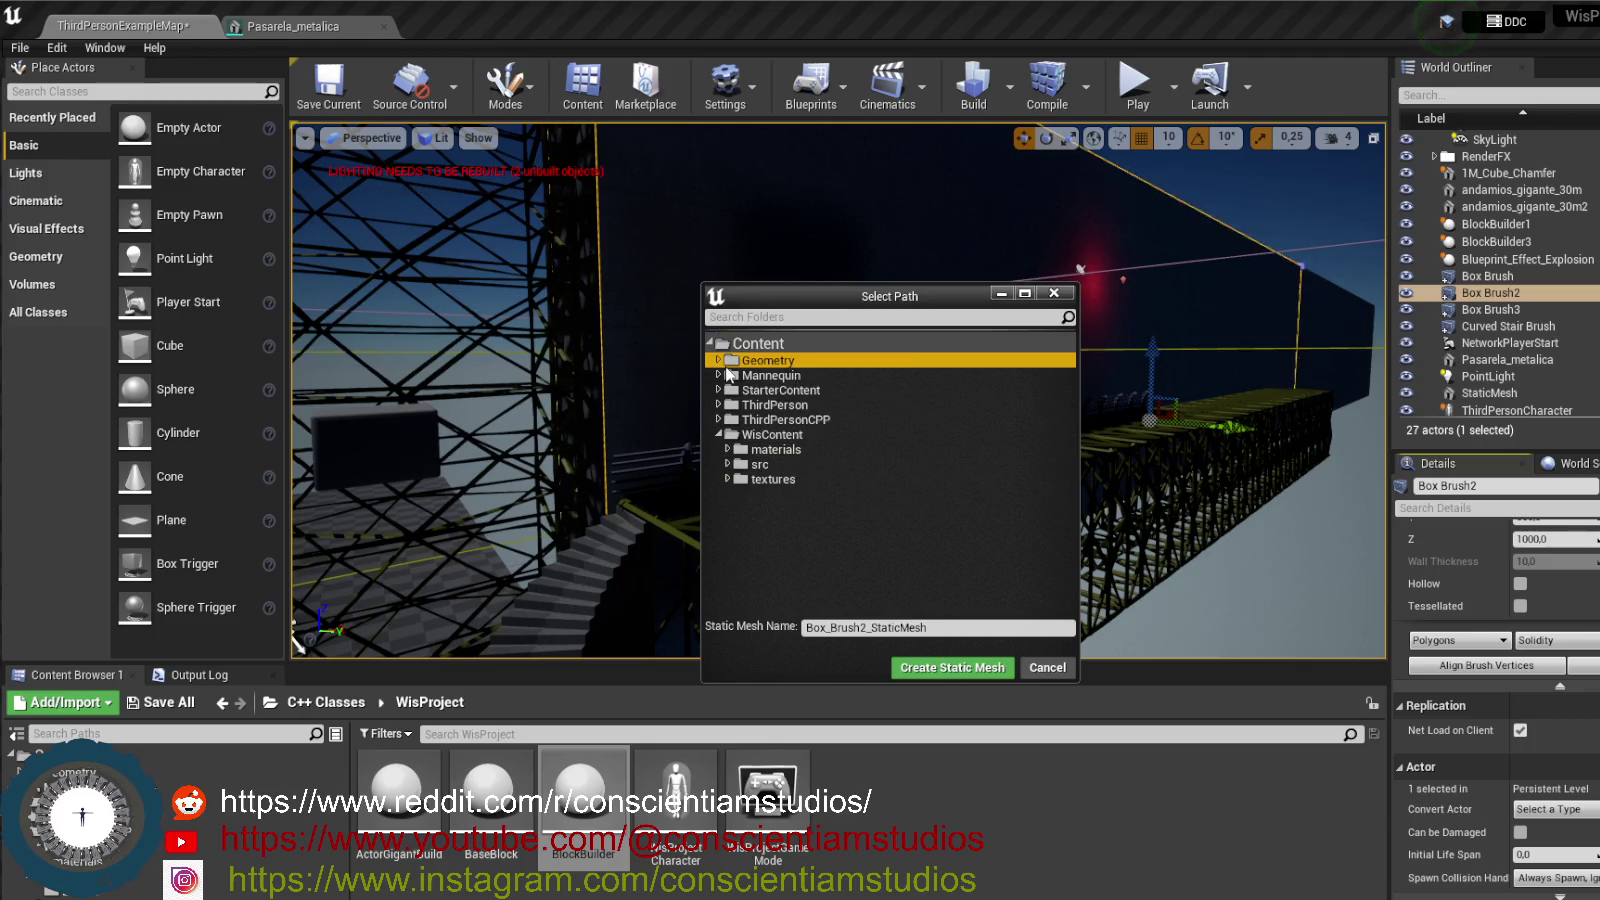
click(718, 360)
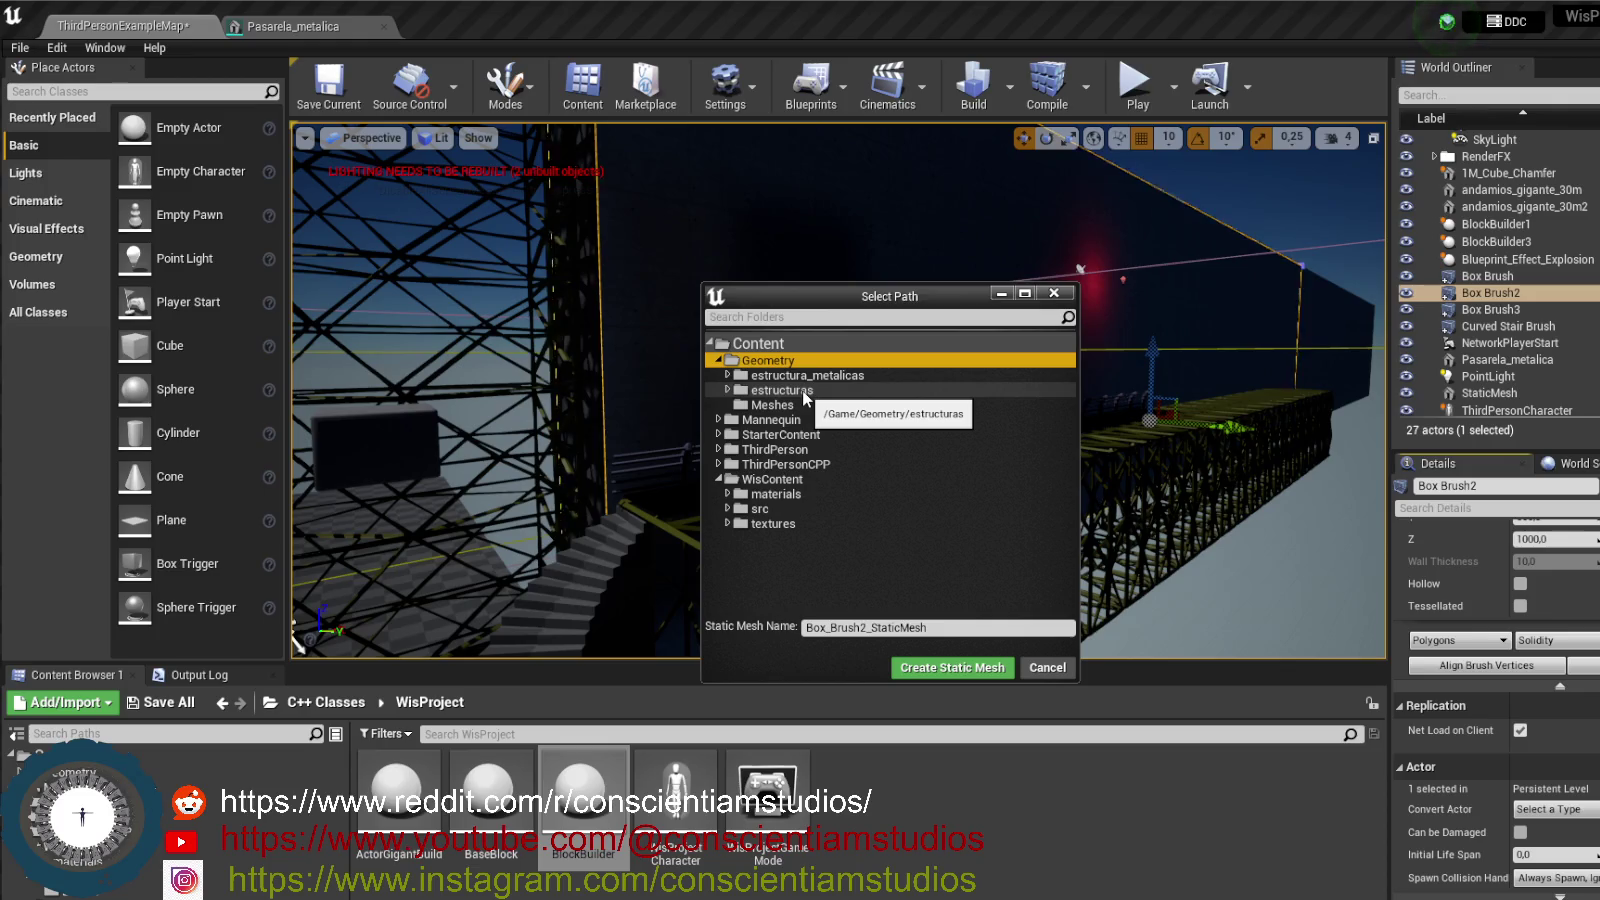
double_click(802, 390)
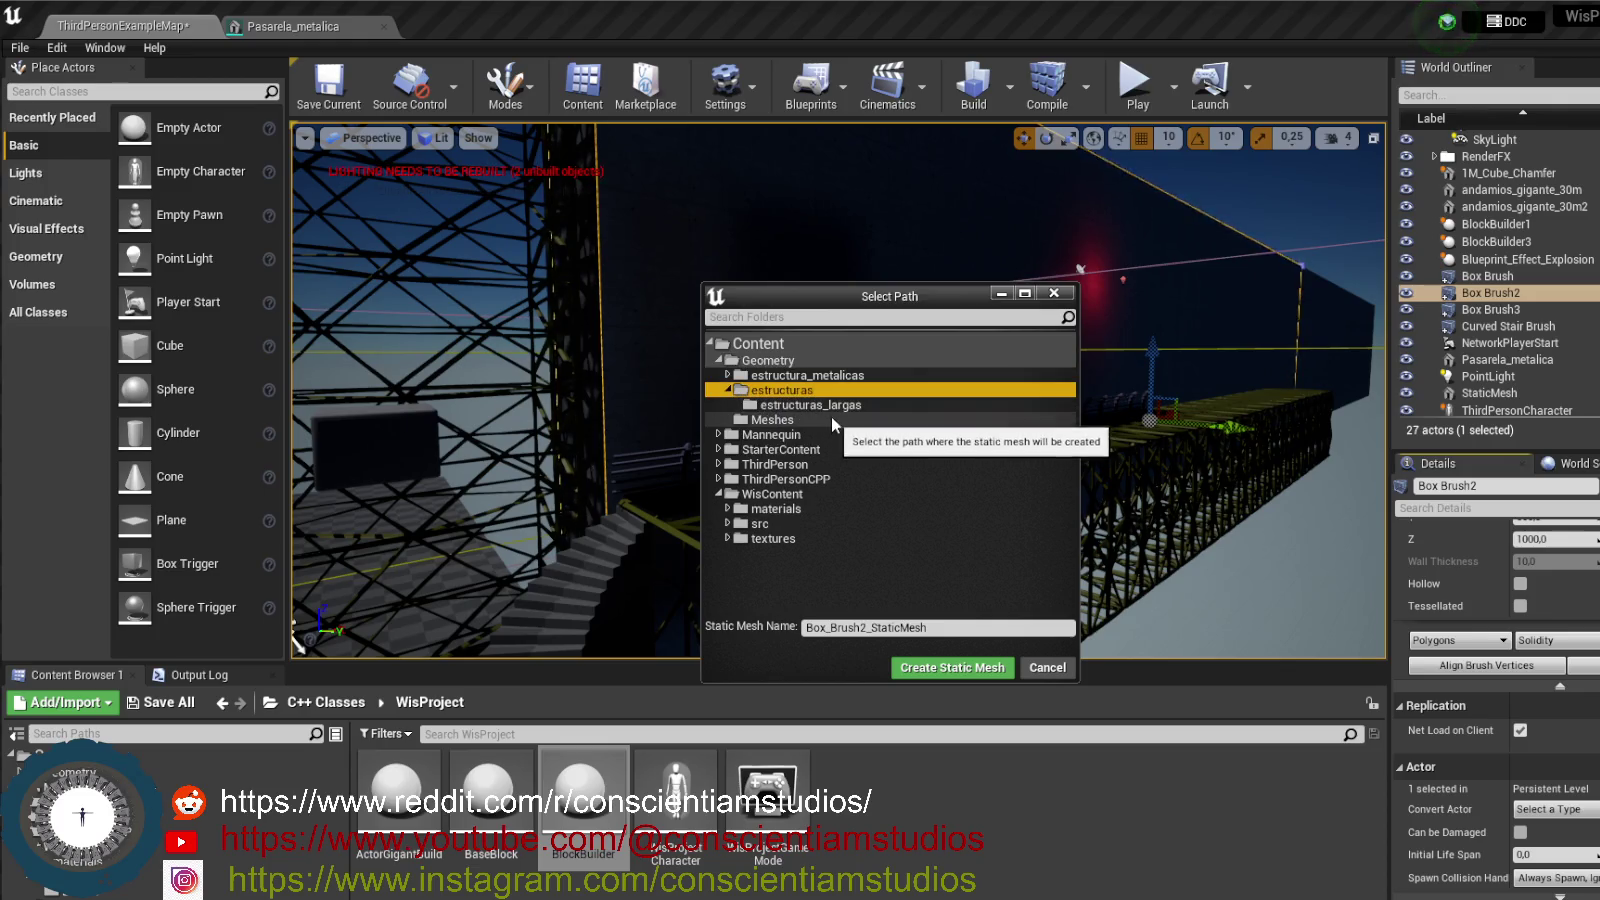
click(815, 405)
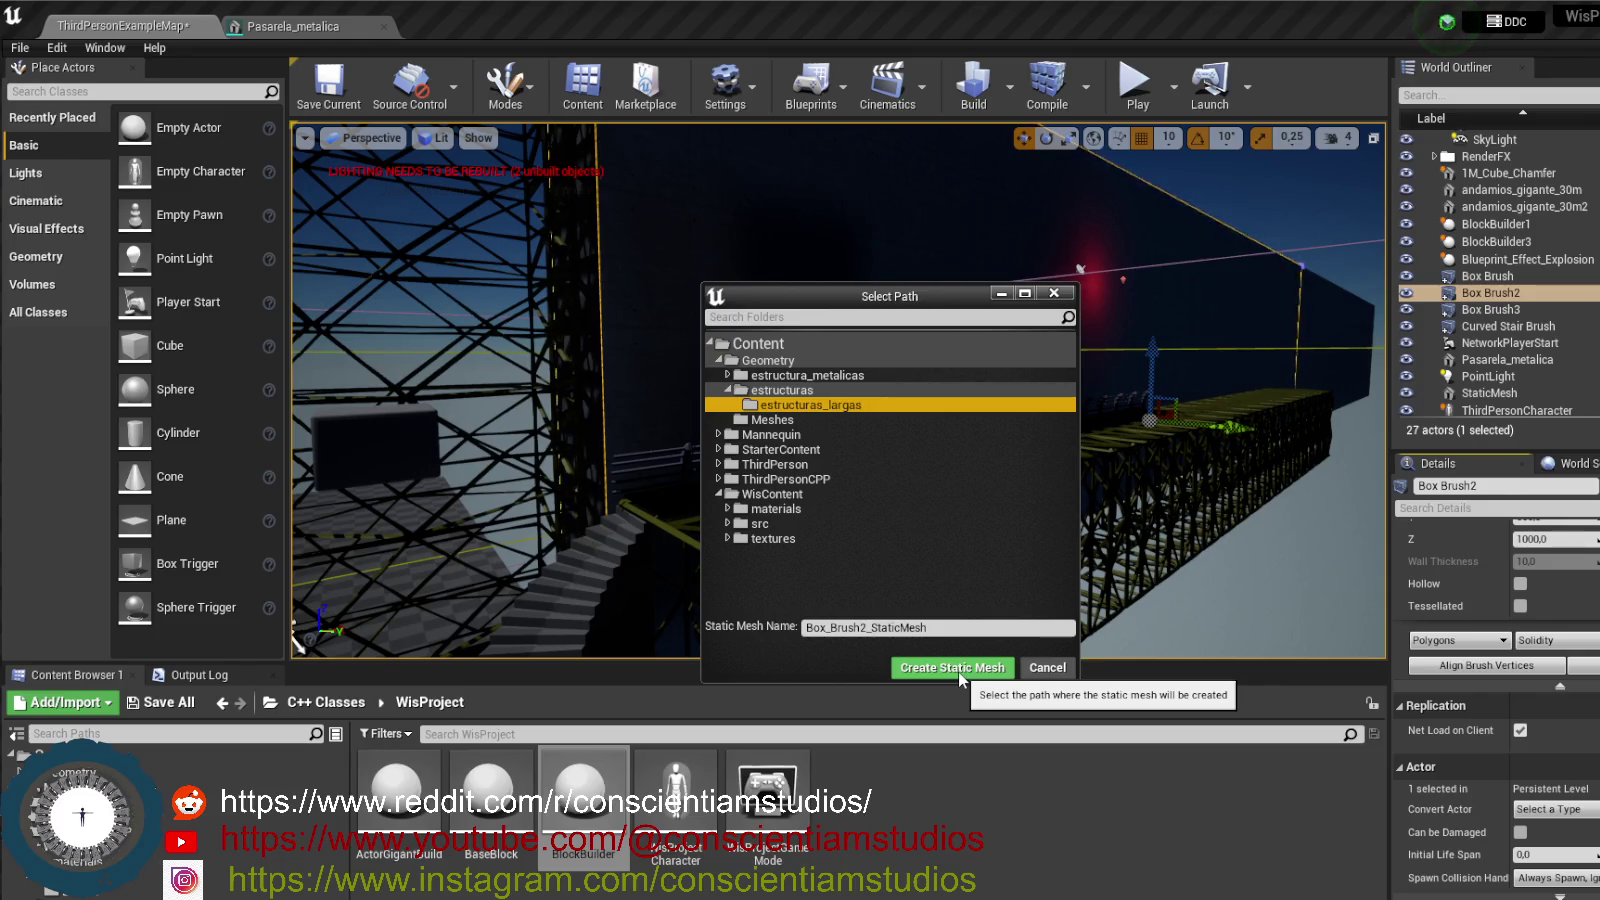
- Rename the static mesh to Wall_concrete_mesh_gigant
click(864, 625)
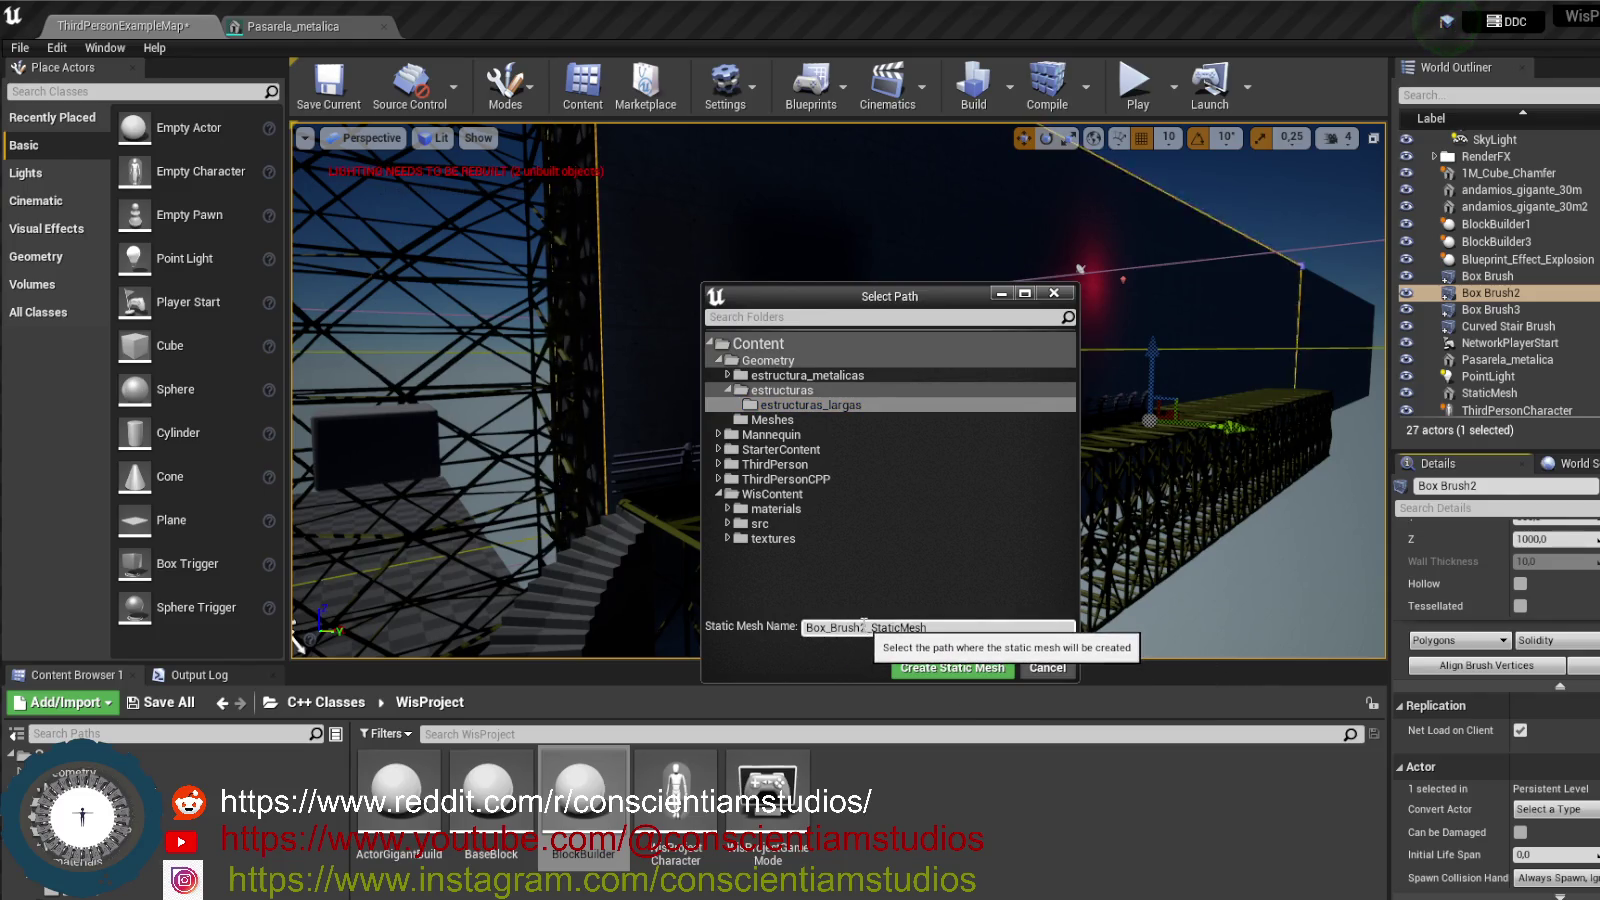
double_click(931, 628)
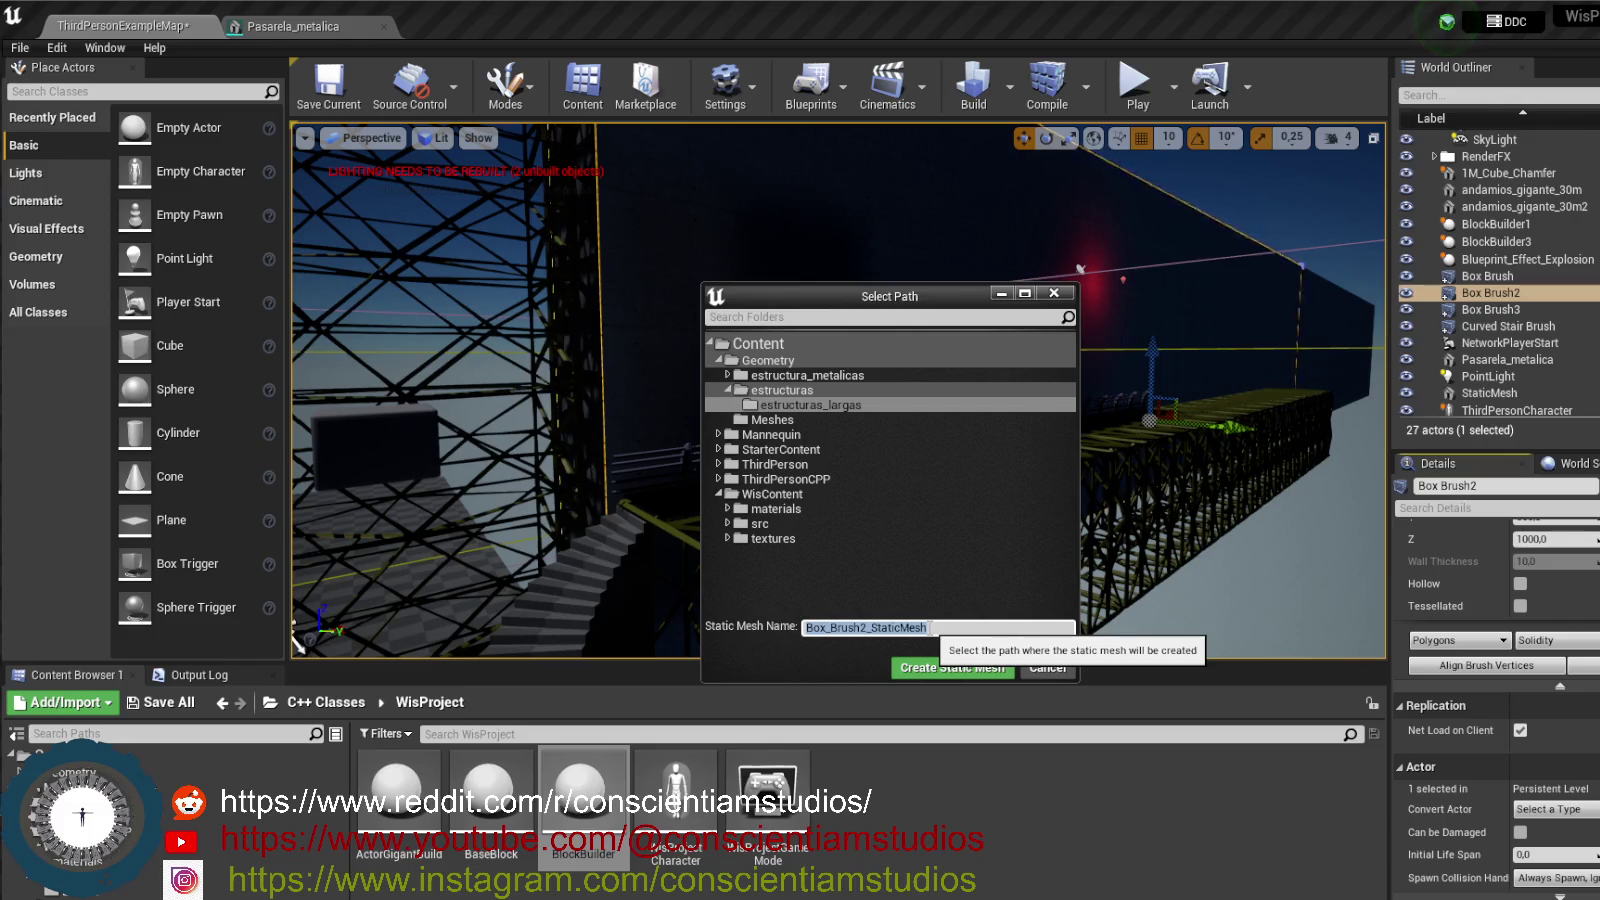
scroll(1577, 662, up, 2)
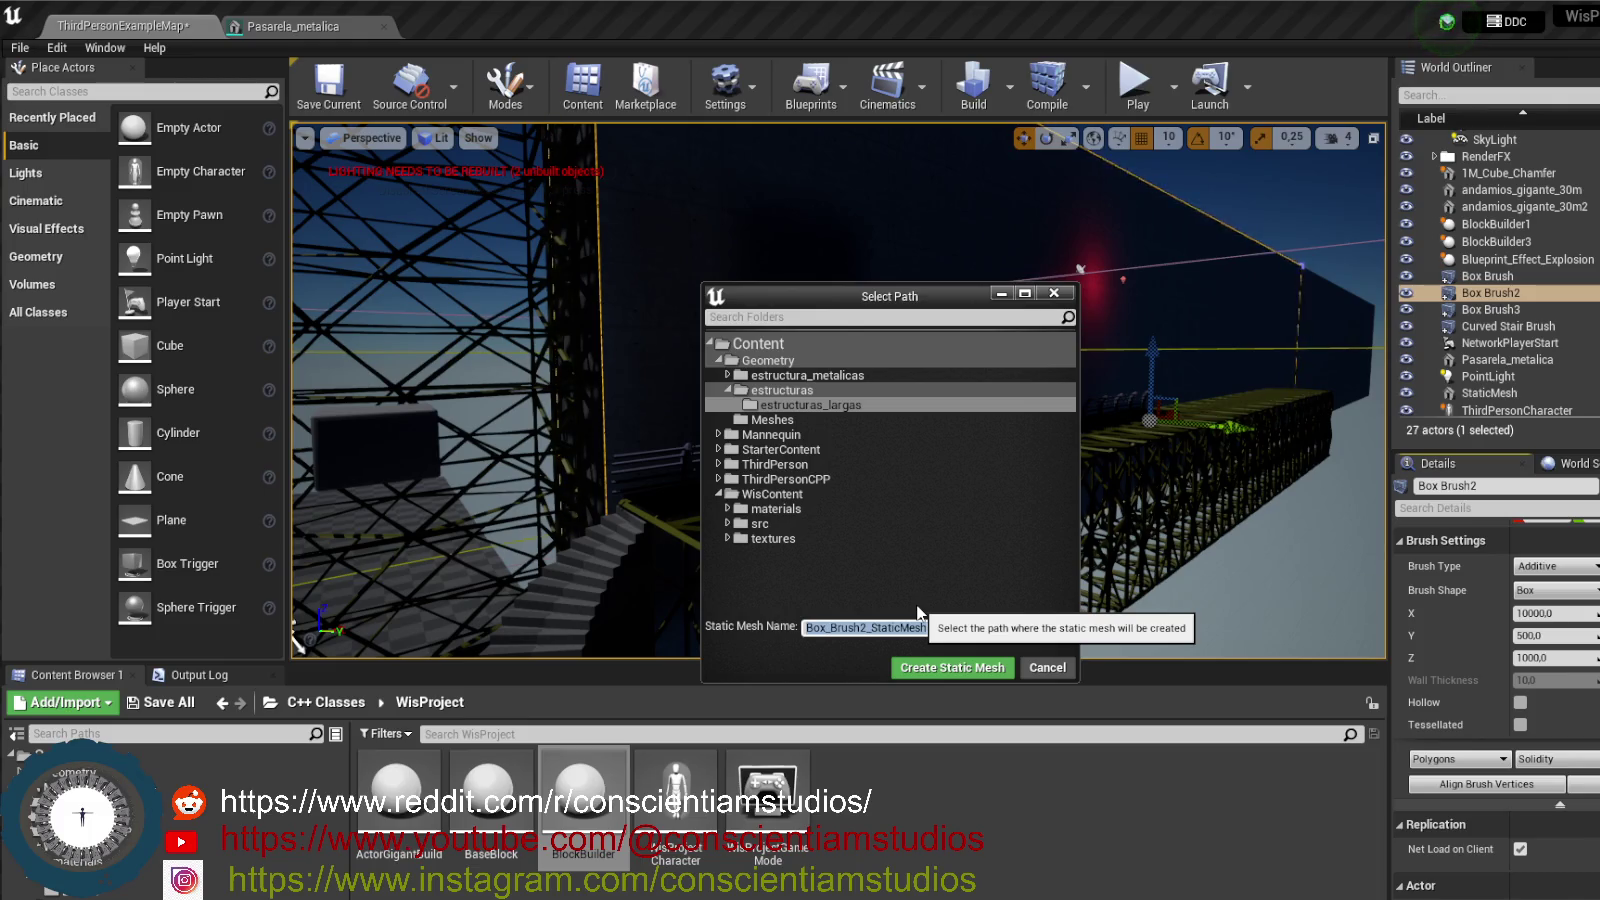
text(wall)
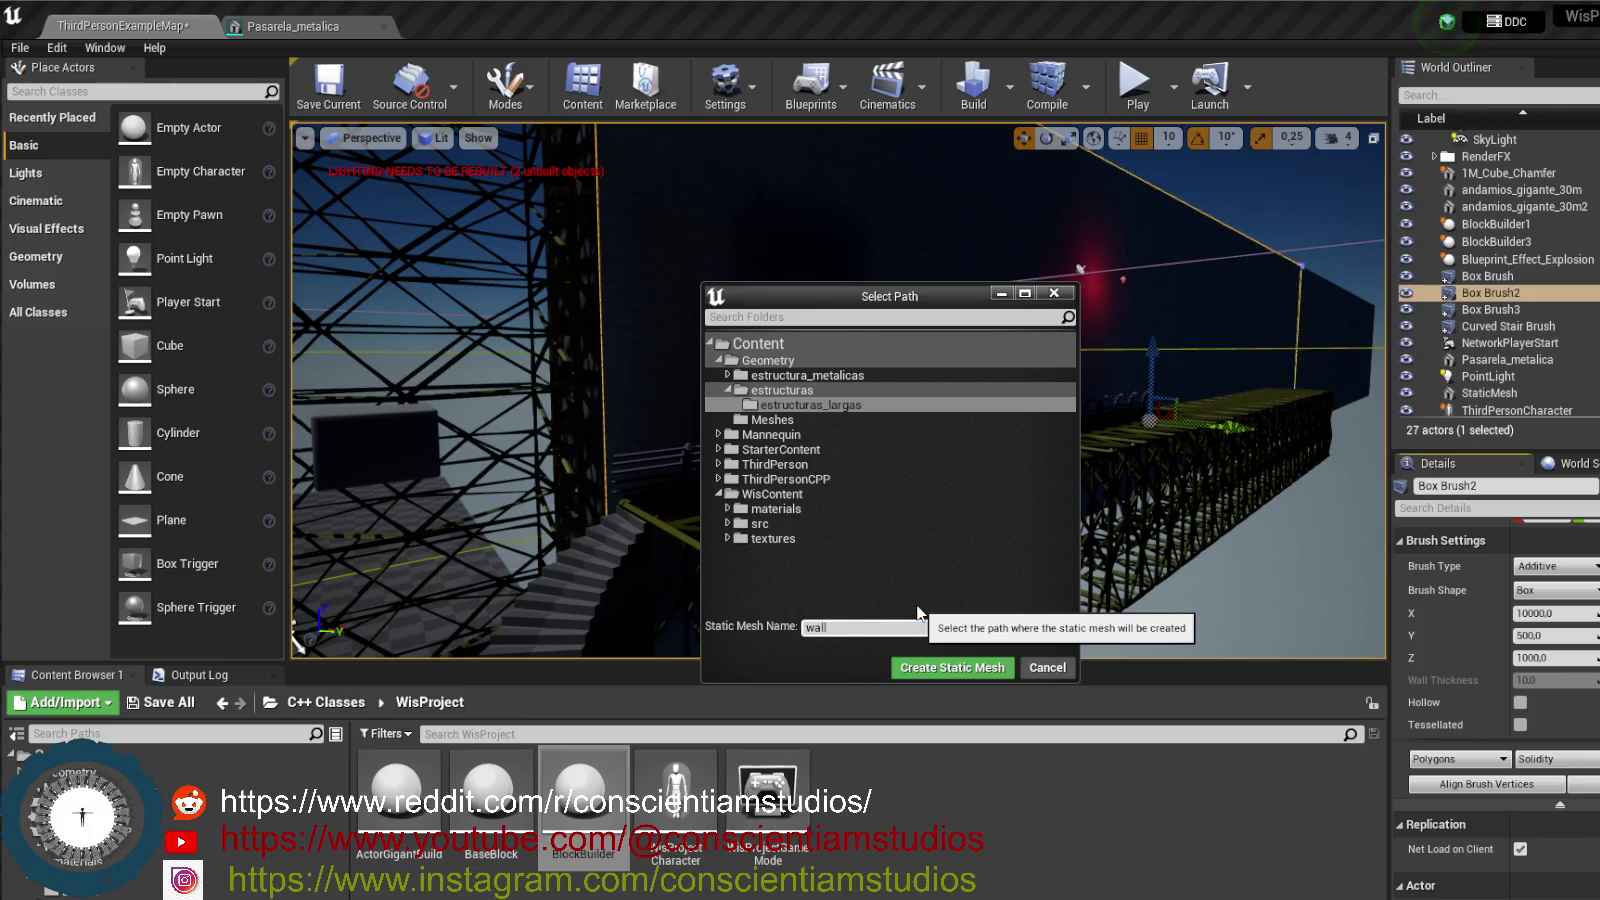
key(BackSpace)
key(BackSpace)
key(BackSpace)
text(W)
text(sh)
- Create the Wall_concrete_mesh_gigant static mesh actor from the brush
click(977, 669)
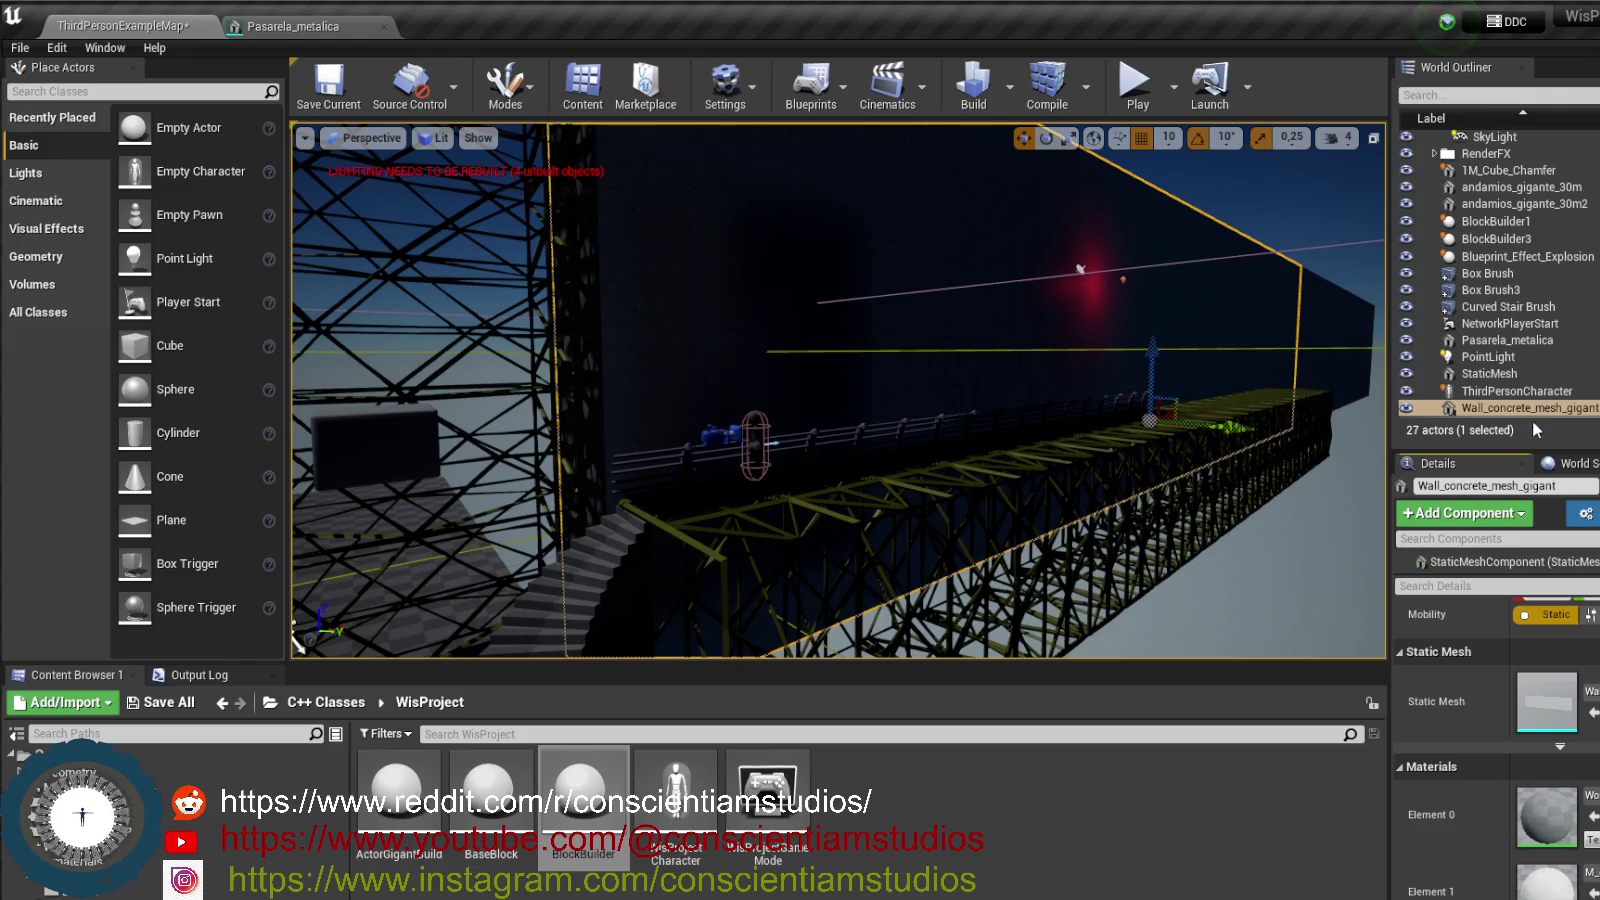
drag(1148, 350, 1143, 214)
key(ctrl+z)
drag(1219, 376, 1135, 425)
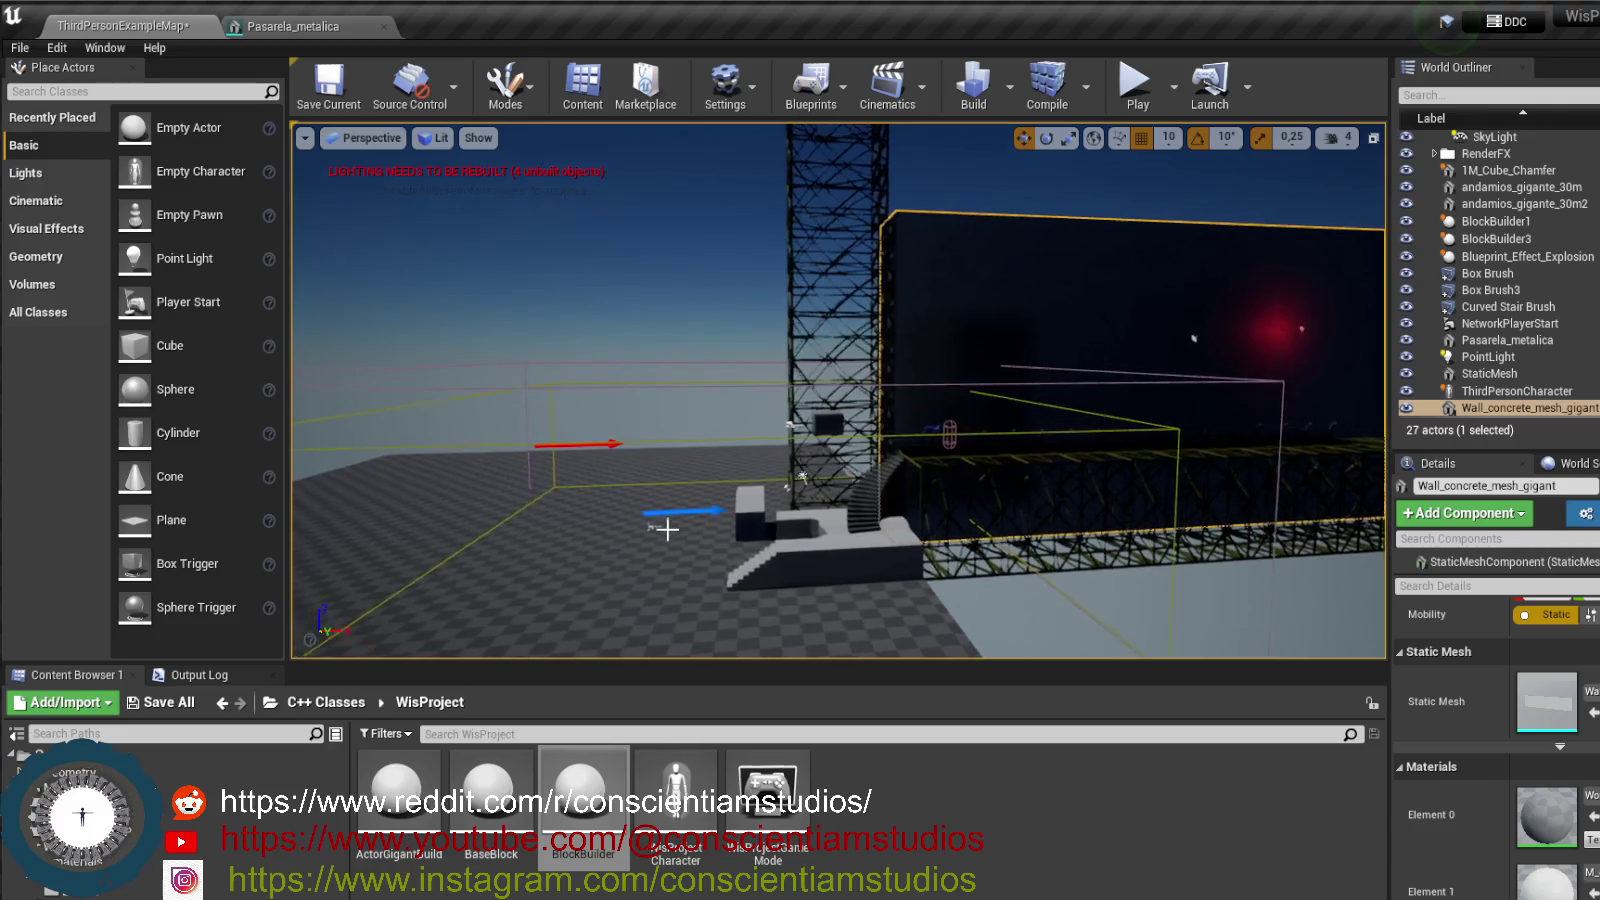
- Set the concrete wall's Location X to 5780, then select BlockBuilder3 and open DatasT
click(810, 548)
drag(815, 548, 864, 398)
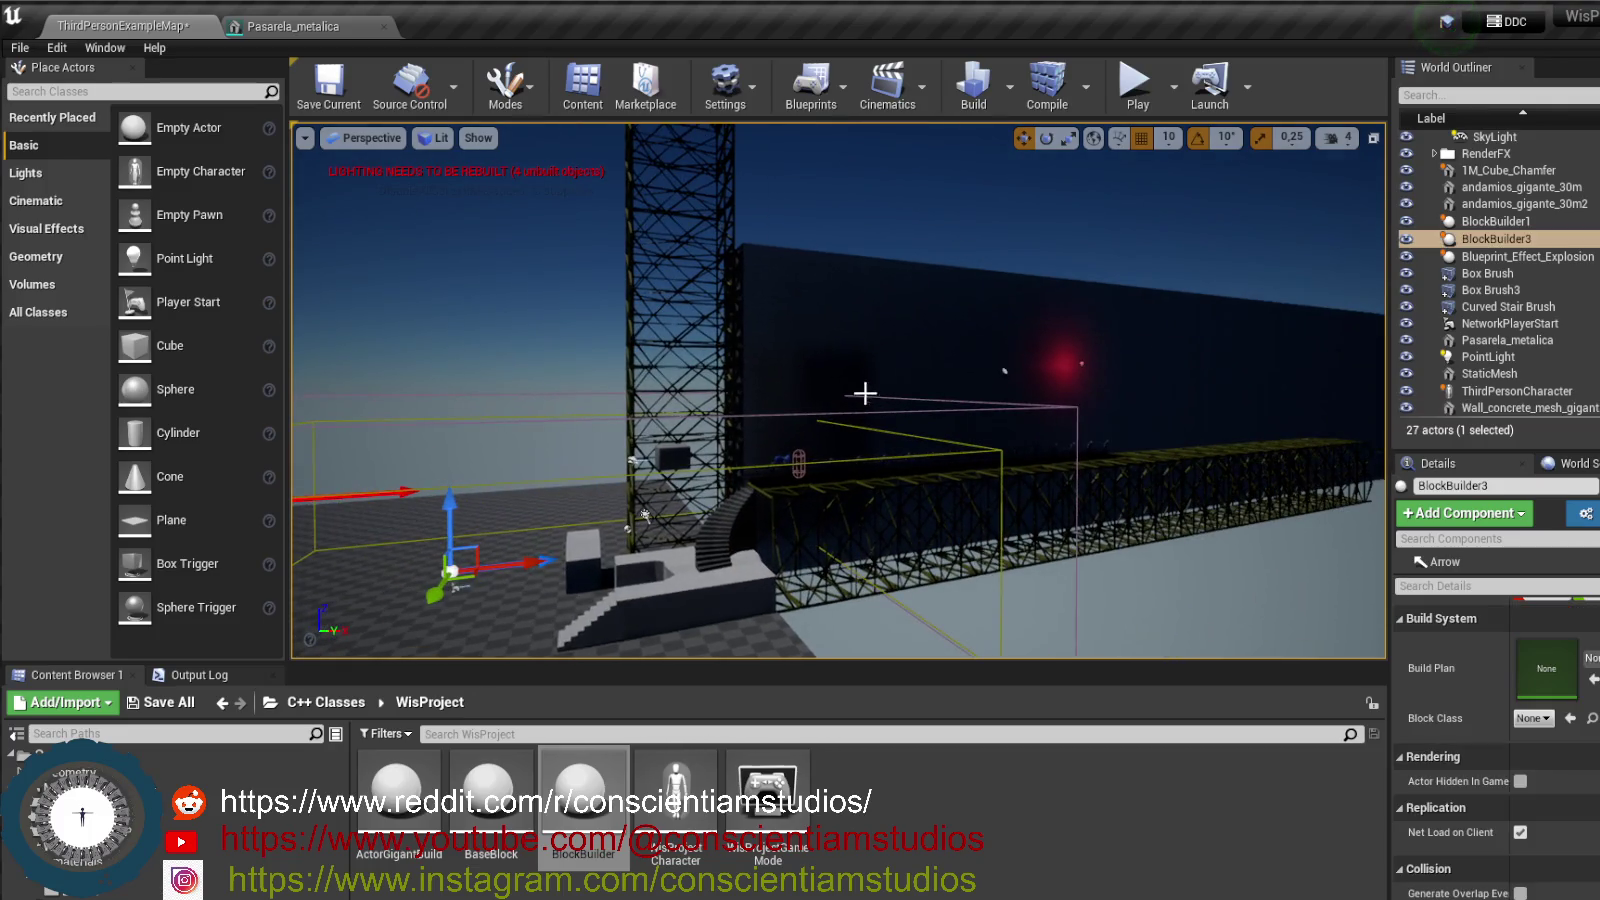
click(870, 365)
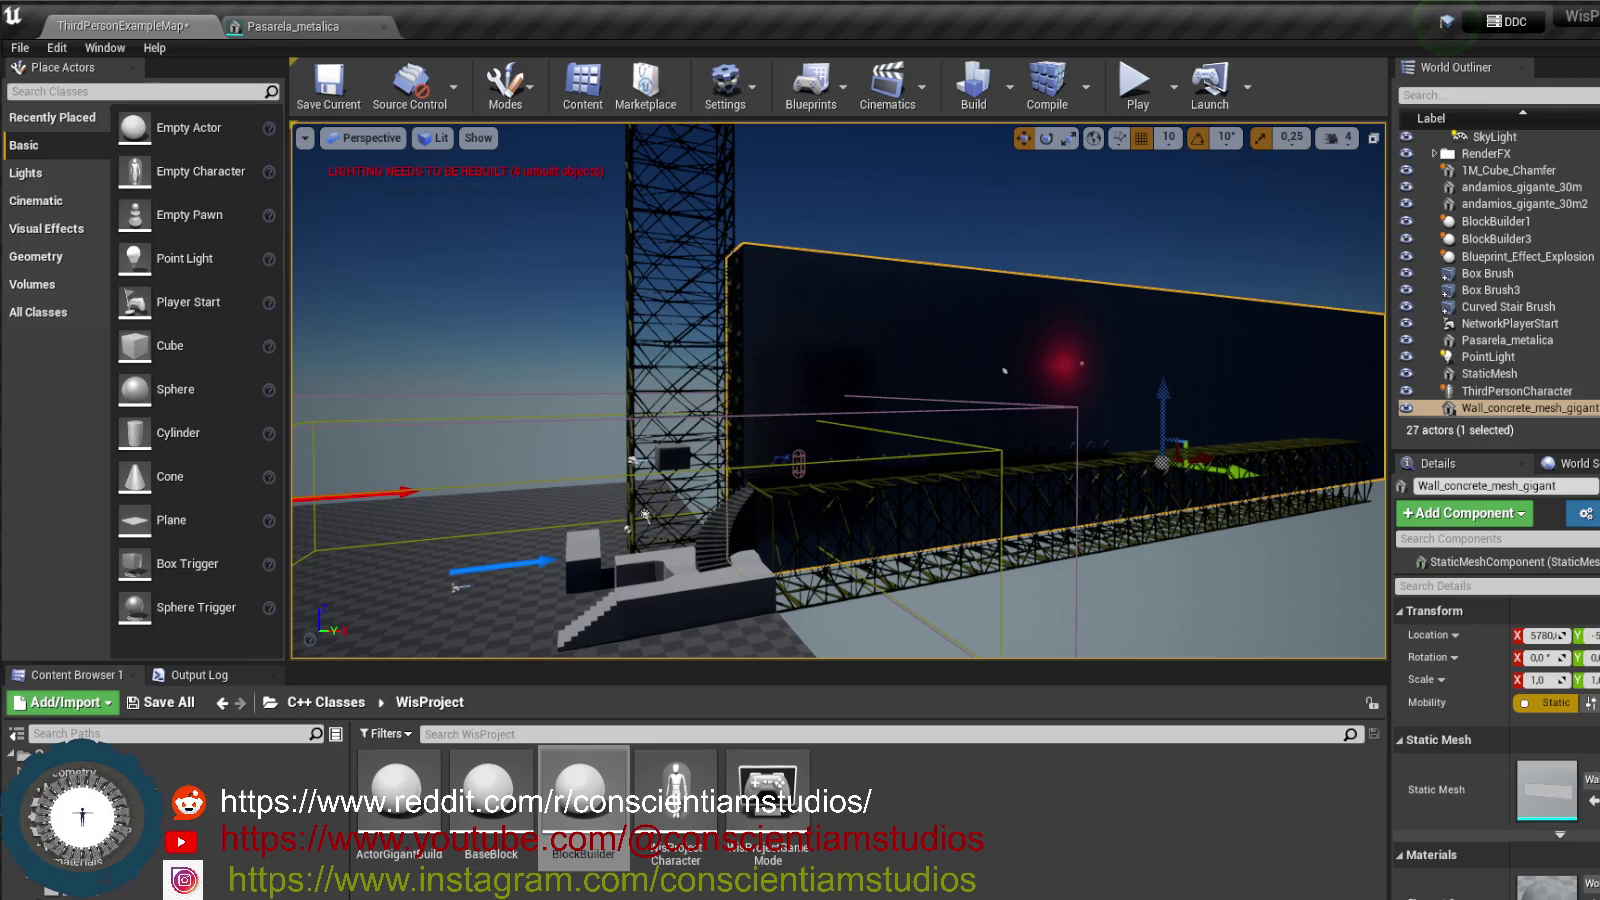
click(1545, 635)
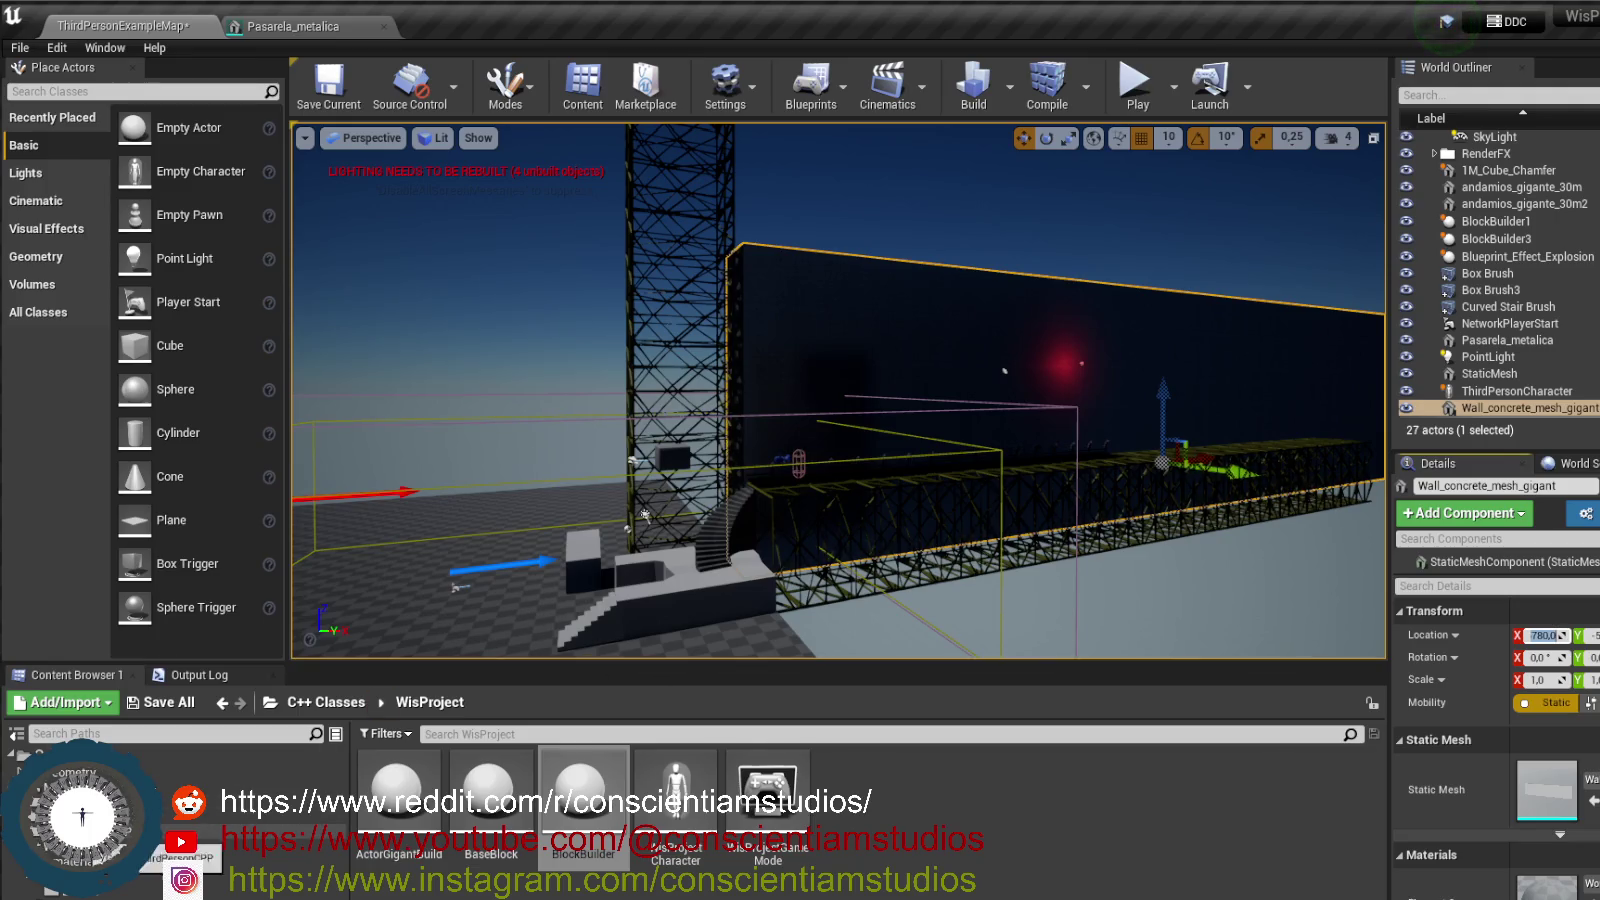
key(Return)
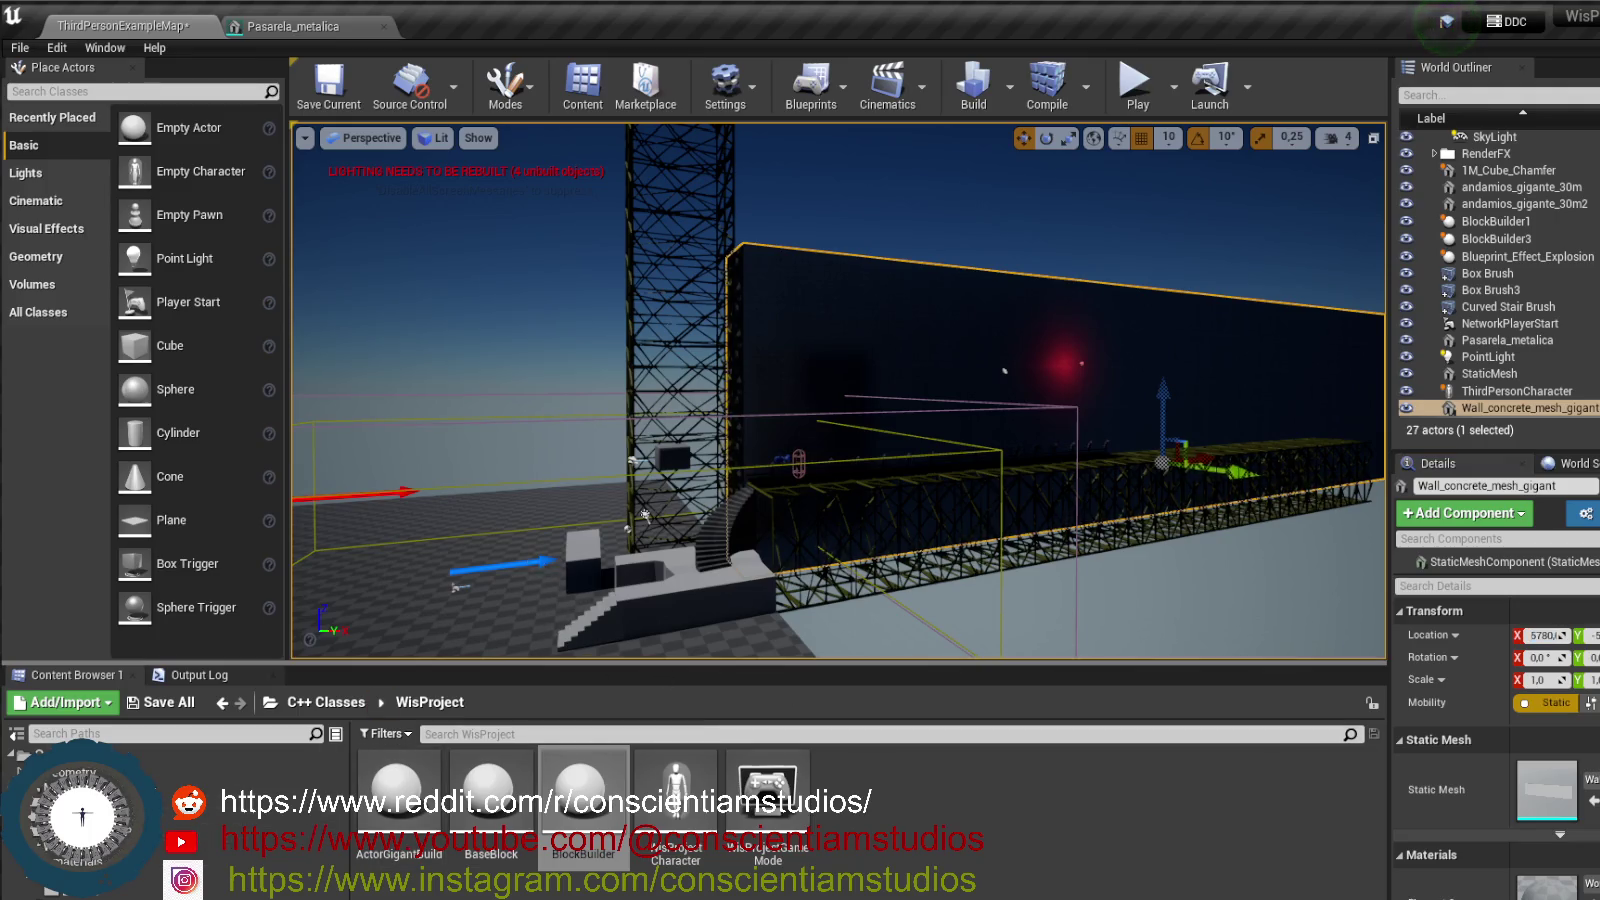
click(458, 586)
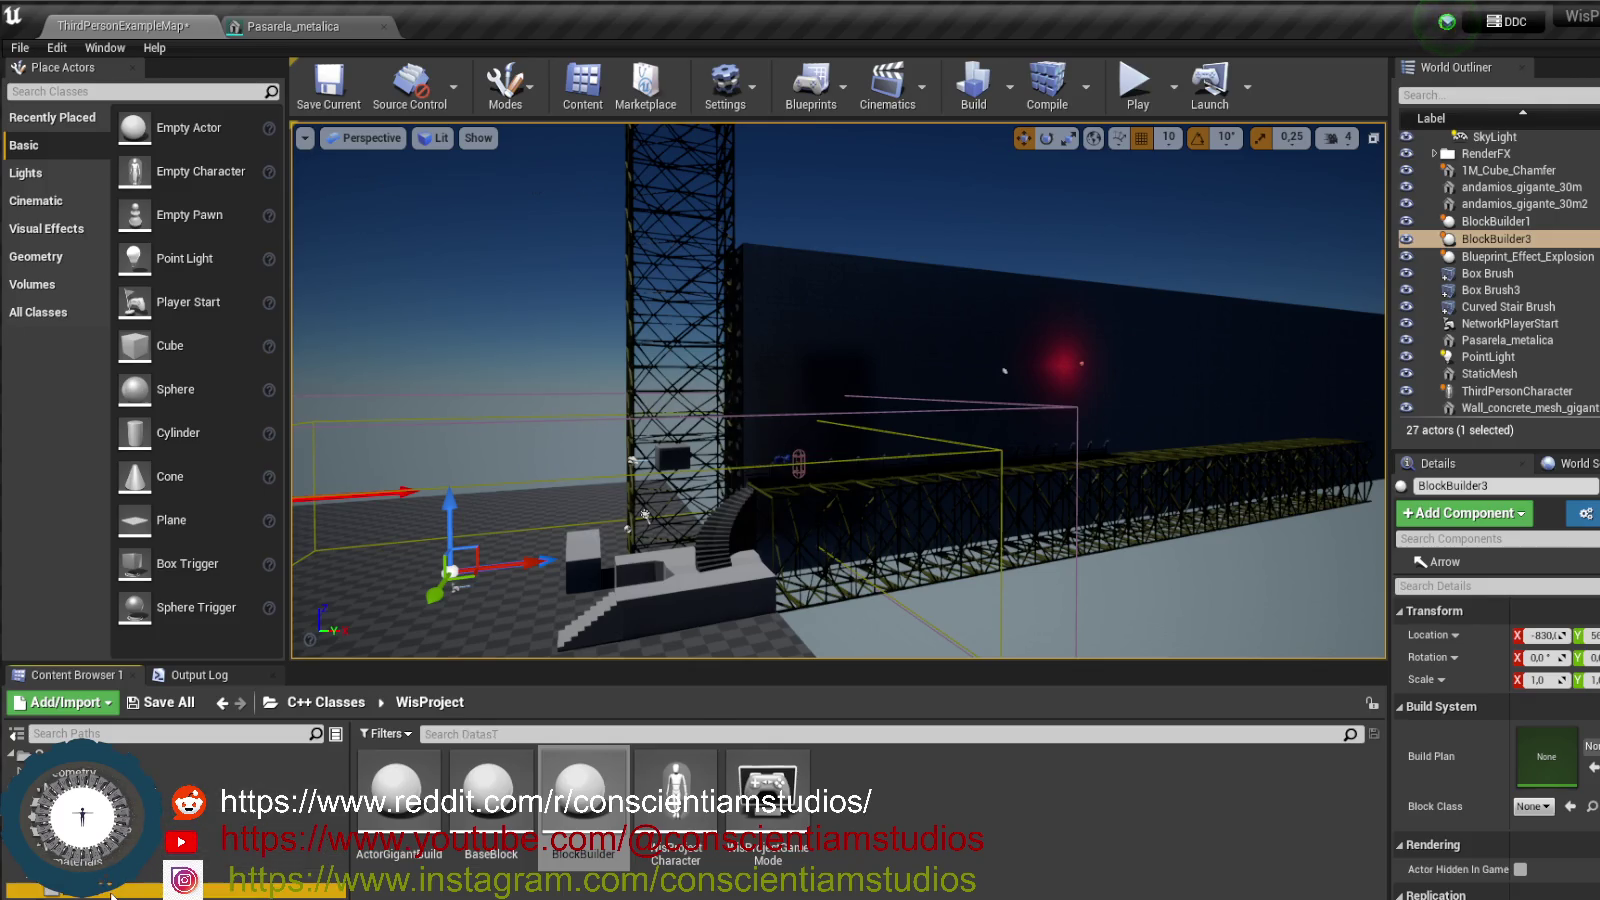
click(280, 875)
- Create a new Data Table in DatasT using the BlockData row structure
right_click(532, 810)
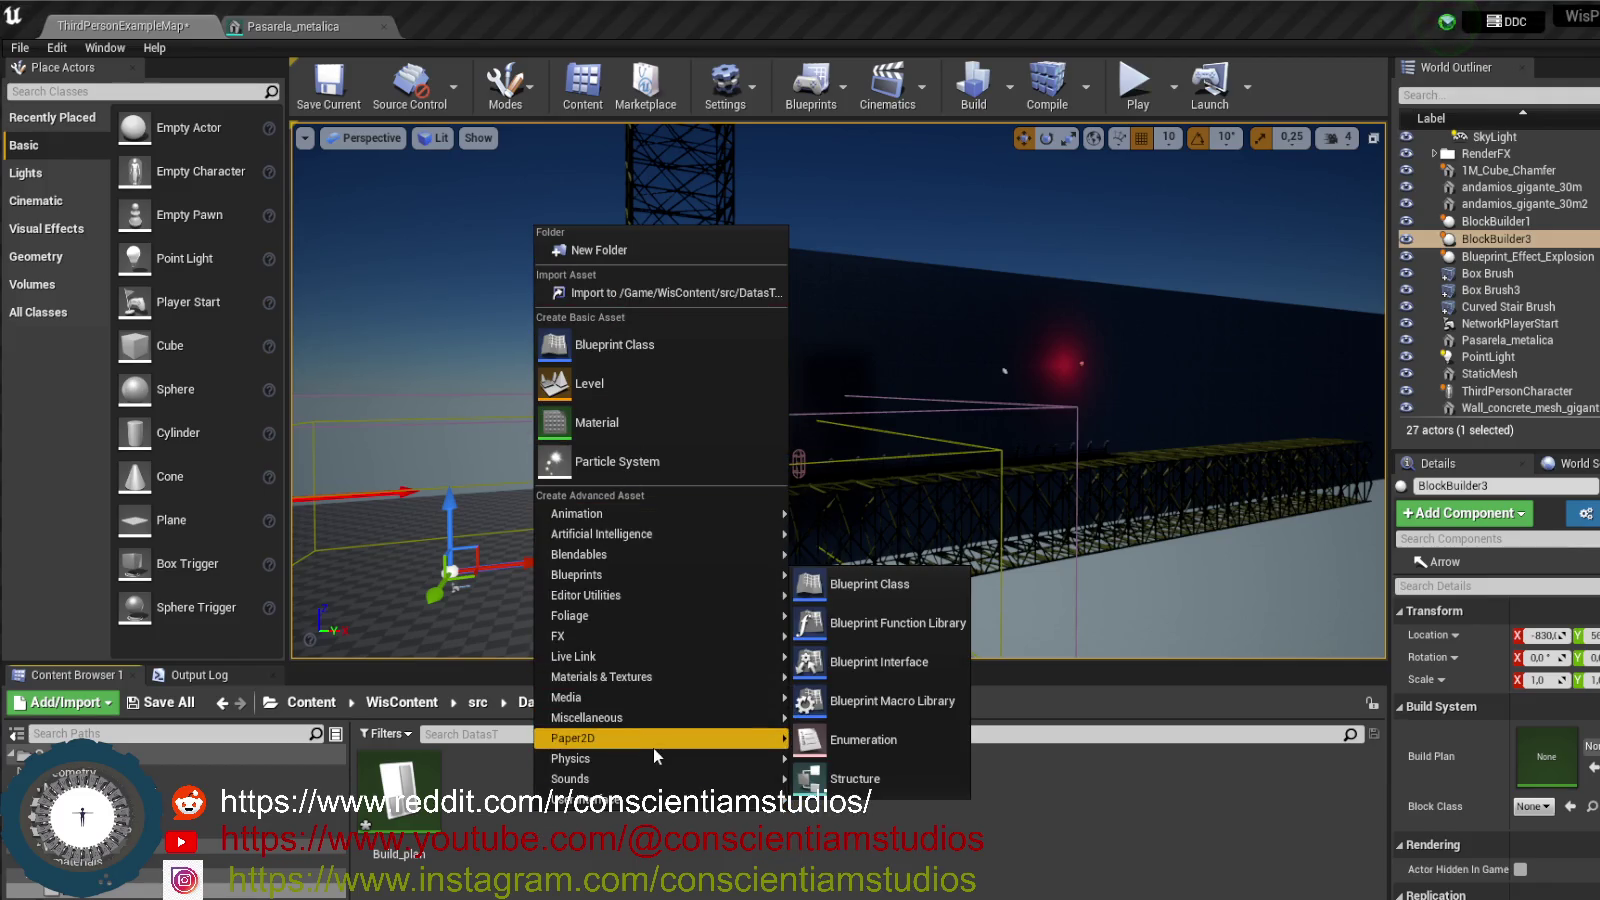
mouse_move(696, 790)
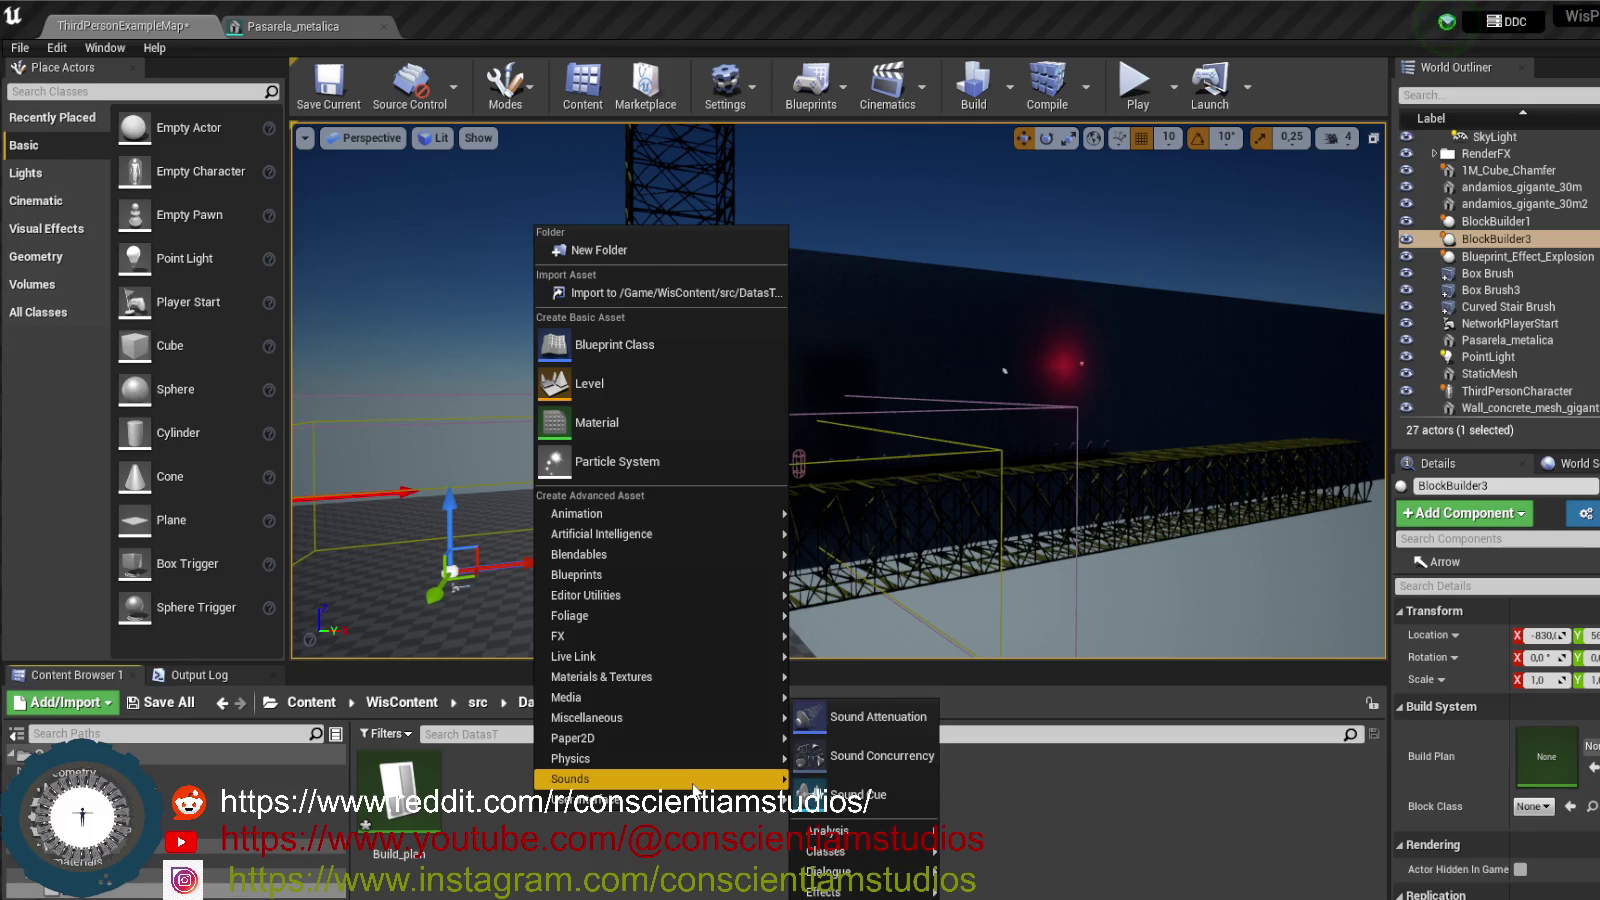
mouse_move(697, 742)
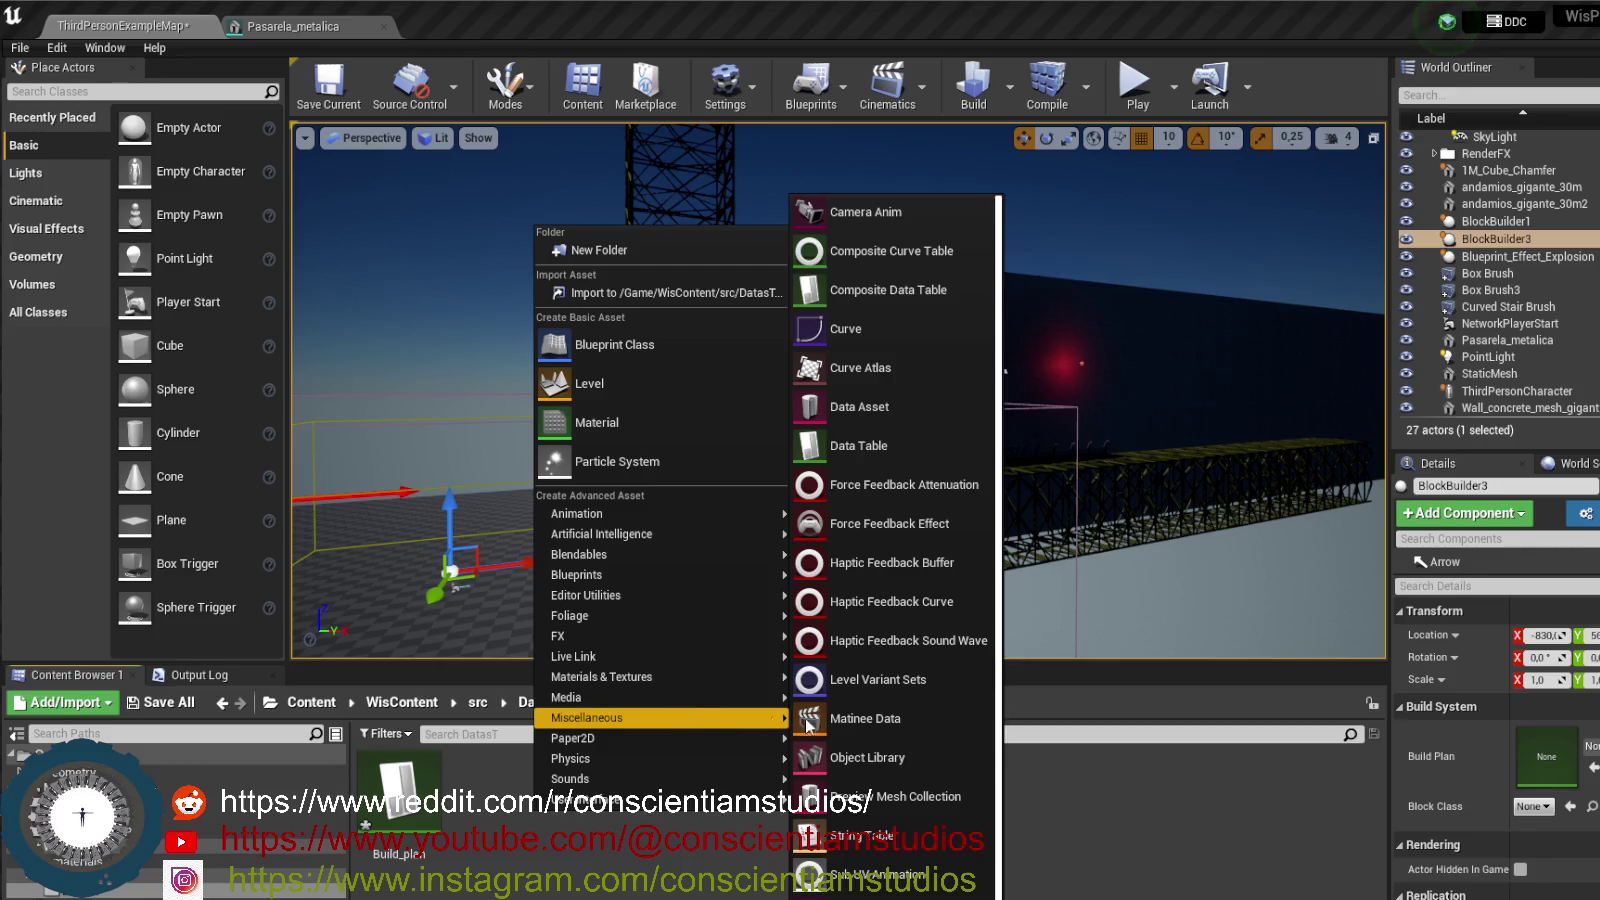
click(906, 445)
click(880, 467)
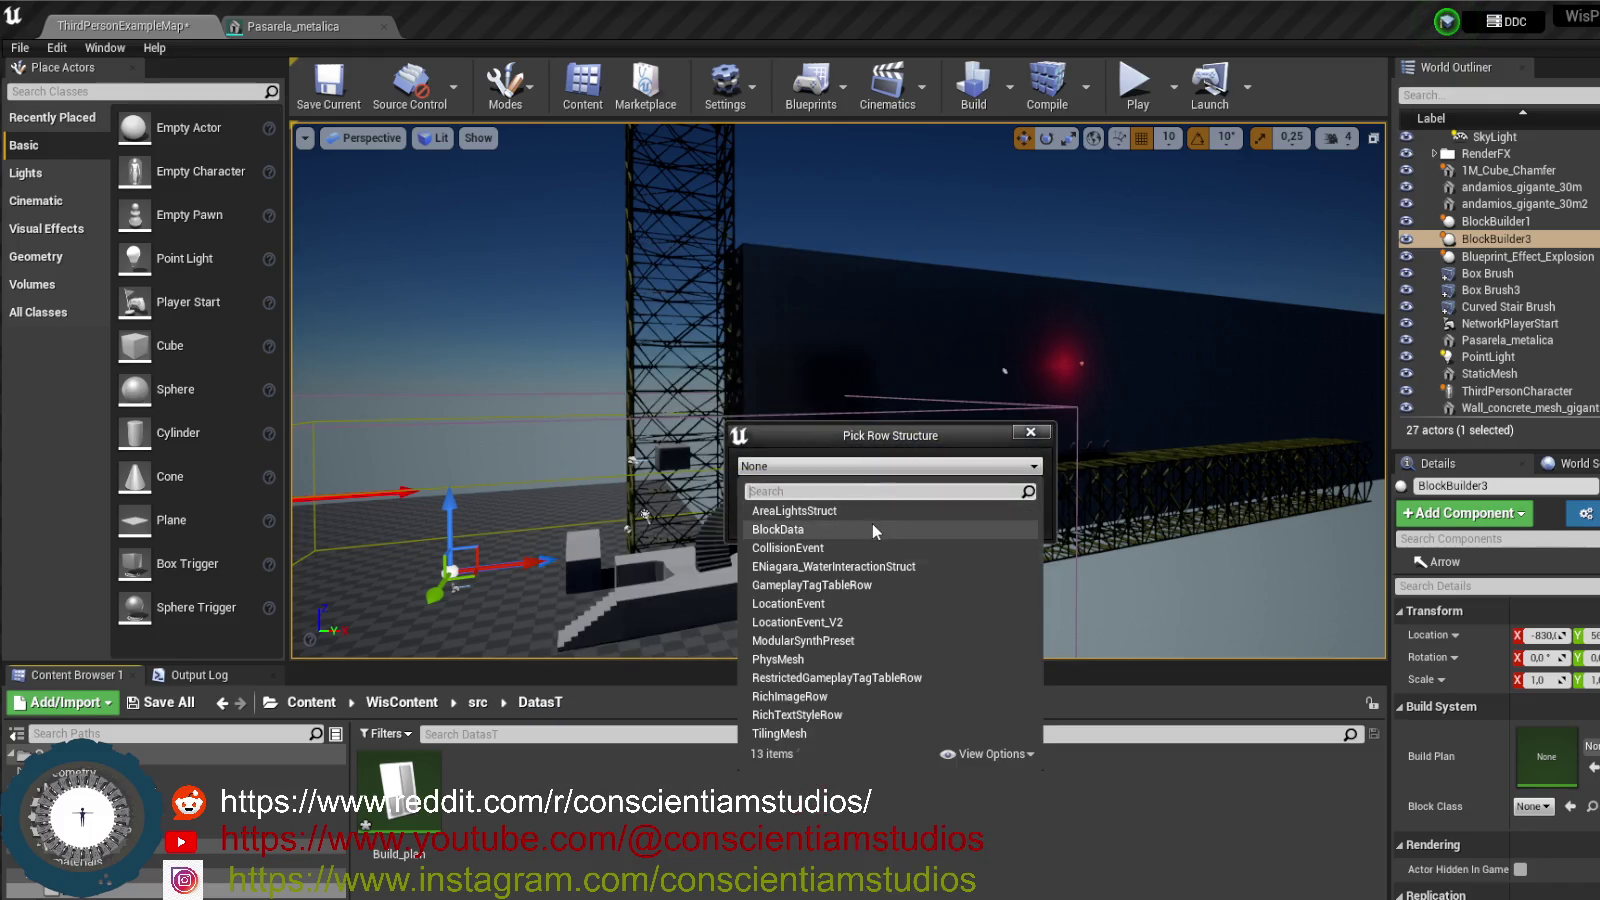
click(872, 522)
click(990, 497)
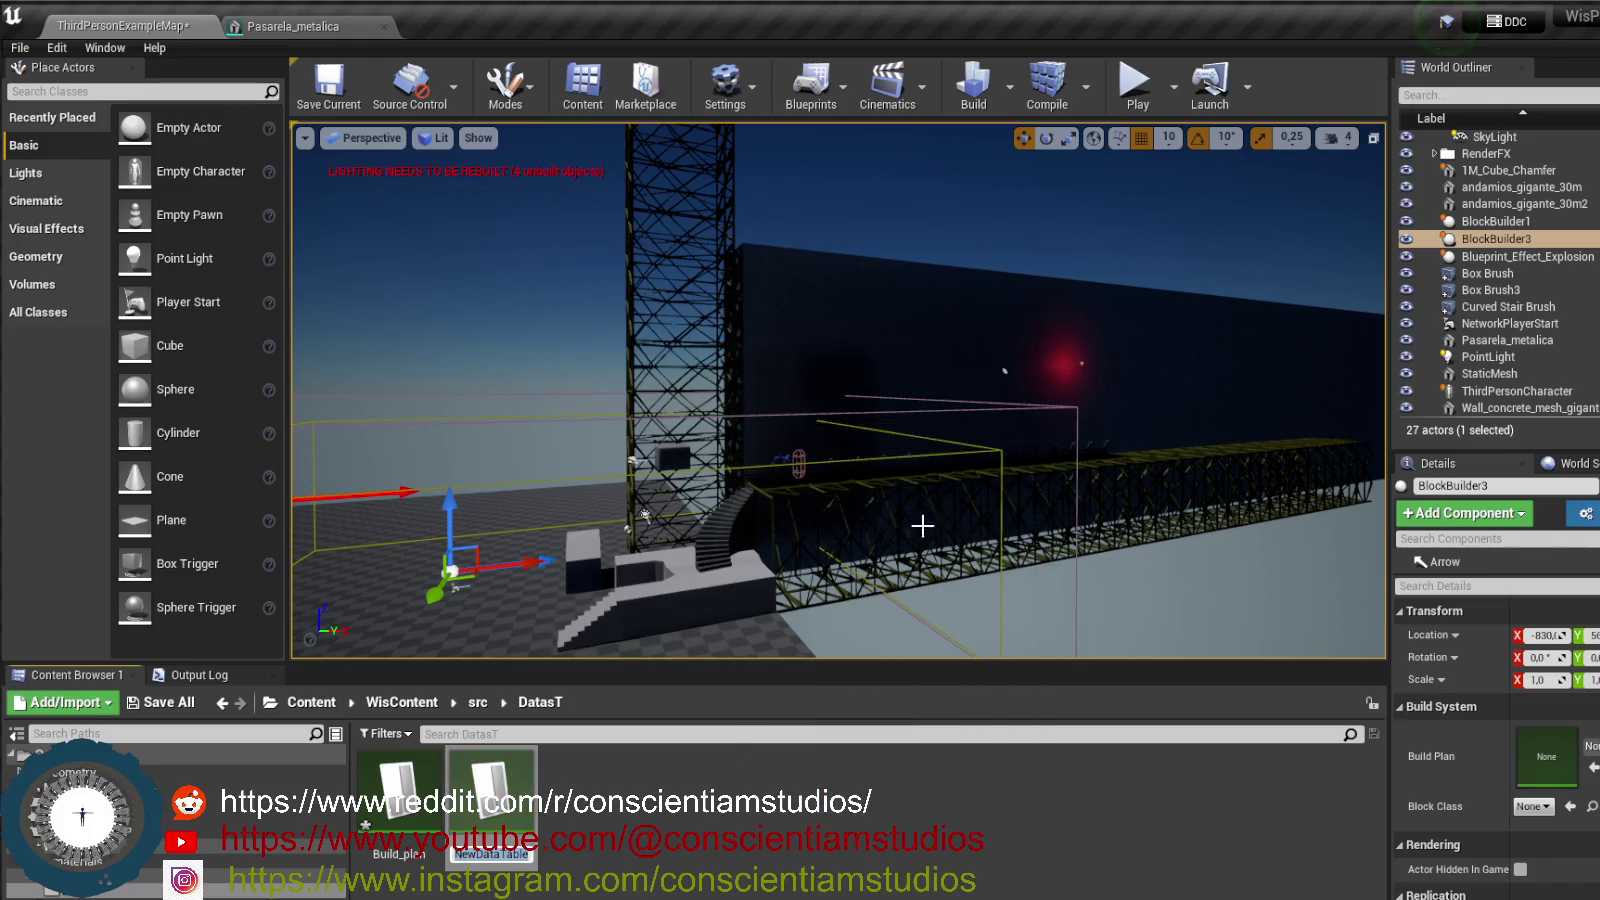
- Name the table Build_plan_walls_gigants, open it and add a new row
text(Build_pla)
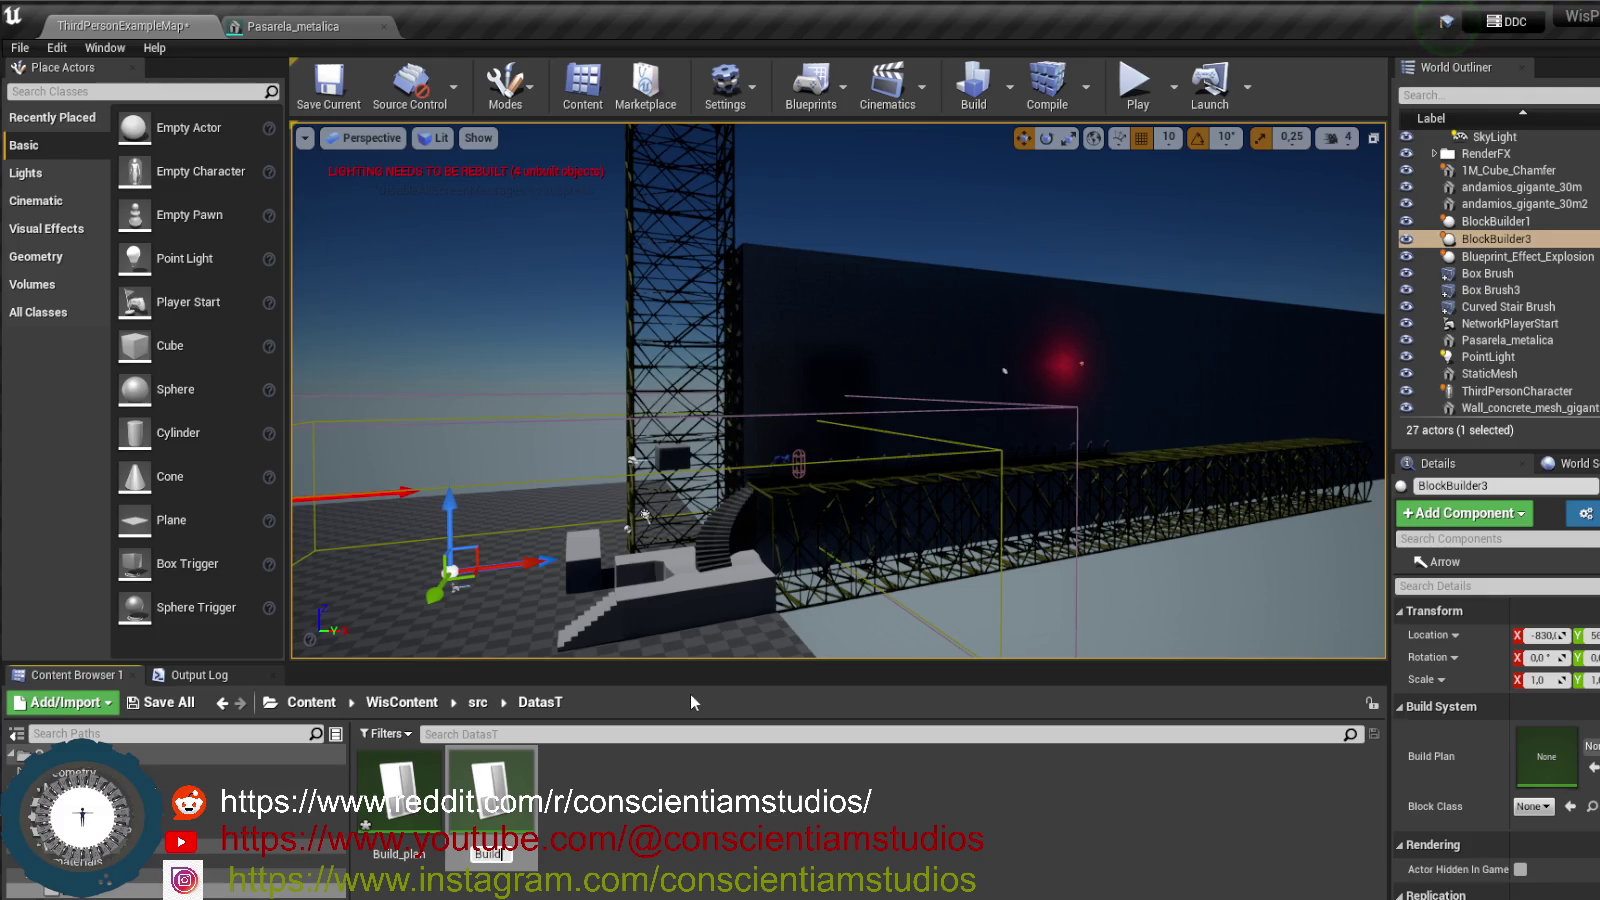
text(n_walls)
text(_gigants)
key(Return)
key(Return)
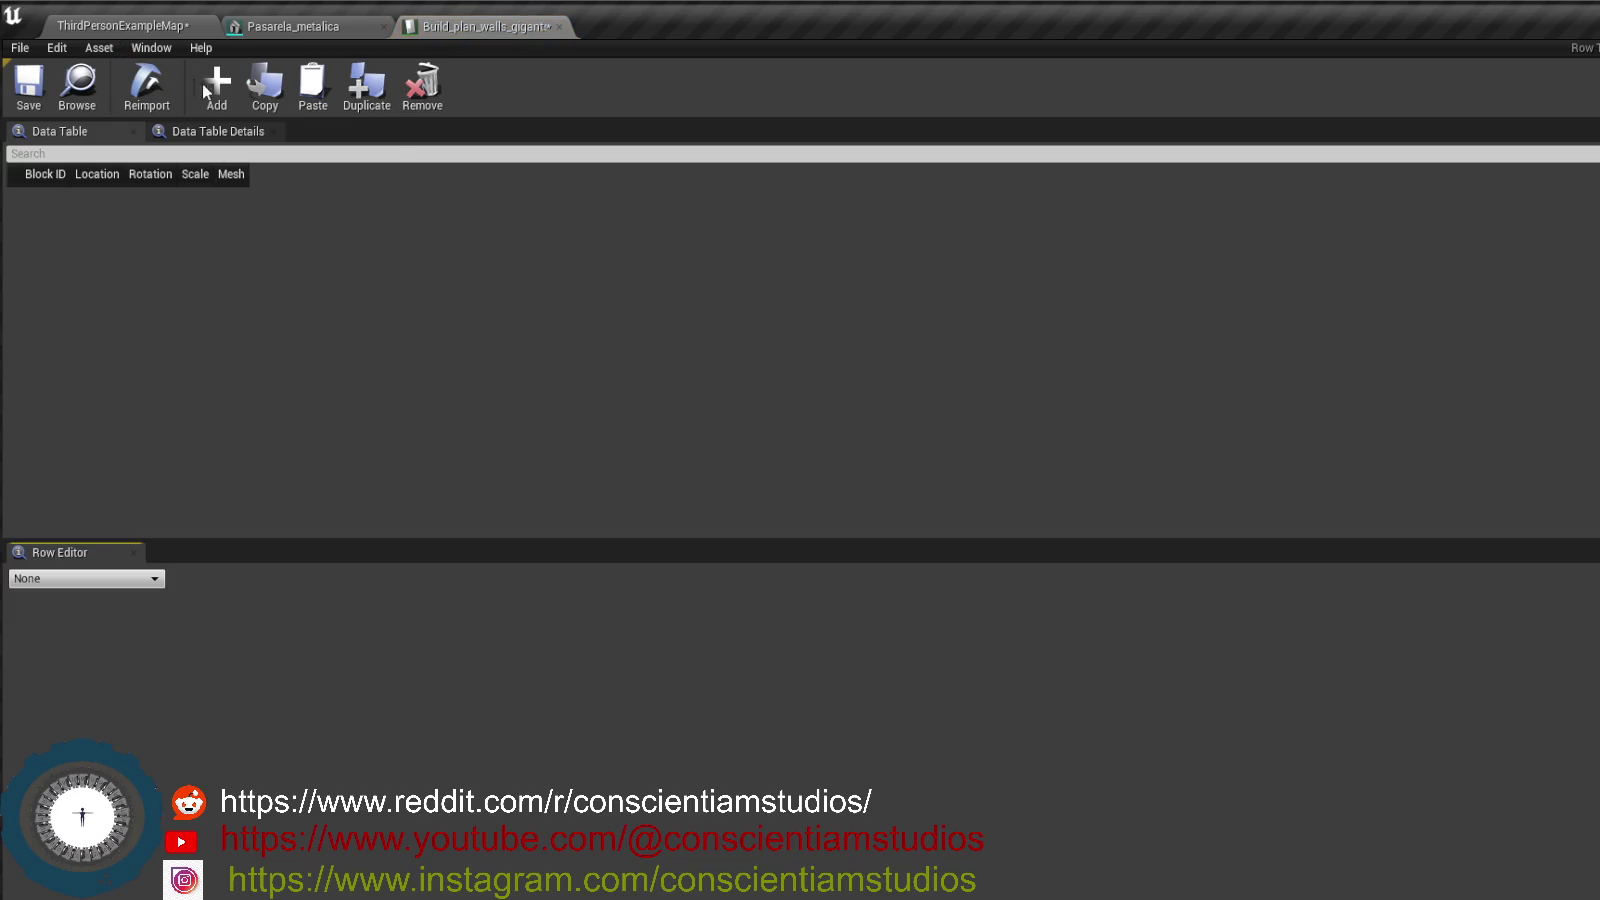
click(215, 85)
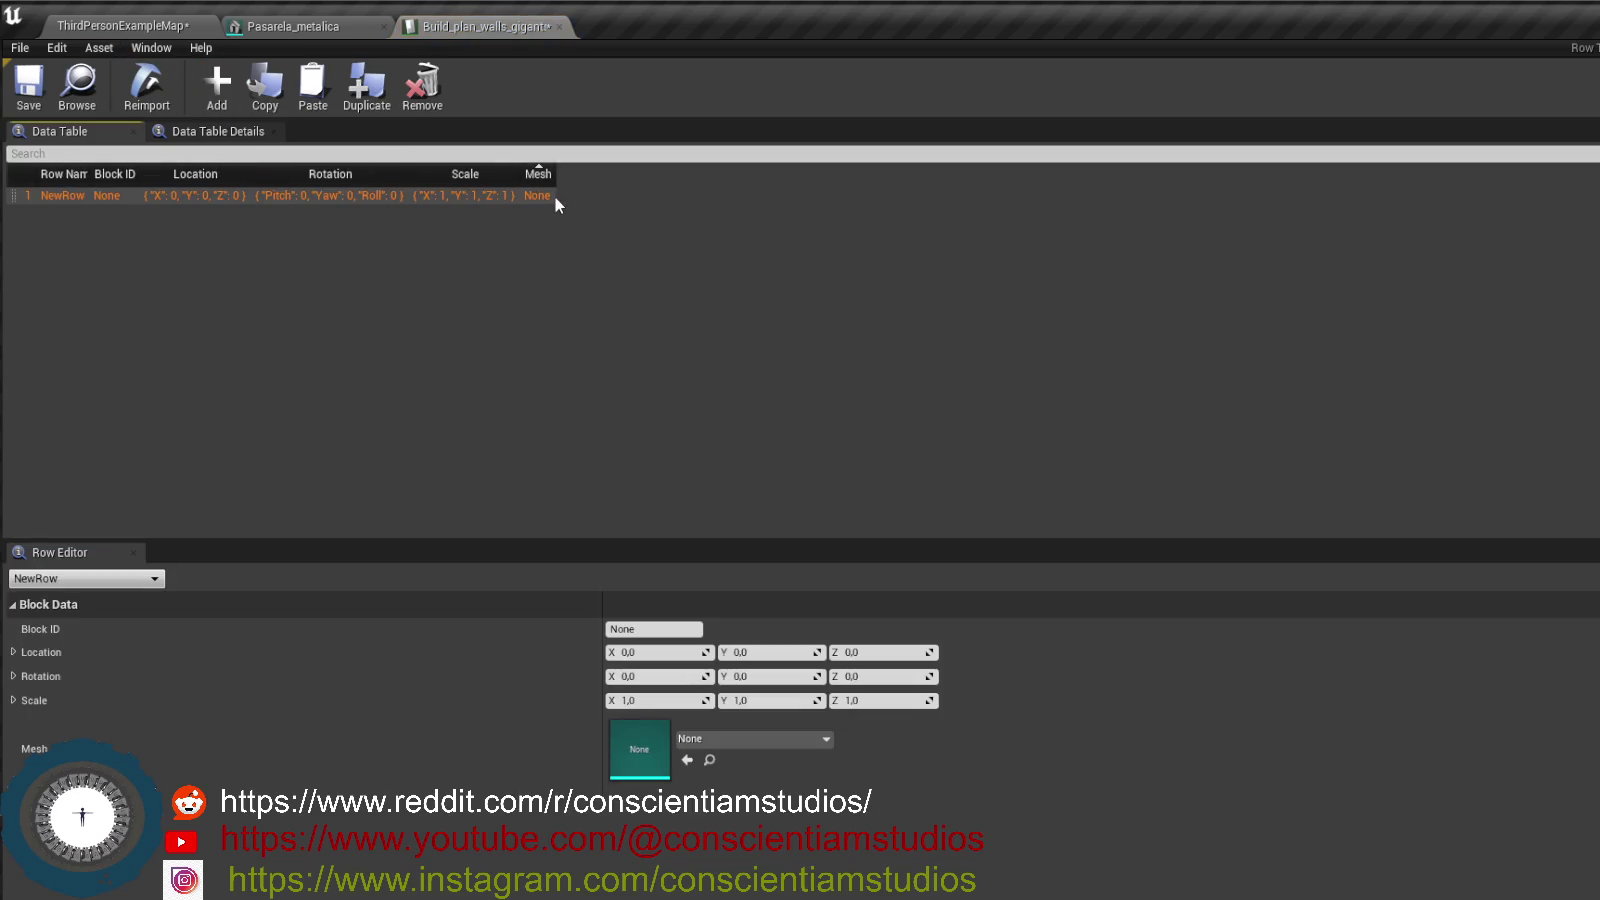
- Give the row mesh Wall_concrete_mesh_gigant at Location X 5780, Z 1100, then return to ThirdPersonExampleMap
click(683, 740)
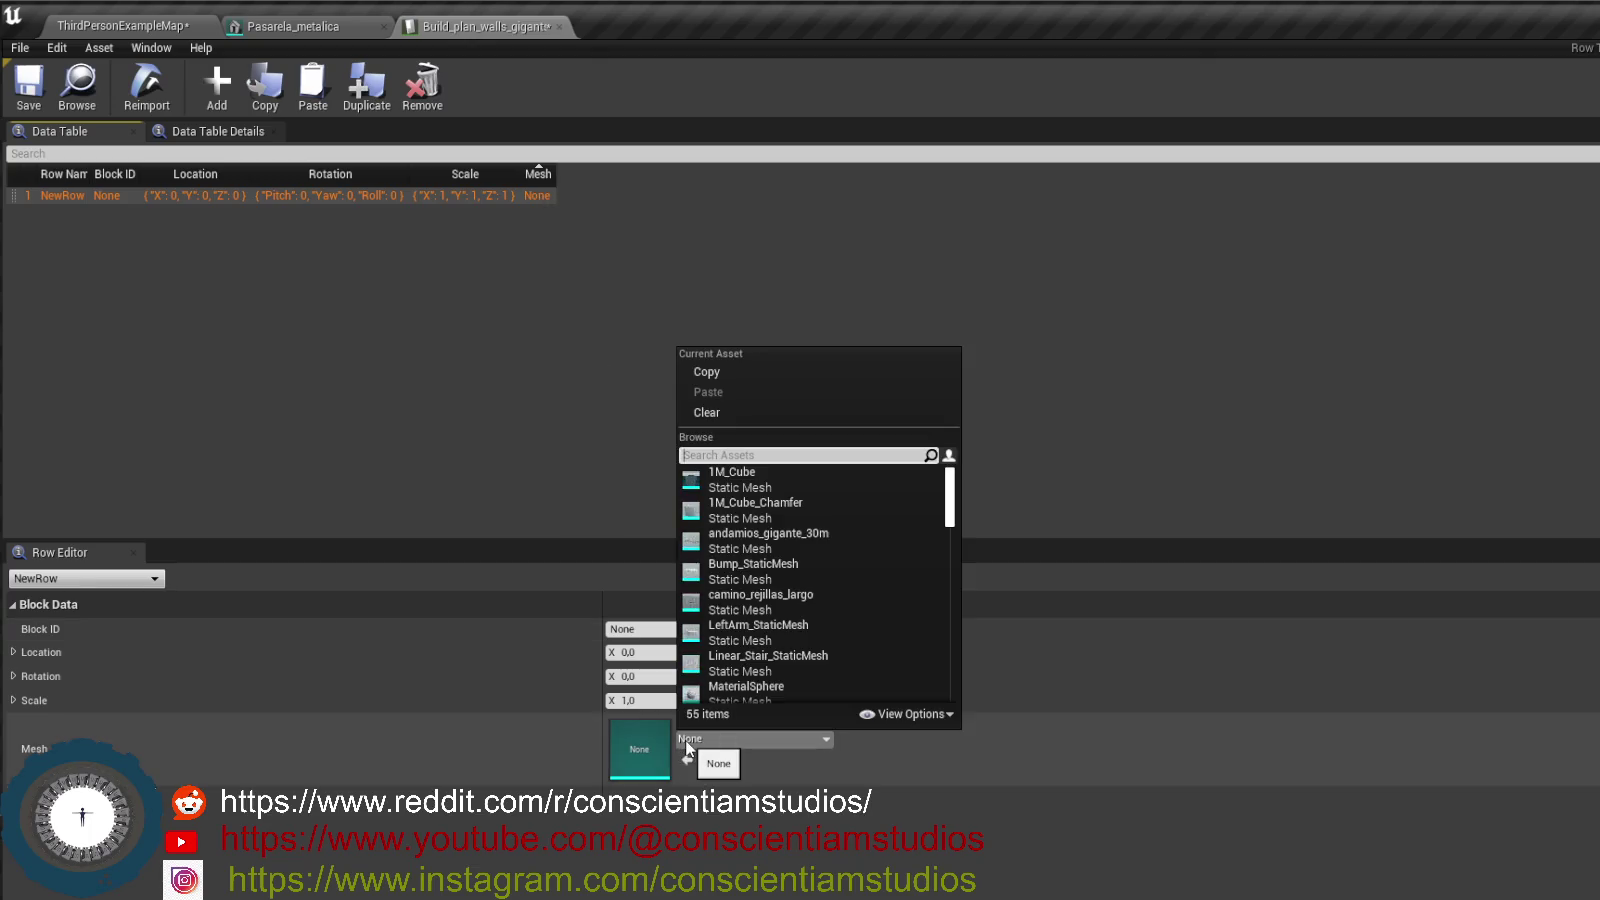
text(Wa)
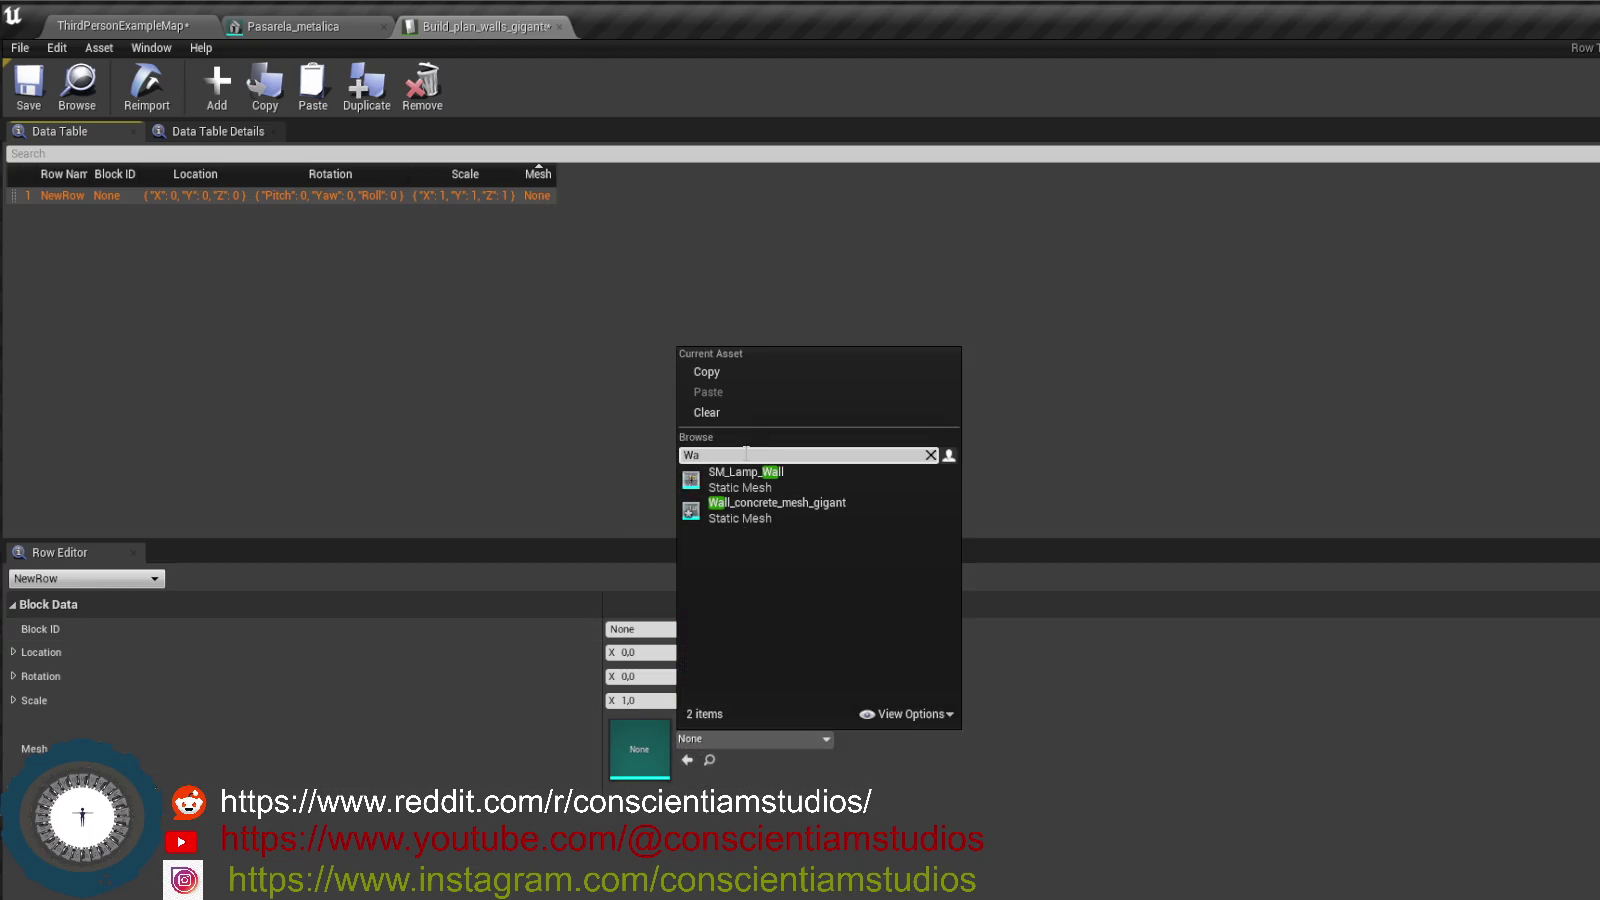
click(774, 514)
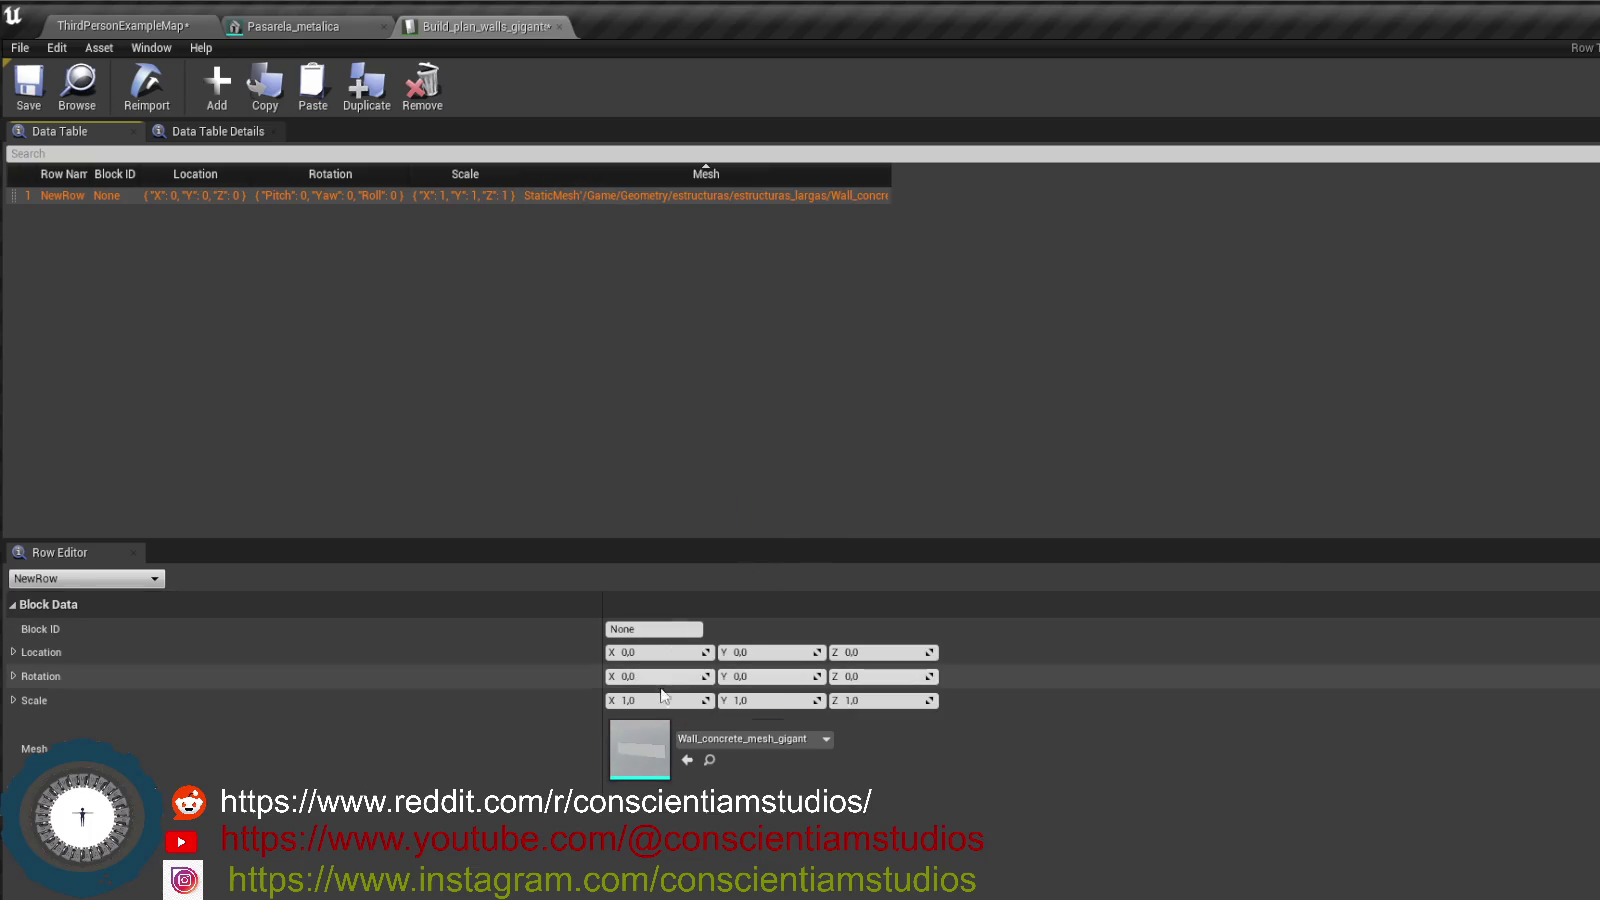
click(657, 653)
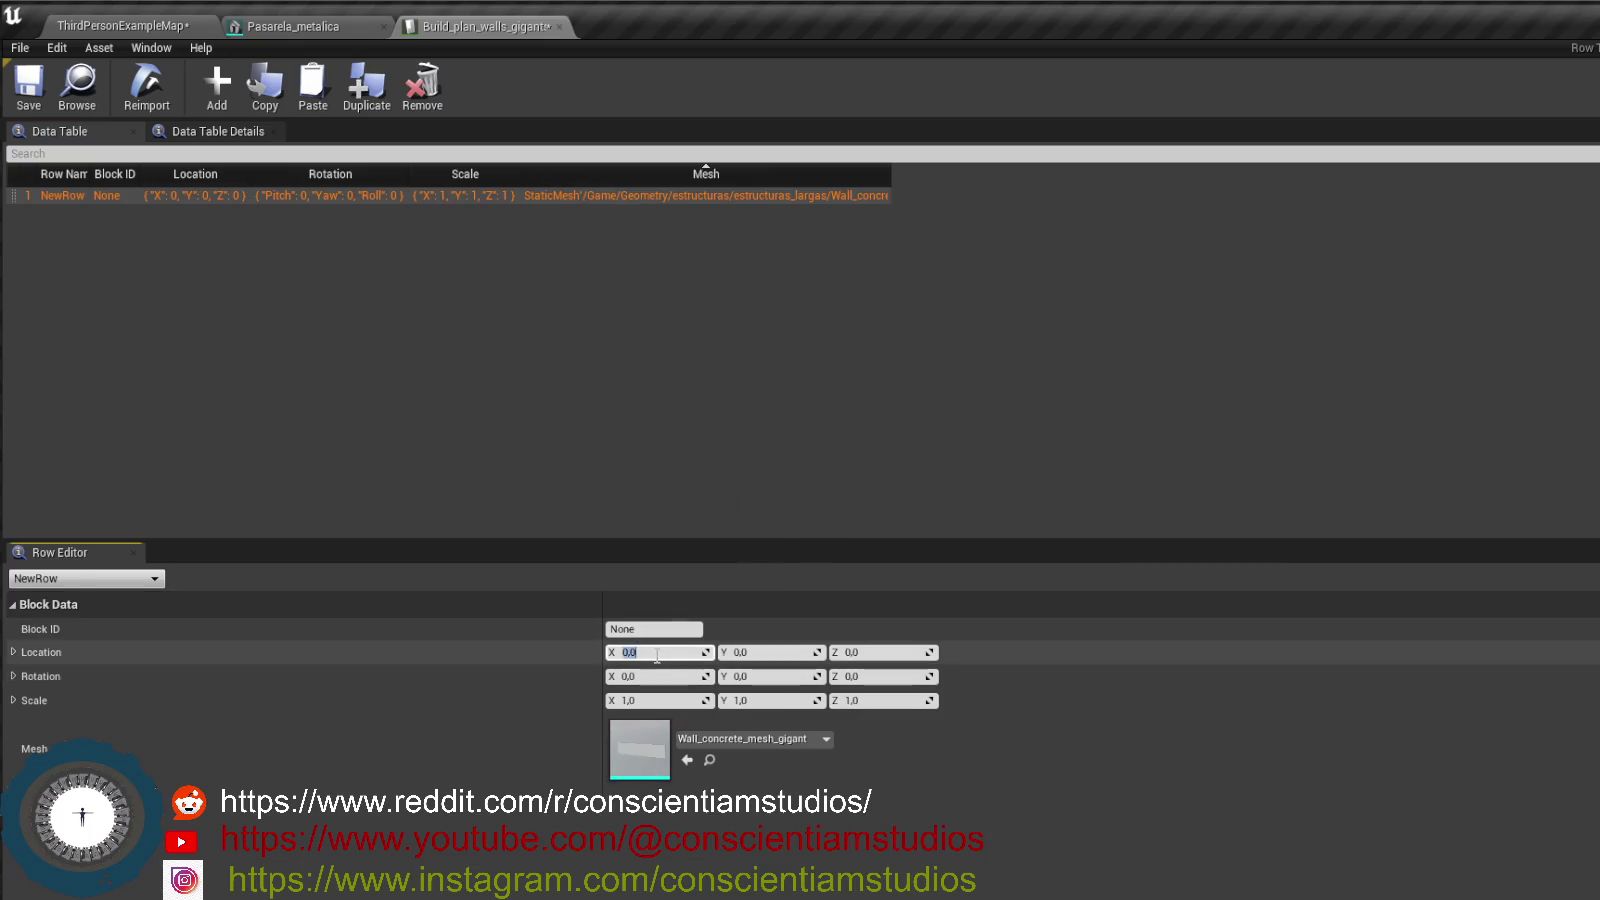
text(5780)
key(Return)
click(882, 653)
text(1)
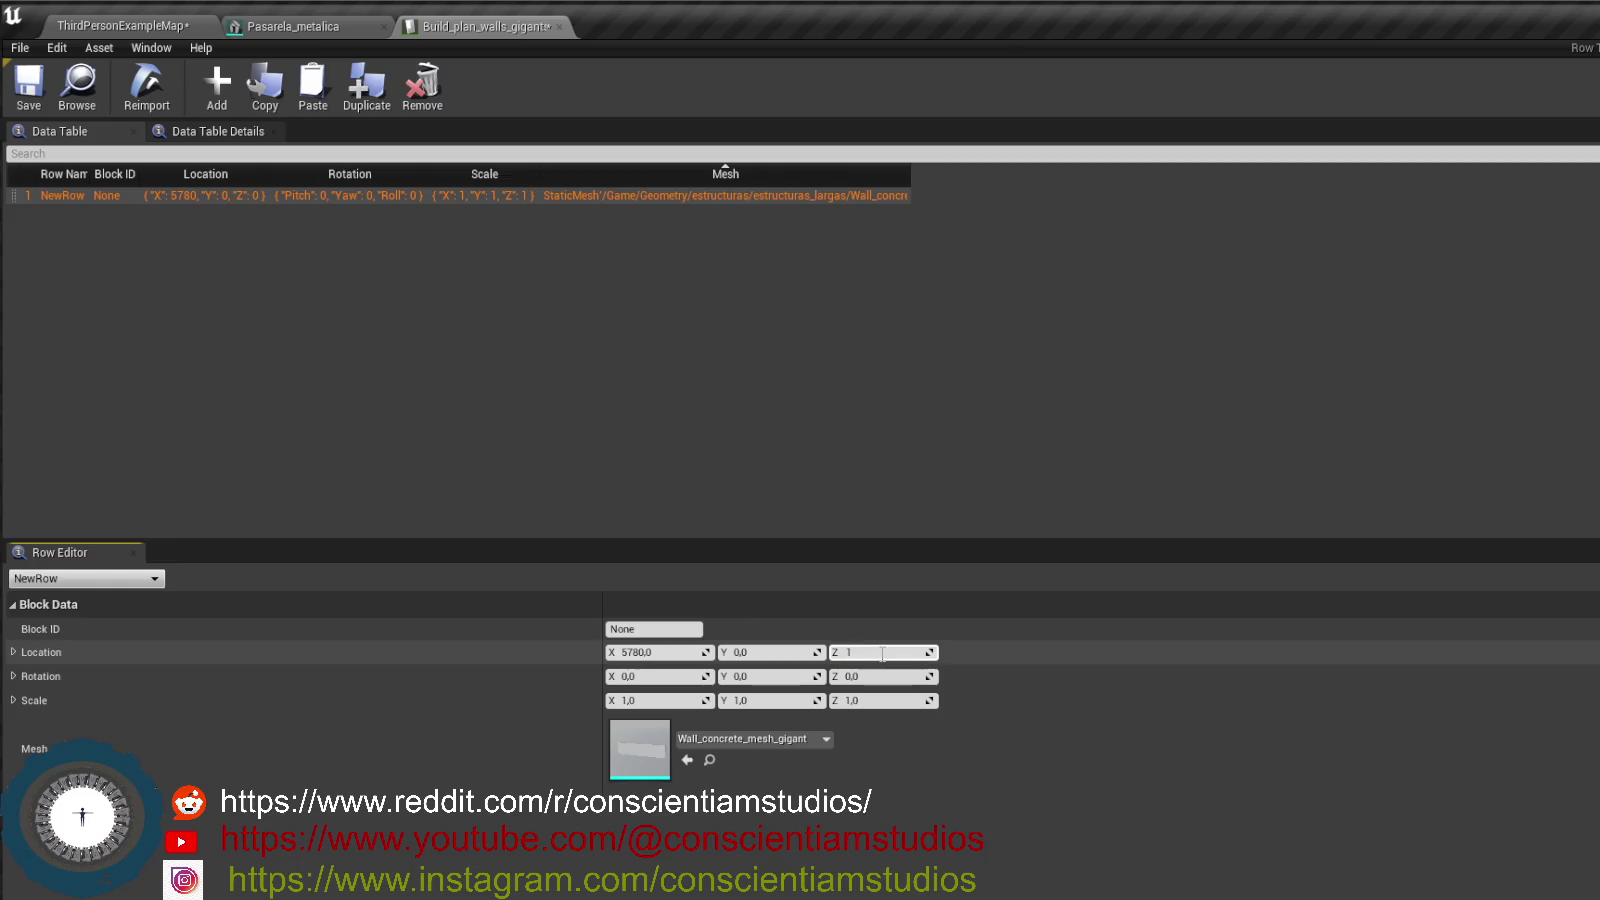
text(100)
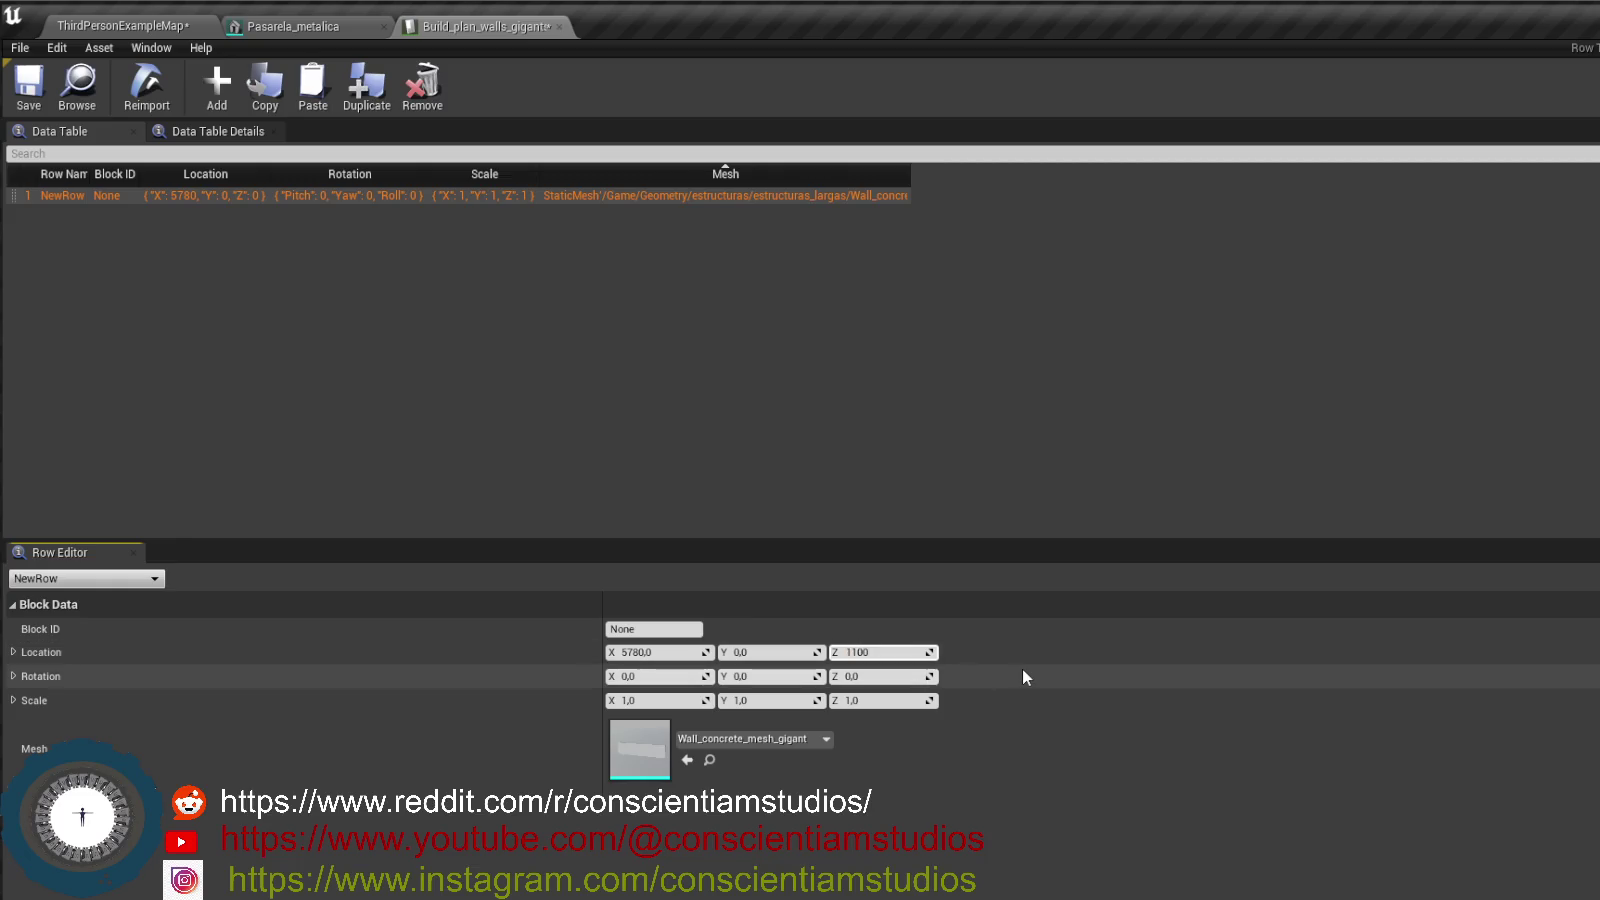
key(Return)
click(120, 25)
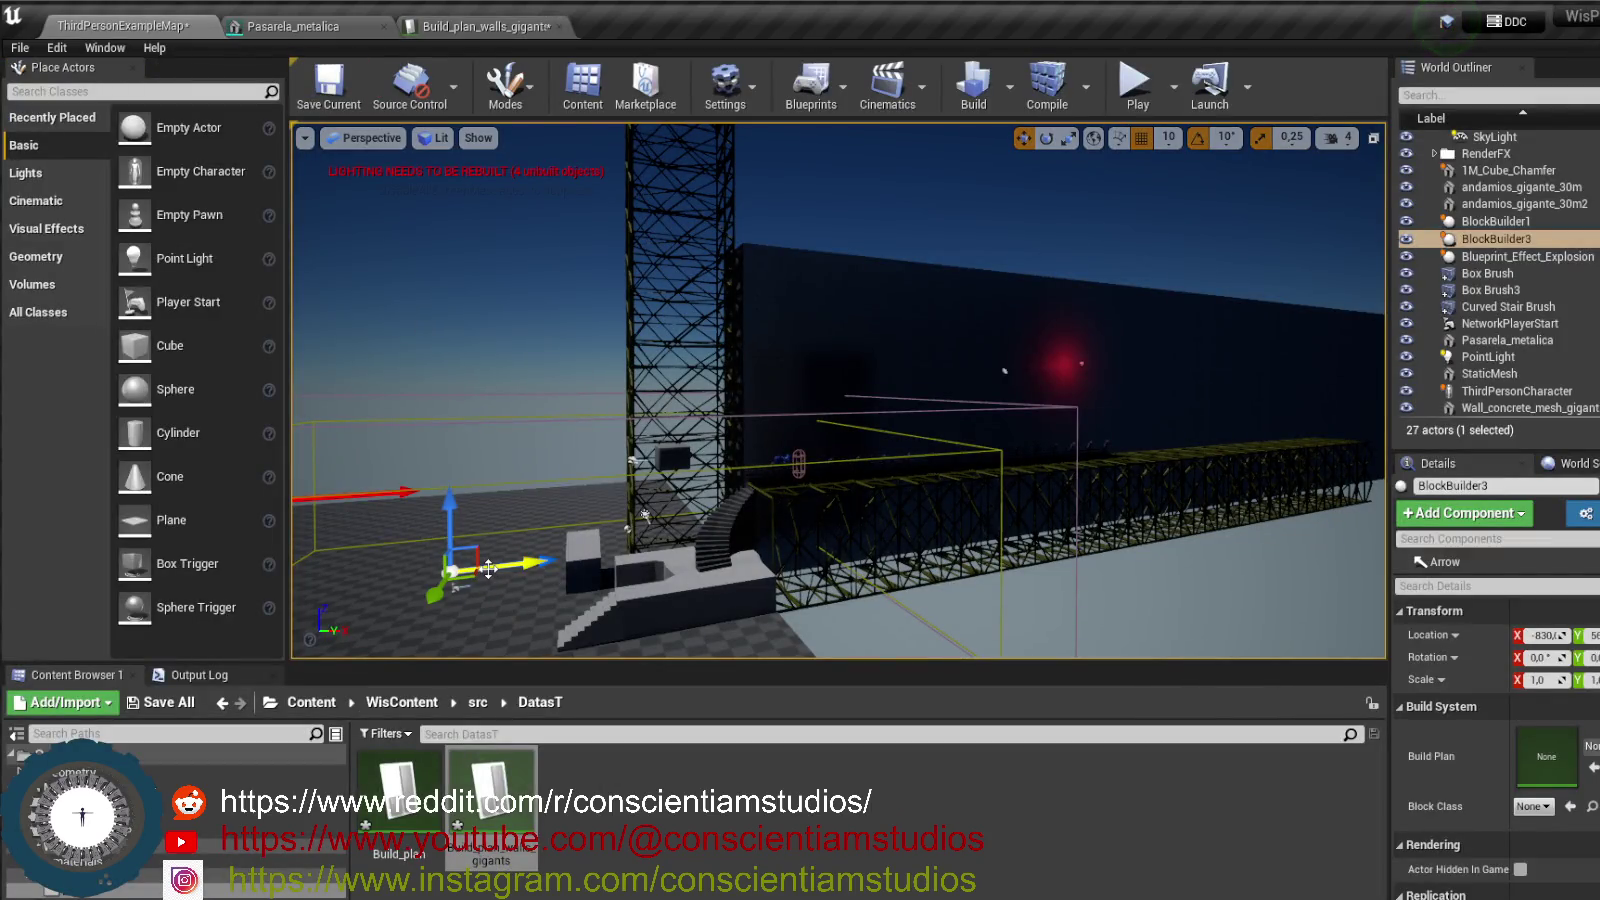
- Assign Build_plan_walls as BlockBuilder3's Build Plan and set its Block Class to BaseBlock
click(1590, 746)
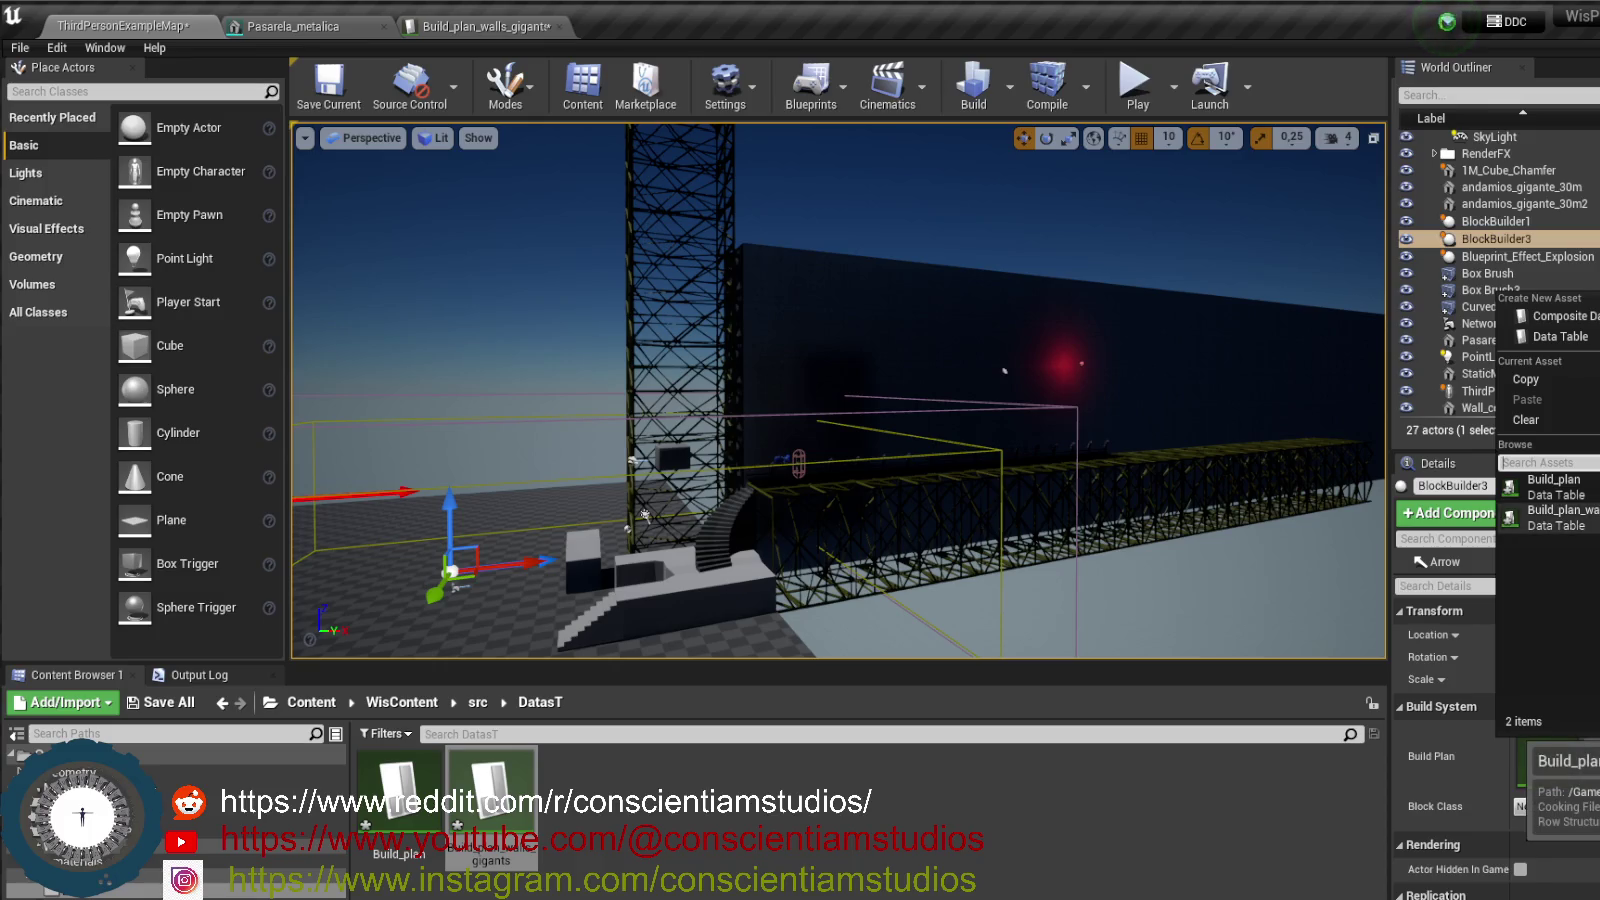
click(1555, 487)
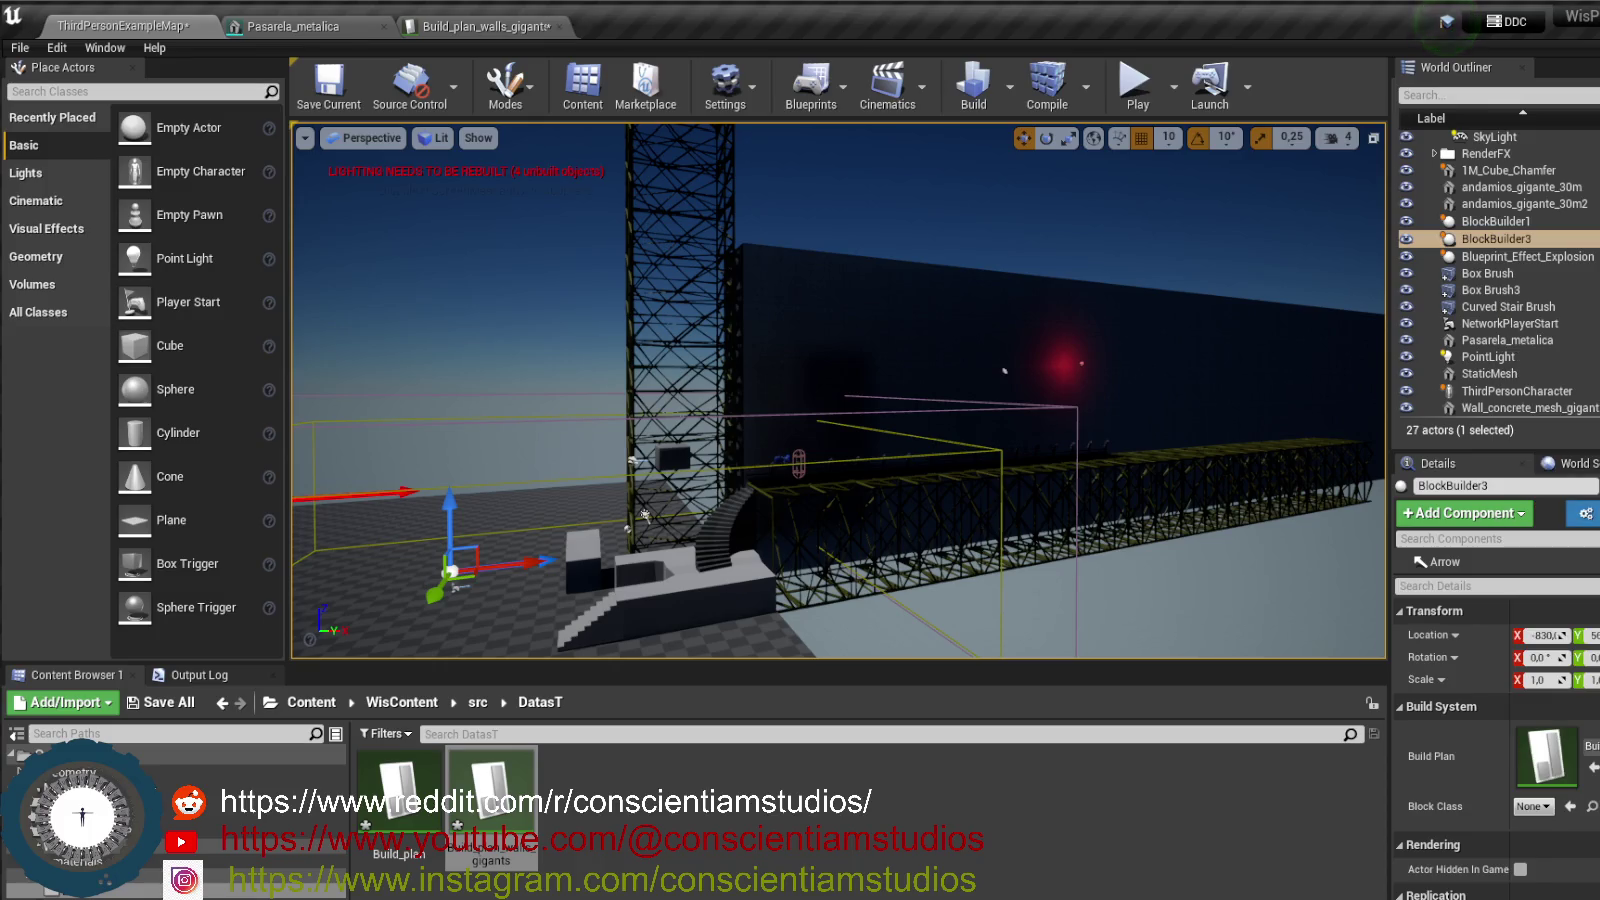
click(1538, 808)
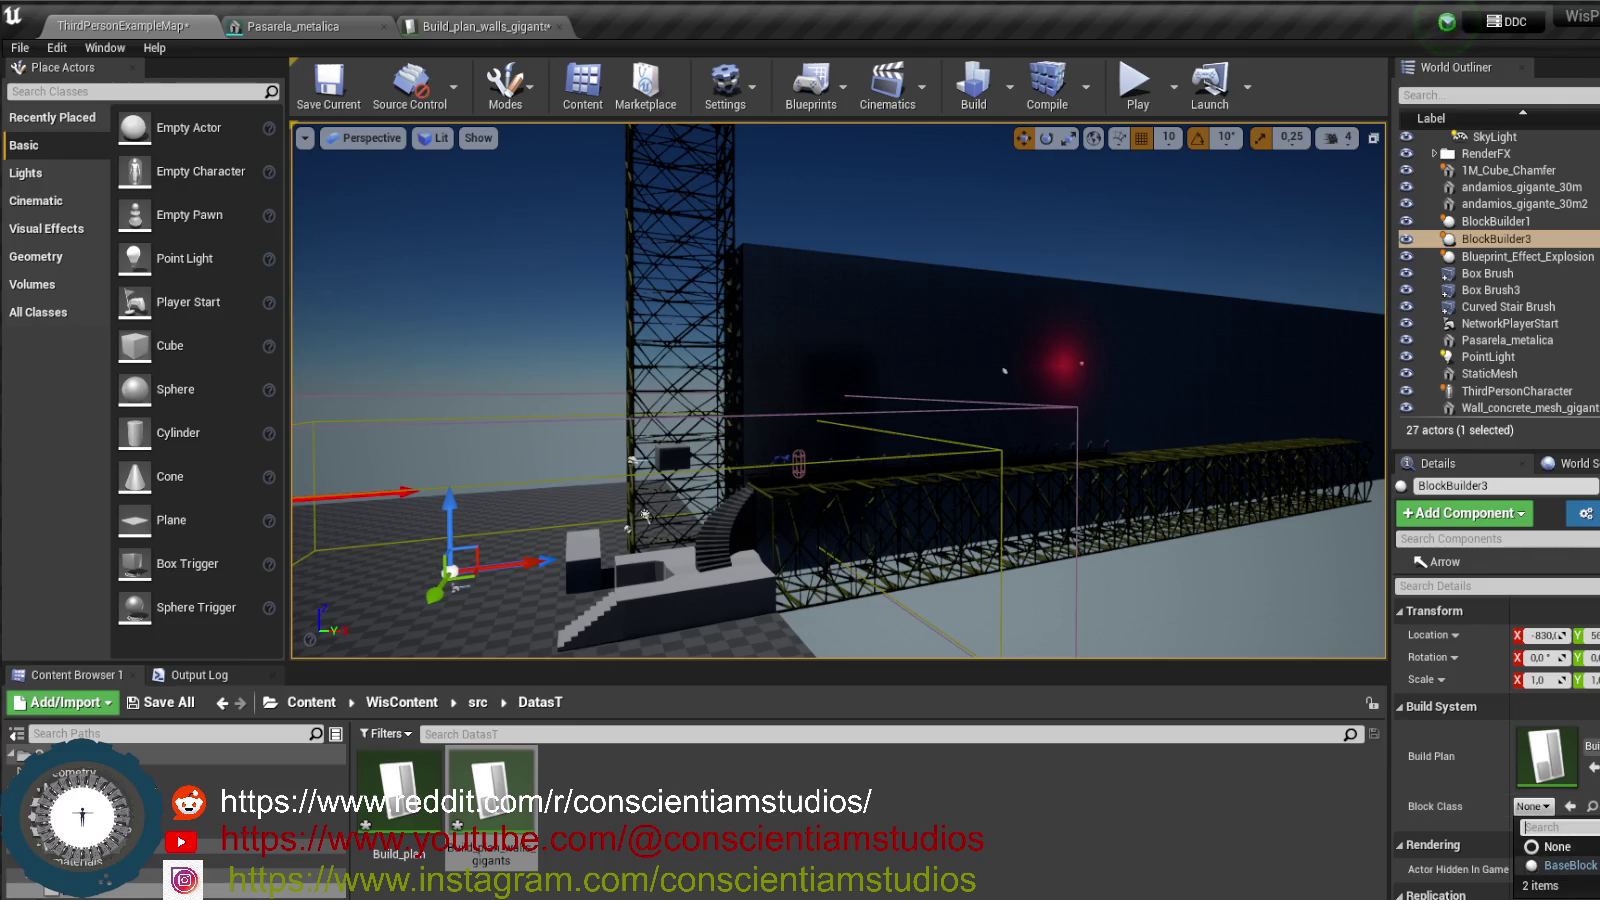
click(1568, 865)
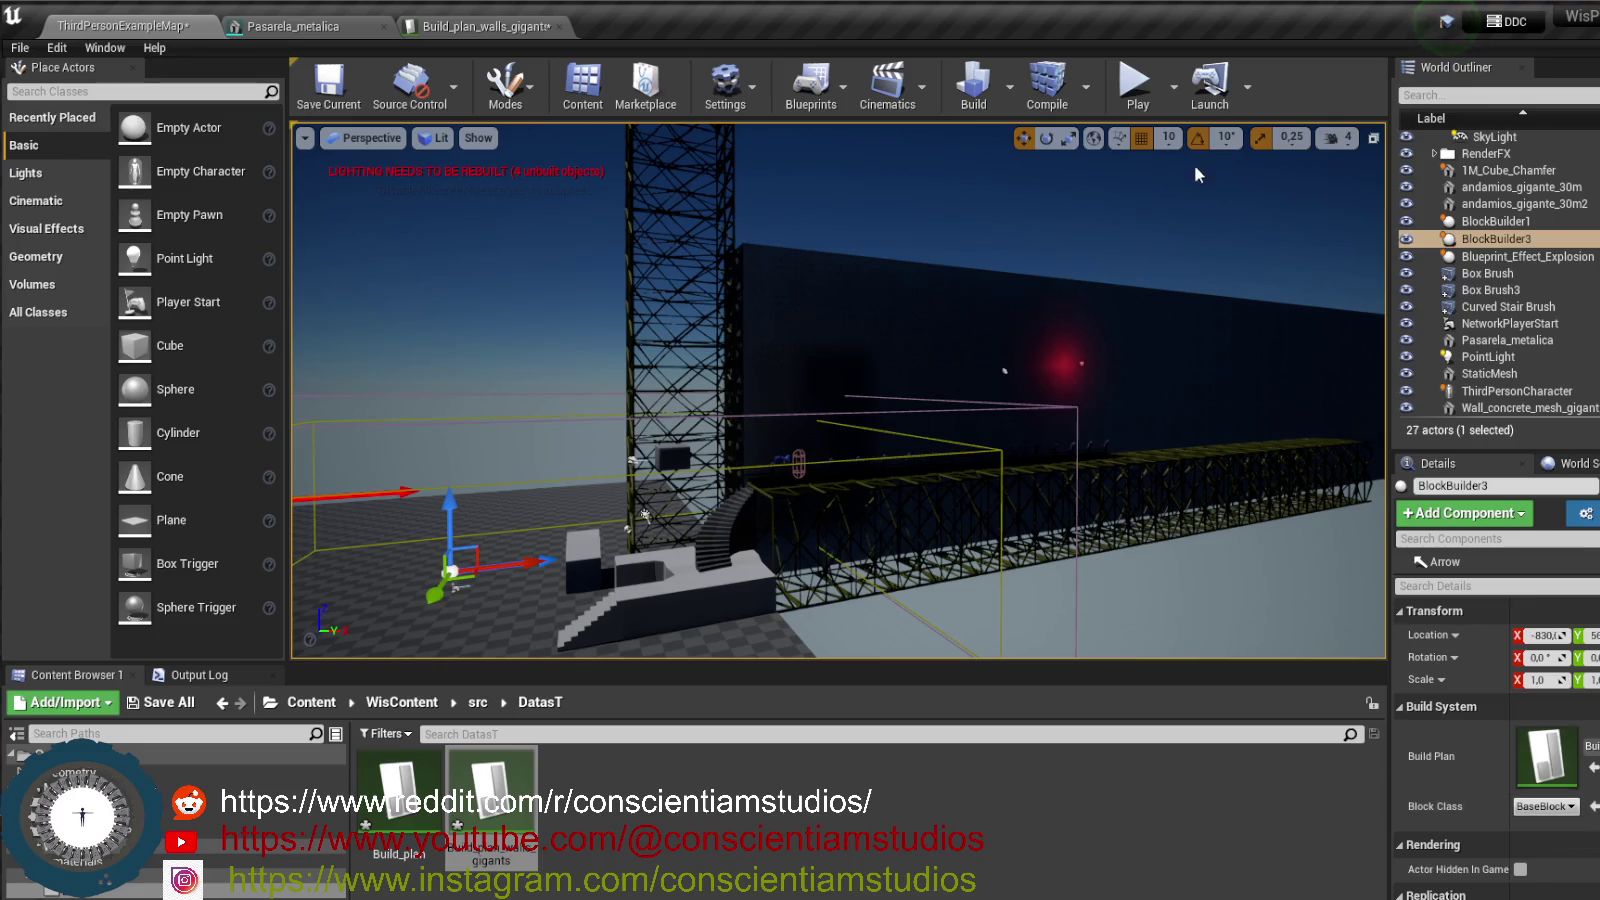
drag(1120, 140, 1116, 150)
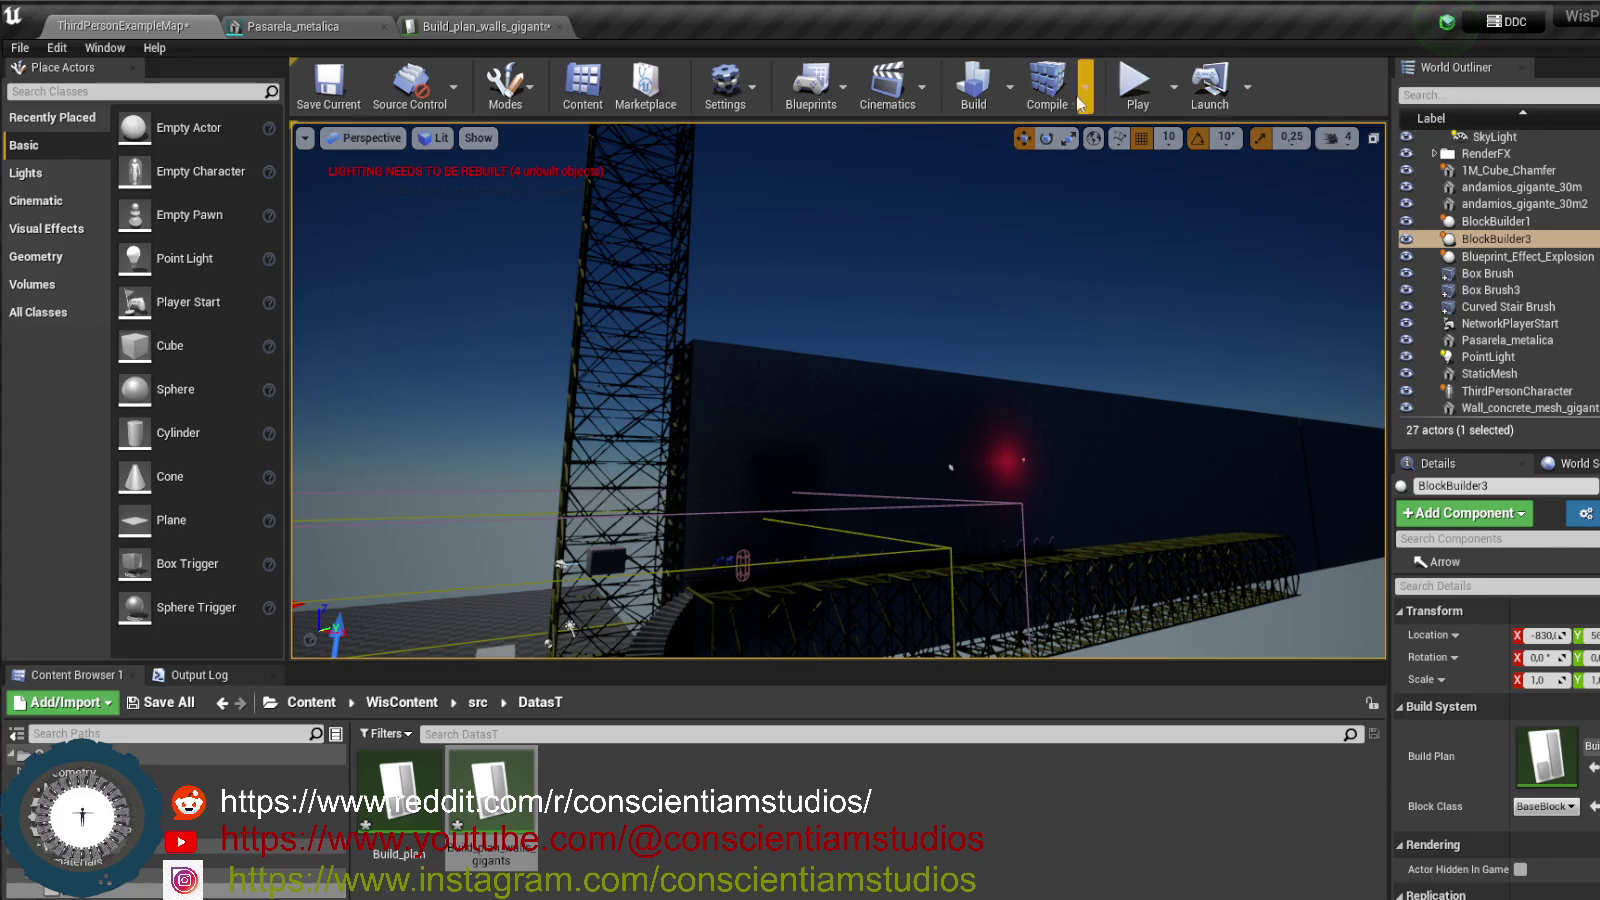
- Start a Simulate session and fly the view along the spawned wall blocks
click(1247, 87)
click(1247, 87)
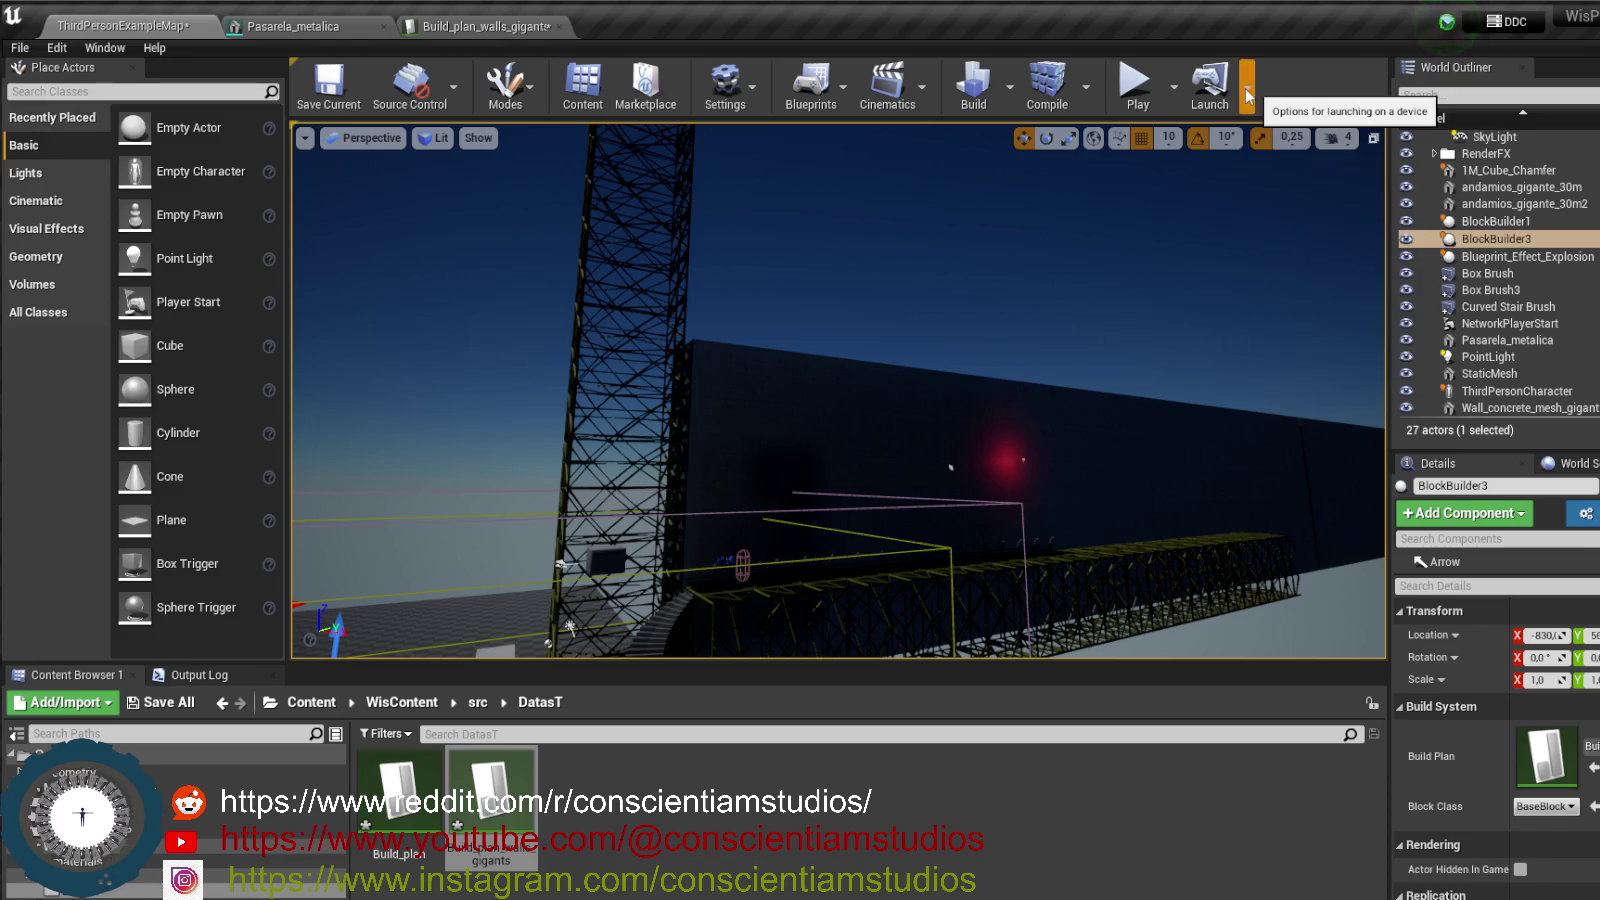
click(1174, 87)
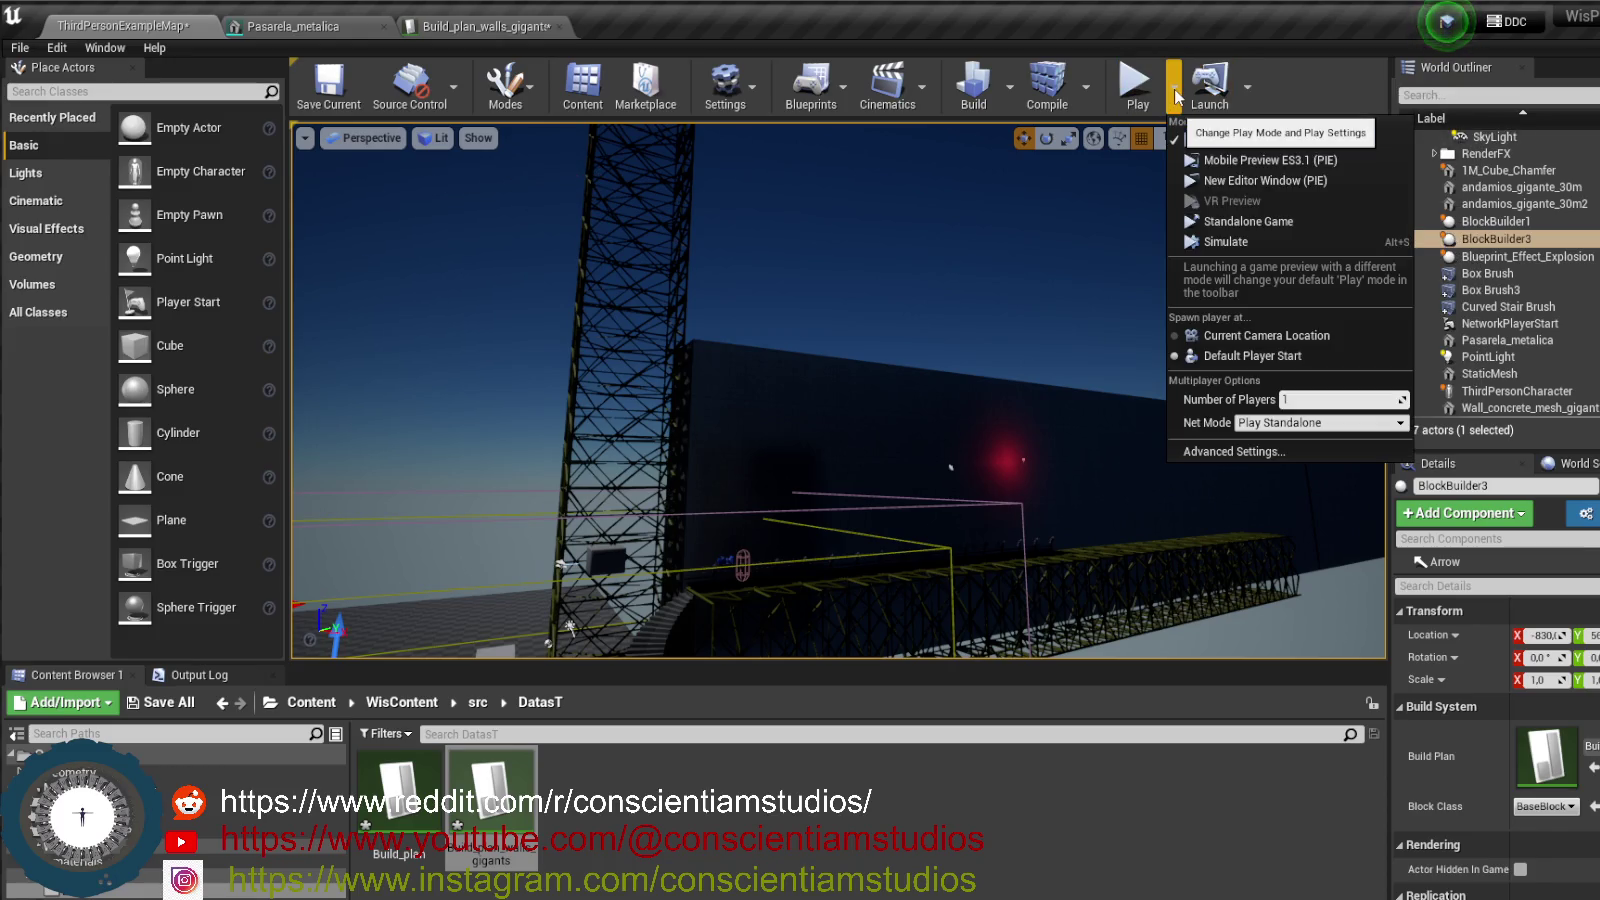
click(1268, 239)
mouse_move(1057, 394)
mouse_down()
mouse_move(985, 385)
mouse_move(1018, 404)
mouse_move(1082, 377)
mouse_up()
- Inspect the wall up close, stop the simulation, and focus on Box Brush3
click(1120, 366)
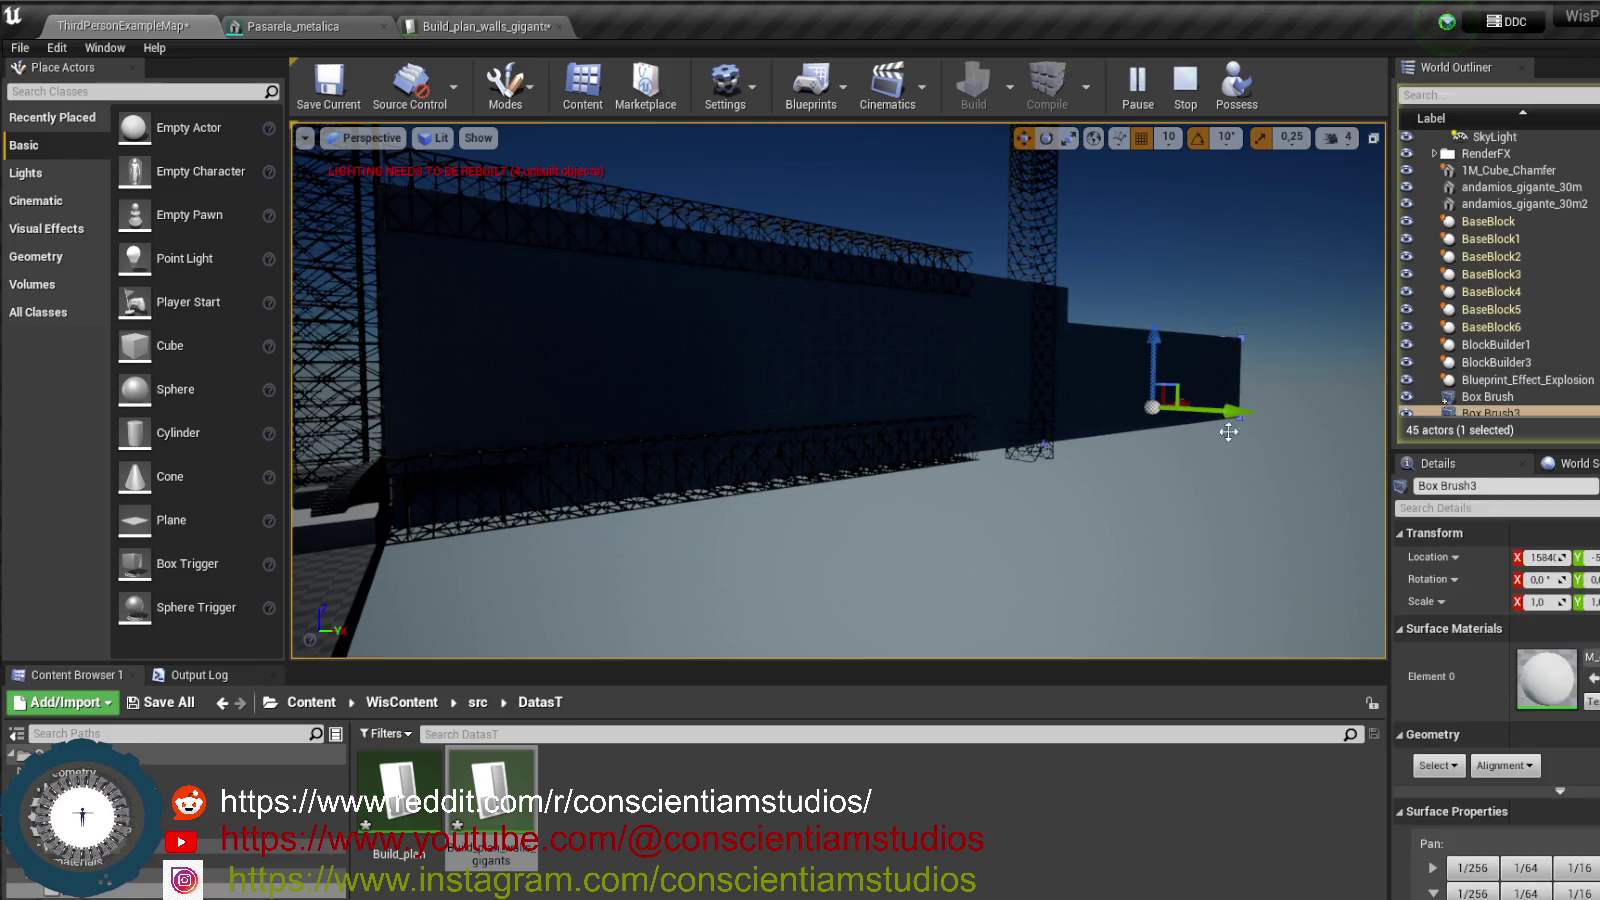
scroll(1500, 700, down, 10)
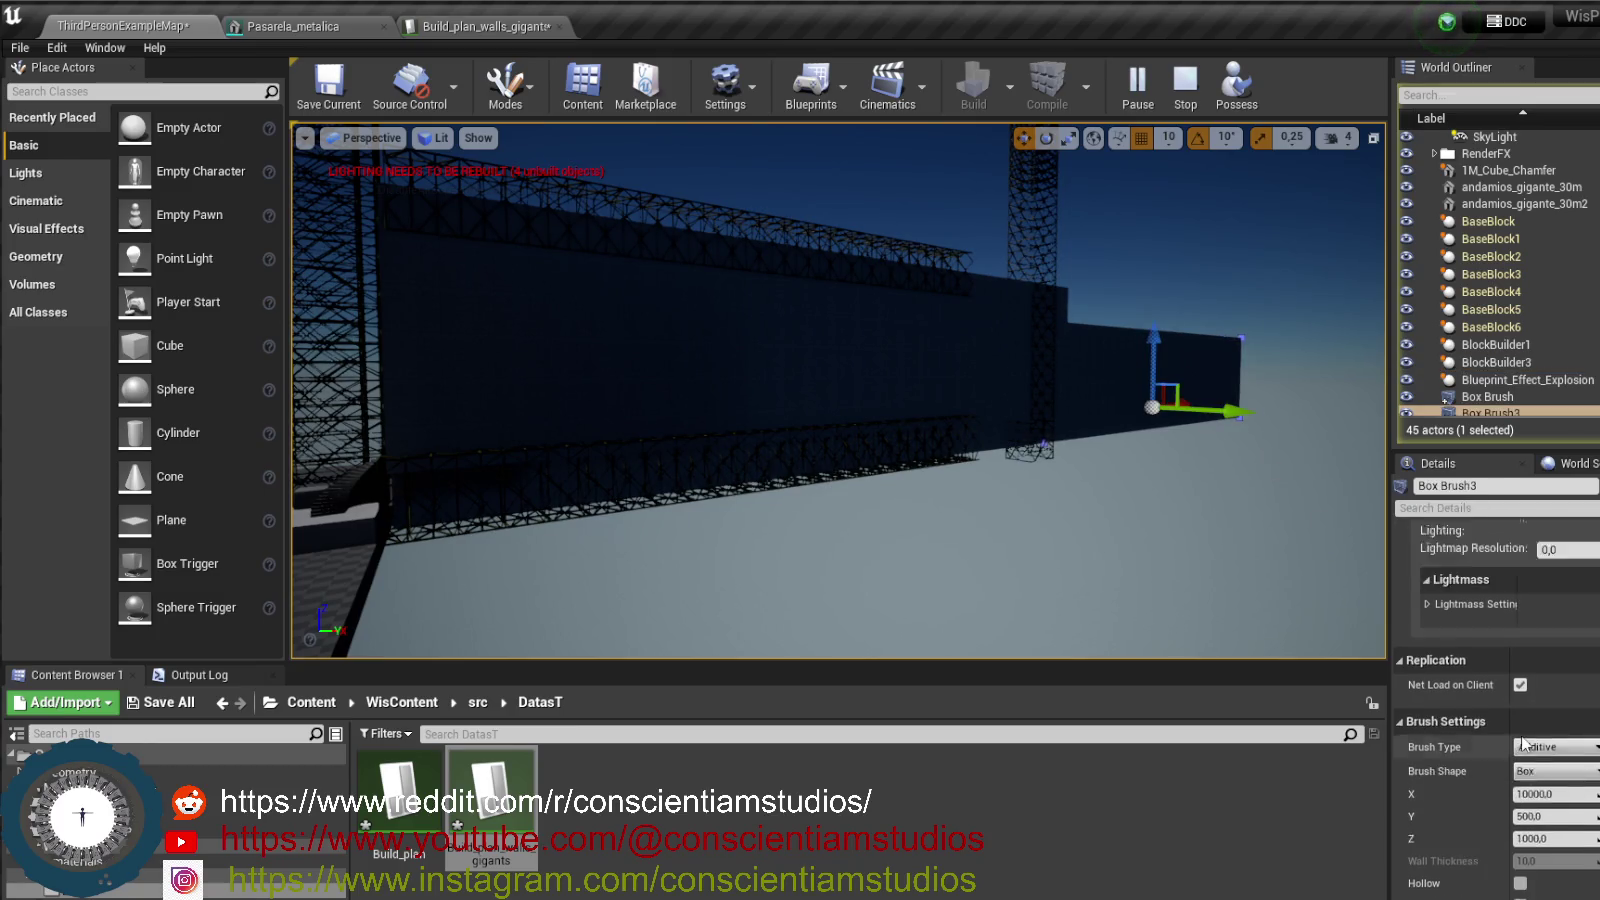
scroll(1522, 742, down, 2)
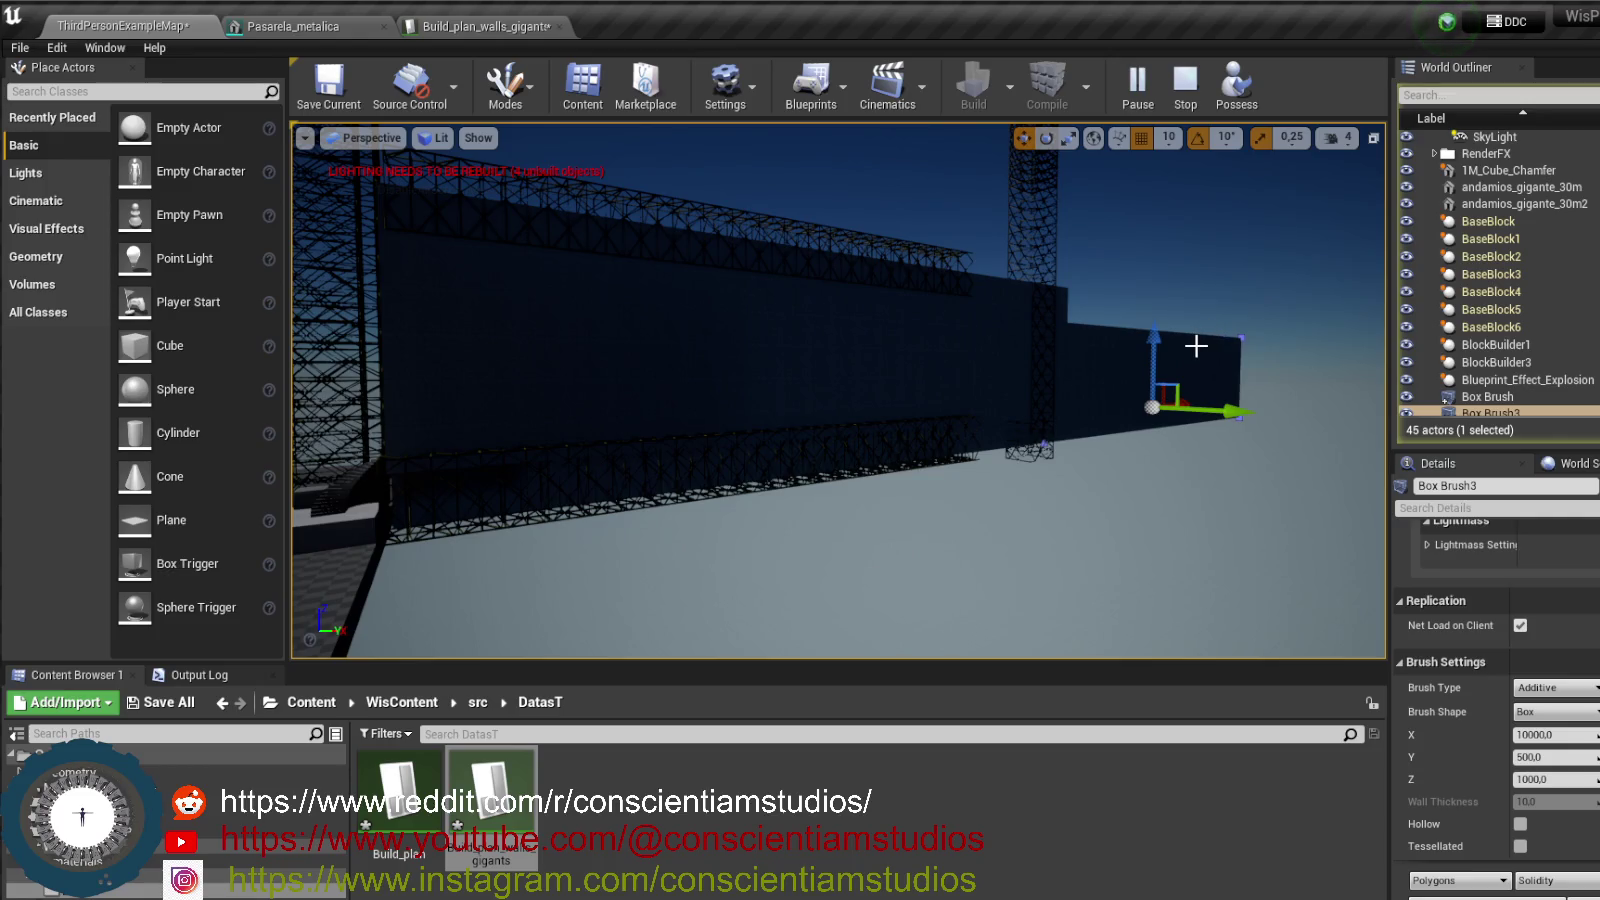
mouse_move(1196, 346)
mouse_down()
mouse_move(1062, 467)
mouse_move(1054, 365)
mouse_move(1106, 390)
mouse_up()
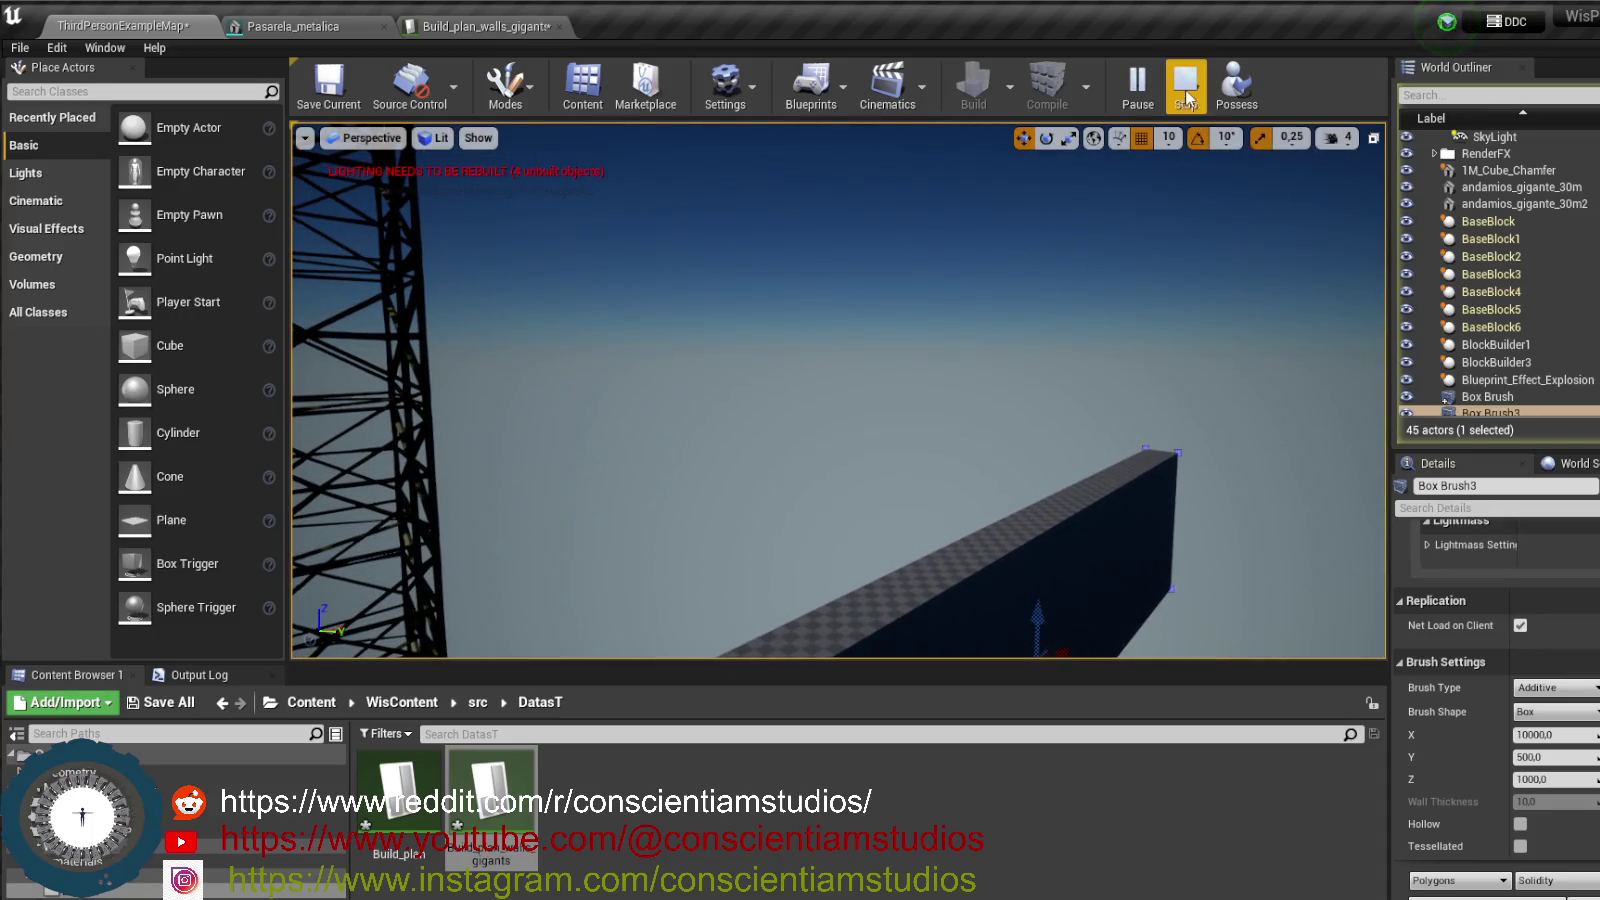
click(1185, 85)
click(1119, 548)
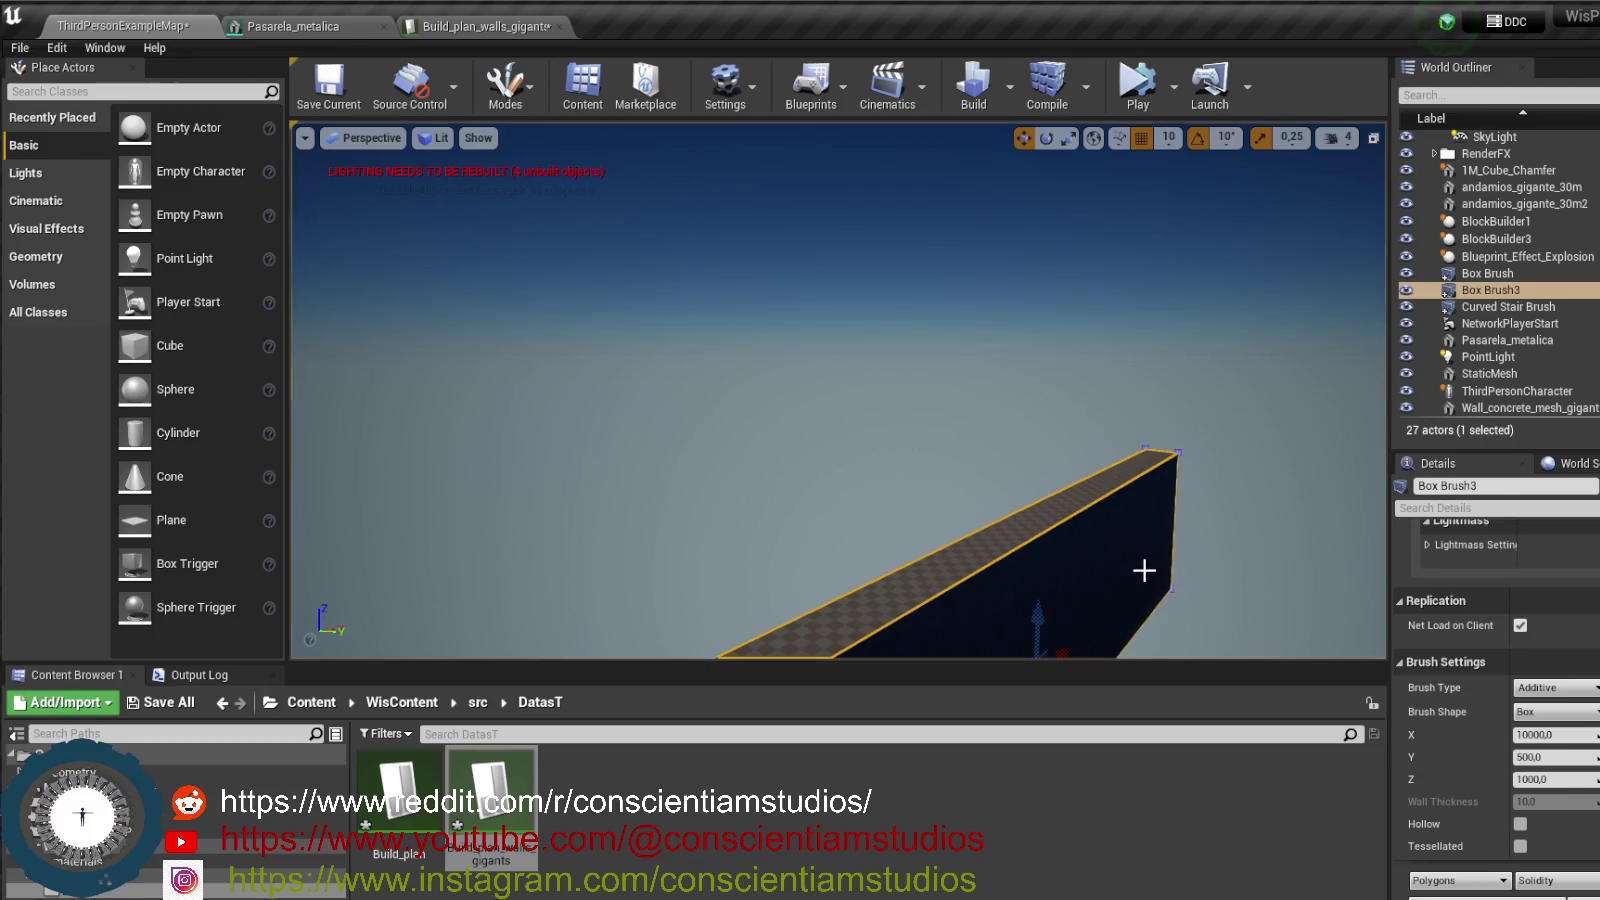
key(f)
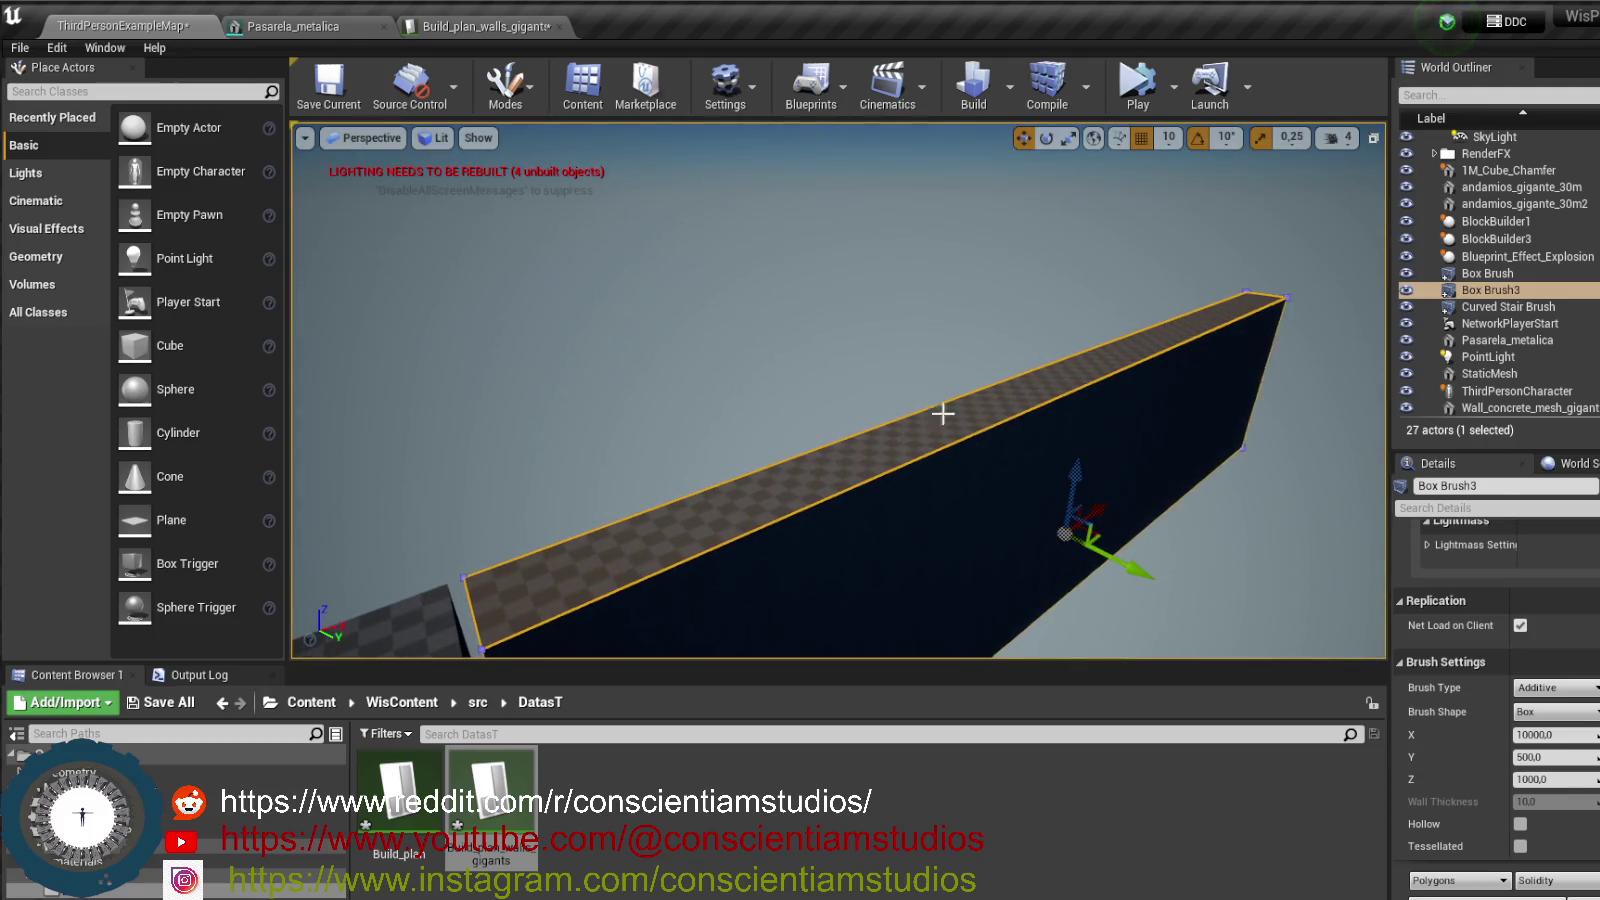
- In Brush Editing mode, drag Box Brush3's top face down to shorten the wall
click(506, 85)
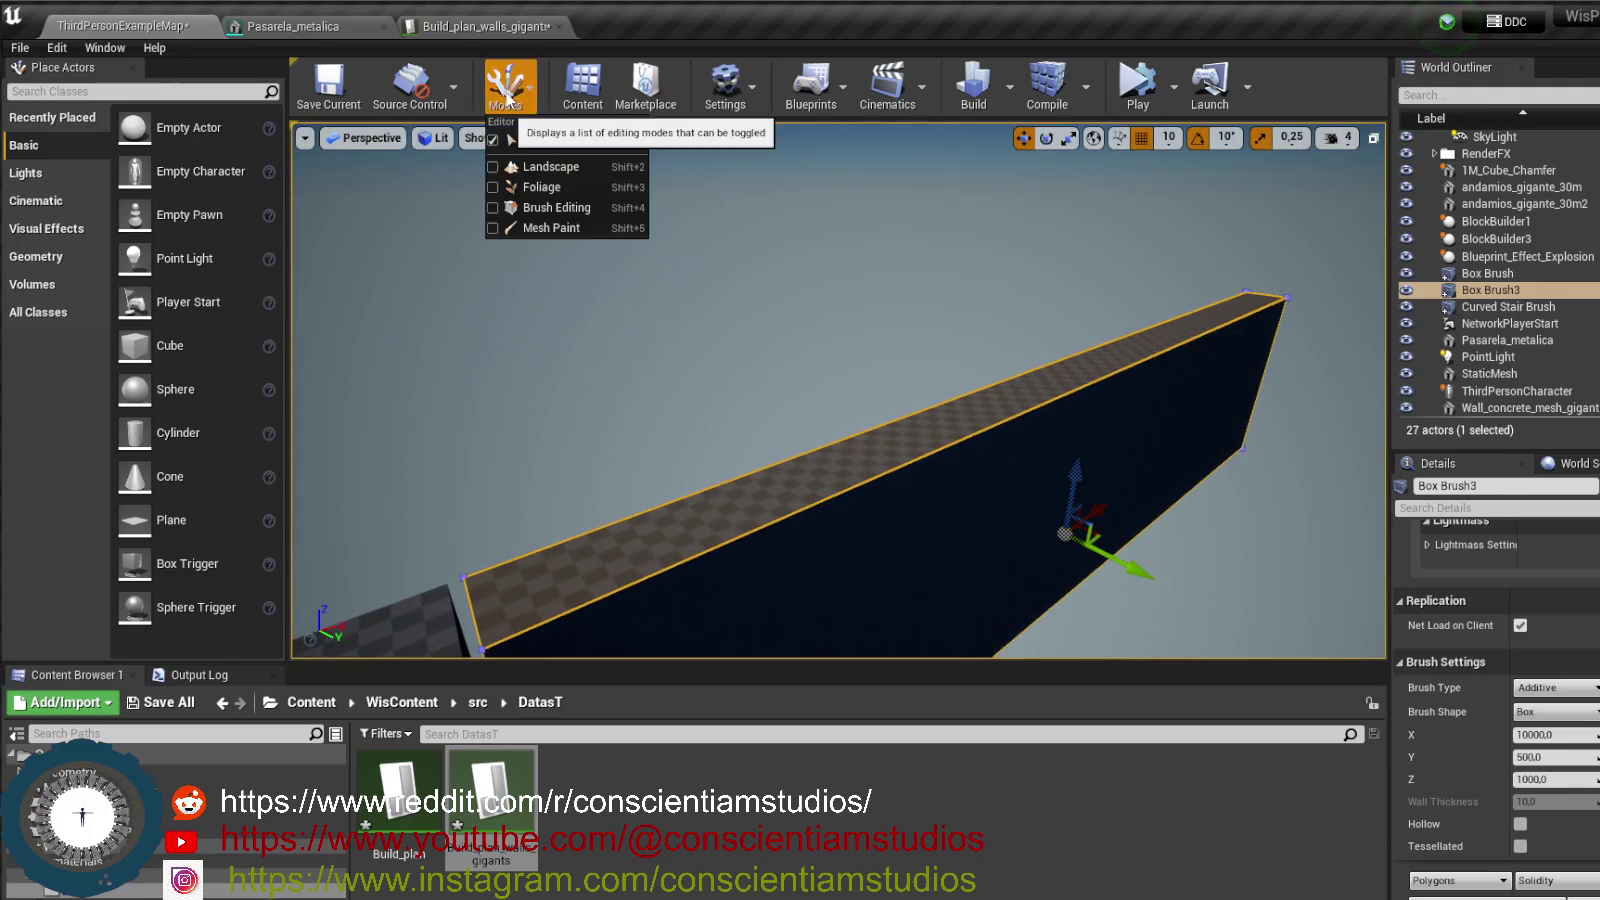
click(586, 214)
click(1090, 397)
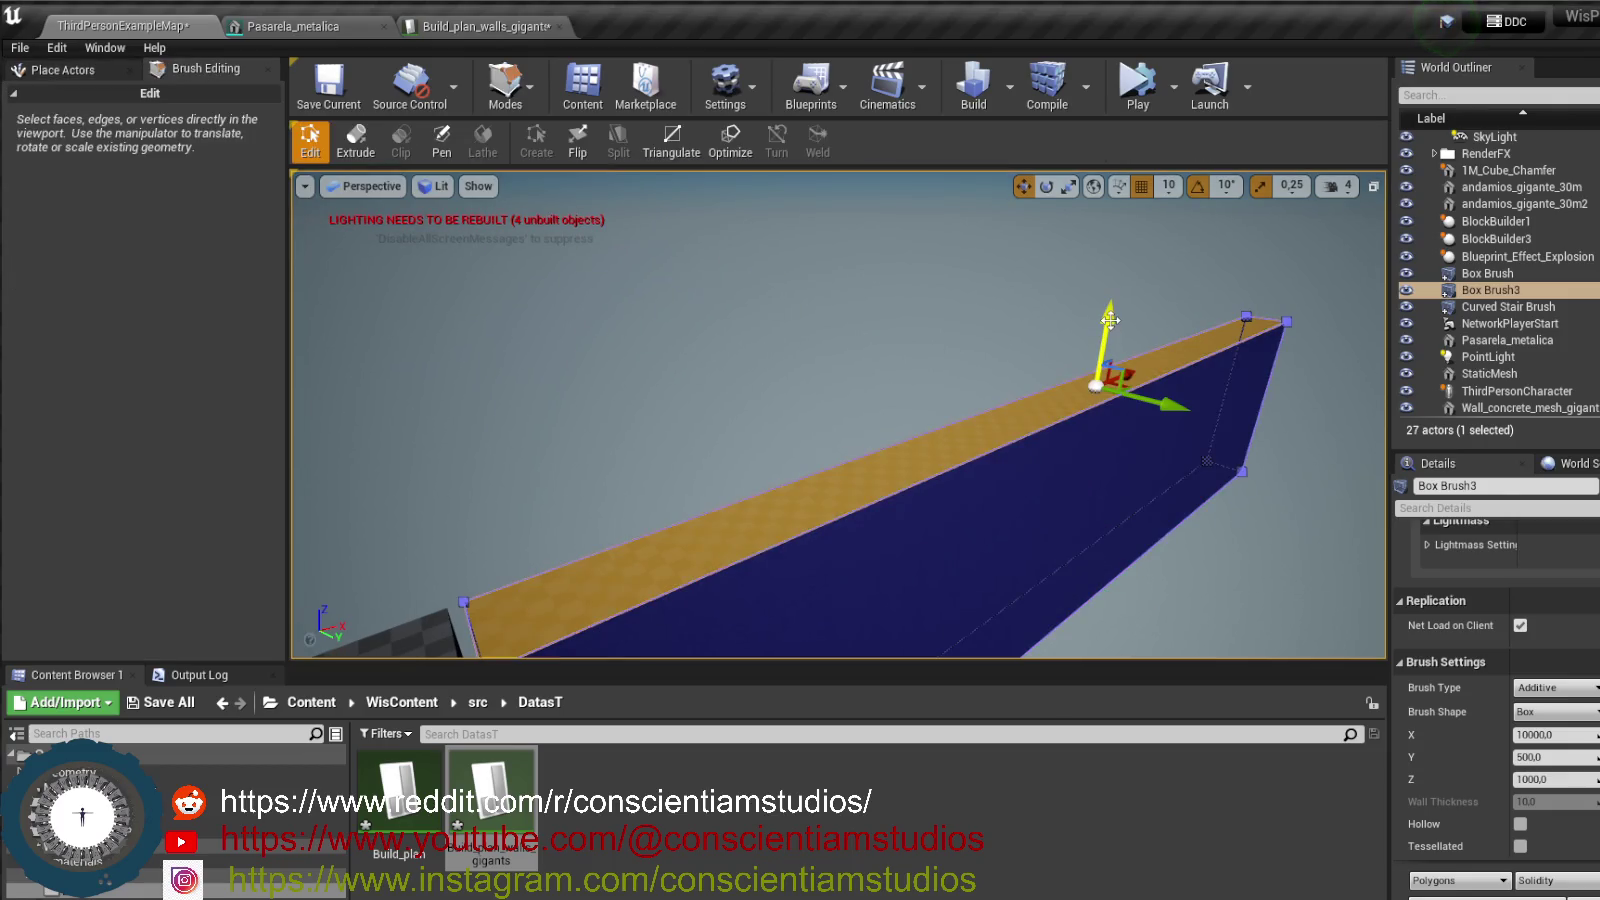
drag(1110, 320, 1121, 358)
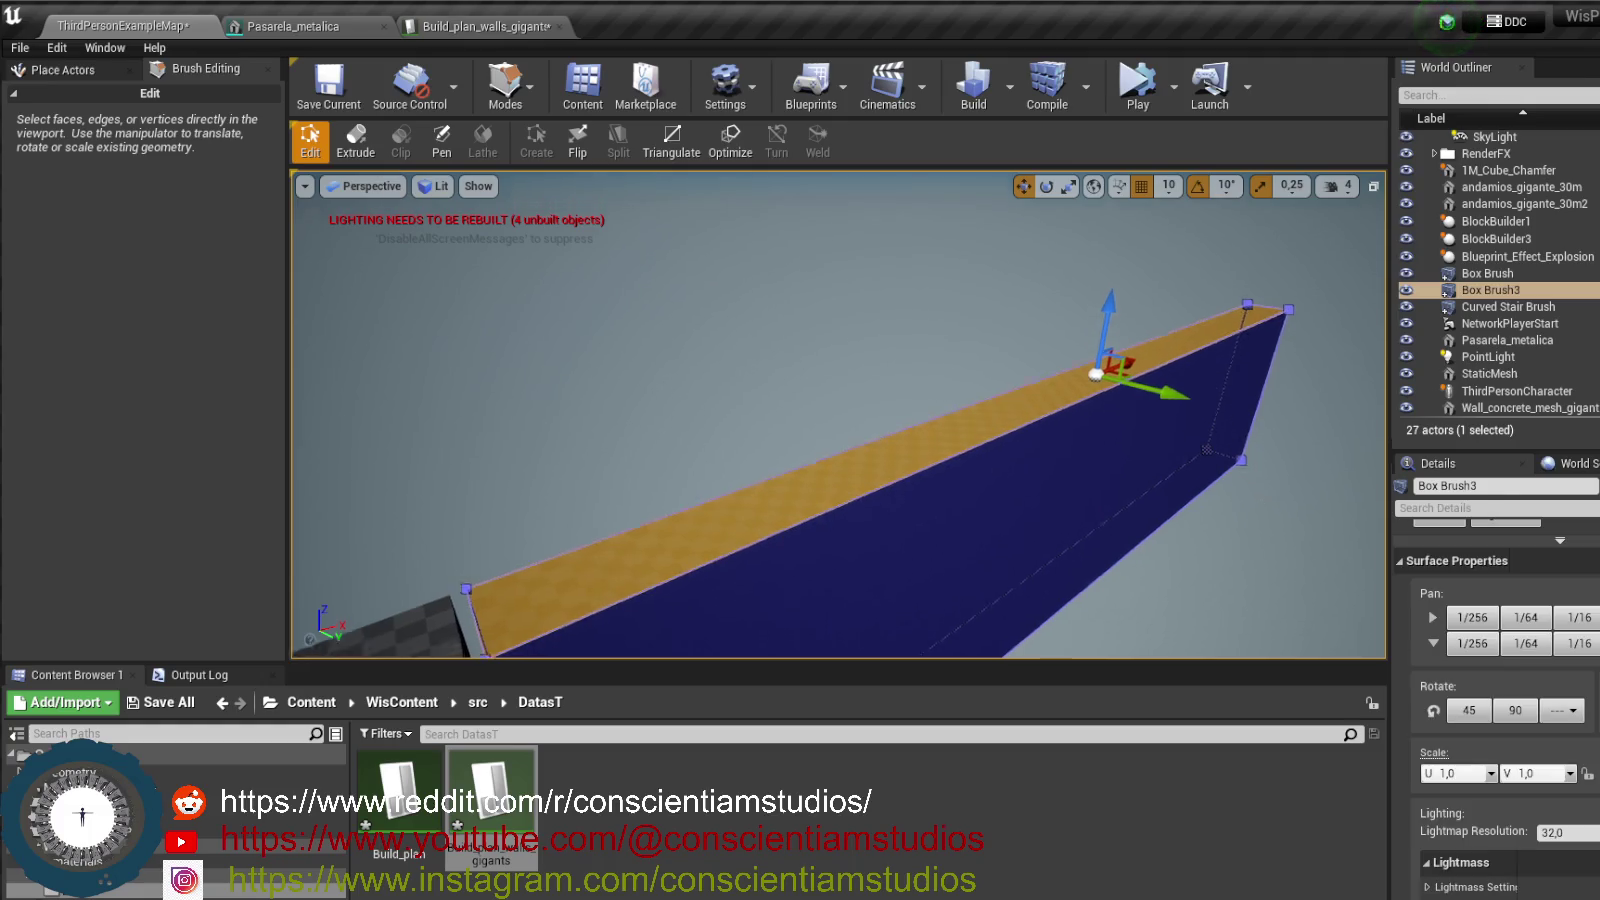
- Clear the face selection and focus the view on Wall_concrete_mesh_gigant
scroll(1240, 476, up, 5)
click(1052, 340)
mouse_move(1052, 340)
mouse_down()
mouse_move(1000, 420)
mouse_move(823, 392)
mouse_up()
click(823, 392)
key(f)
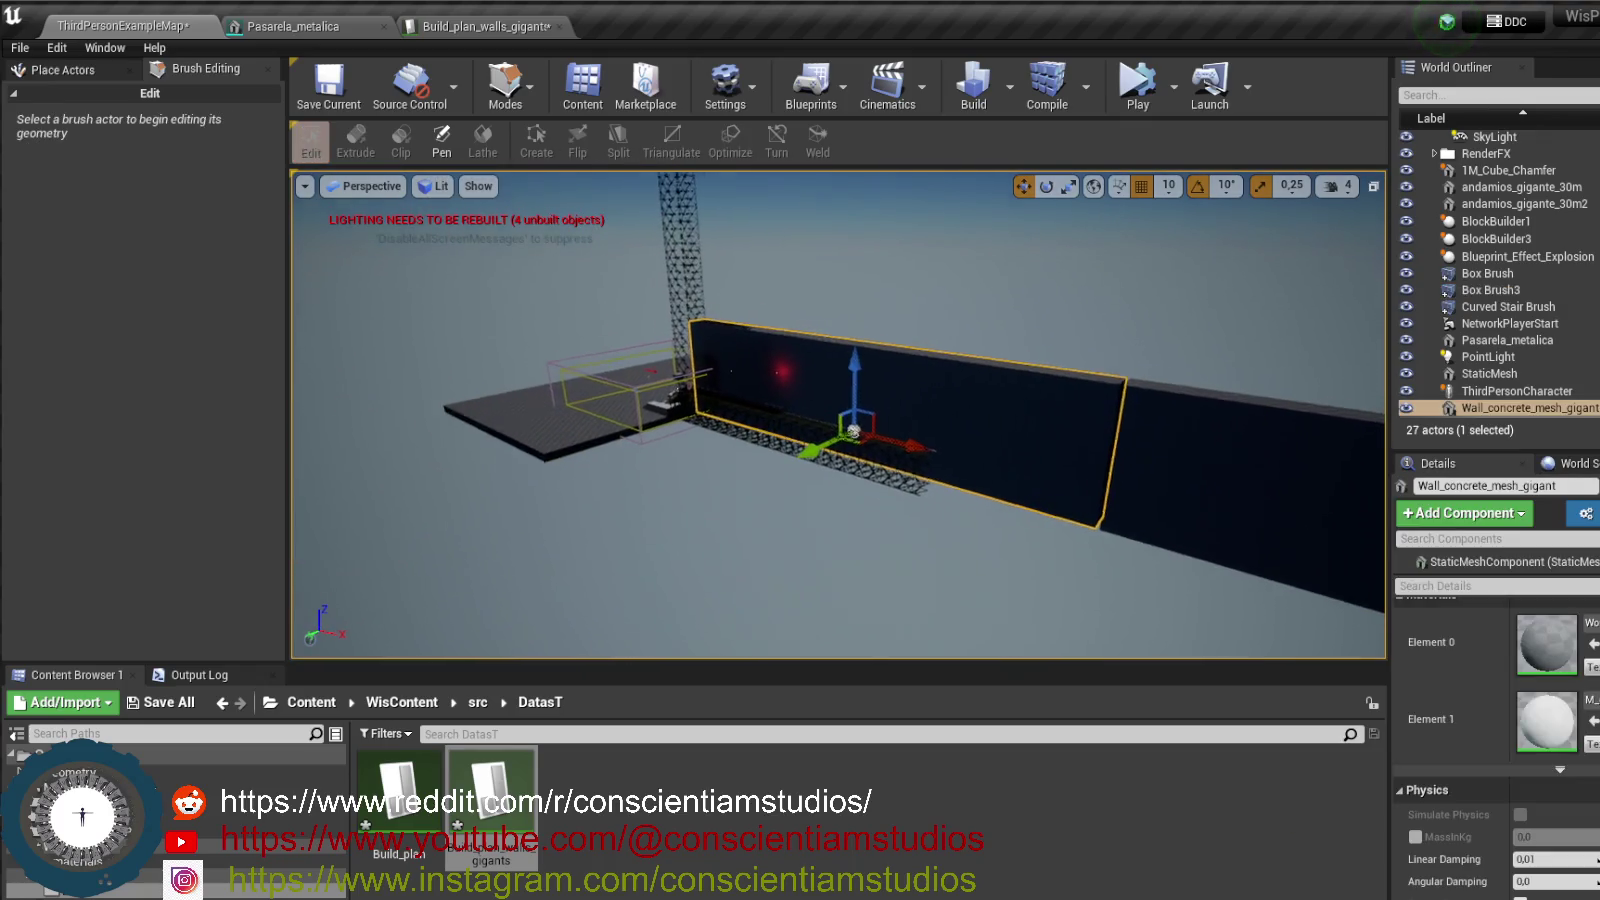
- Focus on RightArm_StaticMesh and orbit to a side view of the tower
click(714, 400)
key(f)
drag(771, 411, 771, 411)
drag(784, 514, 784, 514)
- Open Build_plan_walls_gigants in a floating window enlarged to show all columns
double_click(492, 790)
drag(520, 35, 872, 149)
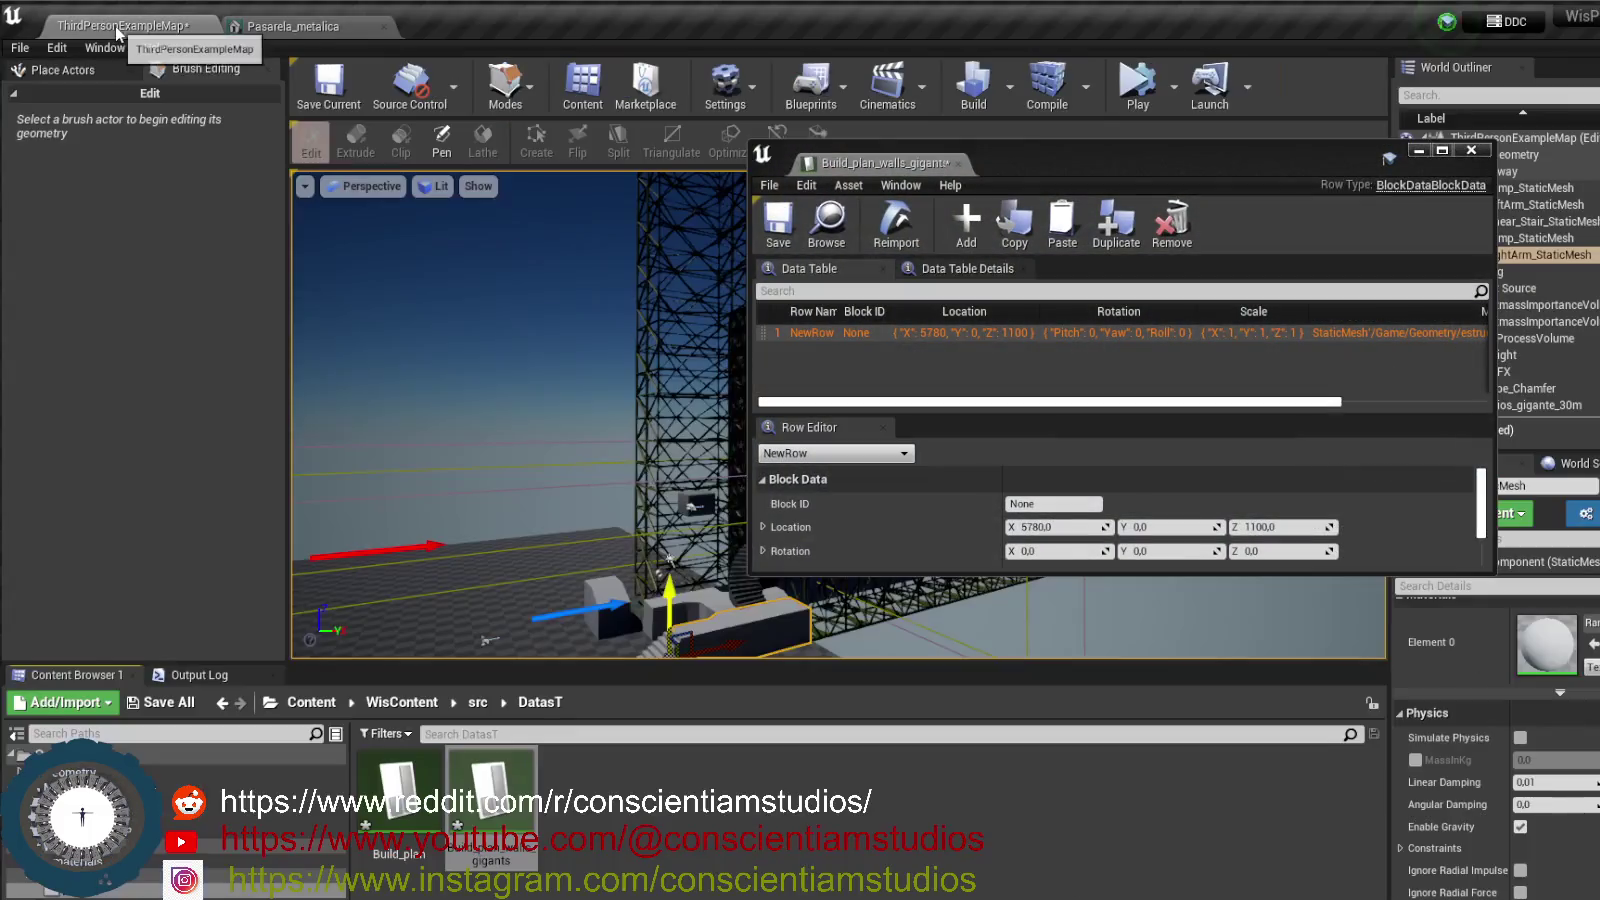
mouse_move(1499, 585)
mouse_down()
mouse_move(1599, 680)
mouse_move(1599, 722)
mouse_up()
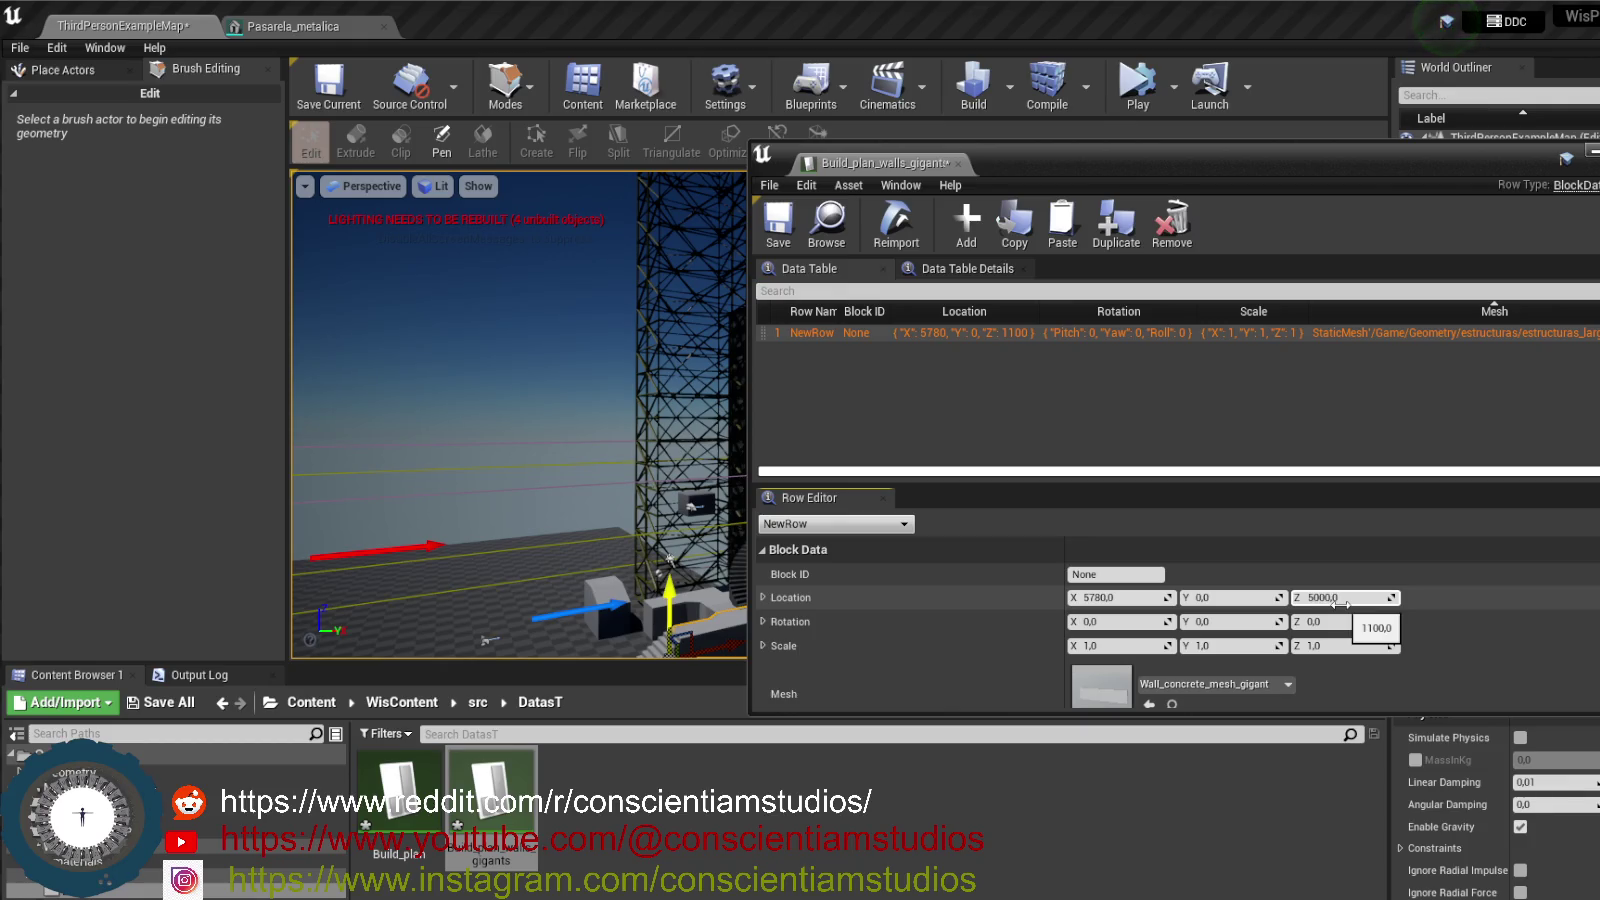
- Test-simulate the level, then set the wall row's Location Z to 3500
click(1137, 100)
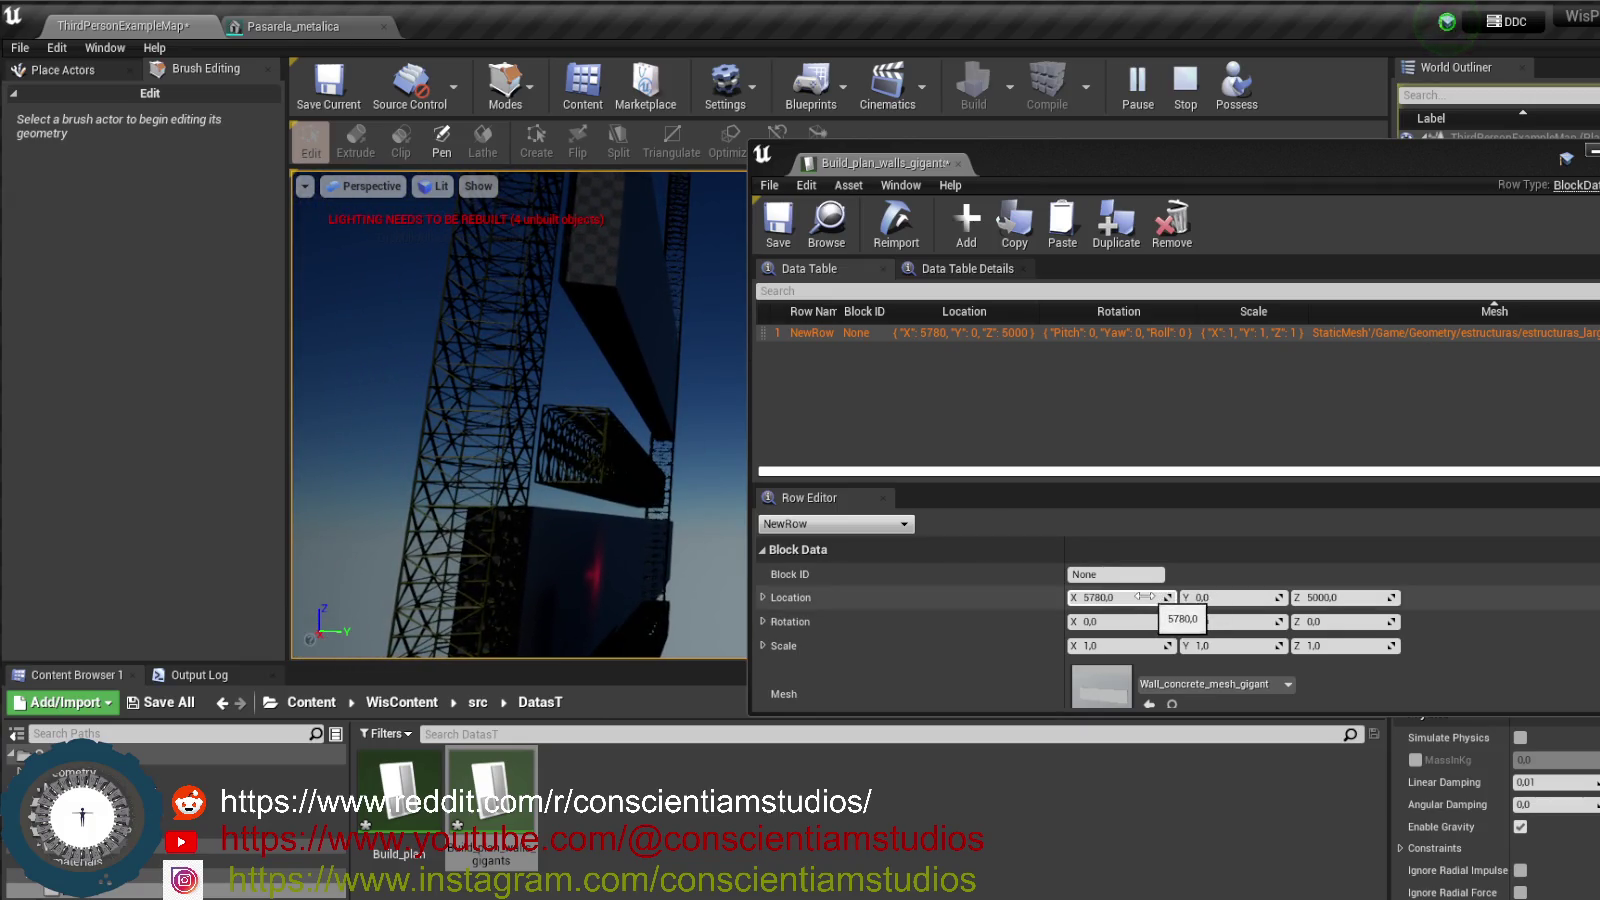
click(1185, 82)
click(1349, 599)
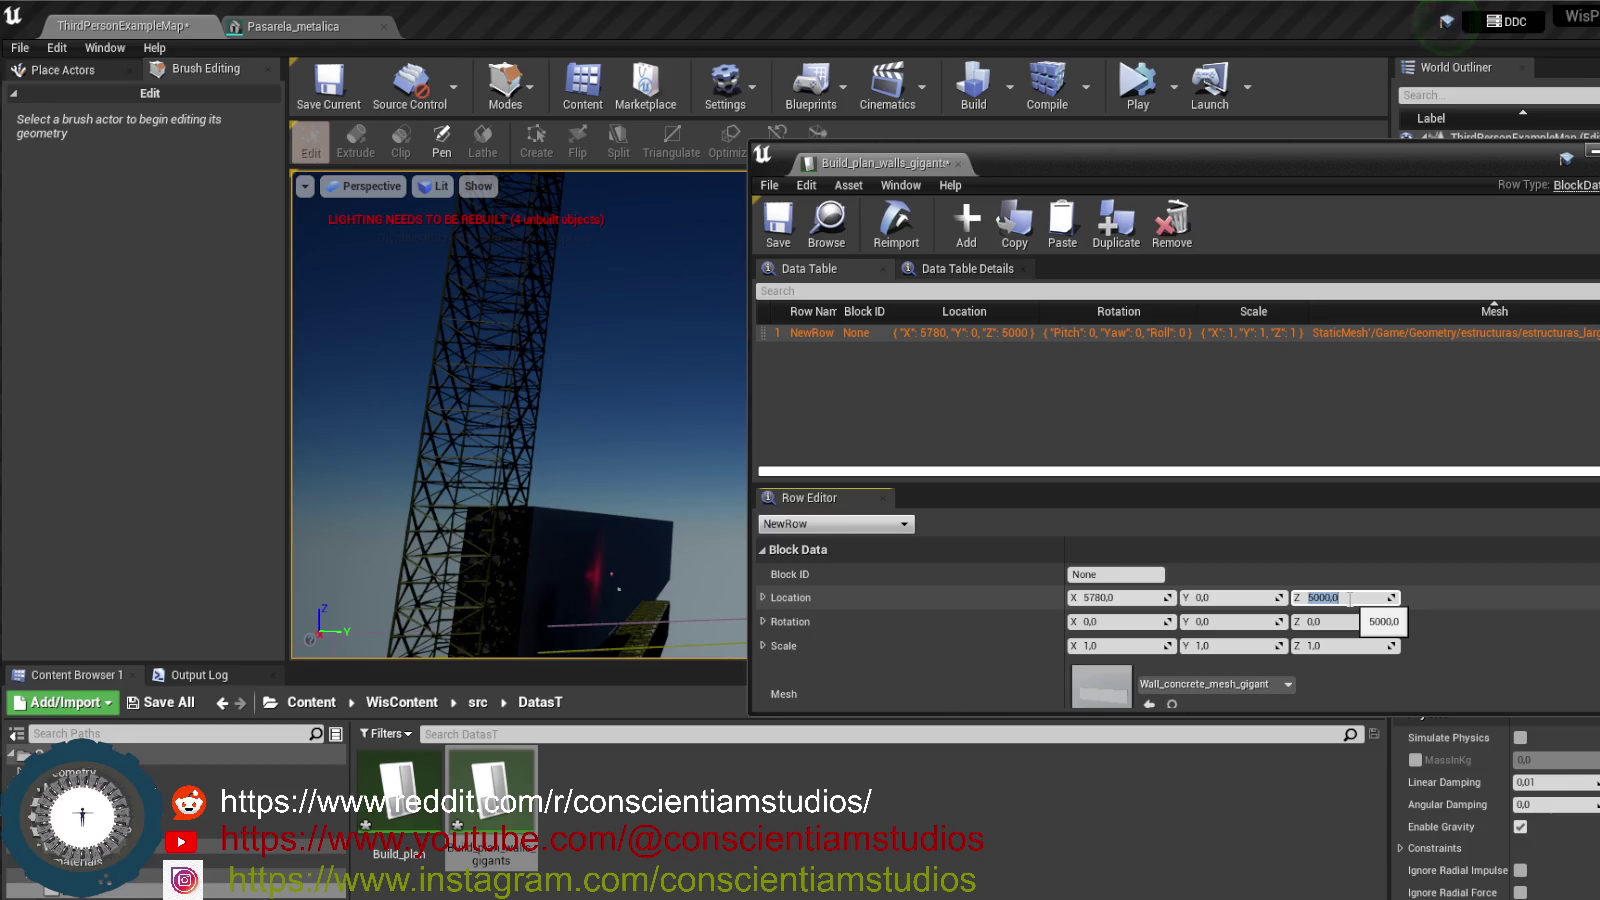
text(3500)
key(Return)
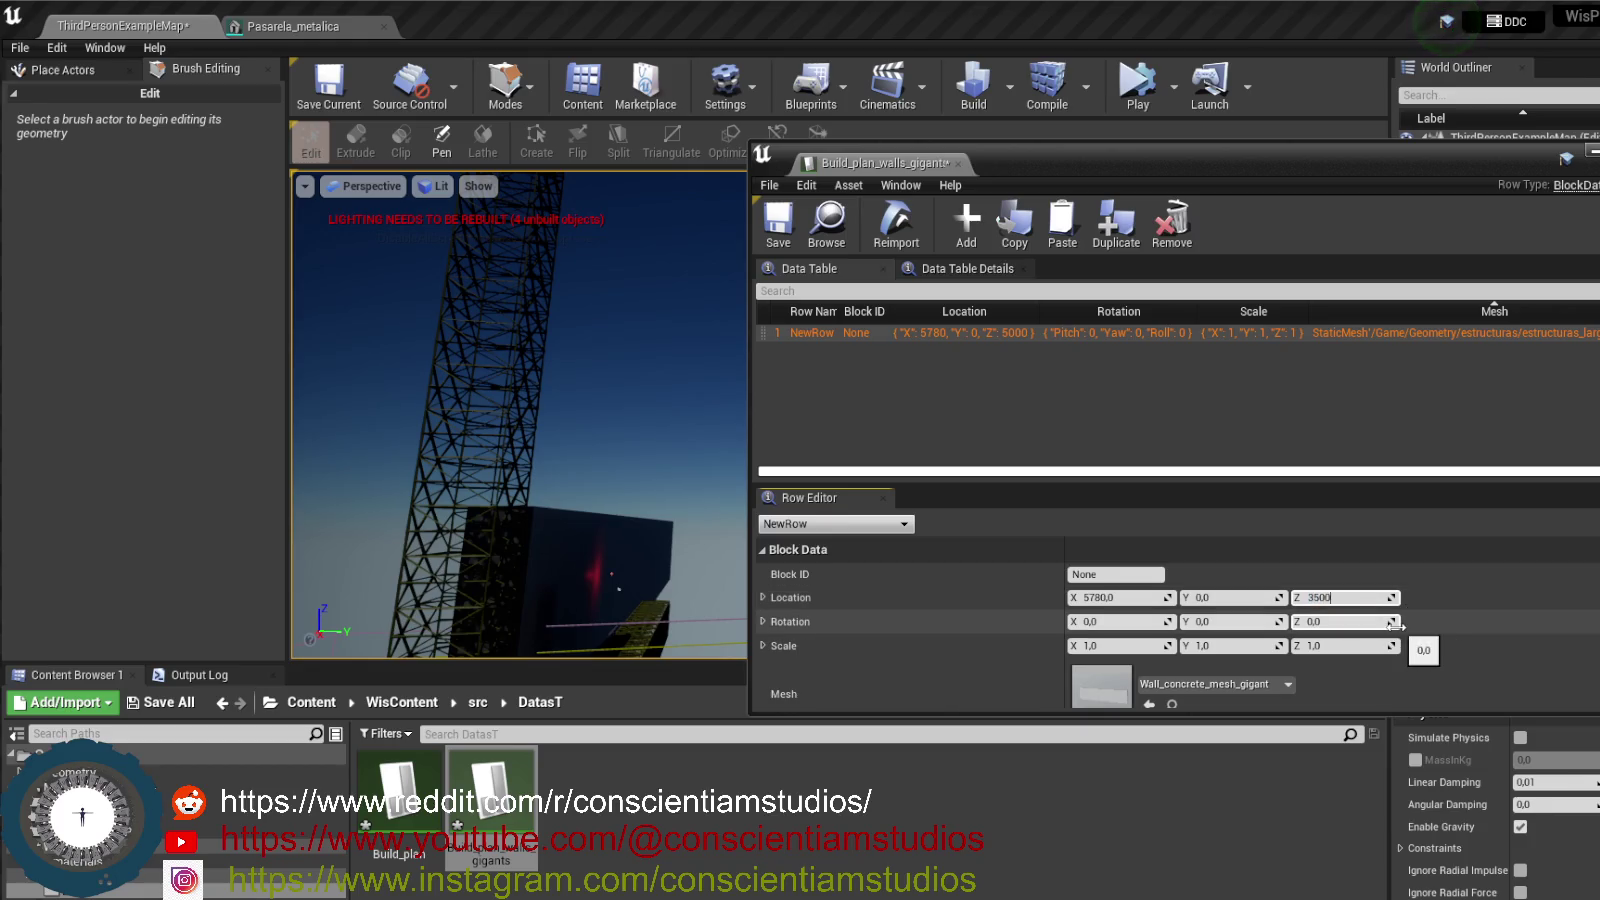
key(Return)
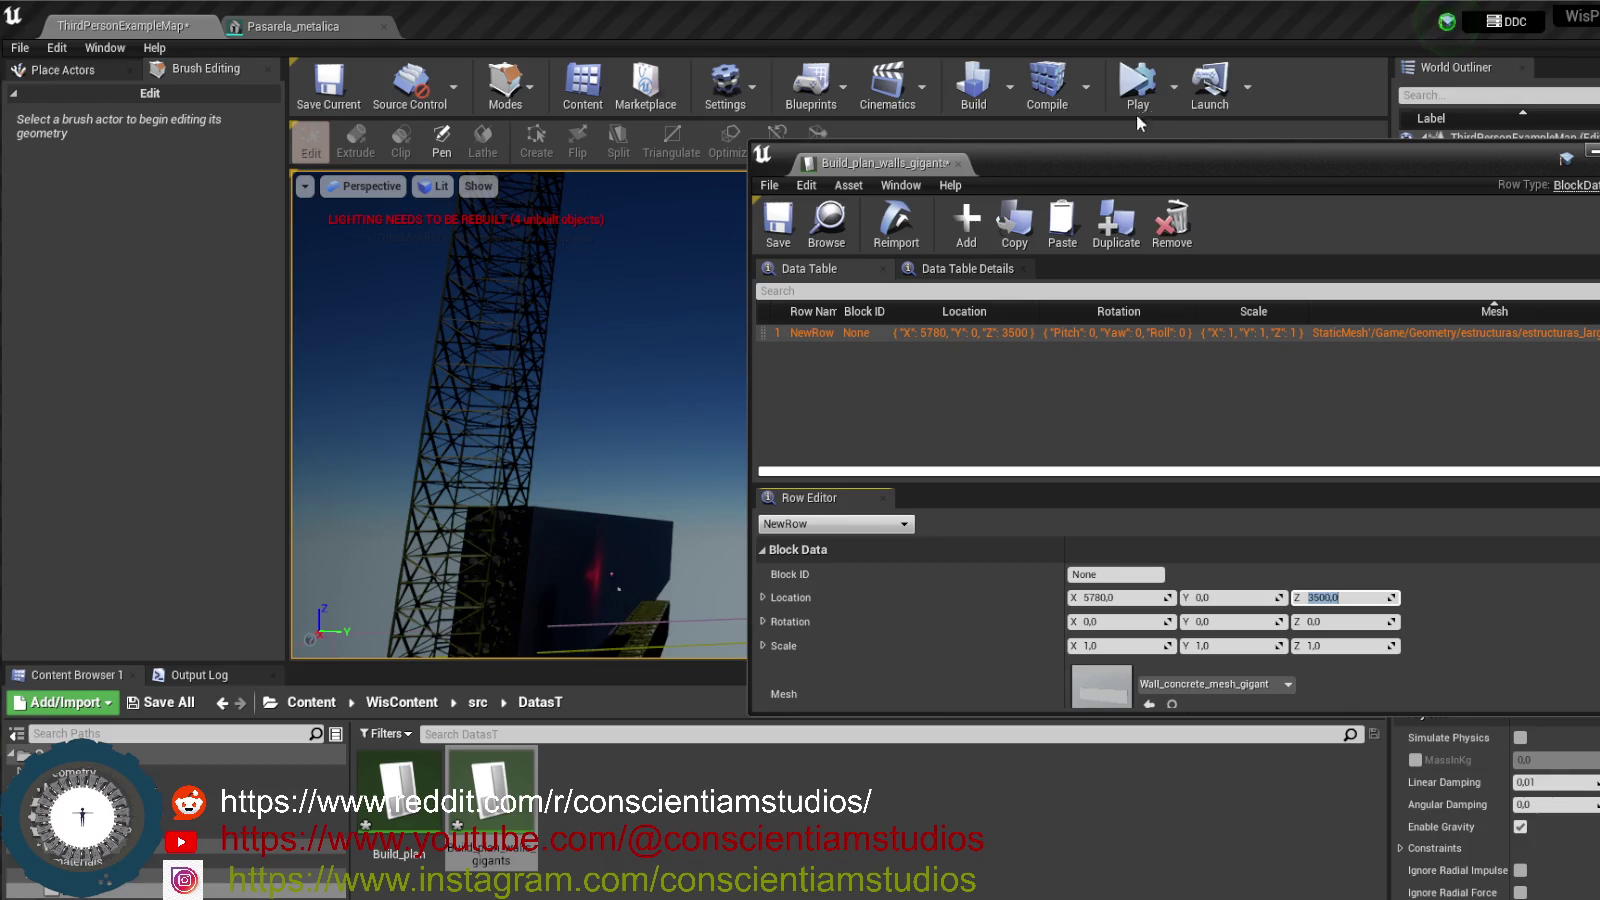
- Re-simulate at Z 3500 and inspect the wall block beside the tower, keeping 3500
click(1140, 108)
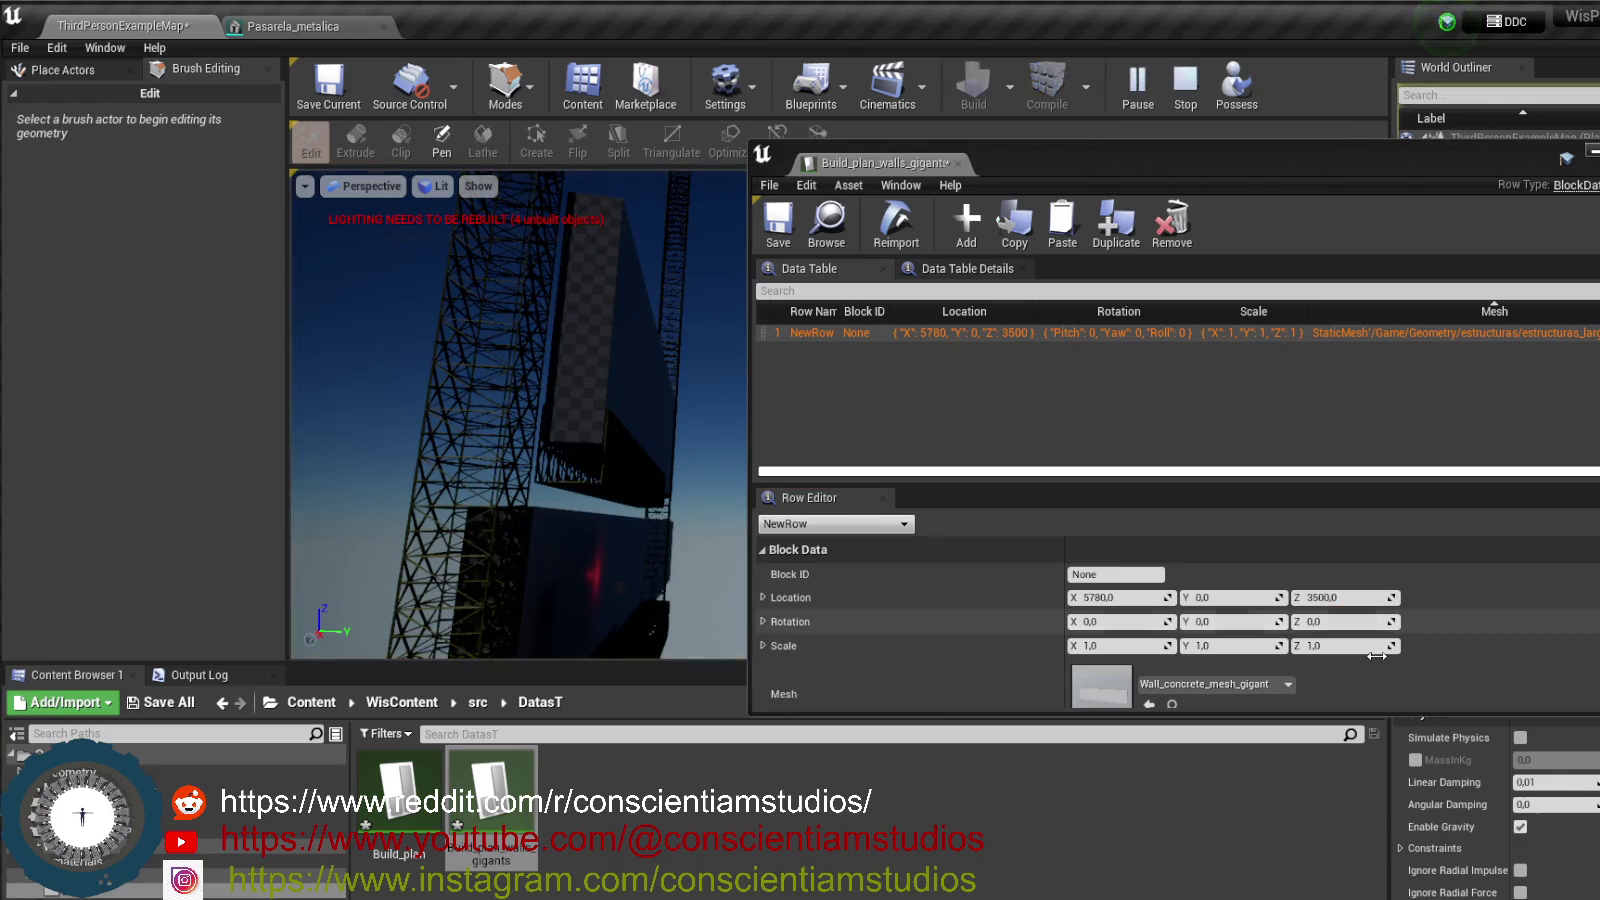
click(1187, 100)
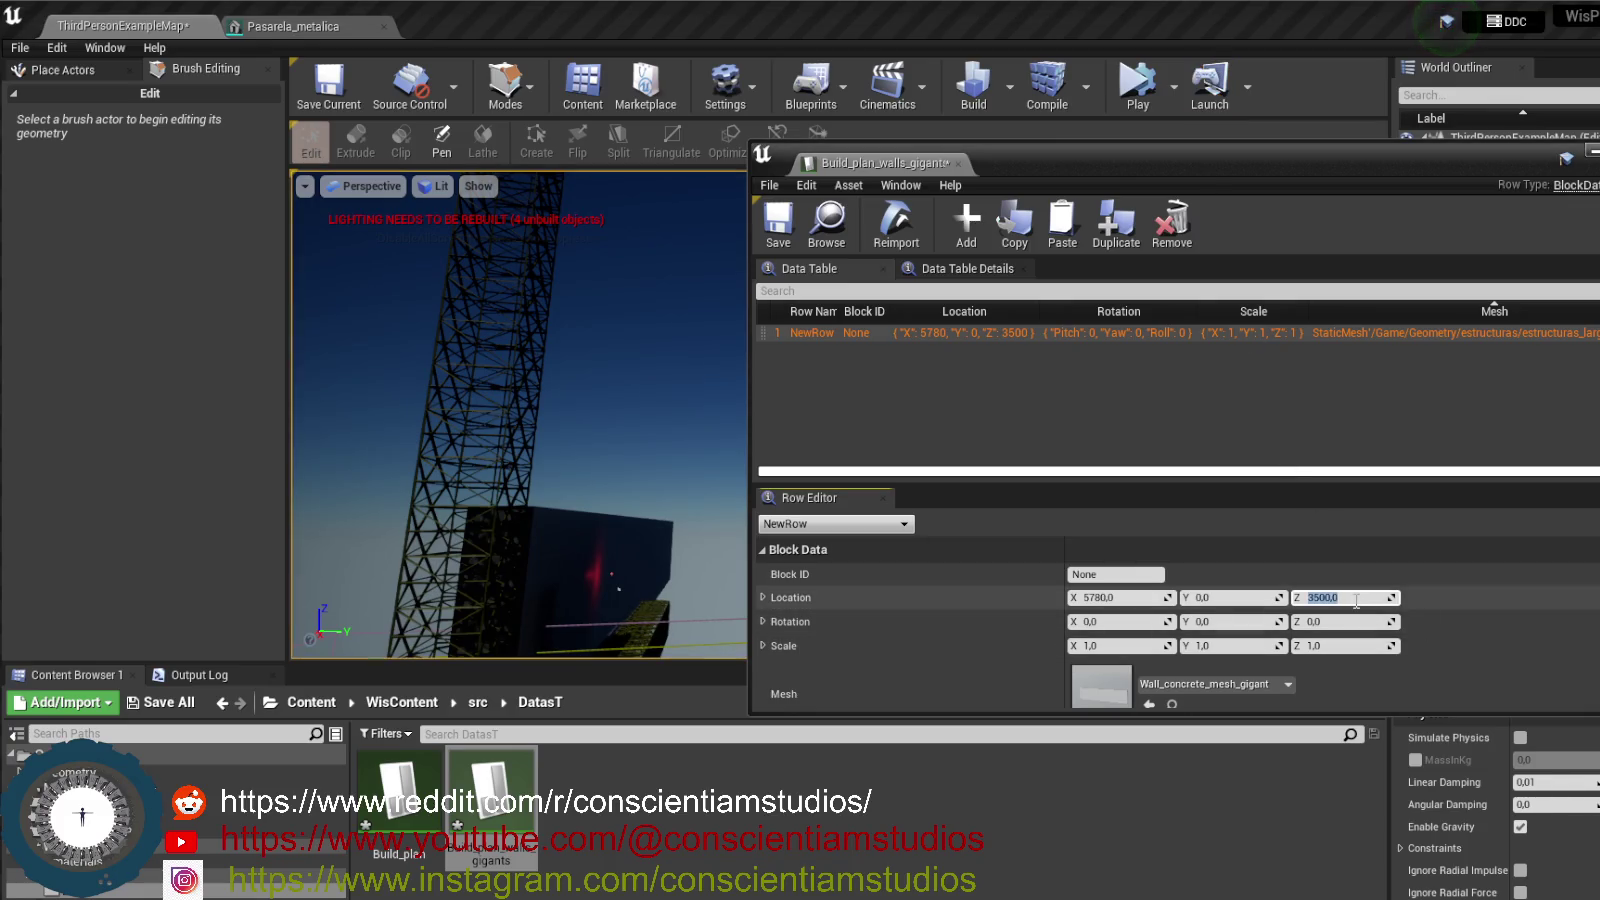
key(f)
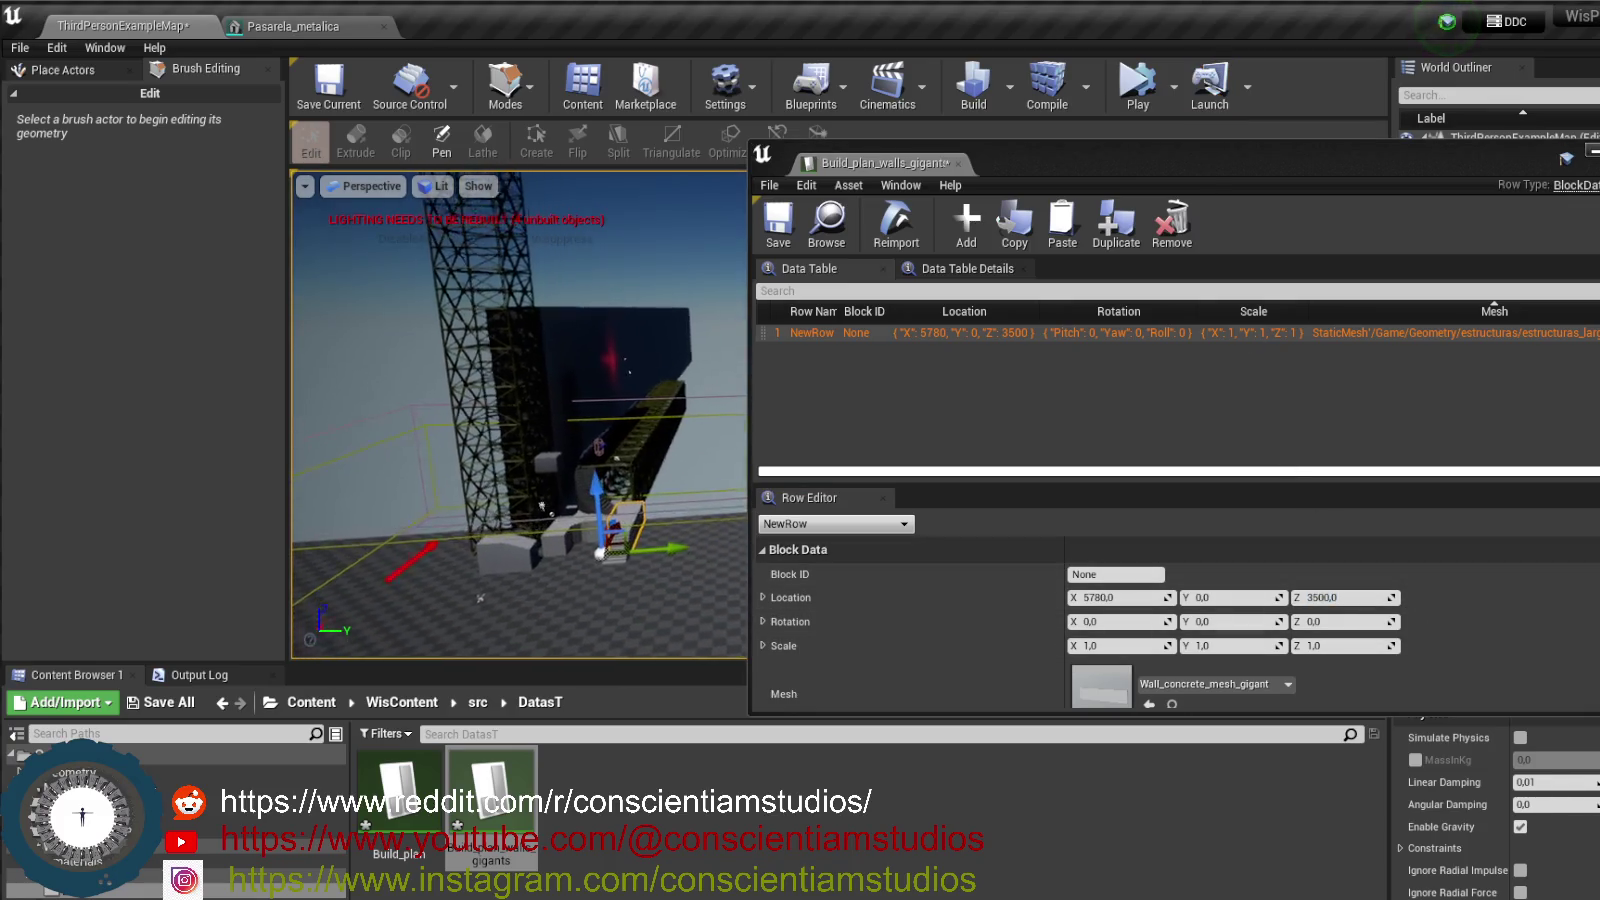
mouse_move(408, 583)
alt+mouse_down()
mouse_move(485, 563)
mouse_move(503, 497)
mouse_move(701, 471)
mouse_move(680, 485)
alt+mouse_up()
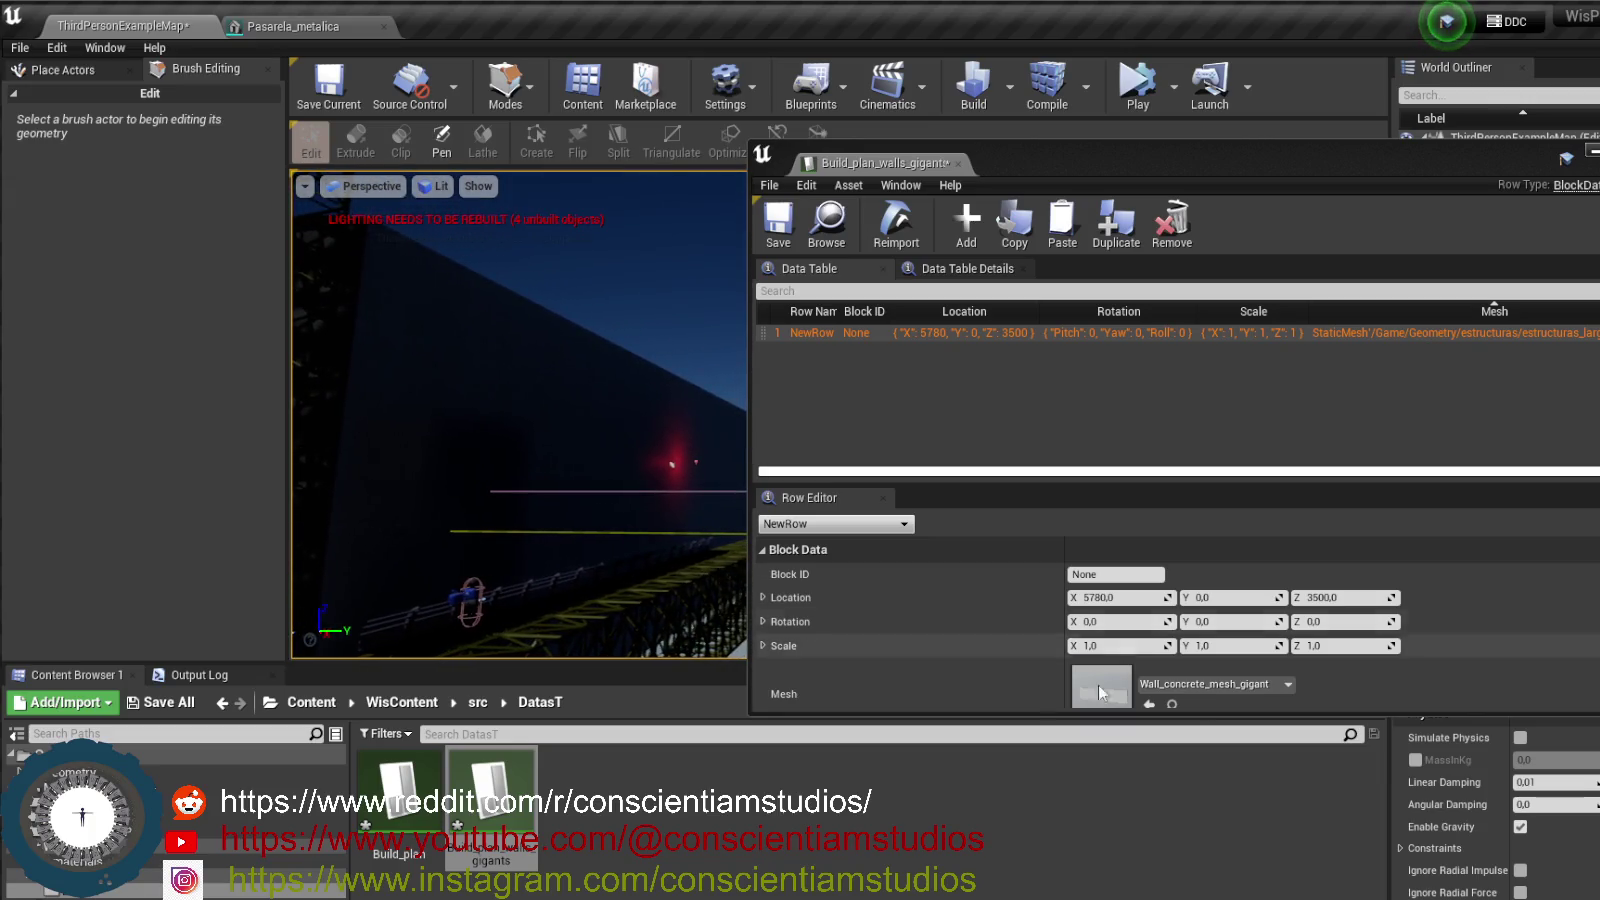
click(1342, 597)
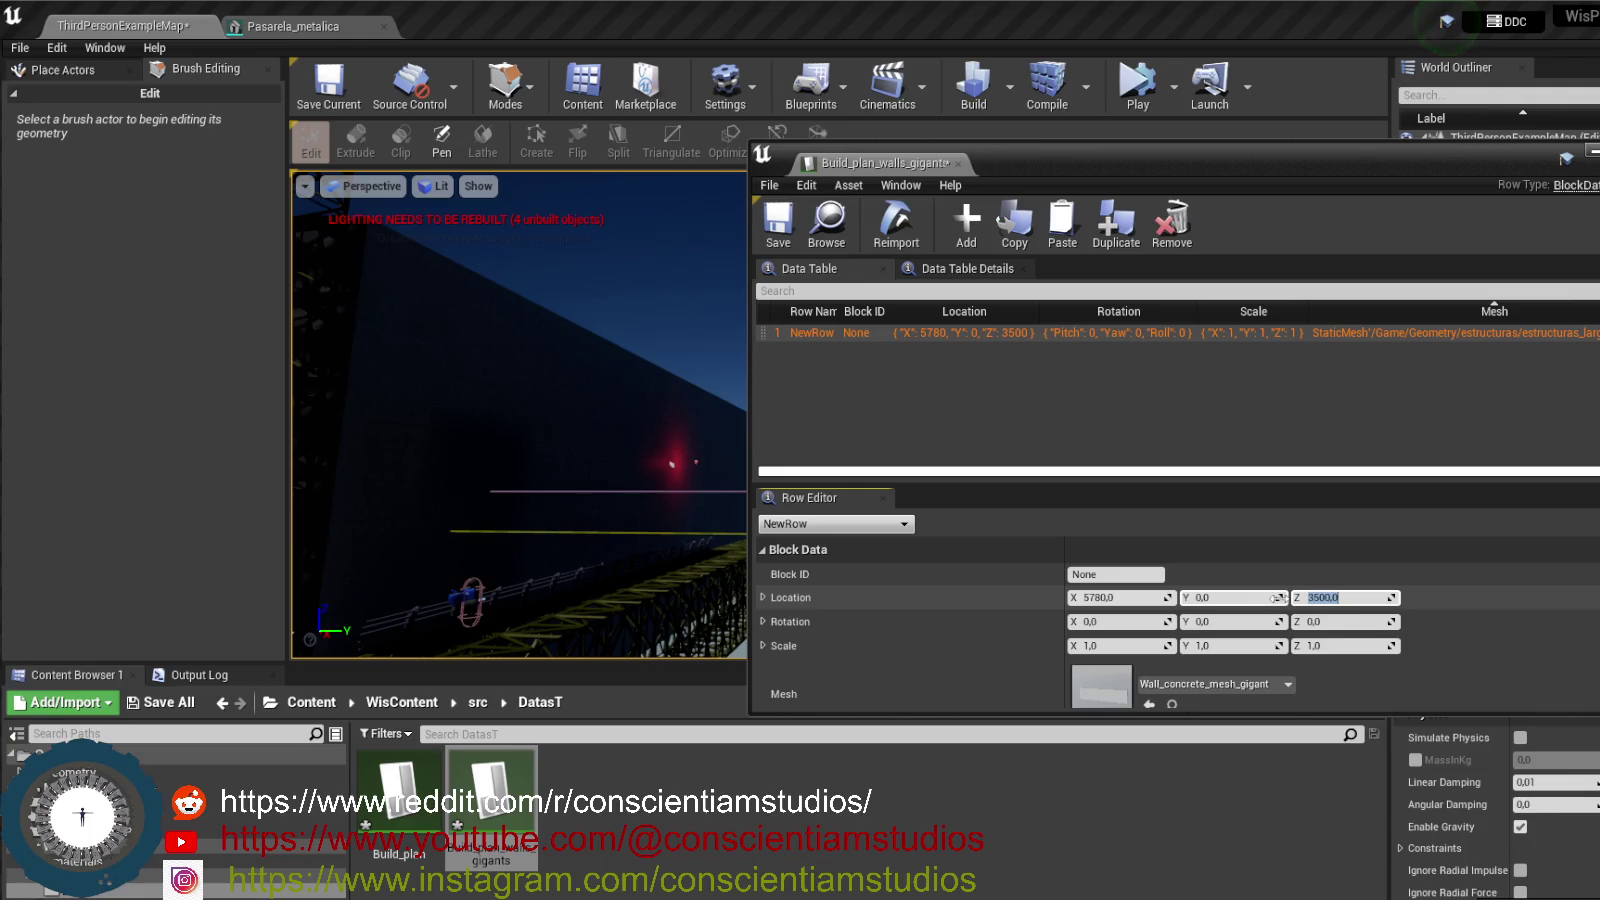
click(674, 776)
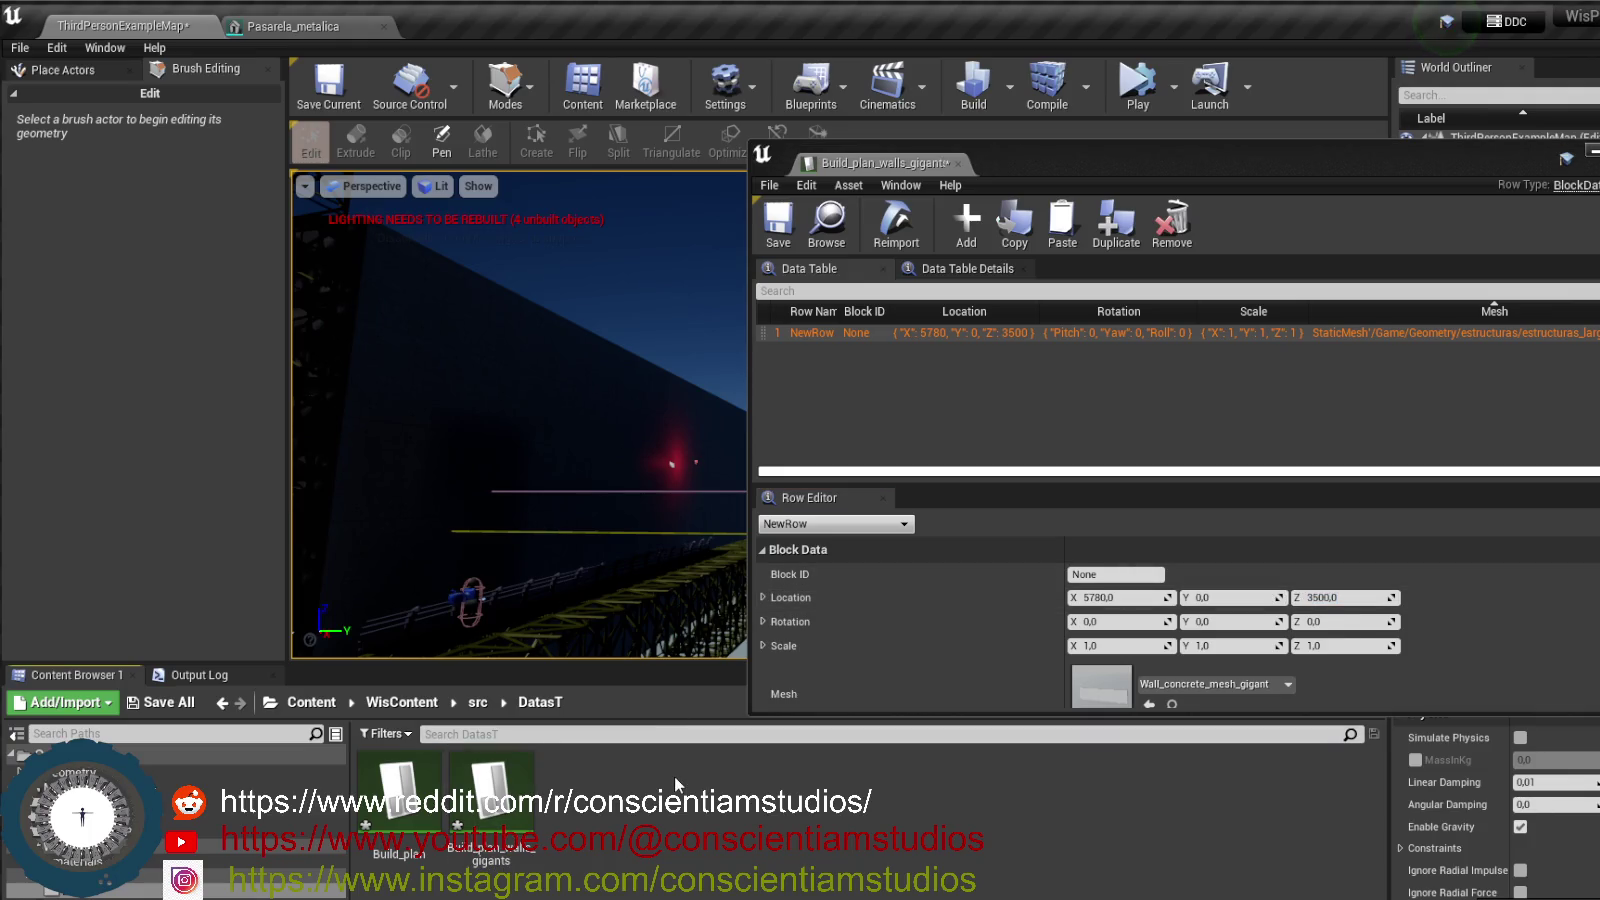
- Set the wall row's Location Z to 3200 and test-run the level
click(1120, 90)
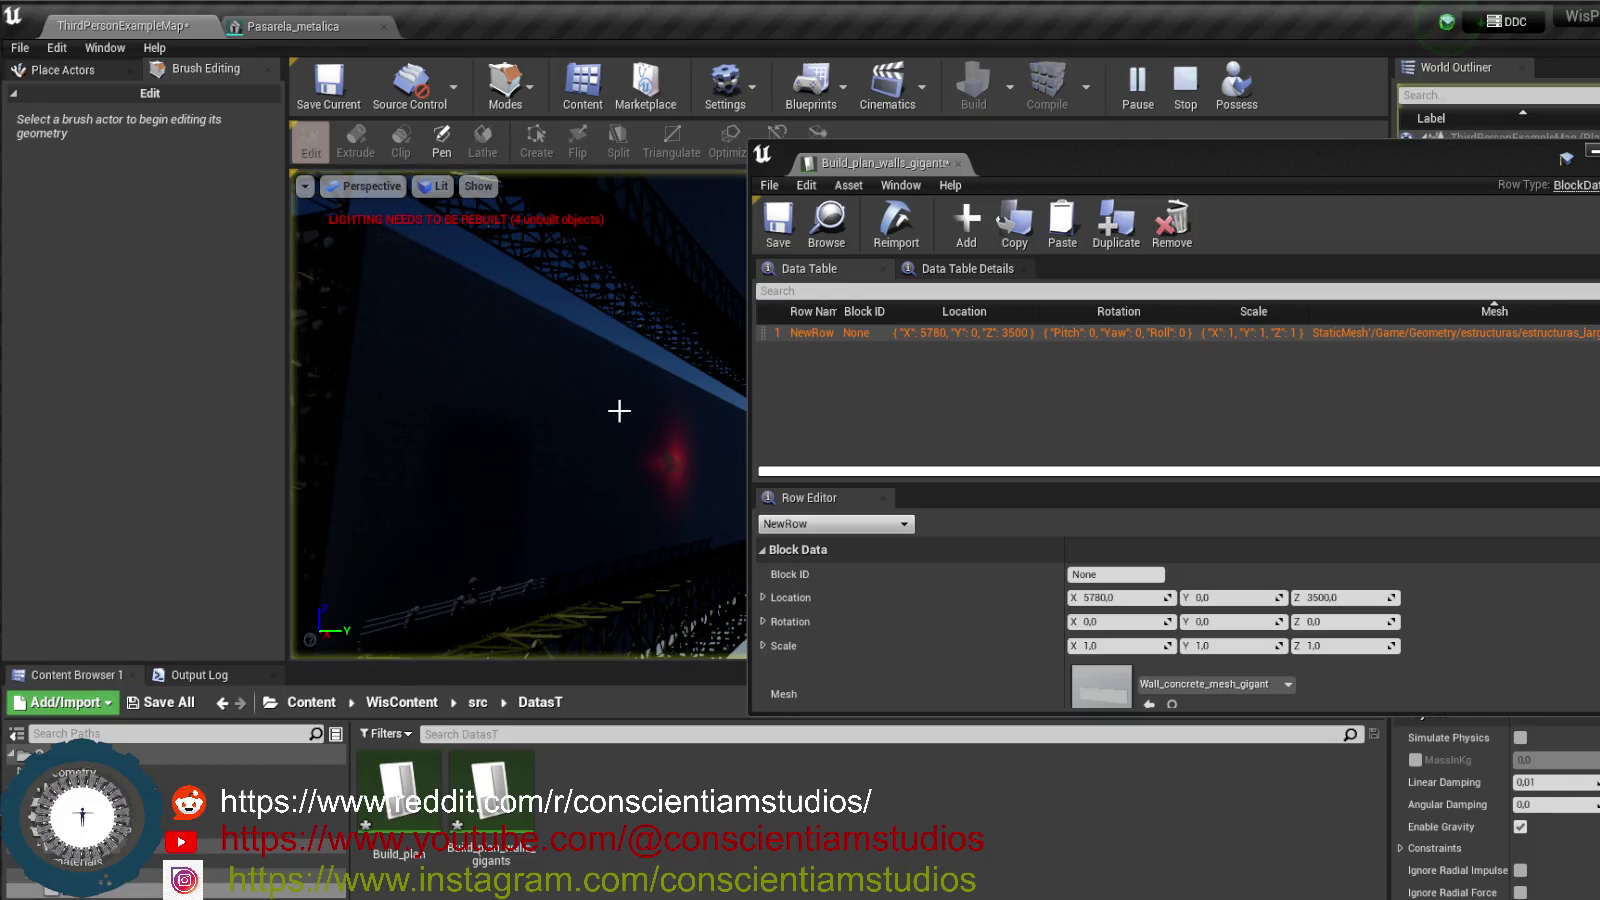
click(1175, 95)
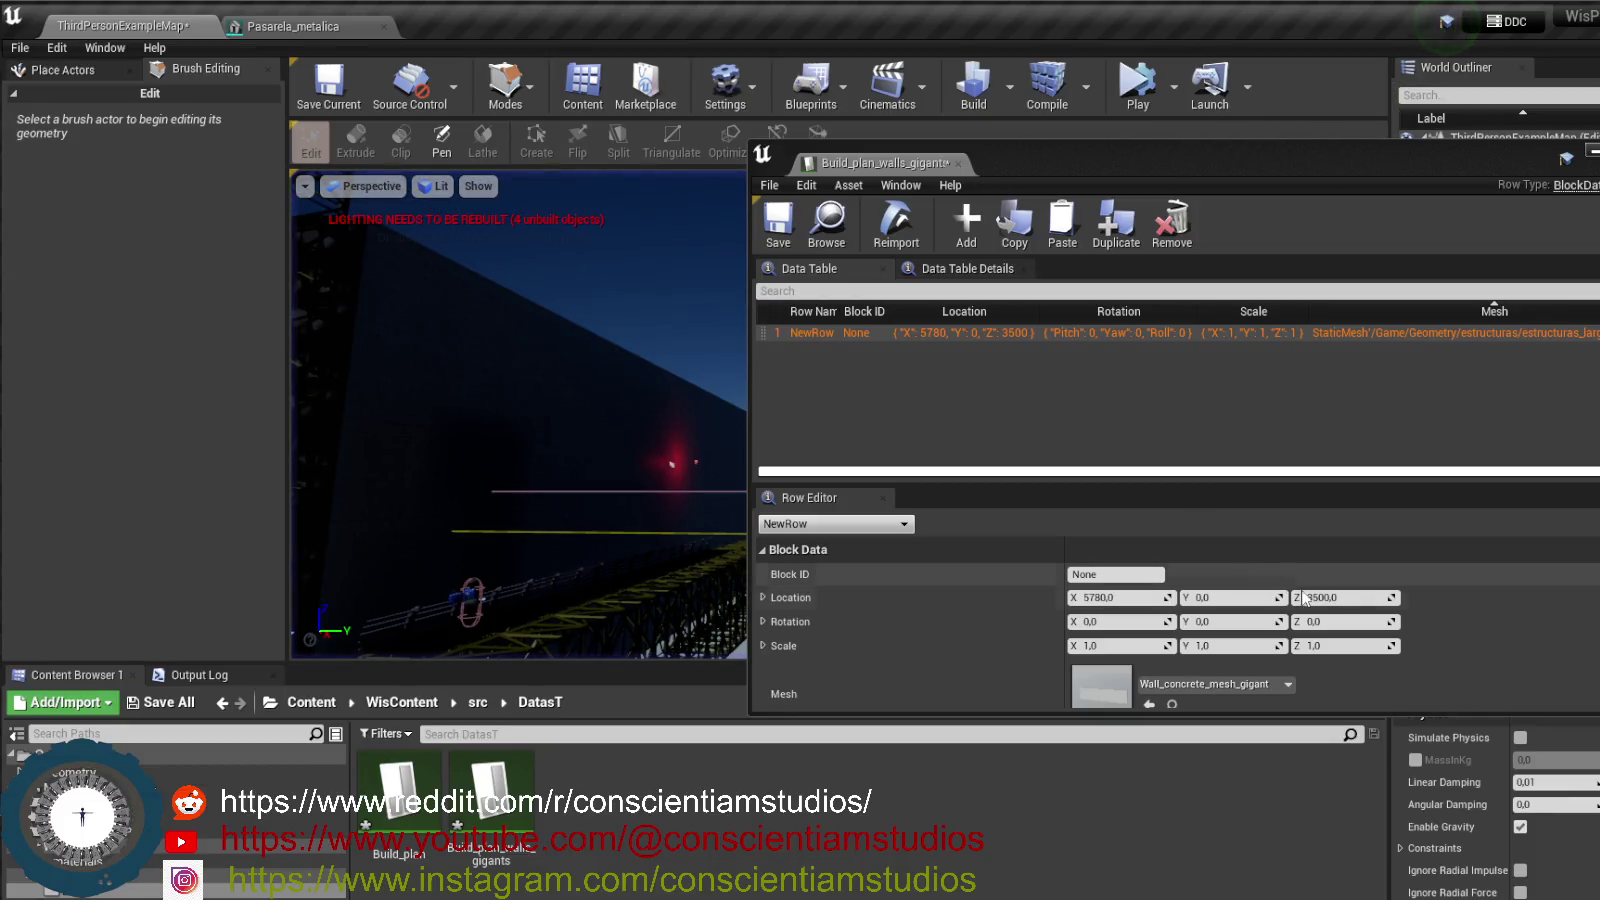
click(1323, 597)
text(3200)
key(Return)
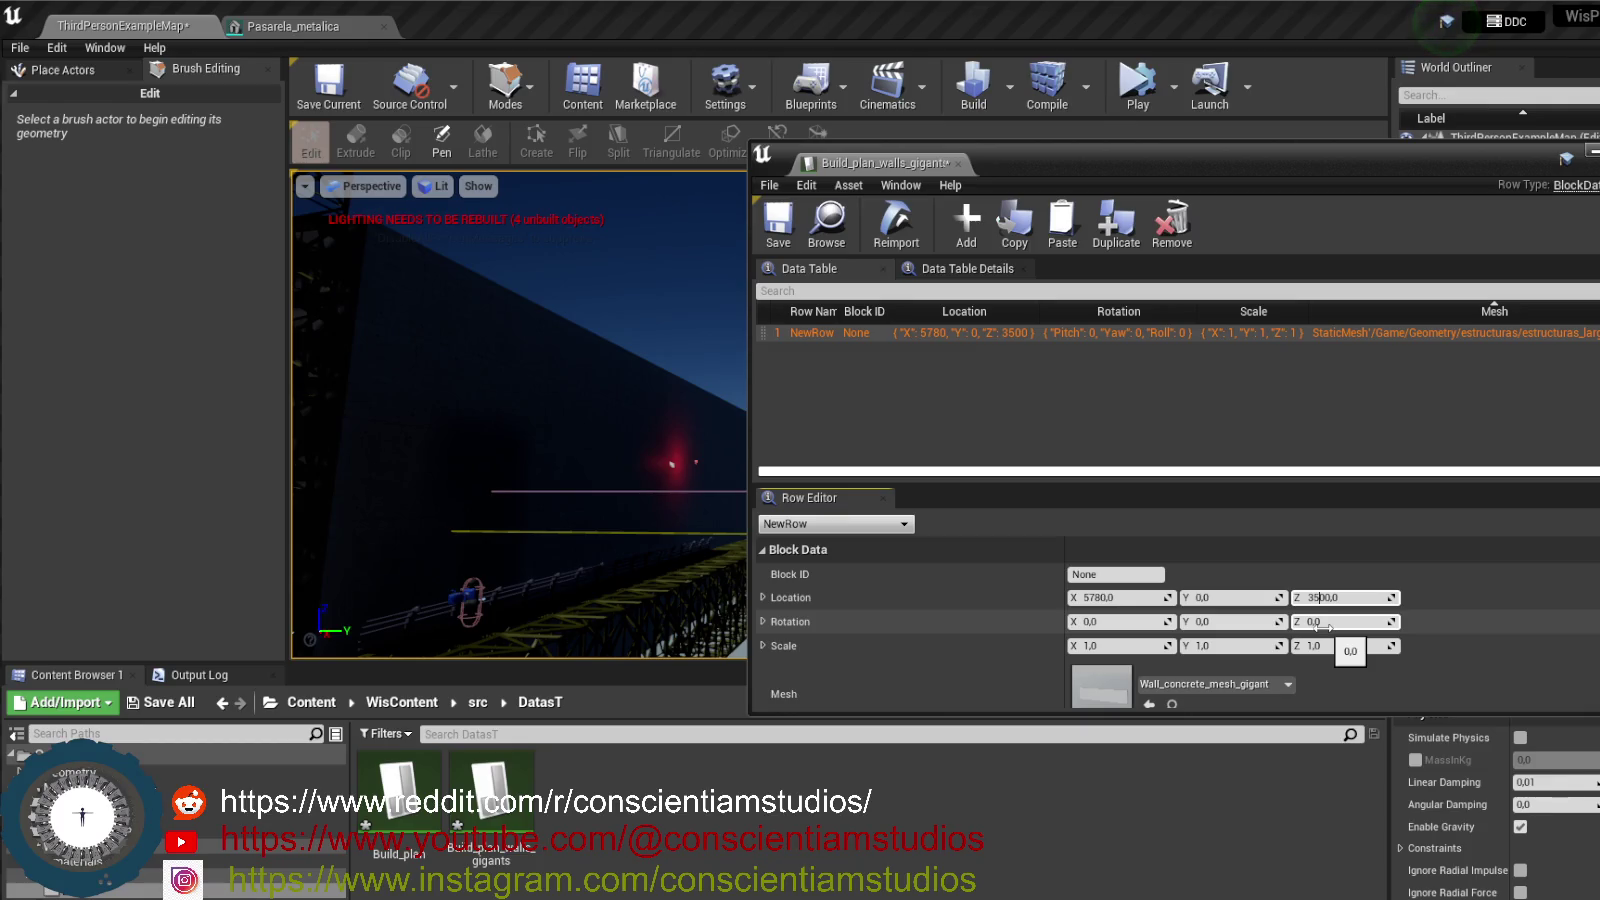
click(1137, 93)
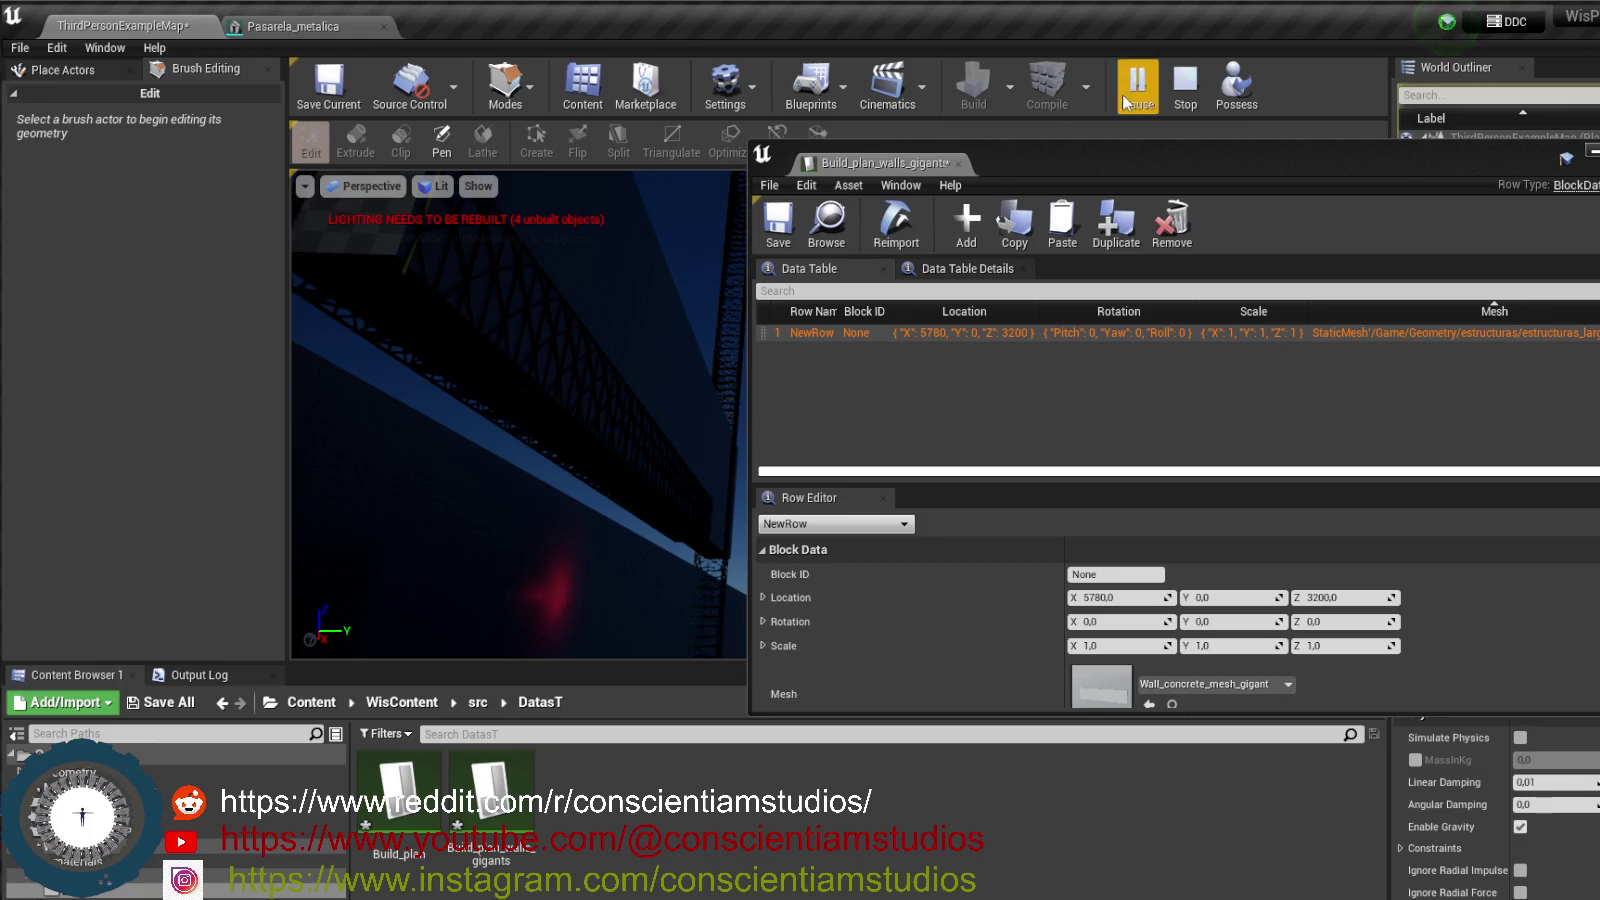
click(1186, 100)
- Try Location Z 2900 in a test run, then select the giant wall mesh
click(1346, 597)
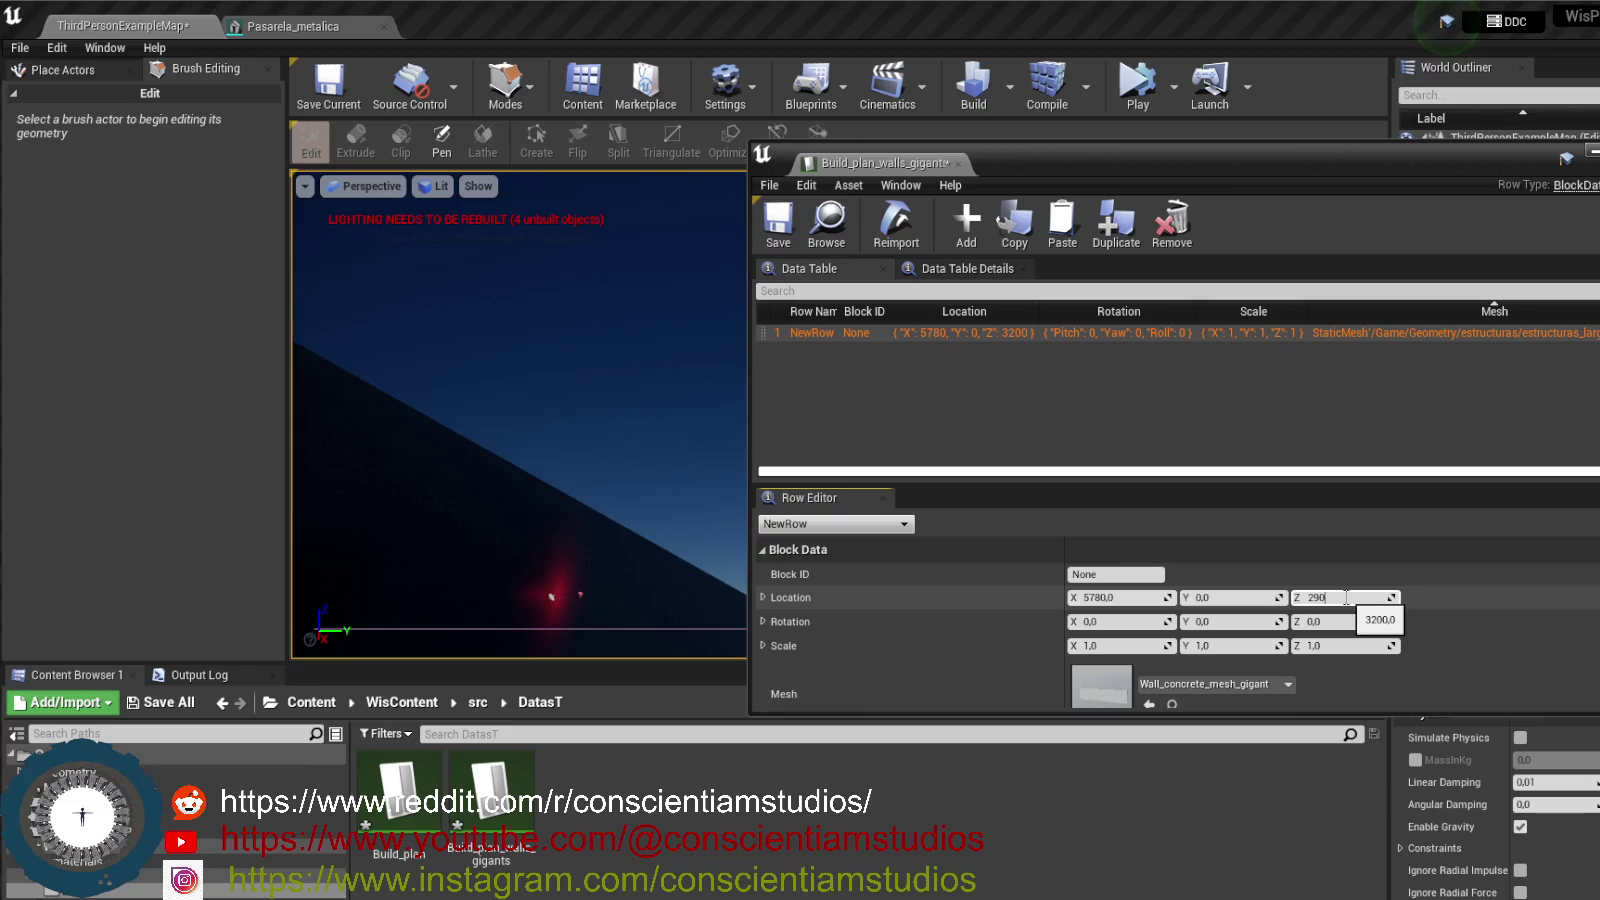
click(1137, 85)
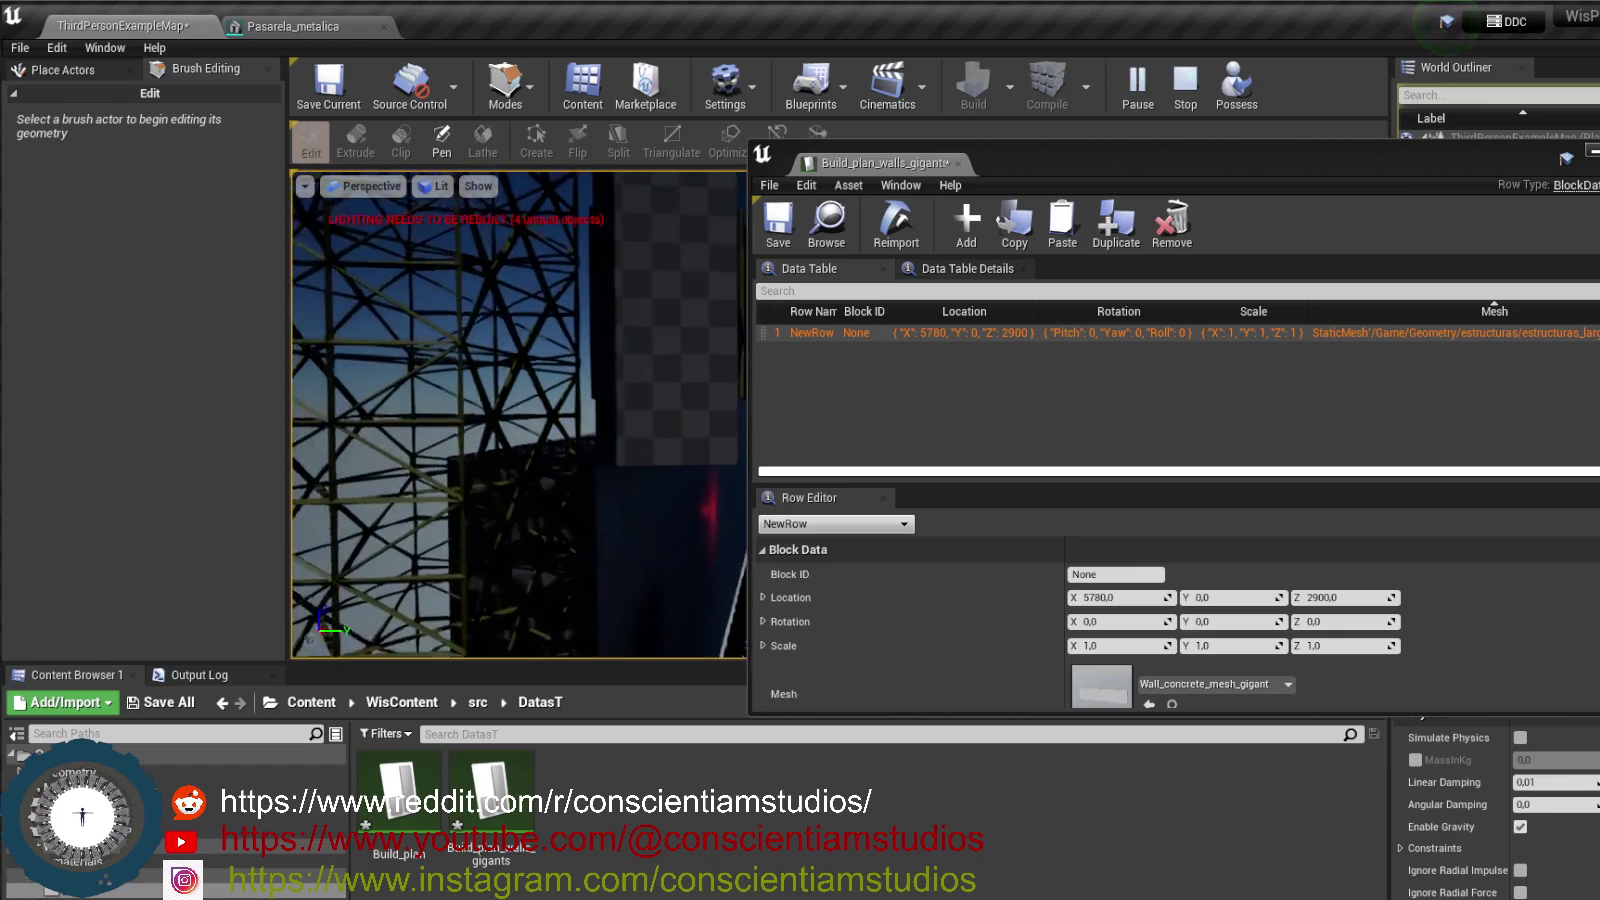
click(1200, 92)
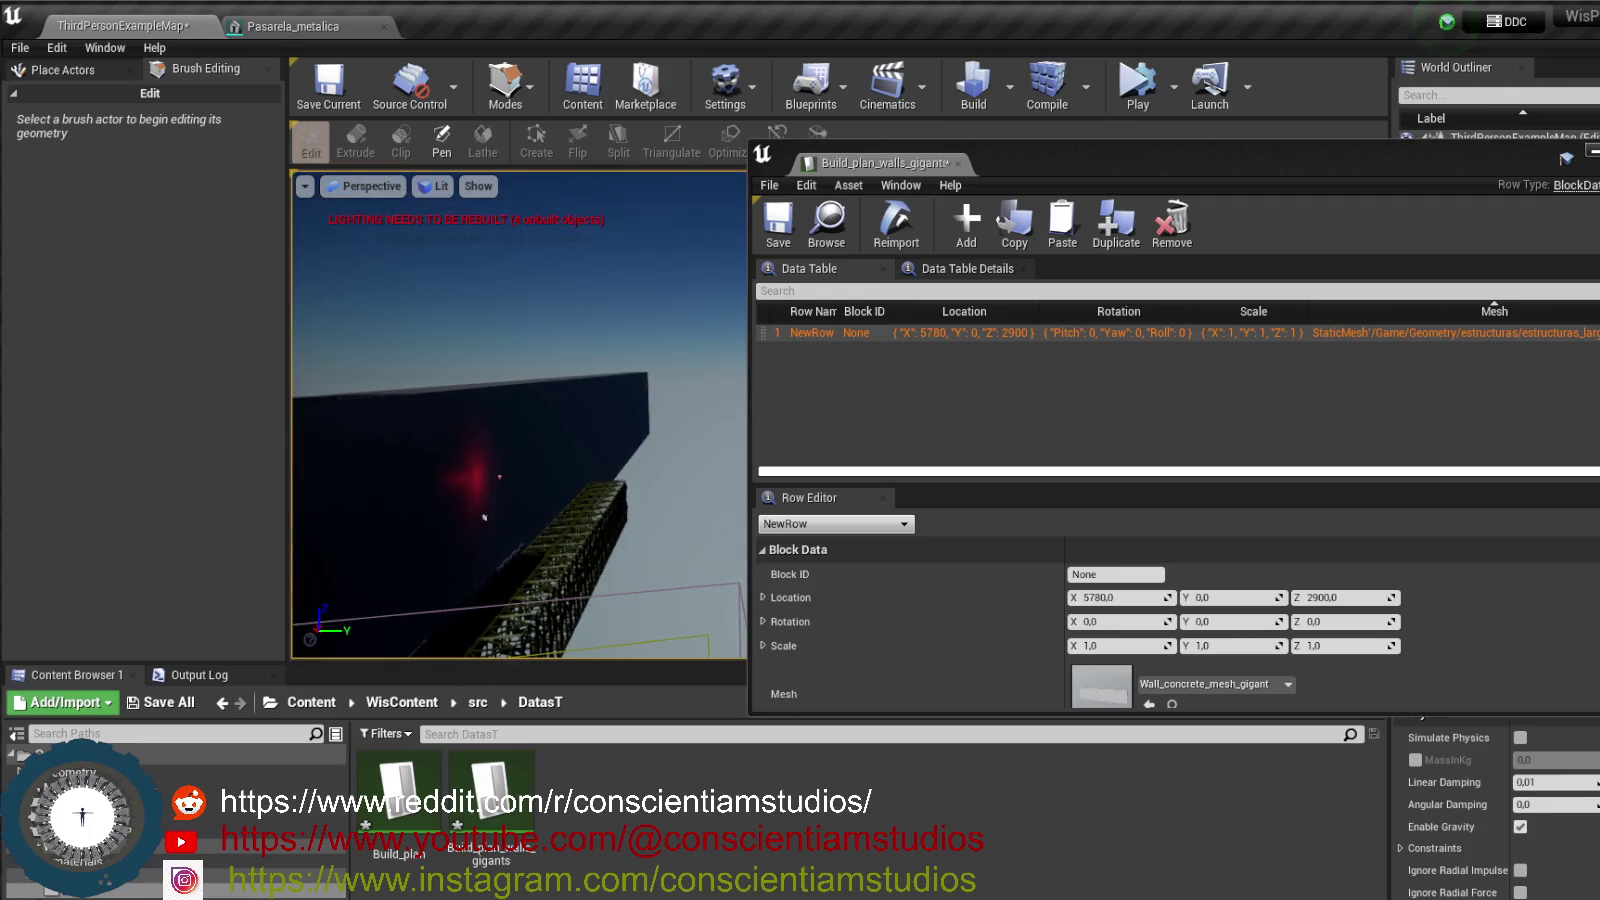
click(625, 430)
scroll(1598, 805, down, 10)
scroll(1597, 830, up, 3)
scroll(1597, 845, up, 8)
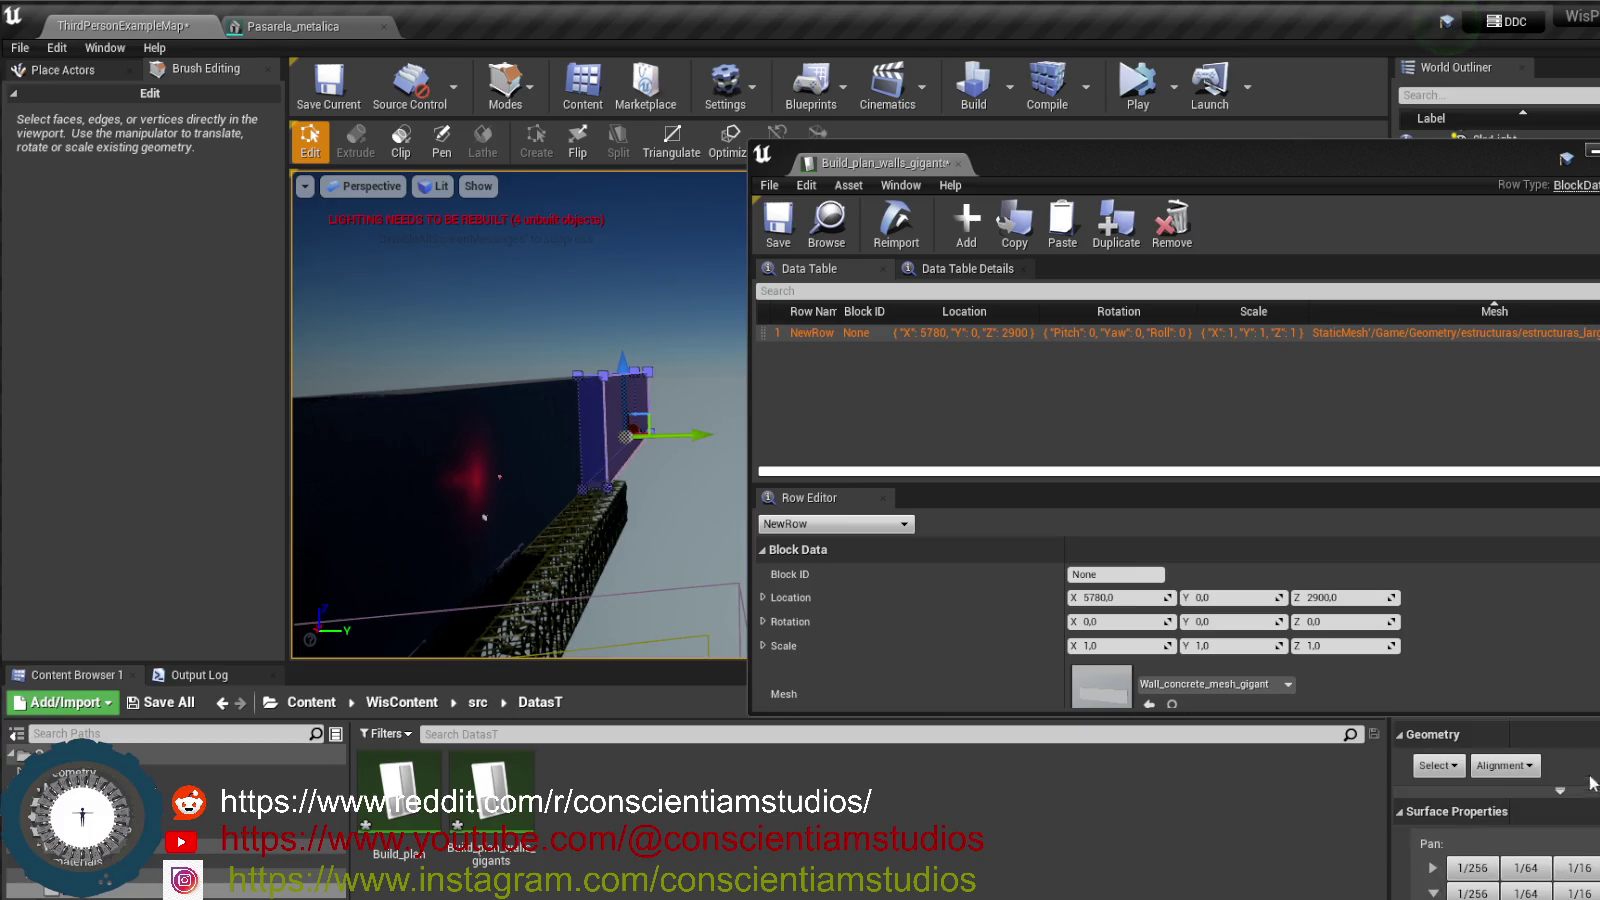
click(436, 436)
text(300)
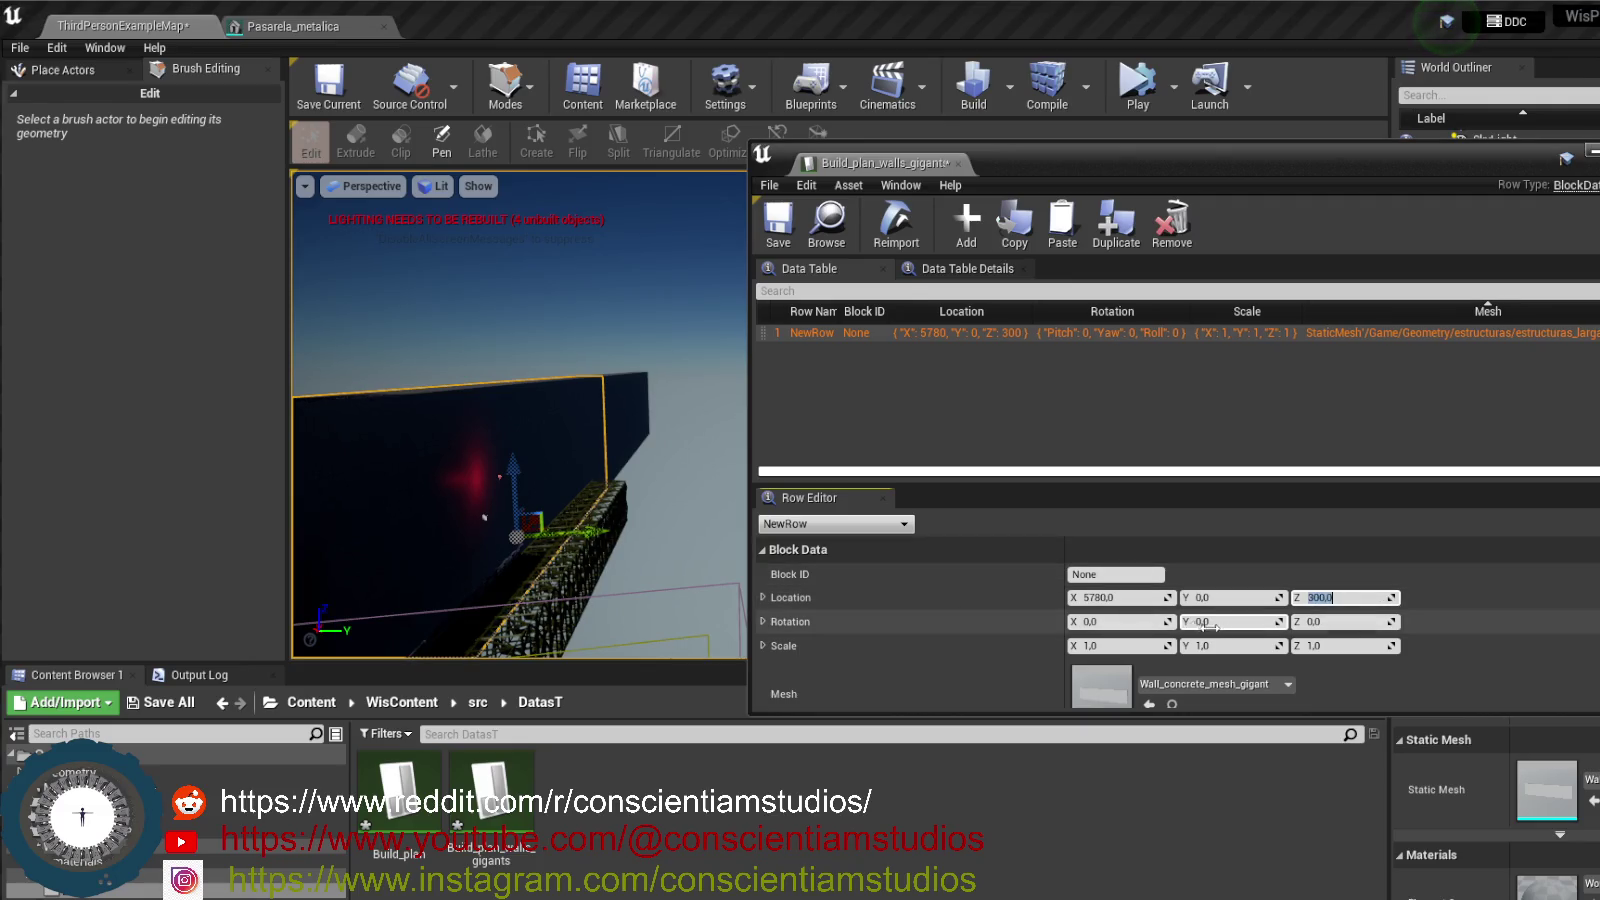
- Set Location Z to 3000 and test-run the level to check the wall
click(1318, 596)
text(00)
key(Return)
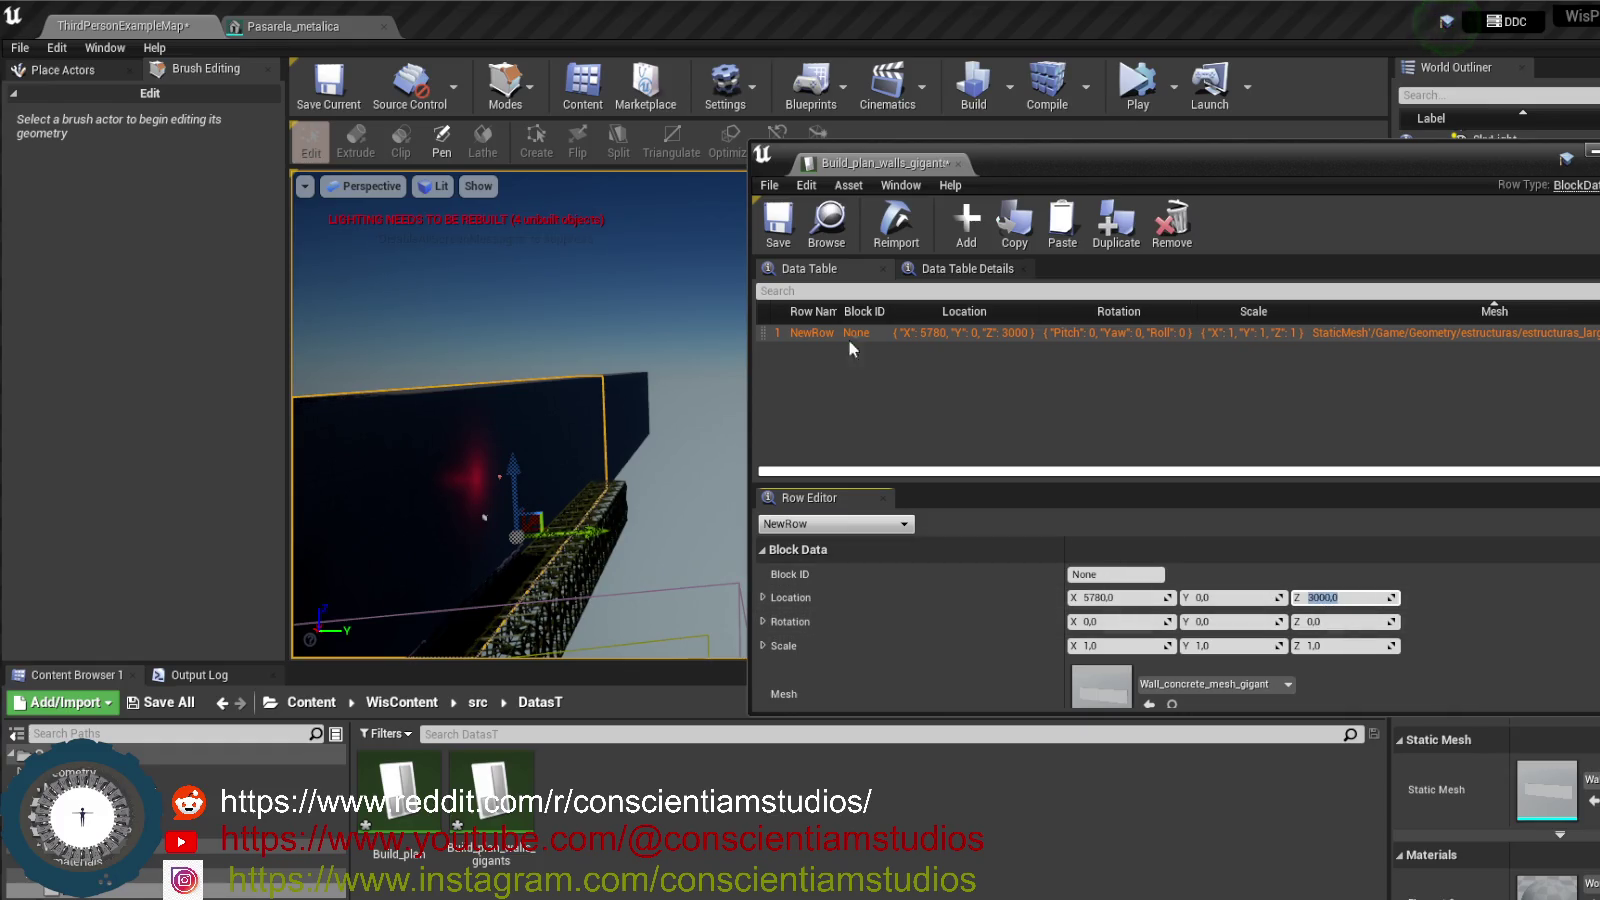
mouse_move(518, 415)
mouse_down()
mouse_move(505, 440)
mouse_move(555, 390)
mouse_move(585, 410)
mouse_up()
click(1137, 80)
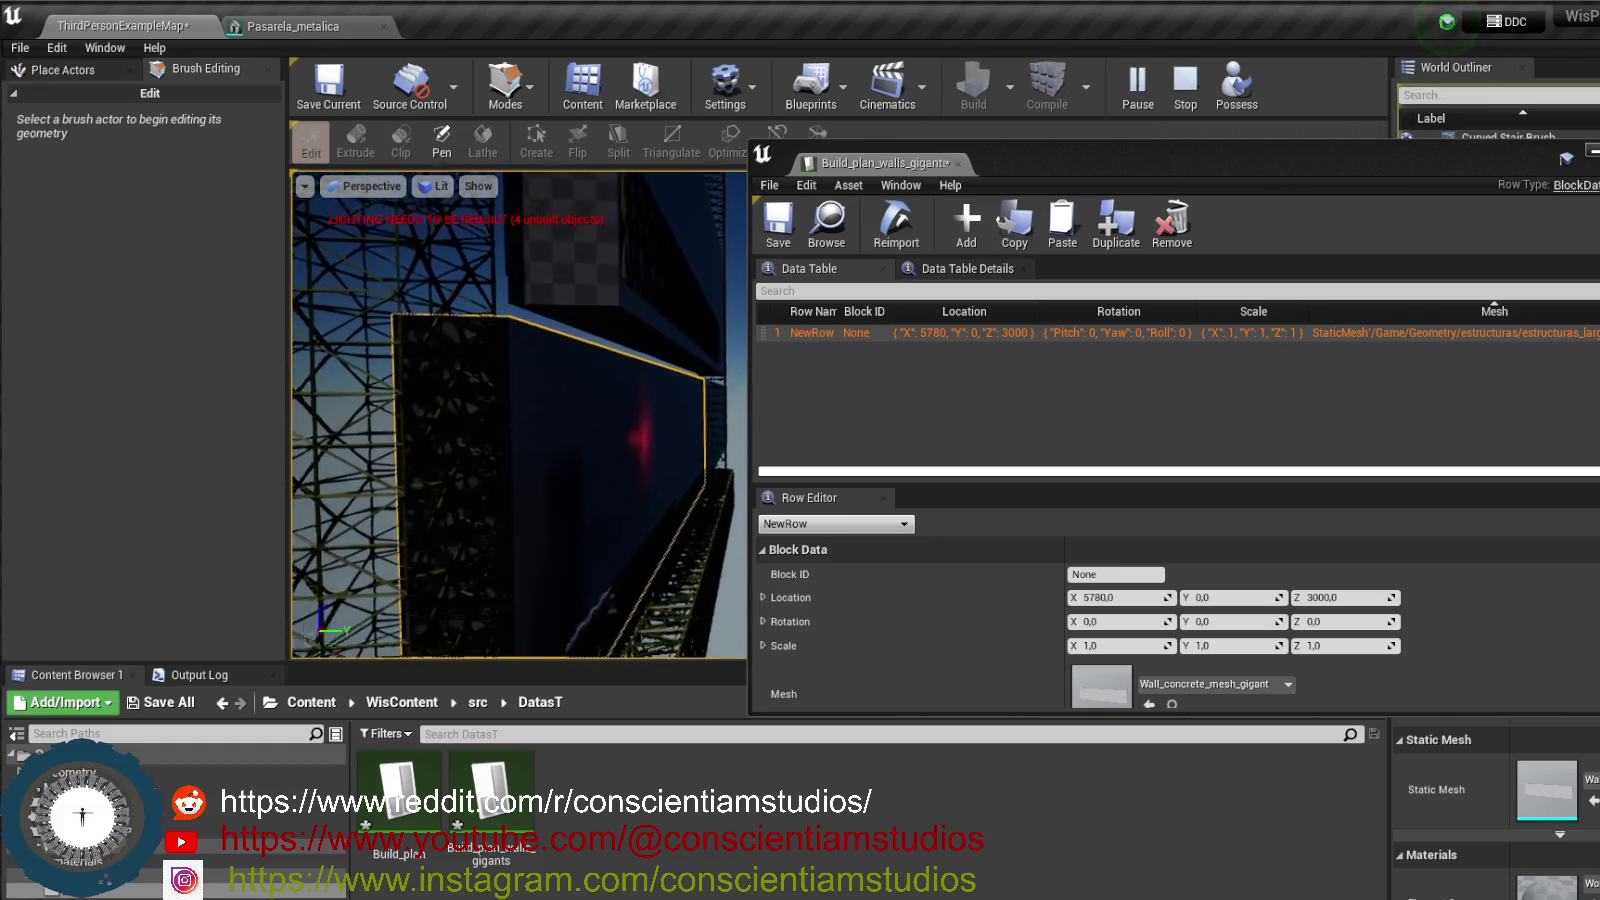
click(1195, 103)
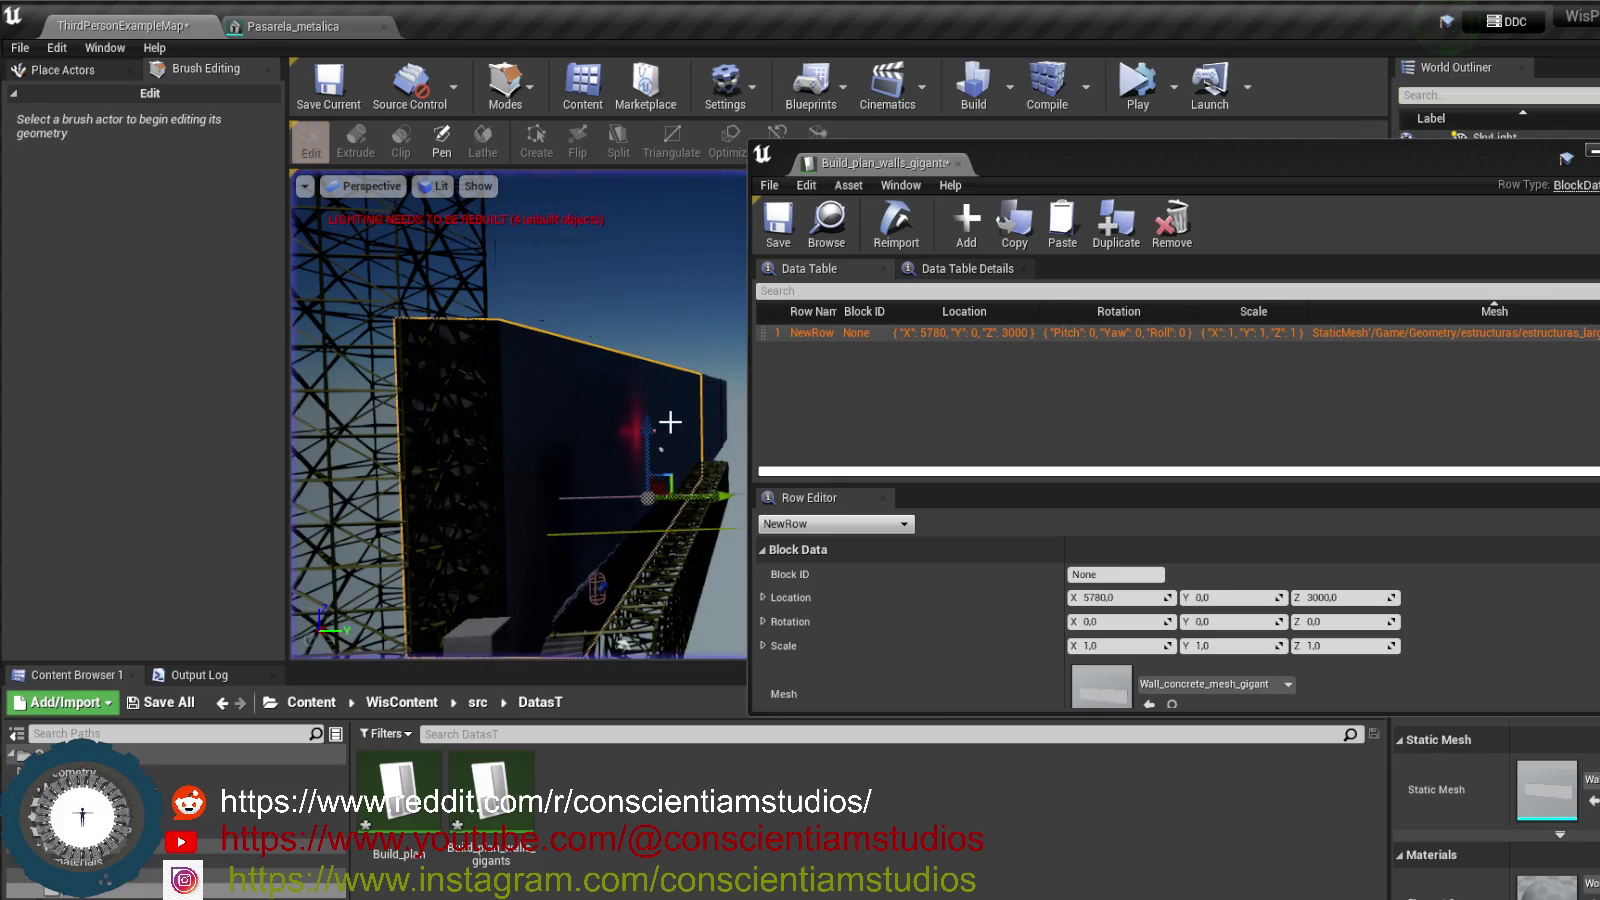
mouse_move(1439, 170)
mouse_down()
mouse_move(1272, 116)
mouse_move(1218, 128)
mouse_move(1243, 144)
mouse_up()
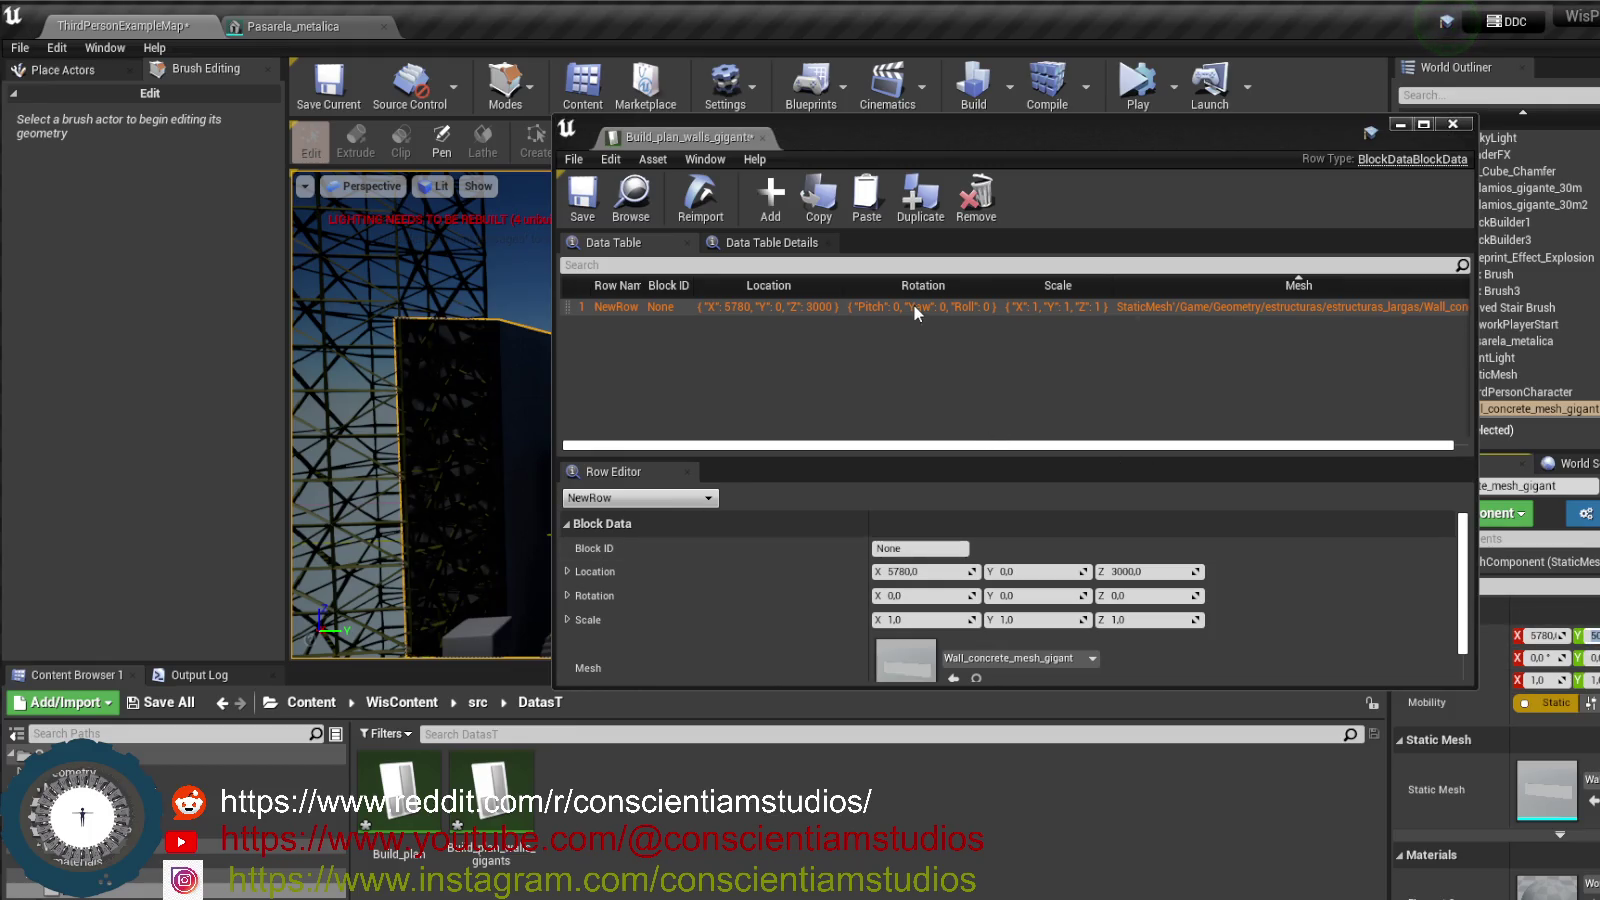
- Set the wall row's Location Y to -500 and stop the running level
click(1038, 571)
text(-500)
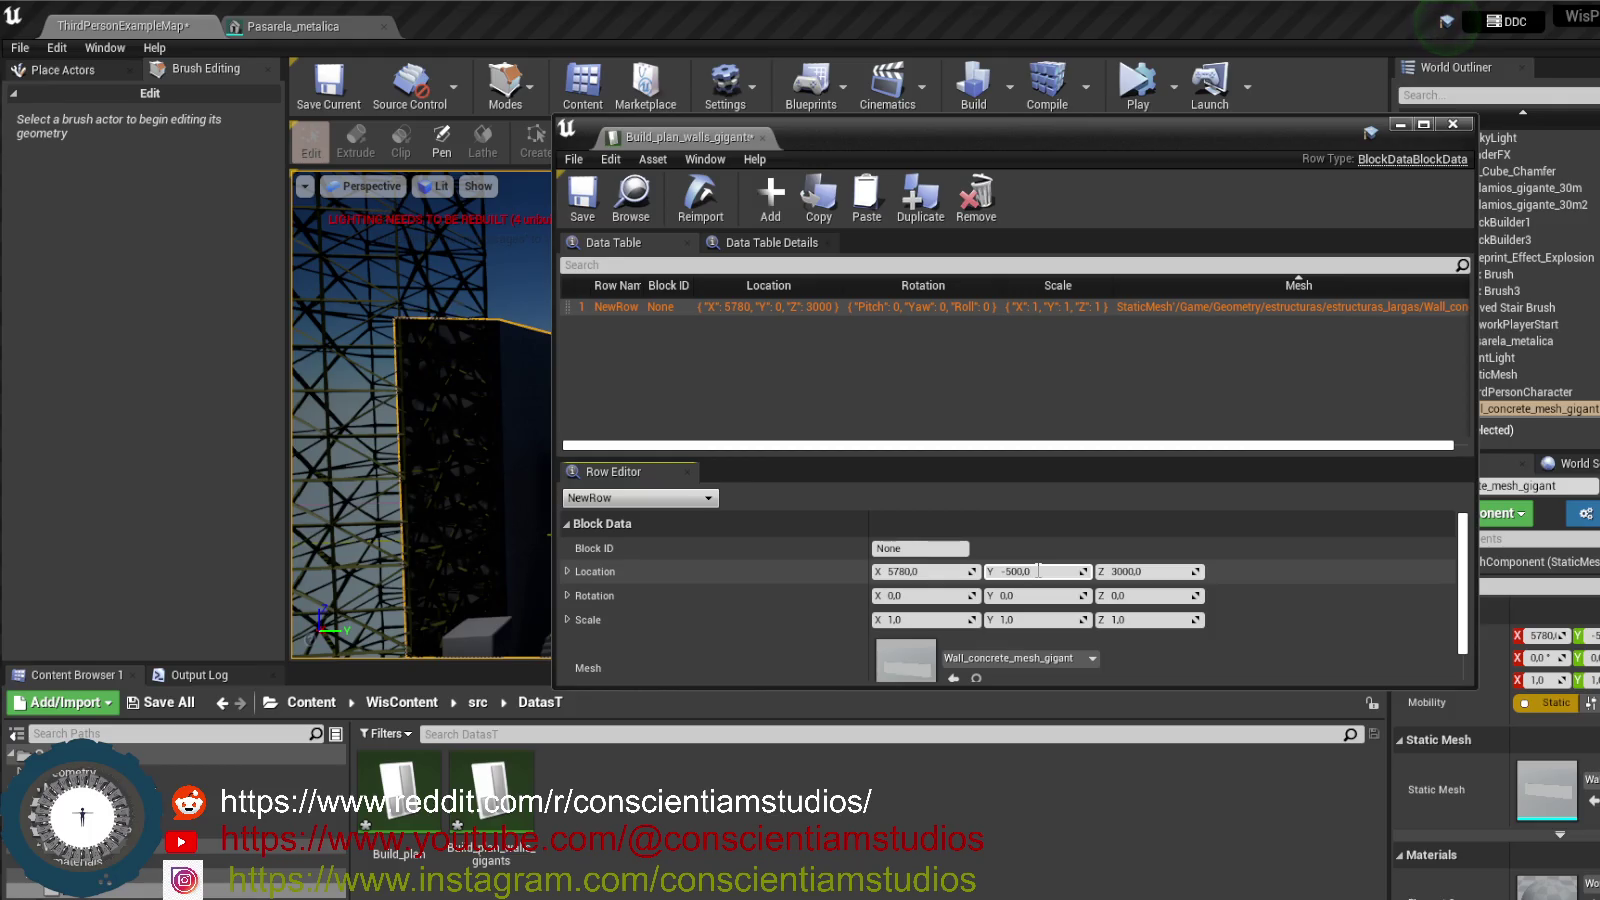
key(Return)
mouse_move(1012, 129)
mouse_down()
mouse_move(1128, 224)
mouse_move(1305, 284)
mouse_up()
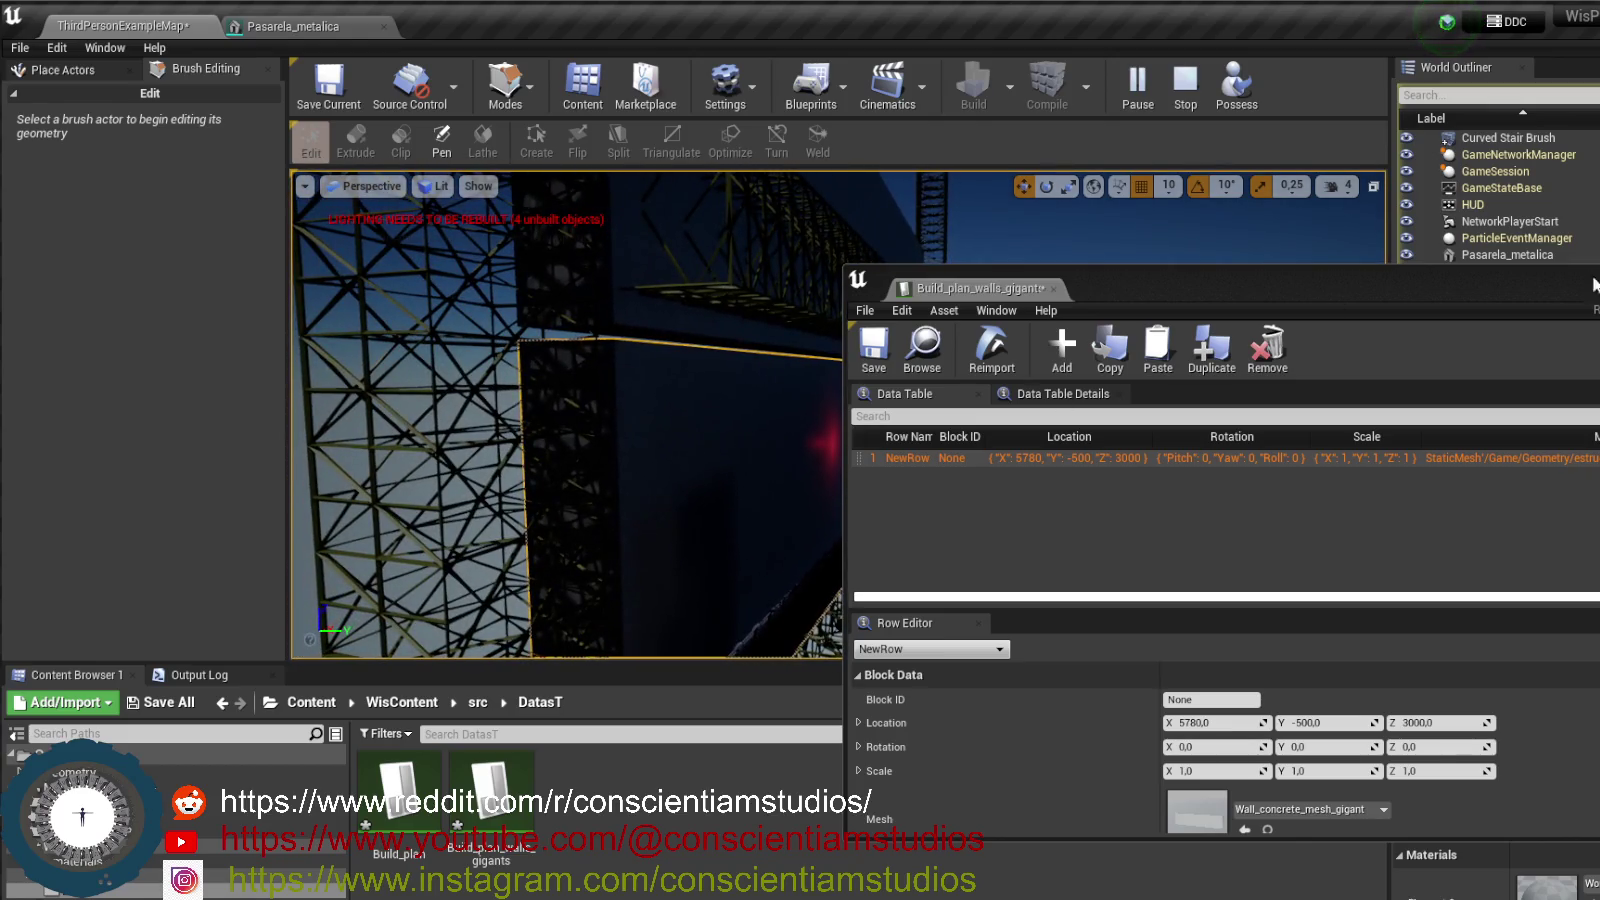
click(1185, 85)
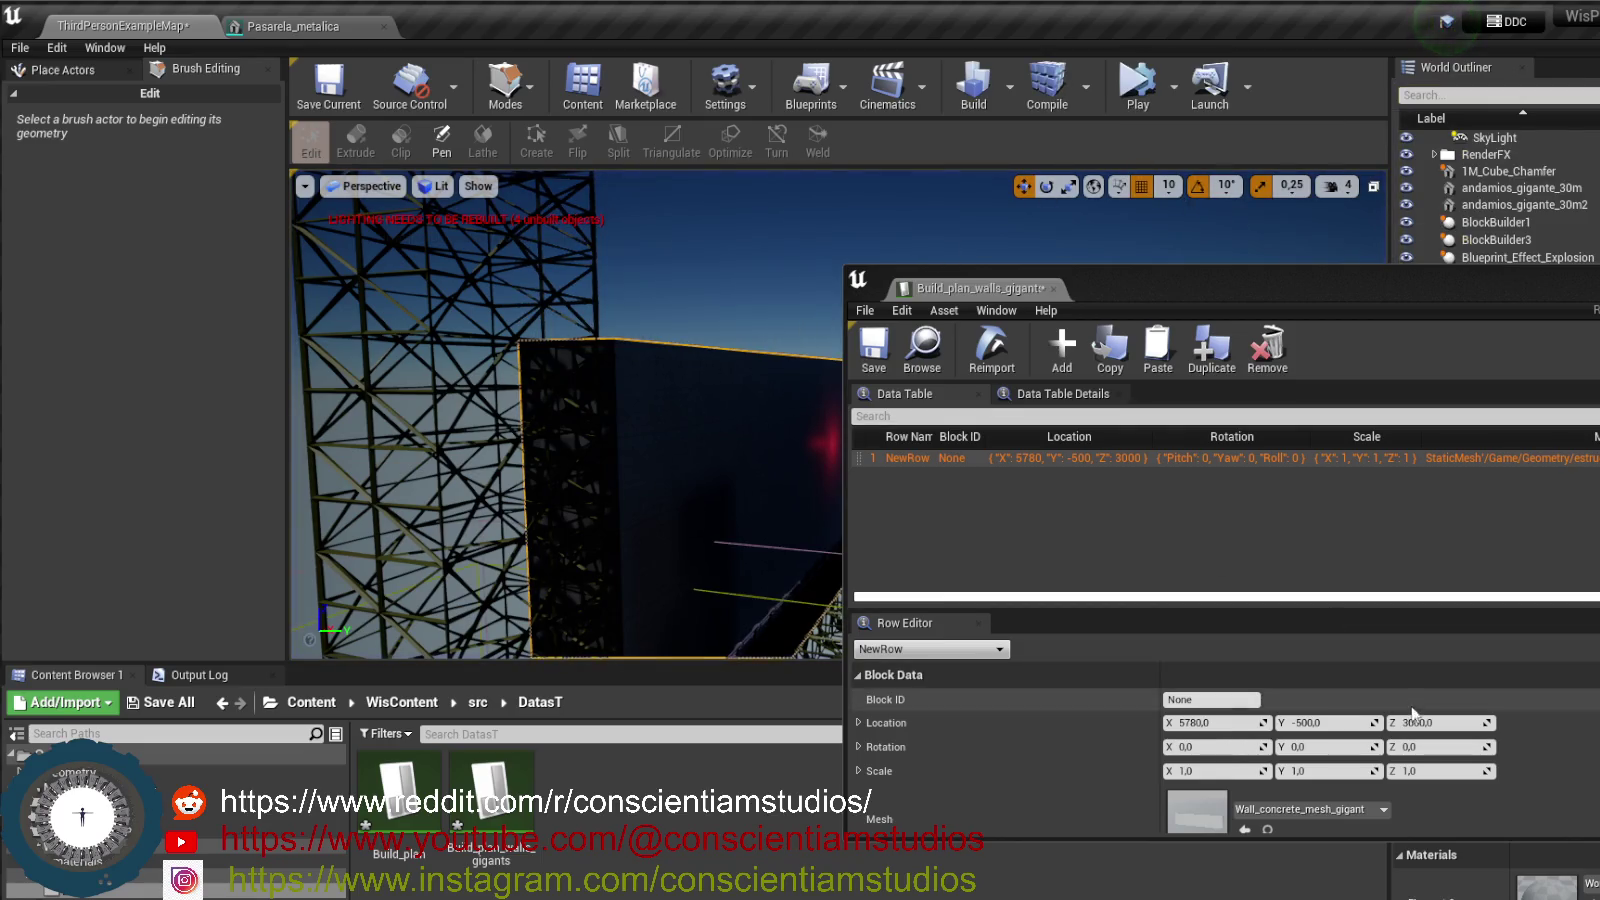
- Change the wall row's Location Z from 3000 to 2920
click(1428, 722)
text(290)
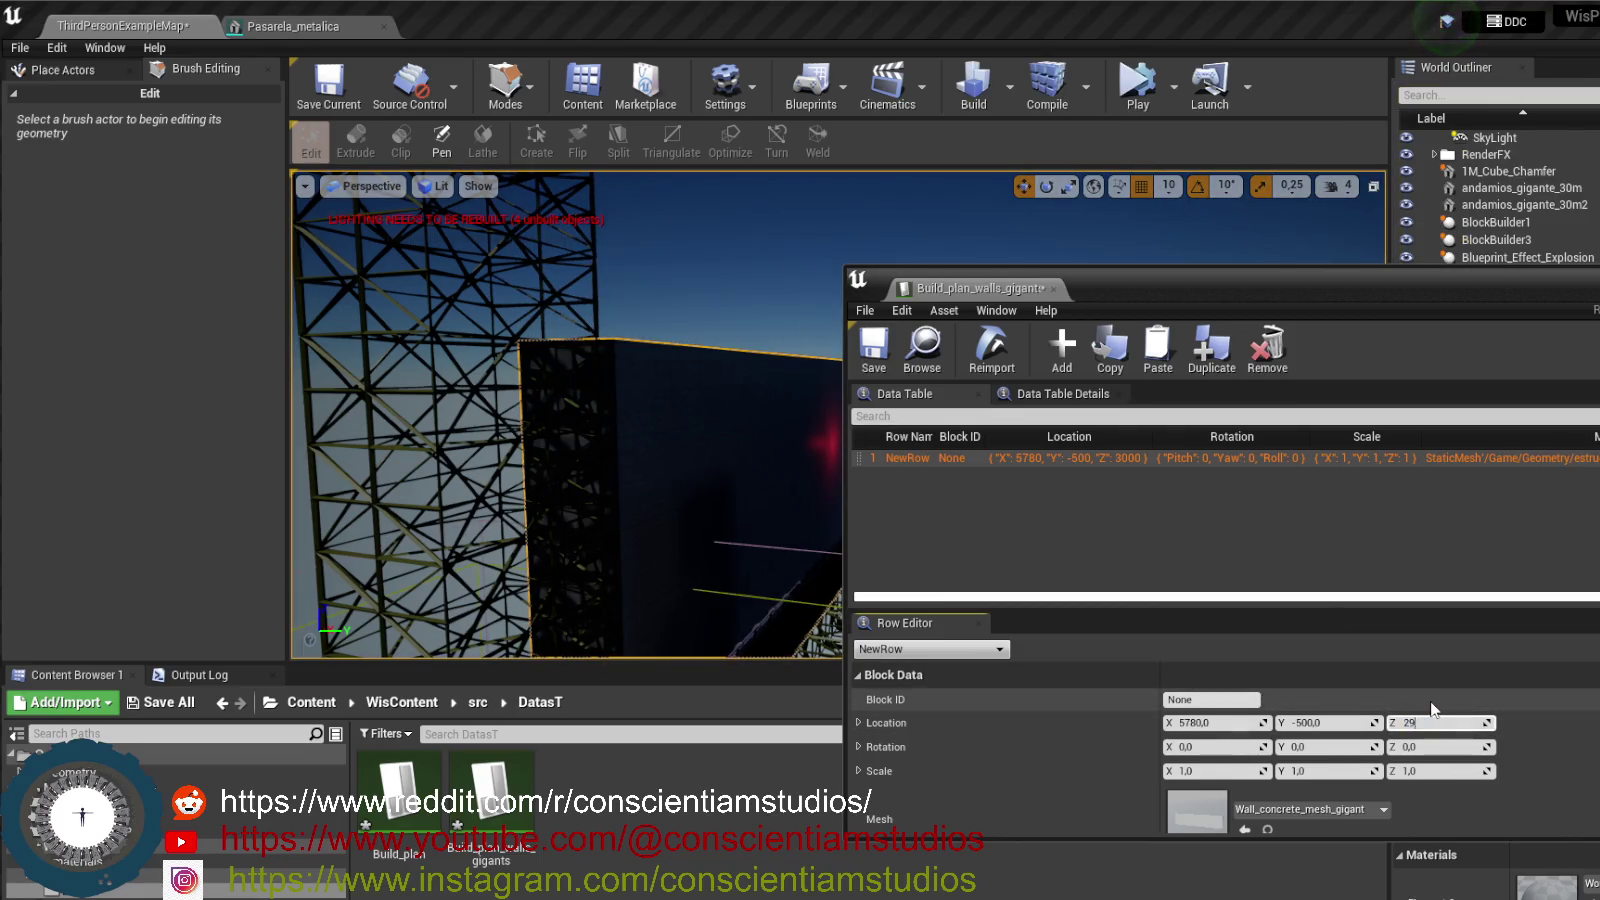
key(BackSpace)
text(20)
key(Return)
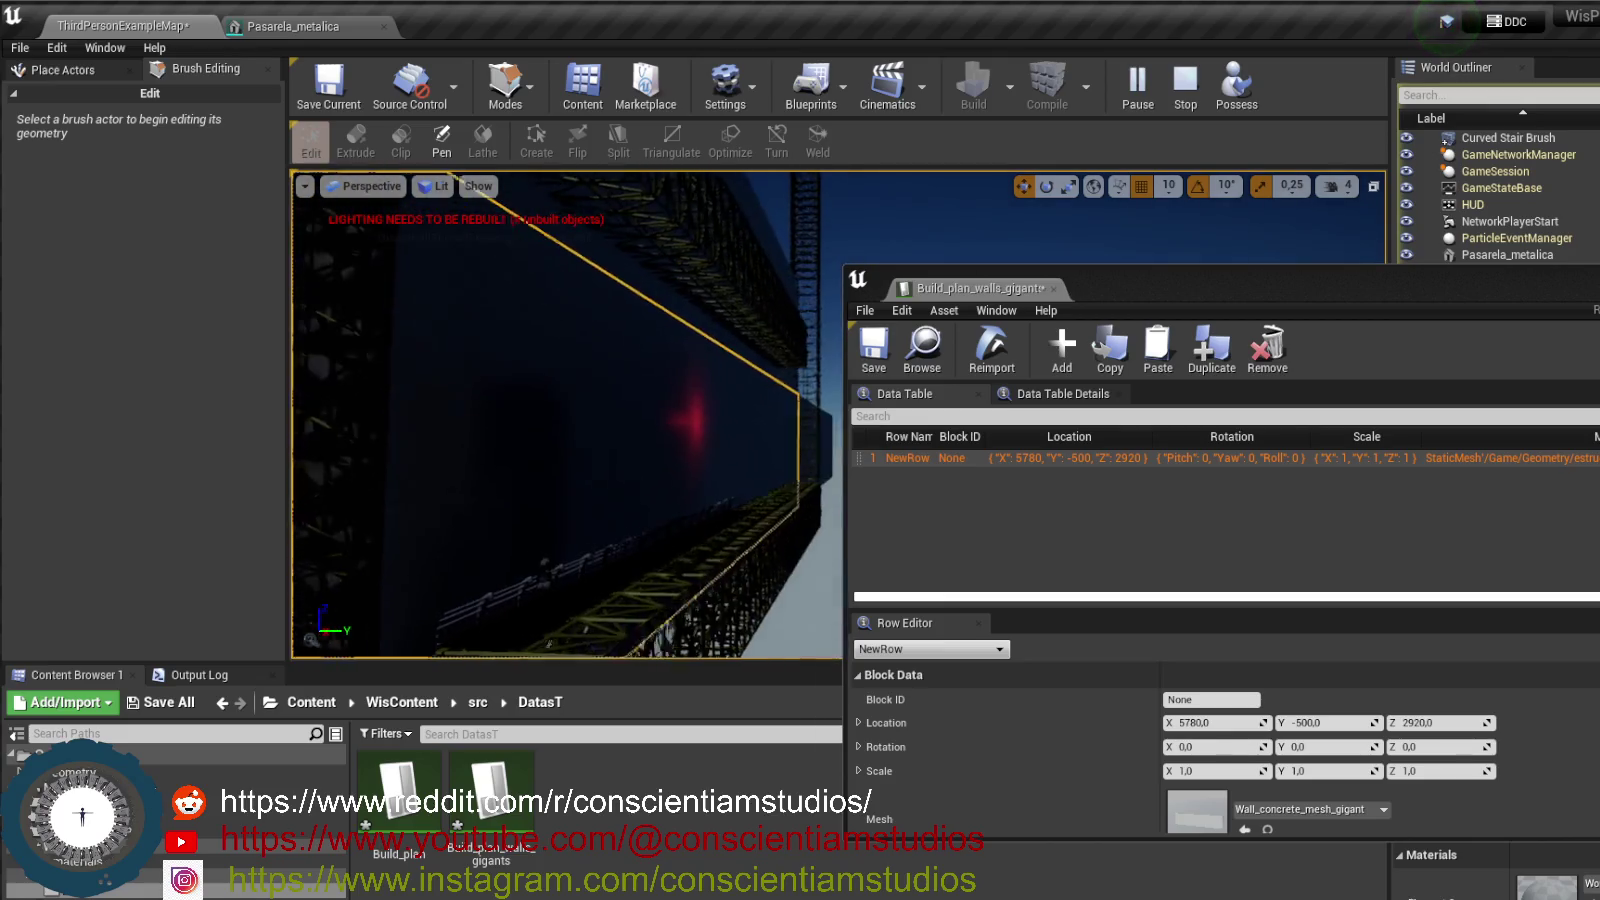
- Possess the player character, look around beneath the wall, then exit play with Esc
click(1236, 85)
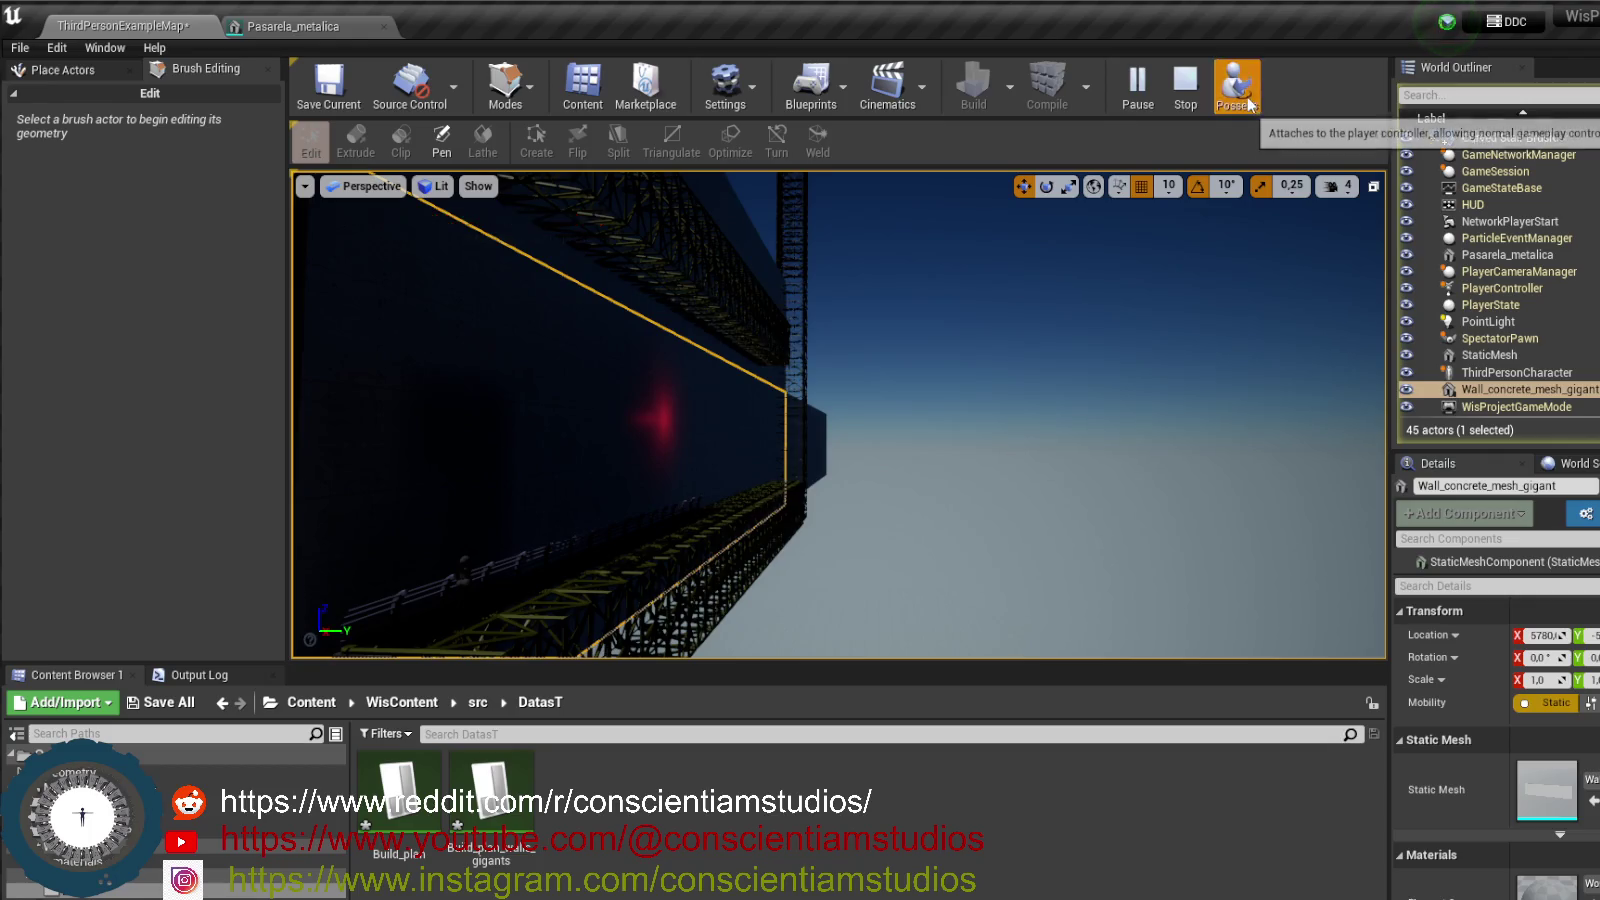
click(882, 421)
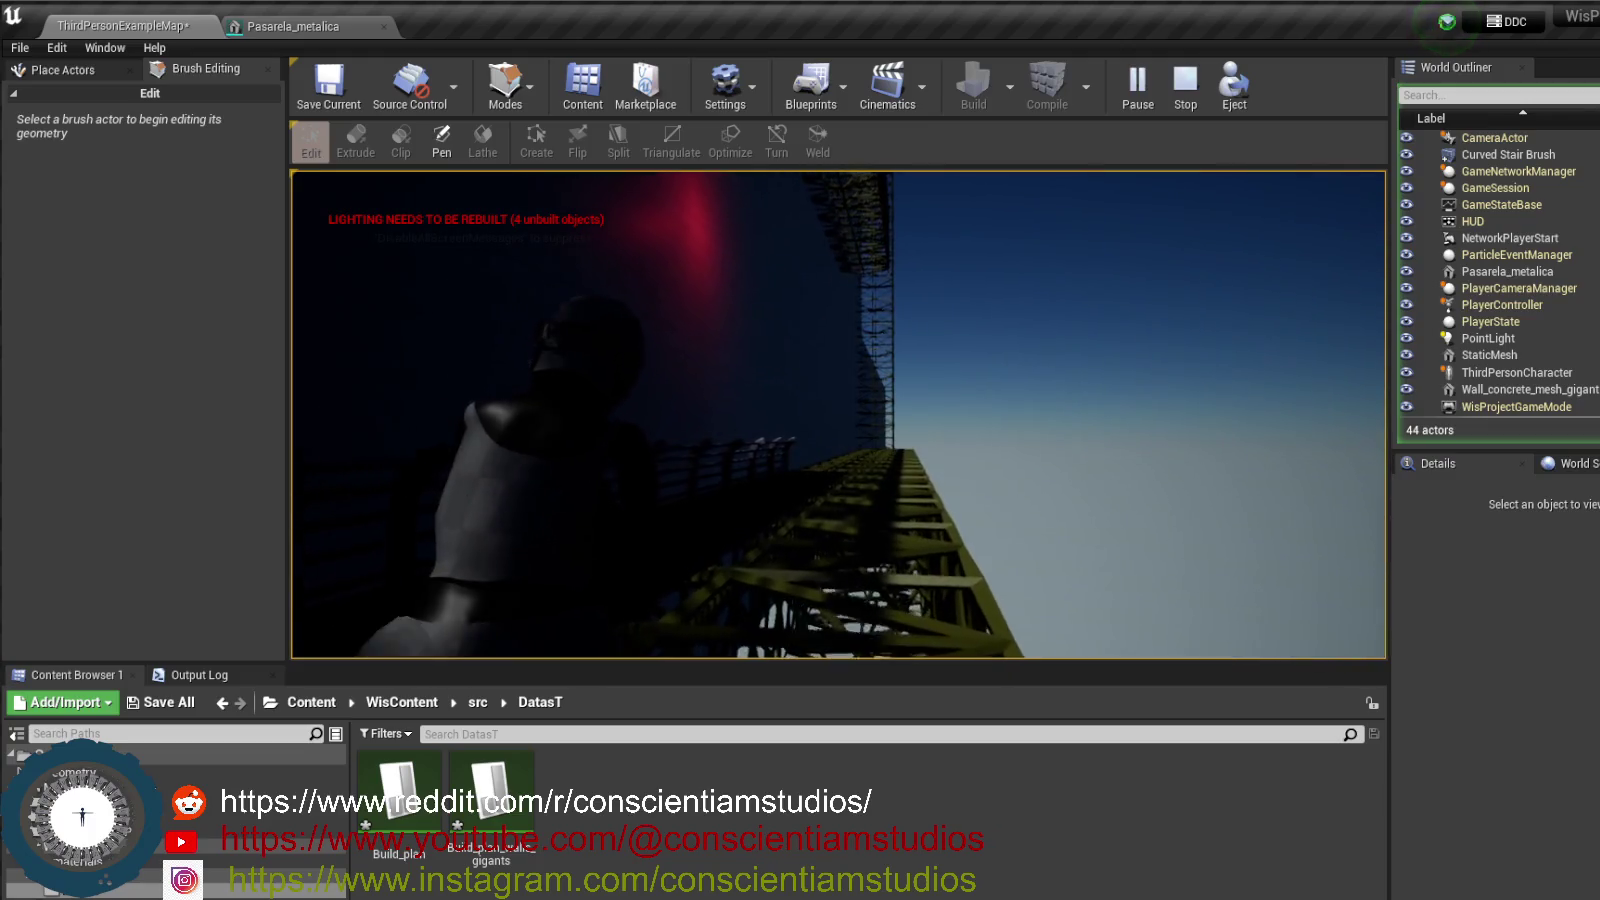
key(Escape)
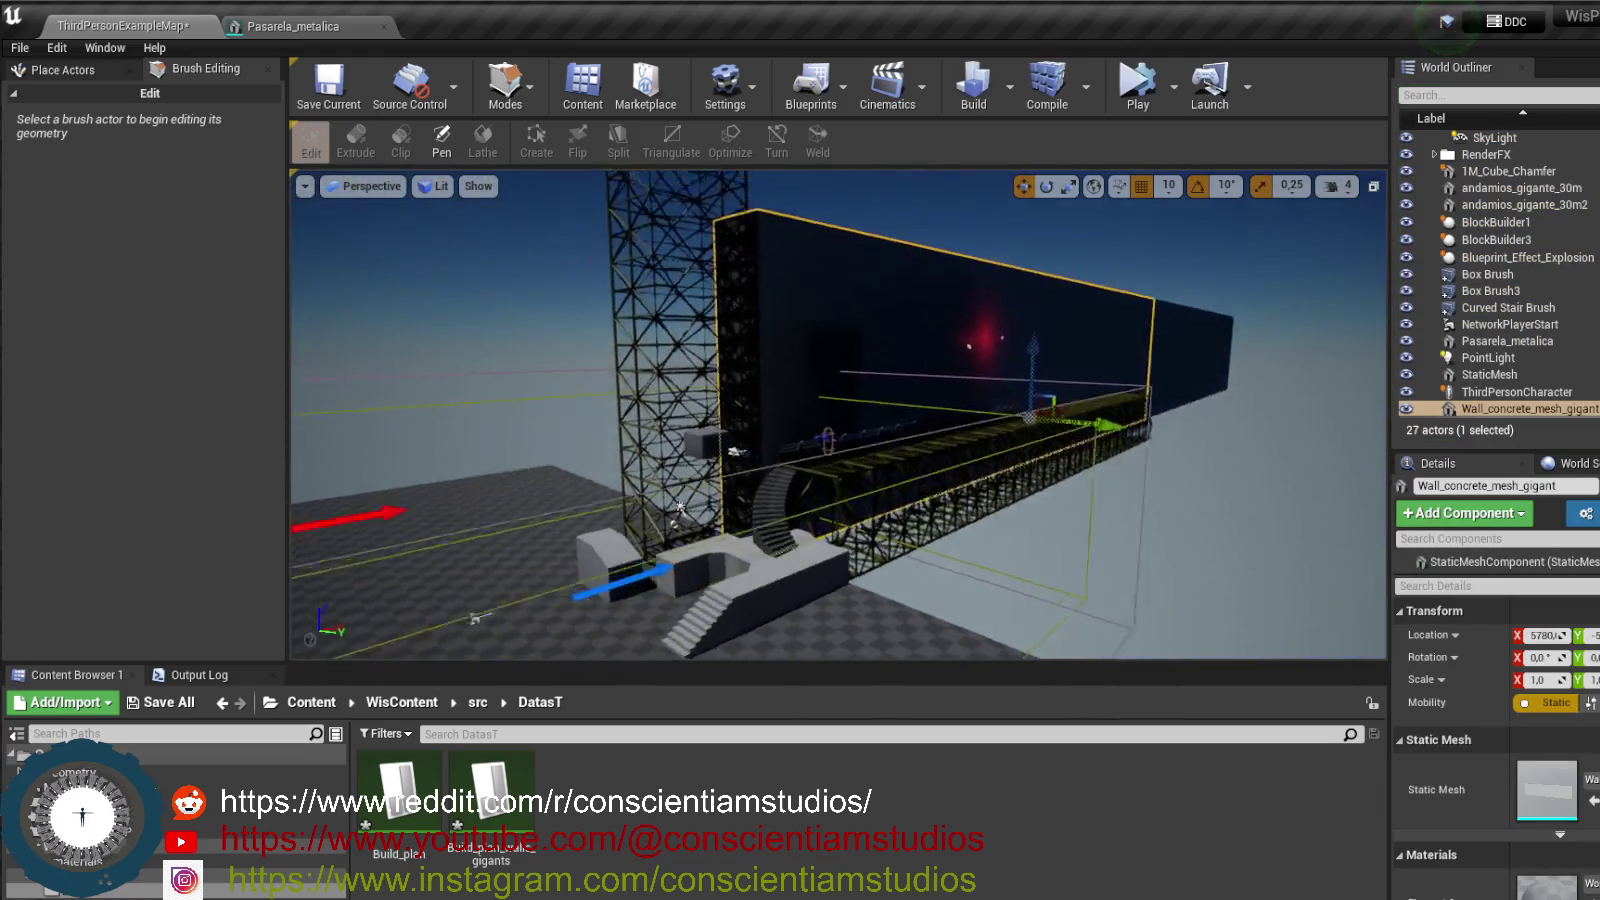
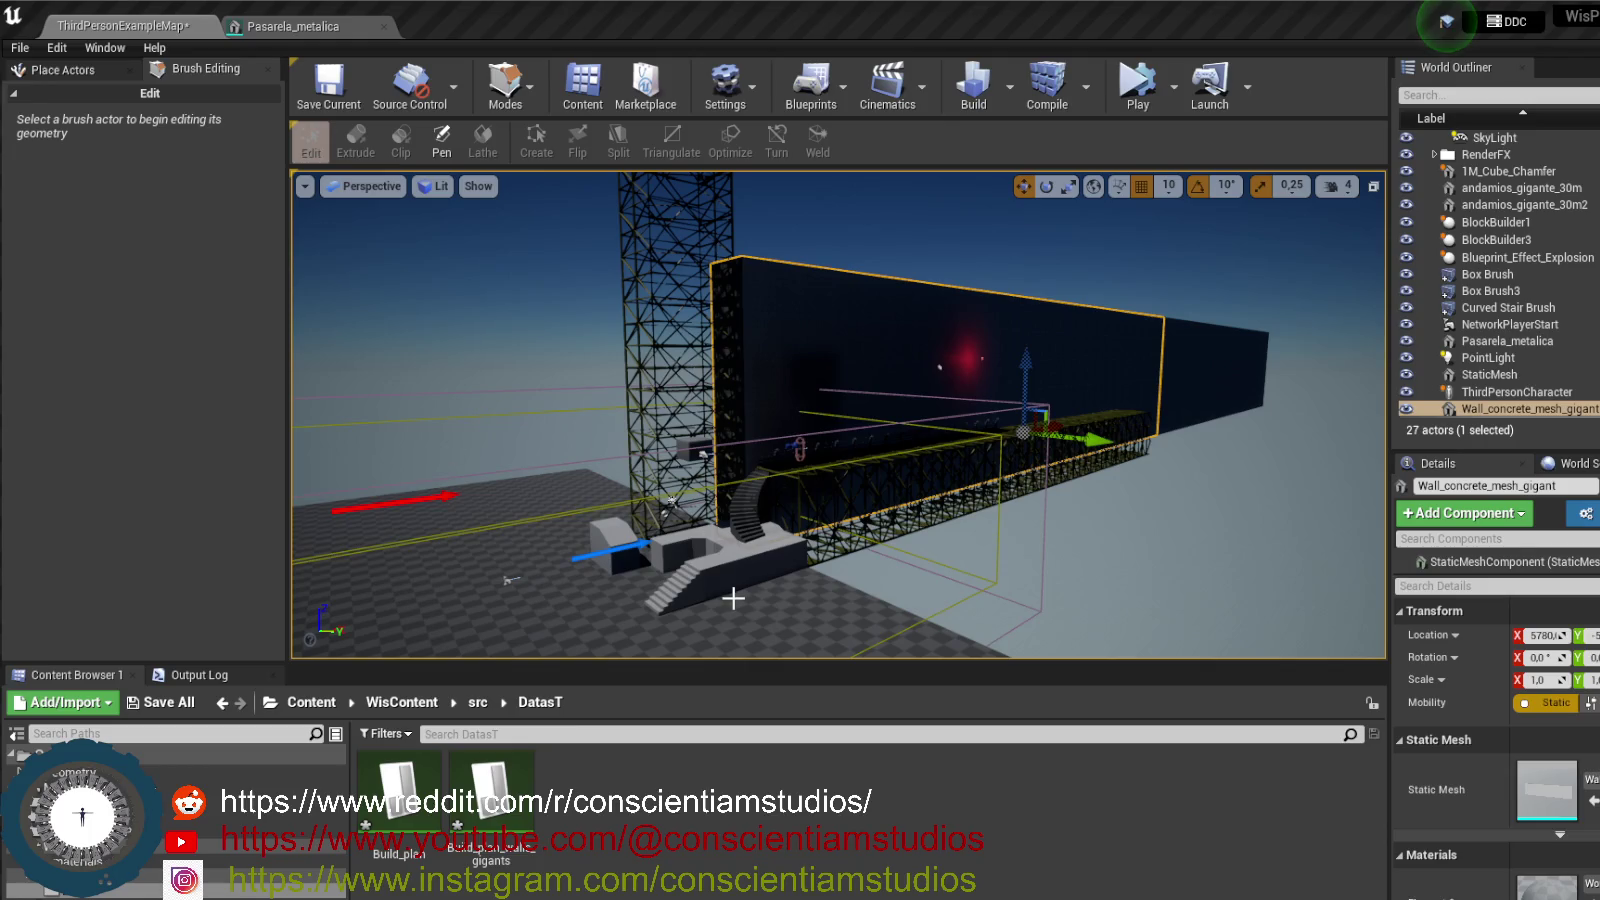
- Locate the Build_plan data tables in the Content Browser and return to the main level editor
scroll(765, 505, up, 2)
scroll(765, 505, up, 3)
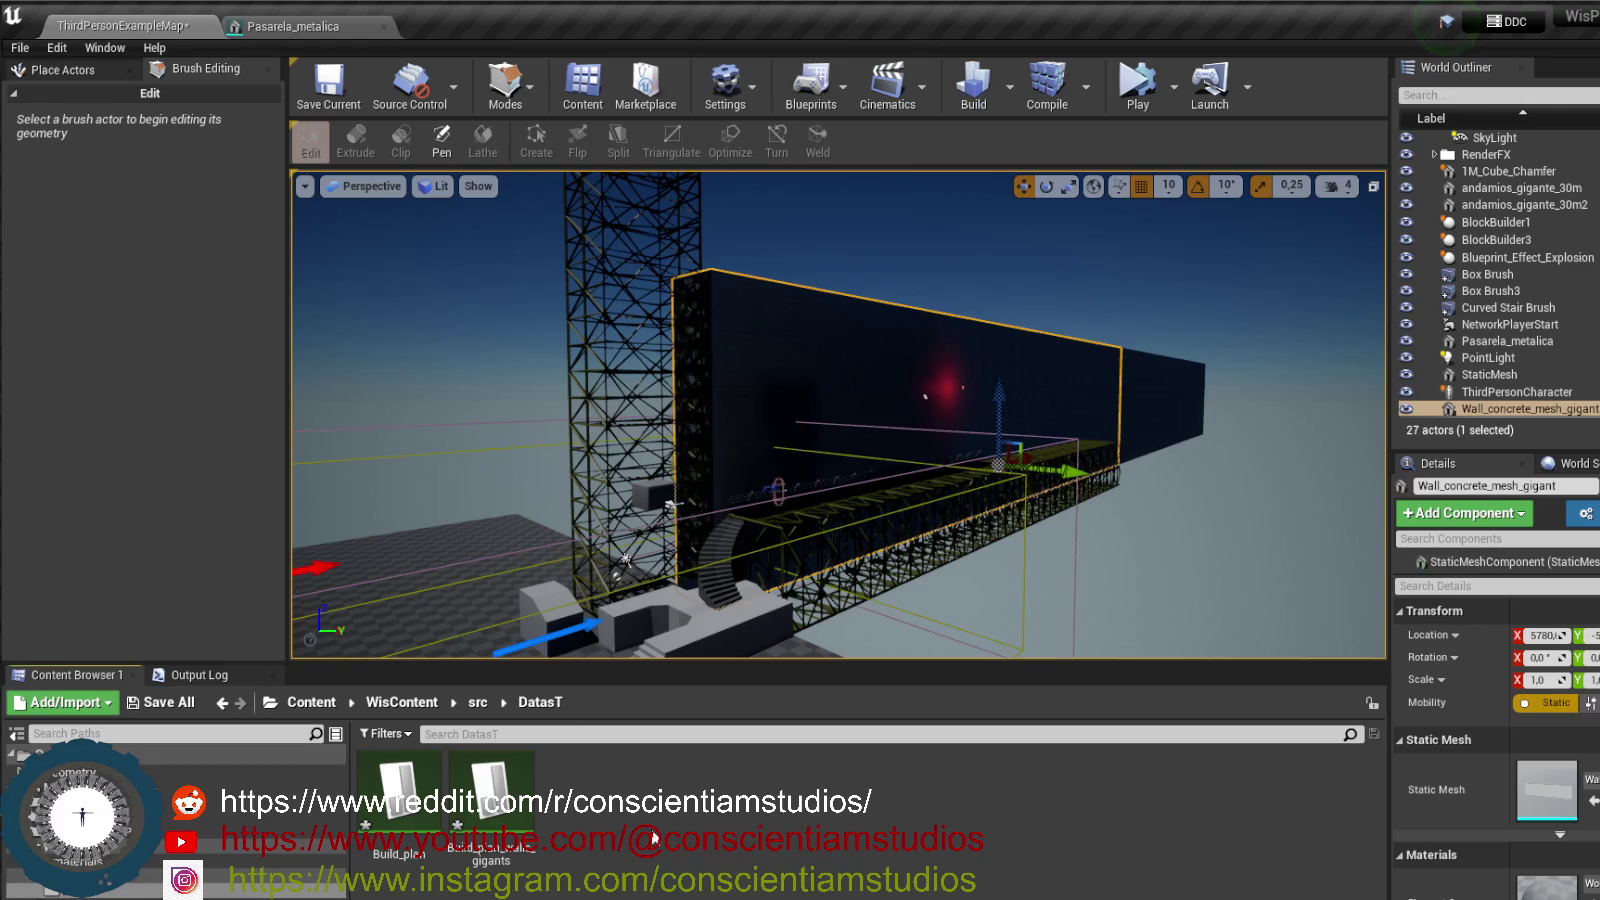
click(508, 793)
click(400, 795)
click(520, 895)
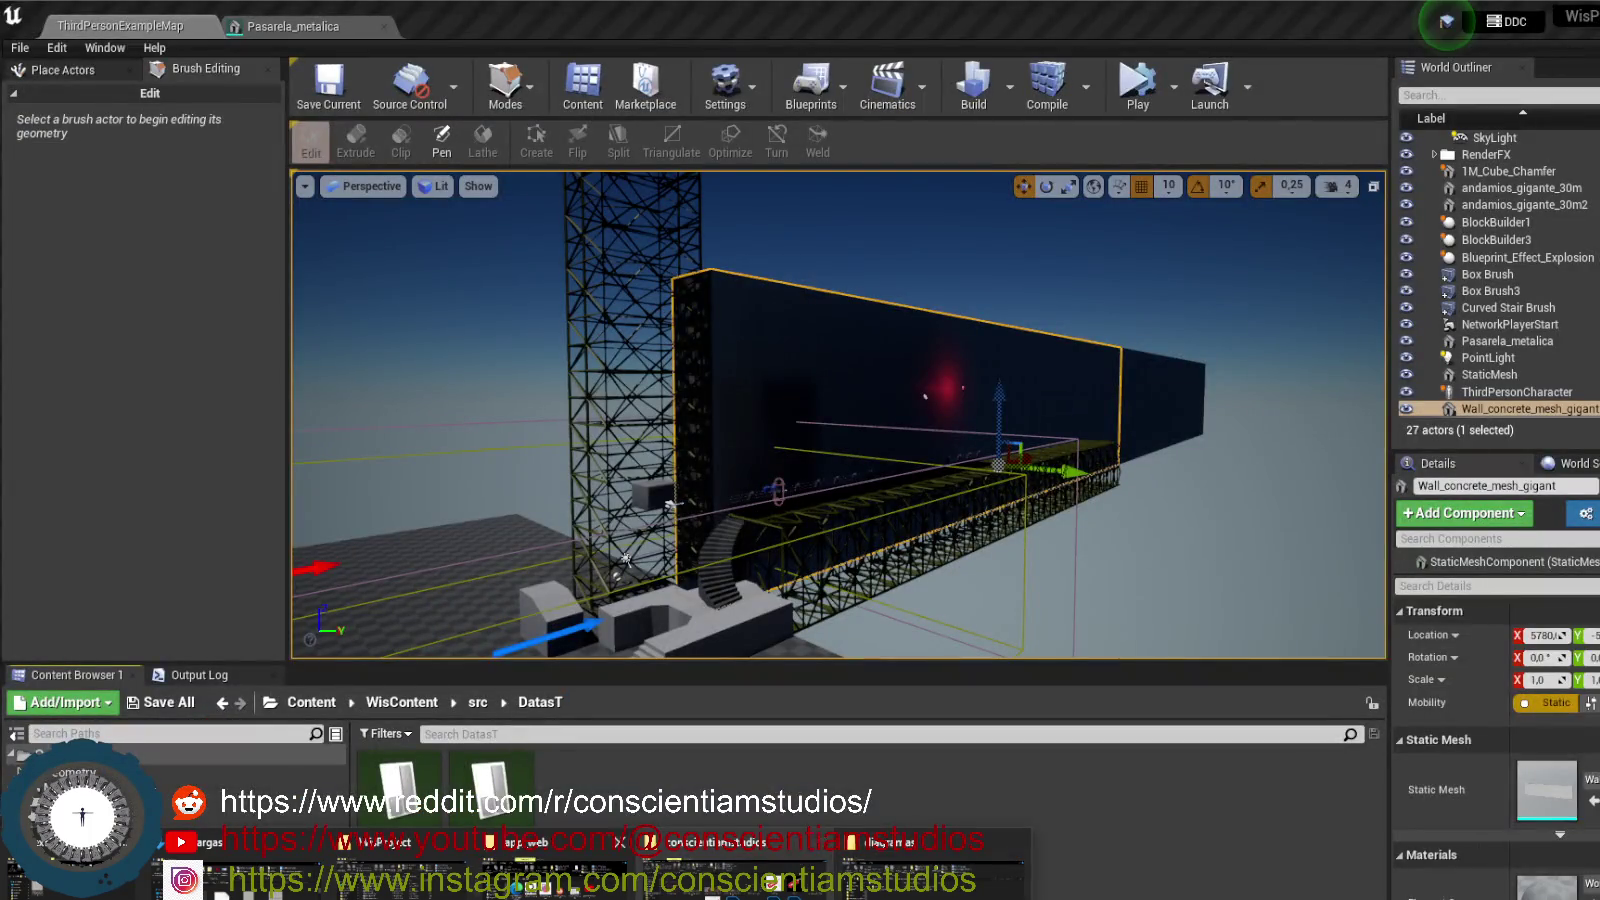
click(698, 752)
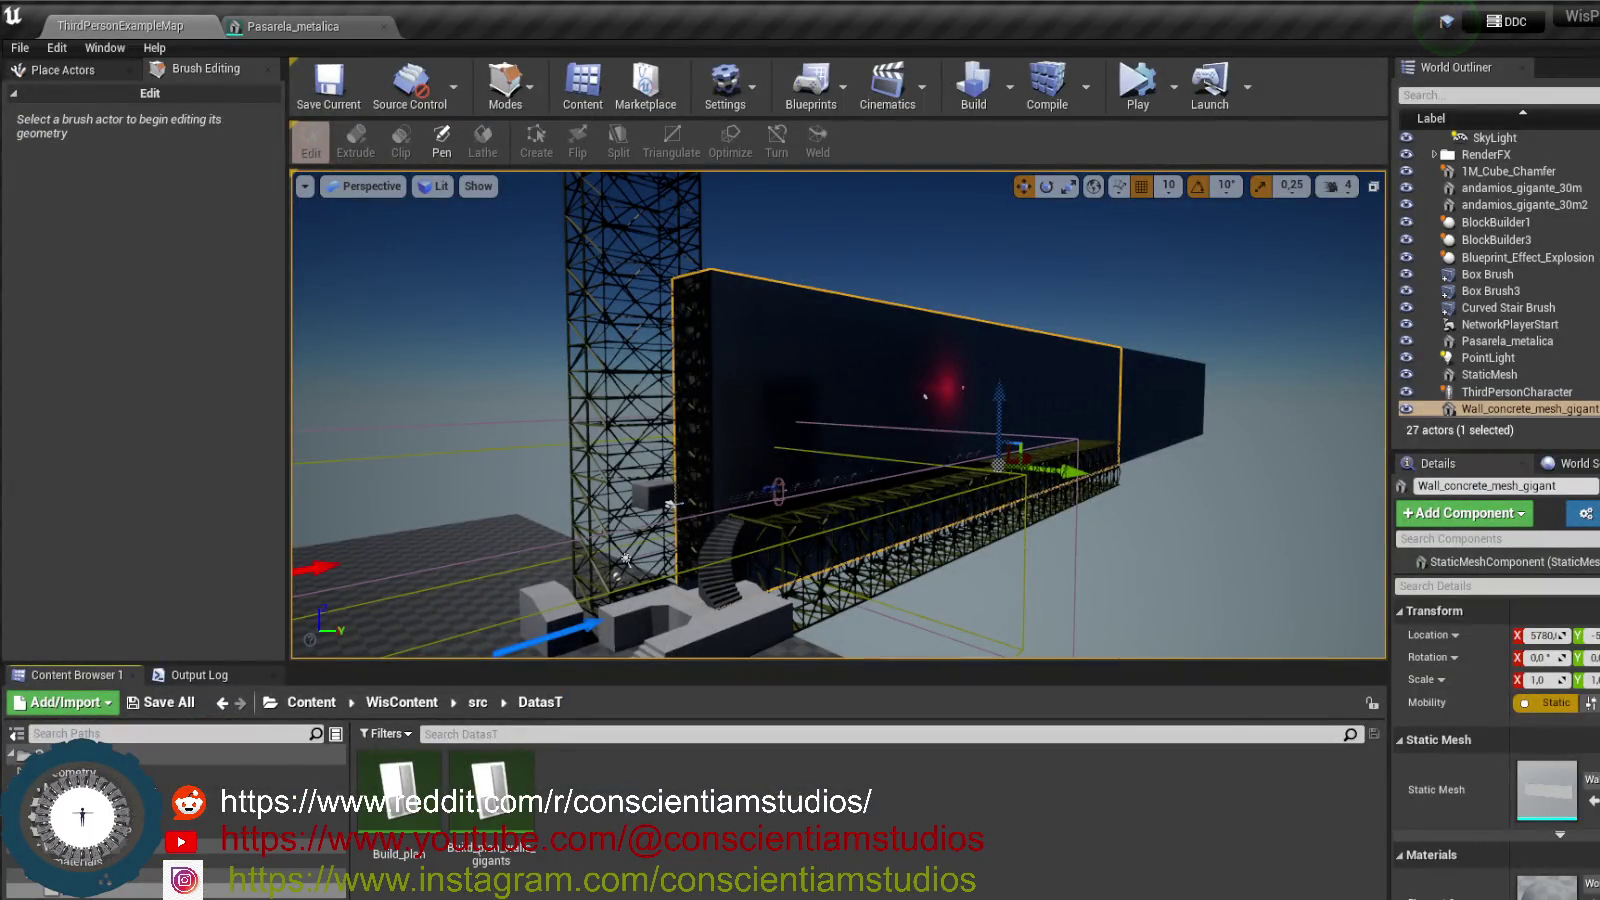
- Add NewRow_0 to Build_plan_walls_gigants with the Wall_concrete_mesh_gigant mesh, then check NewRow's location
mouse_move(1065, 868)
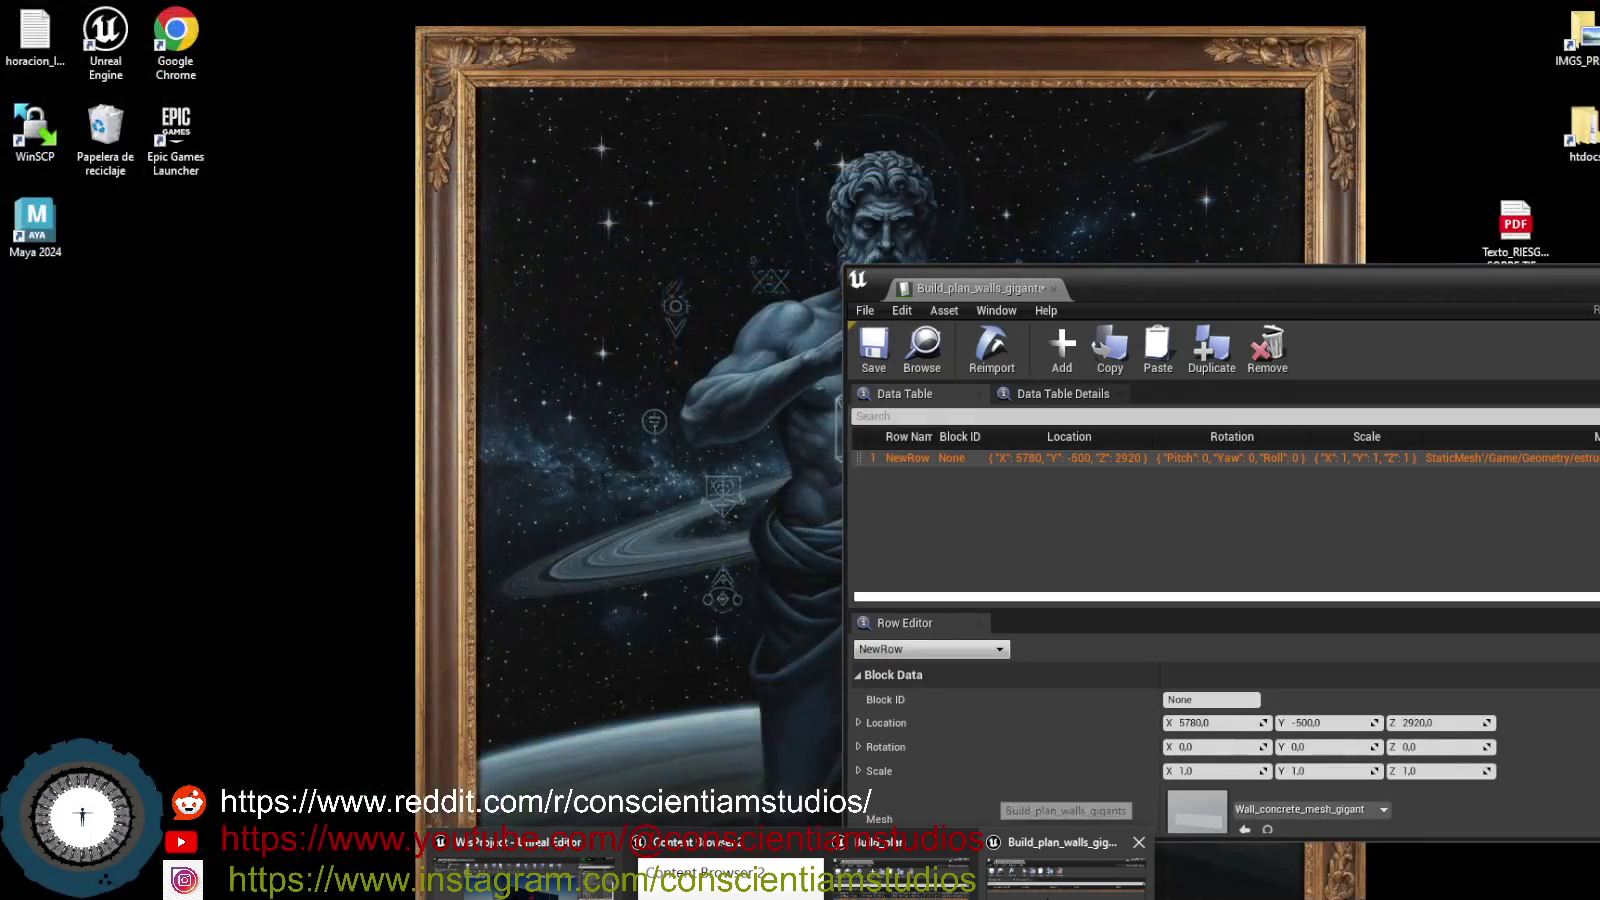
click(1065, 868)
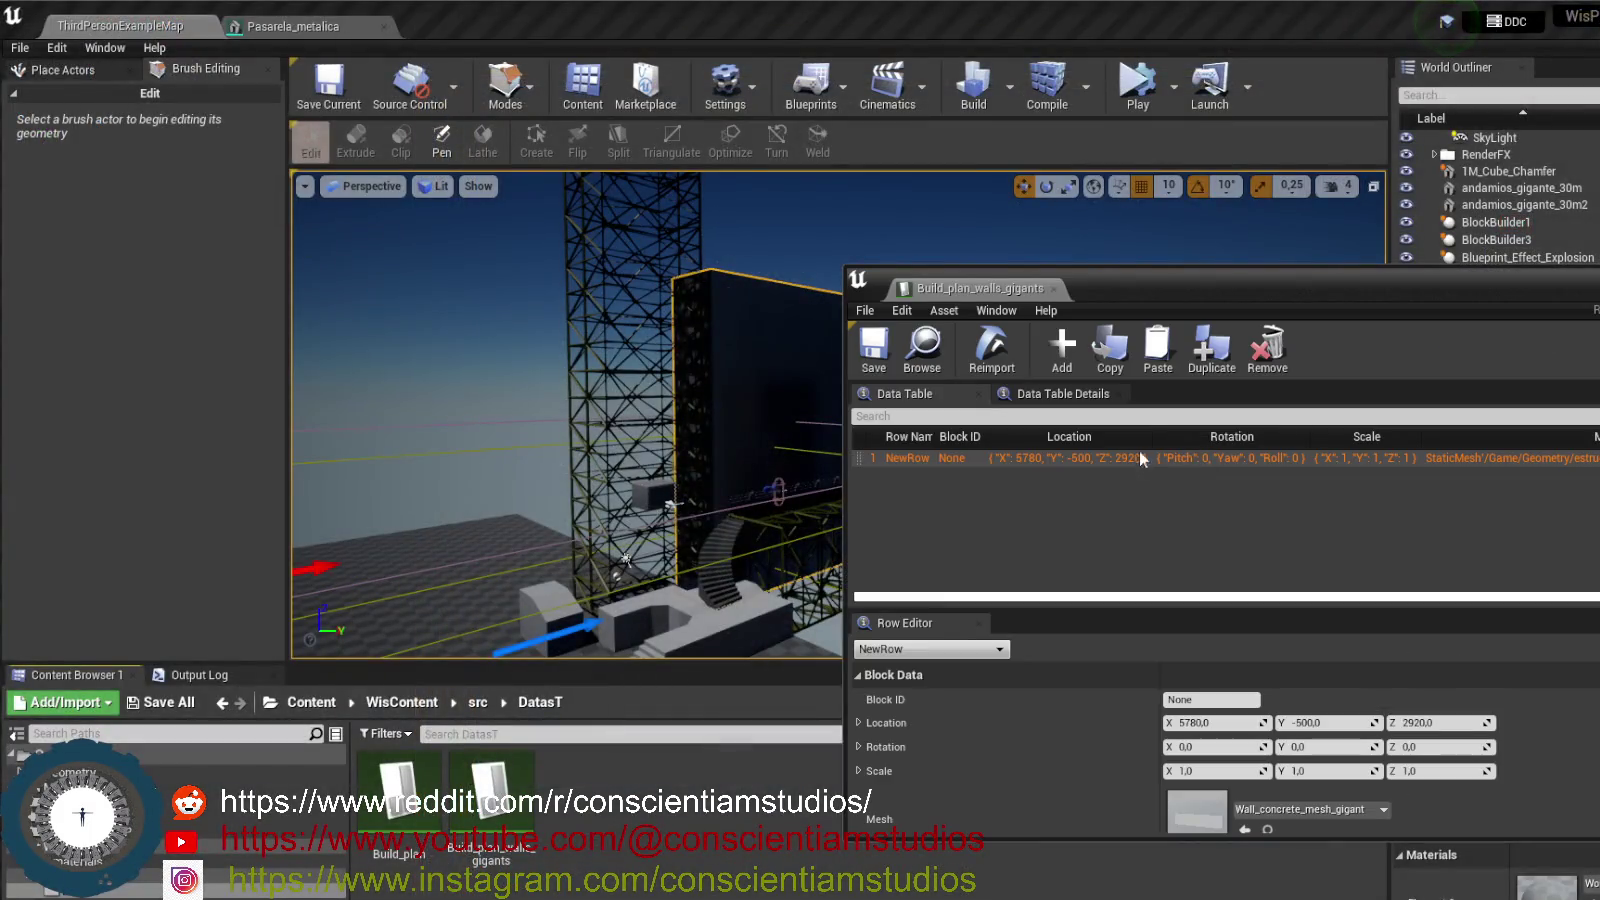
click(1062, 345)
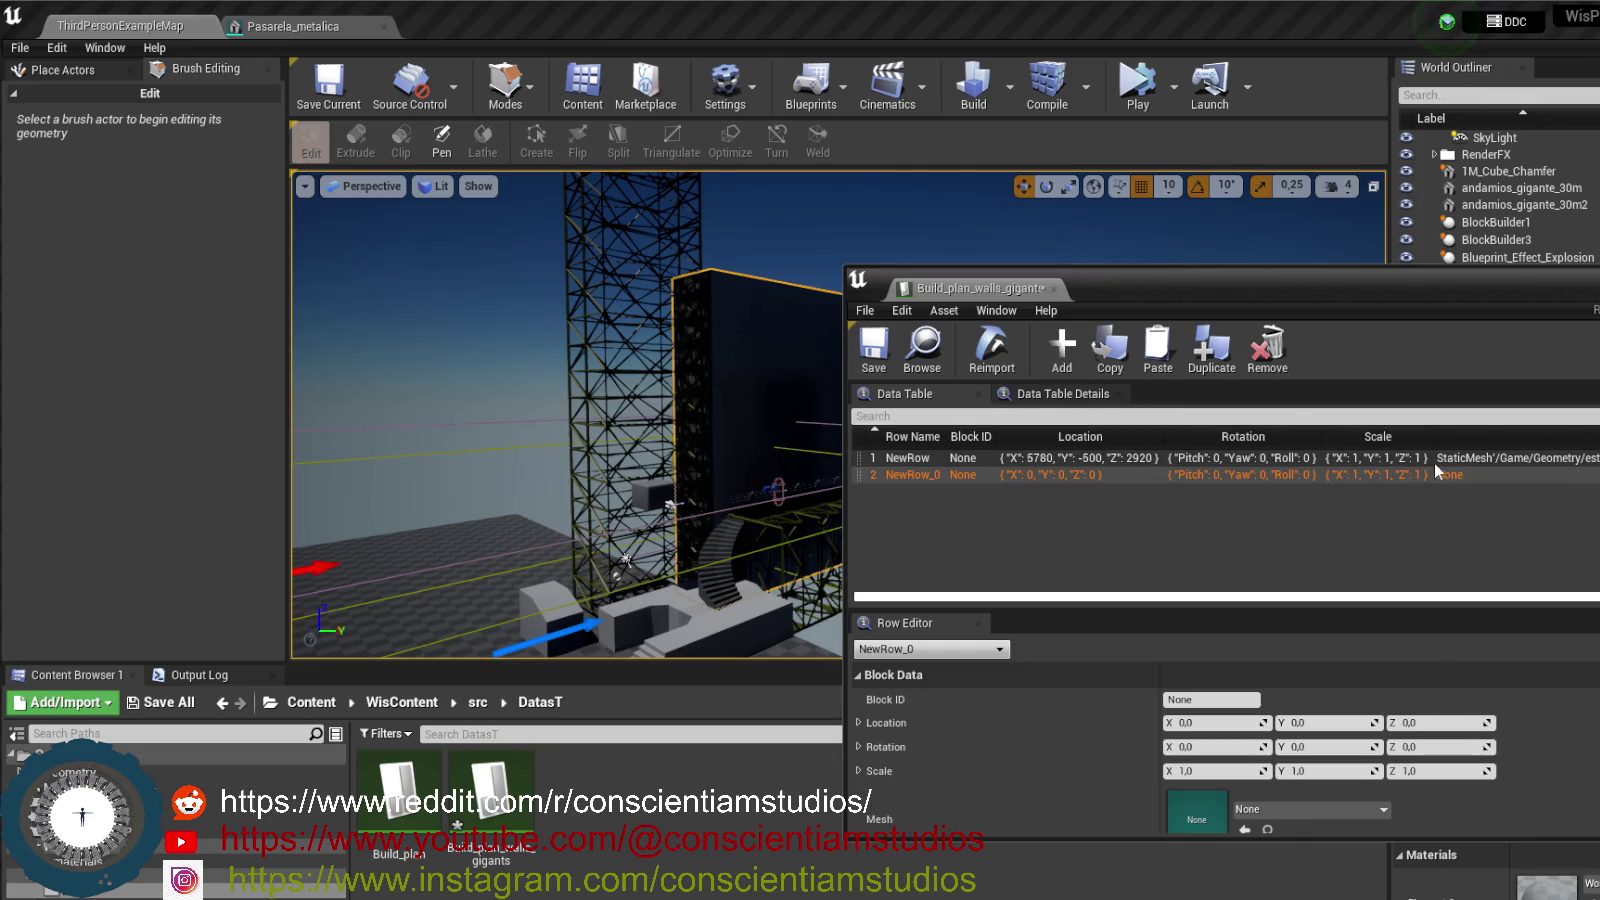
scroll(1271, 774, down, 1)
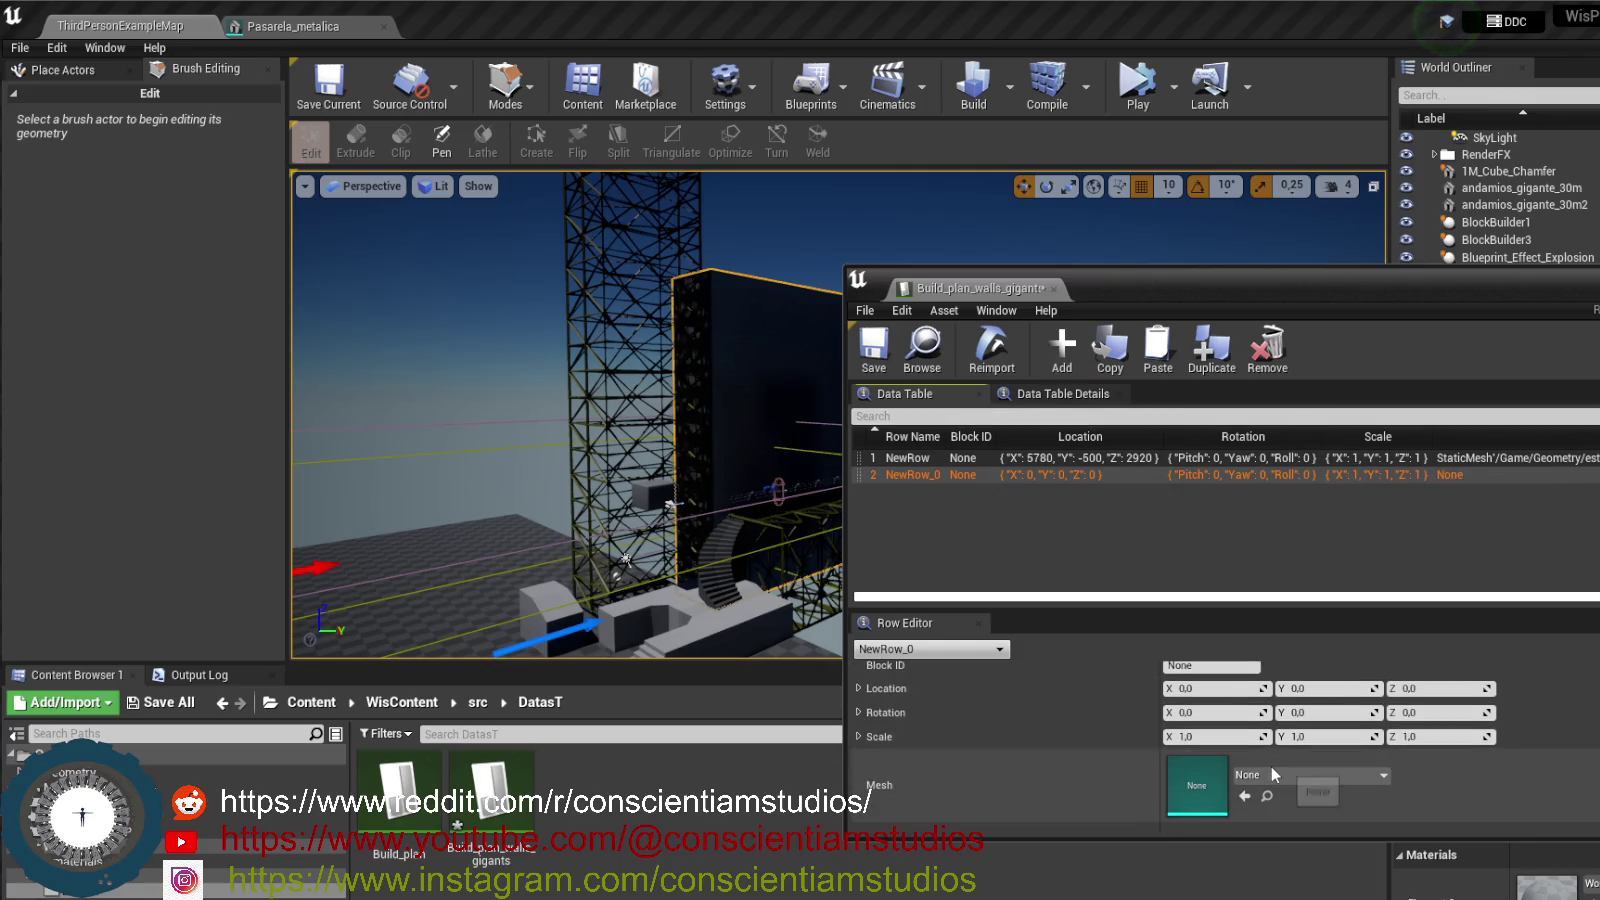
click(1273, 775)
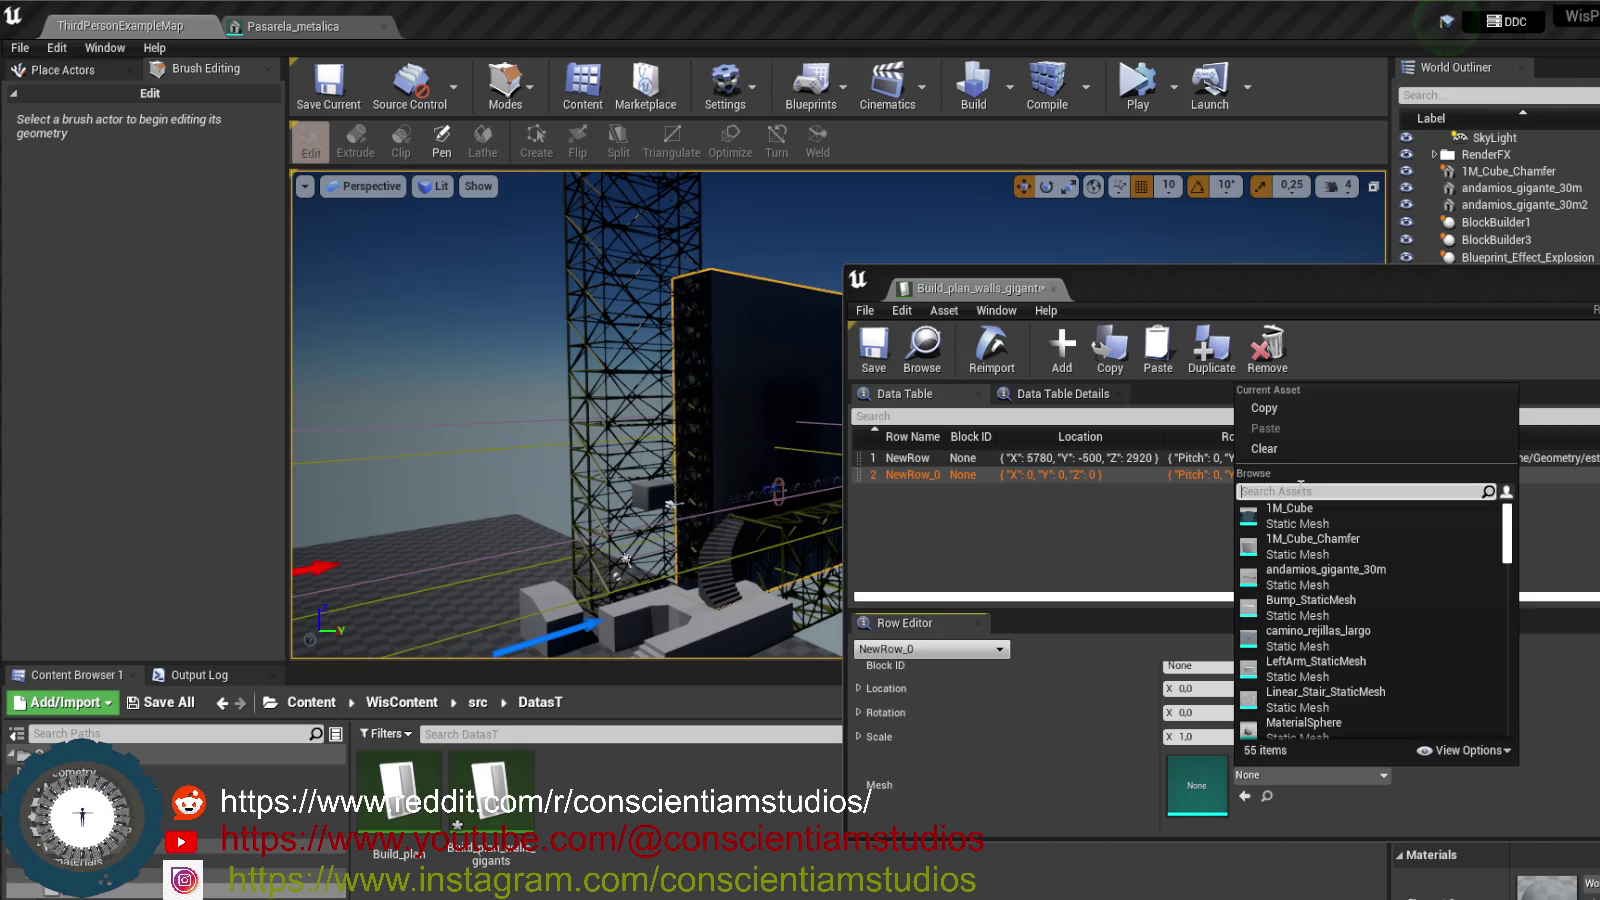
text(WA)
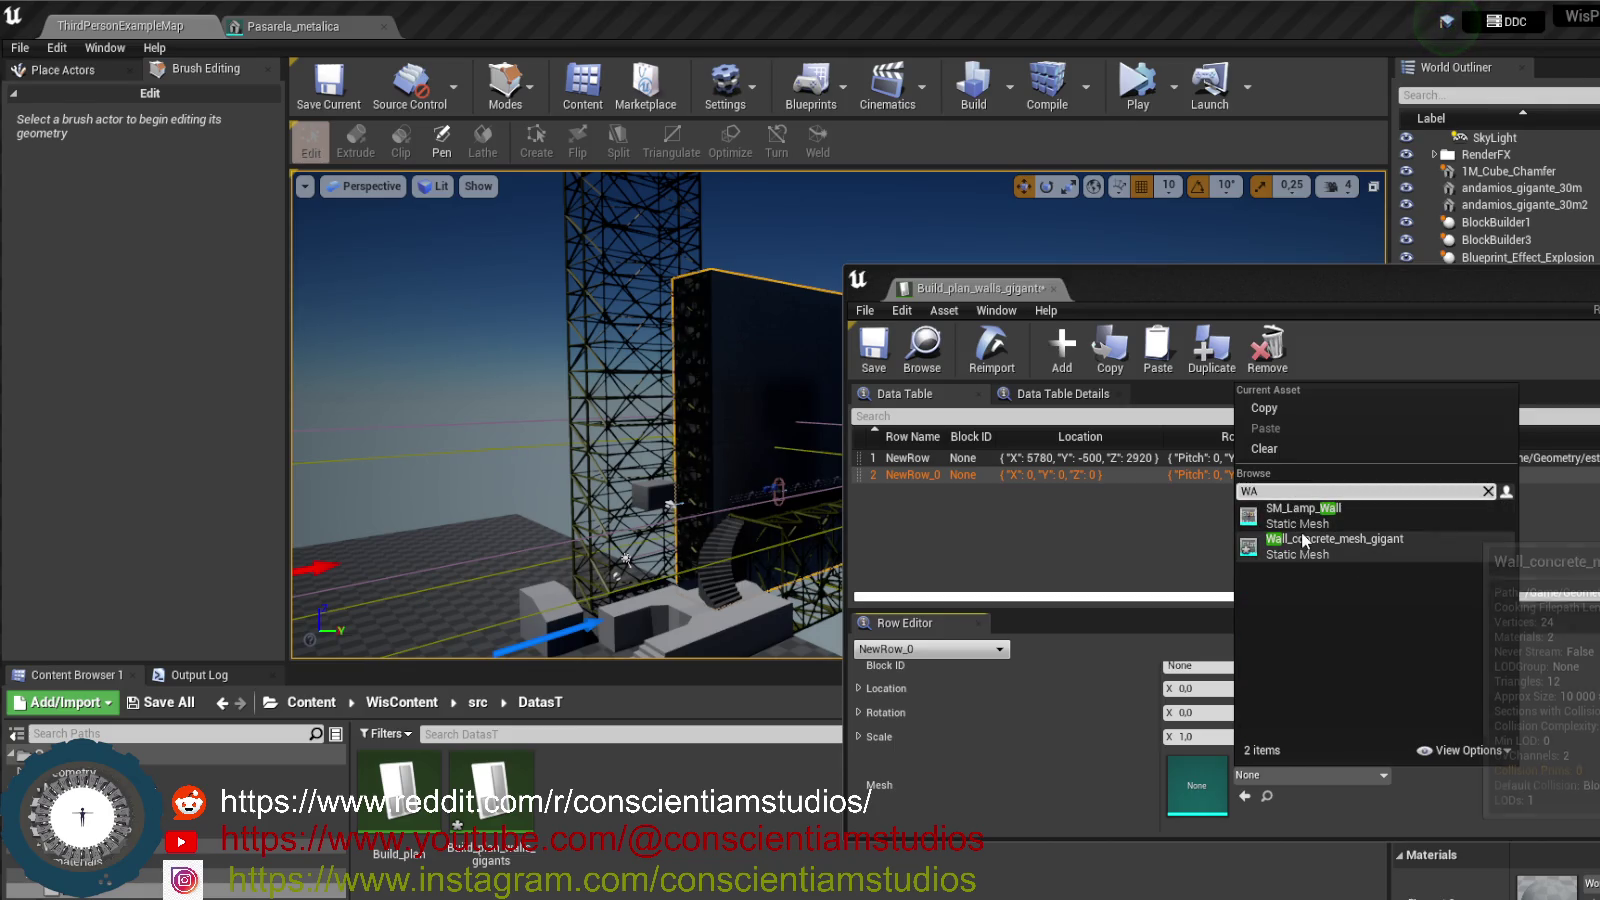
click(1302, 539)
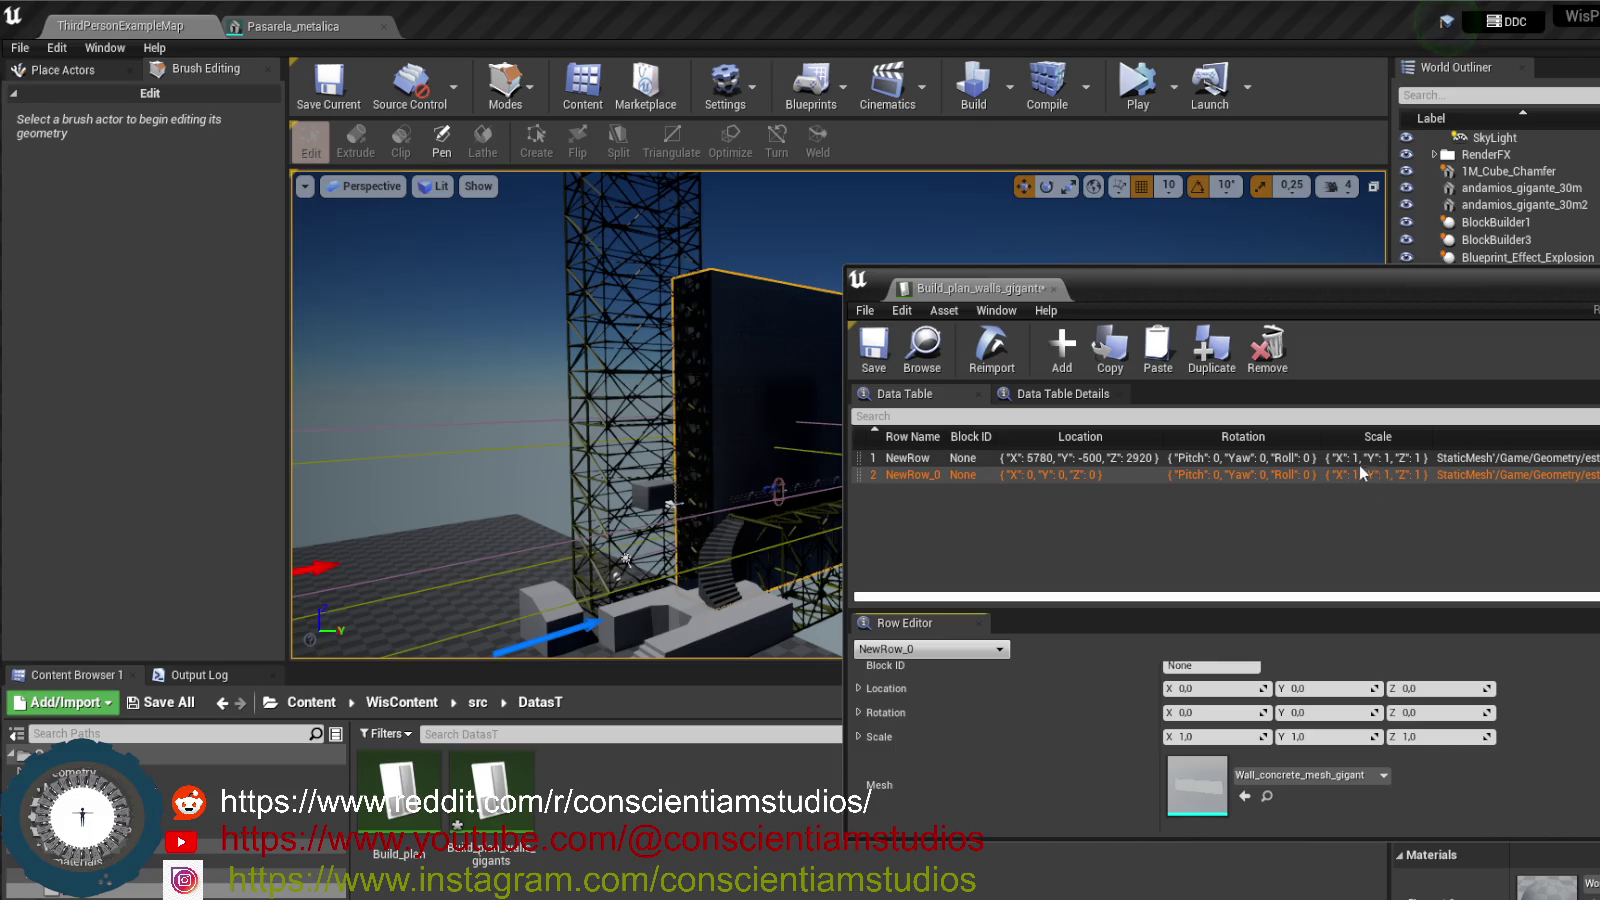
click(1143, 457)
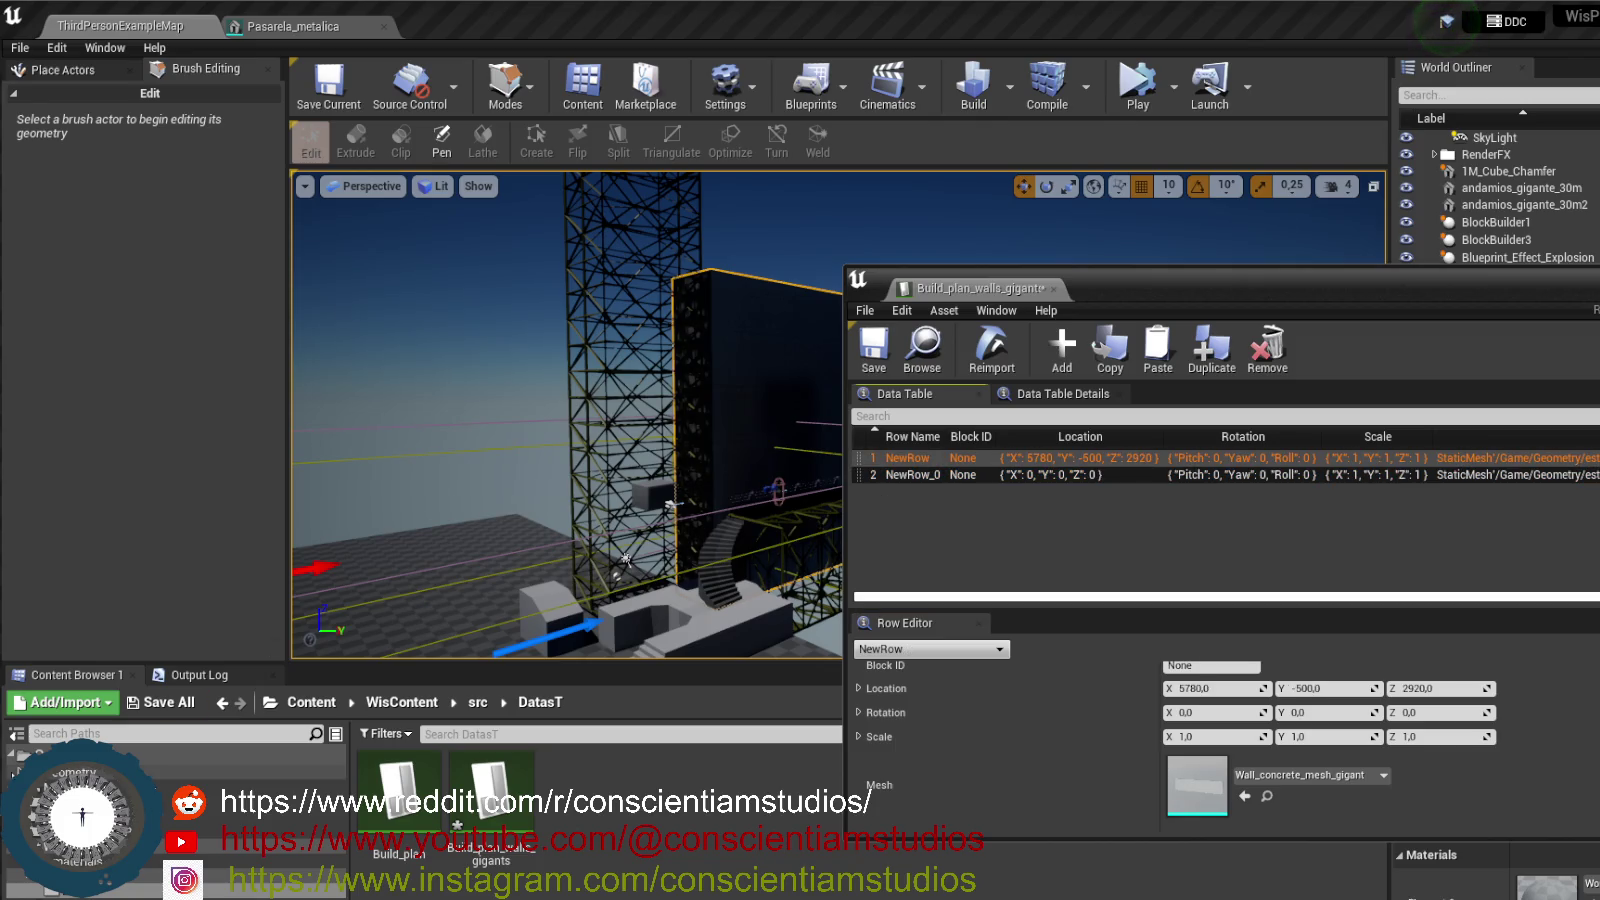
key(super)
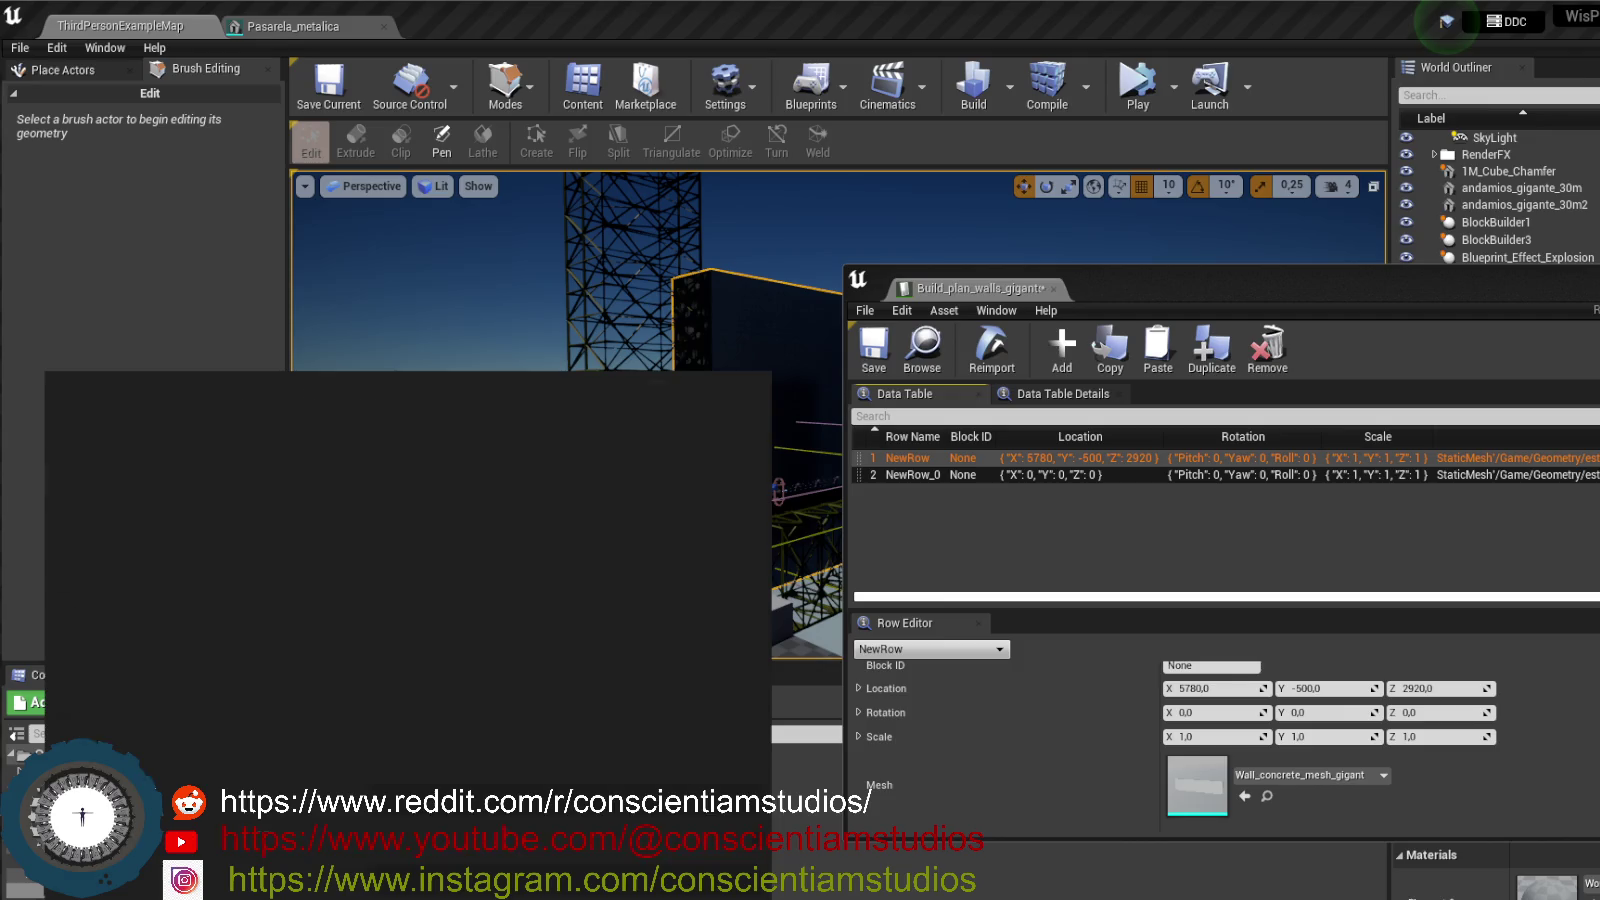
- Launch Calculator and place it at the upper left beside the data table
text(ca)
click(171, 495)
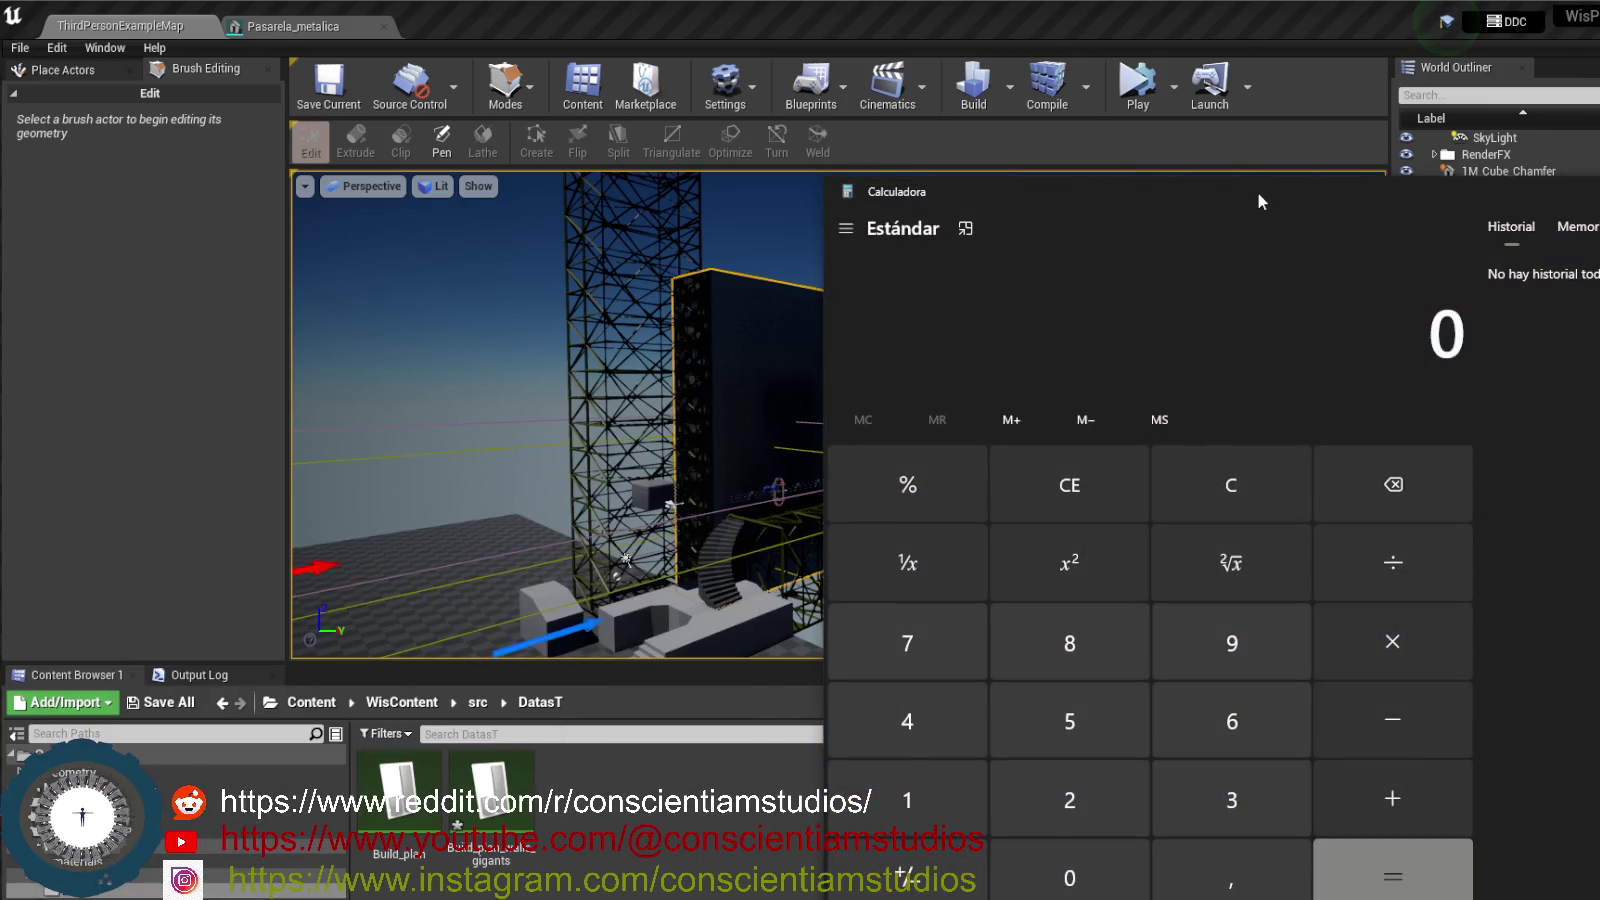
mouse_move(1258, 200)
mouse_down()
mouse_move(566, 138)
mouse_move(515, 105)
mouse_up()
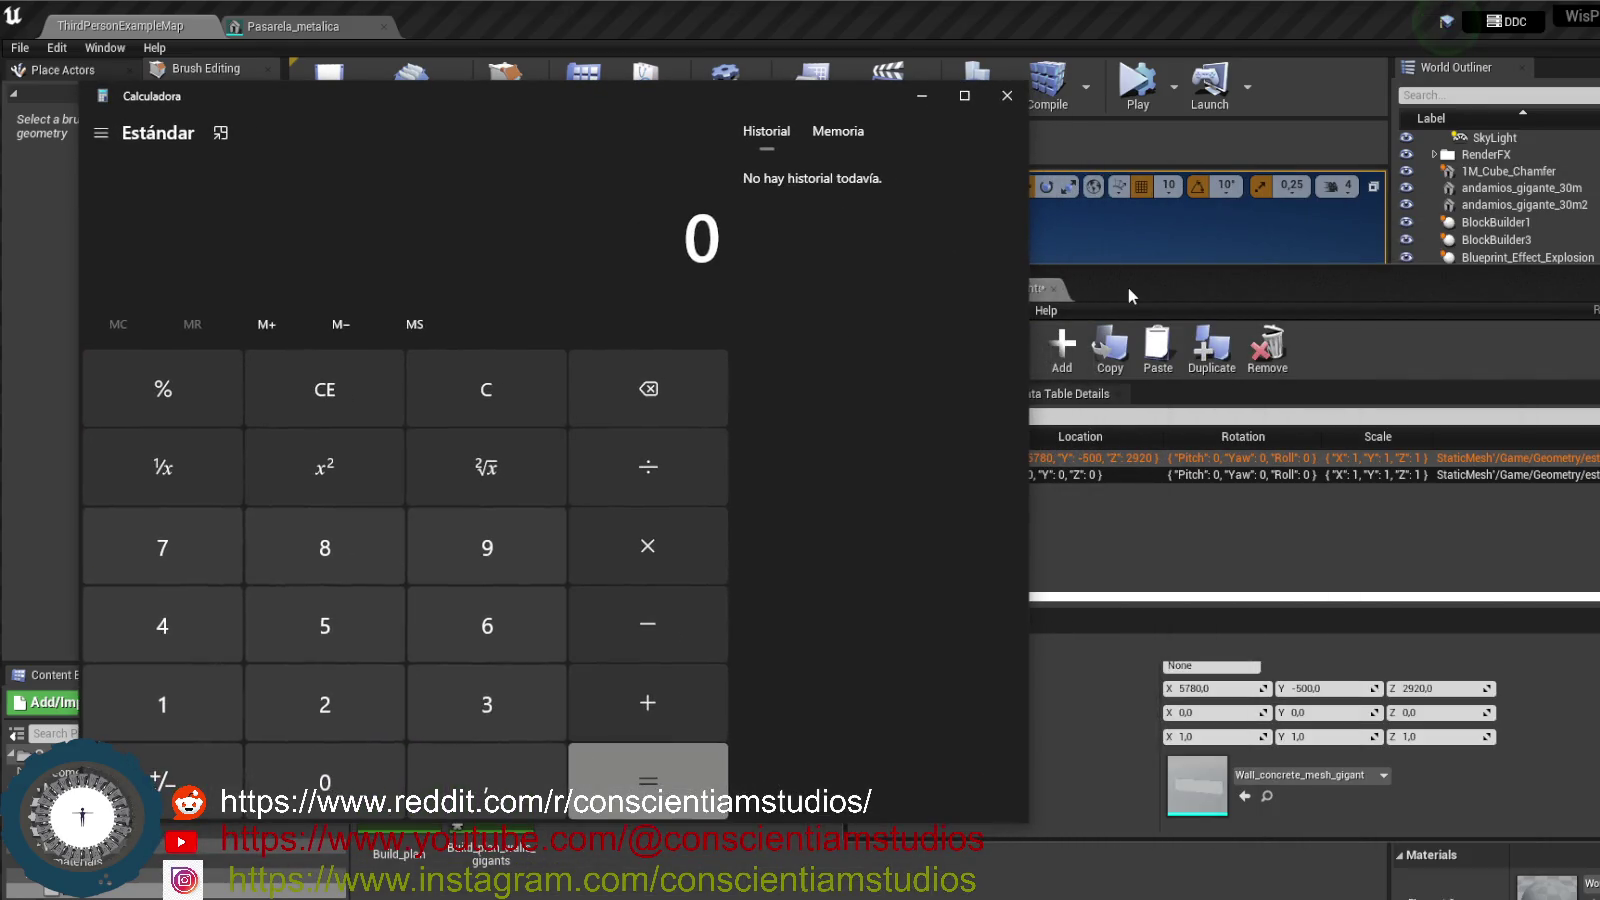
click(1128, 288)
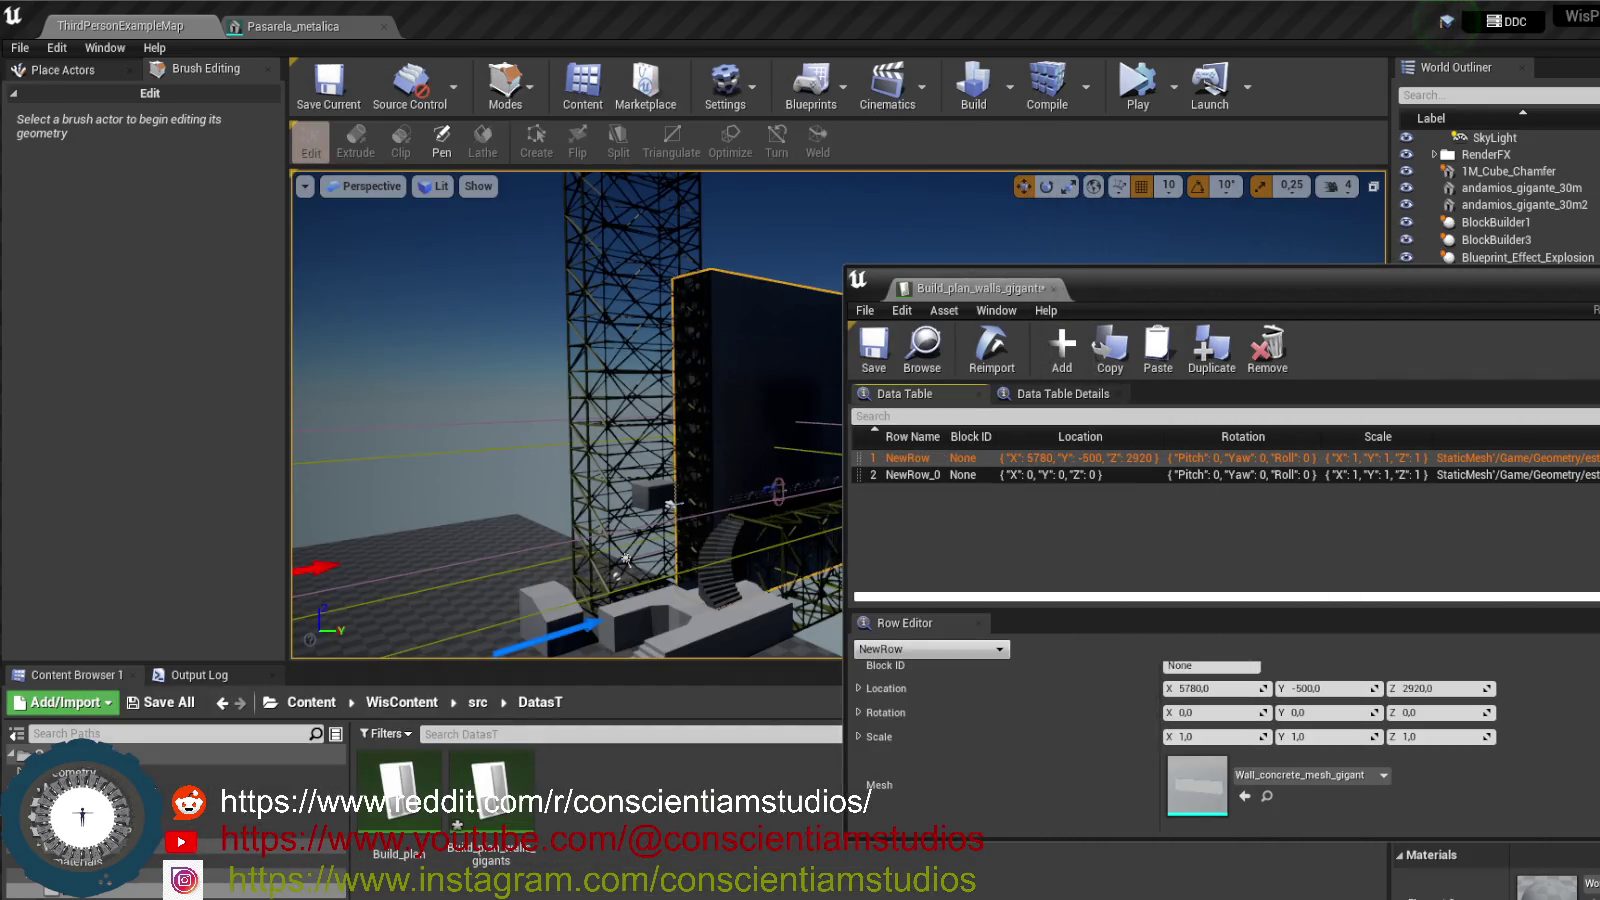
key(alt+Tab)
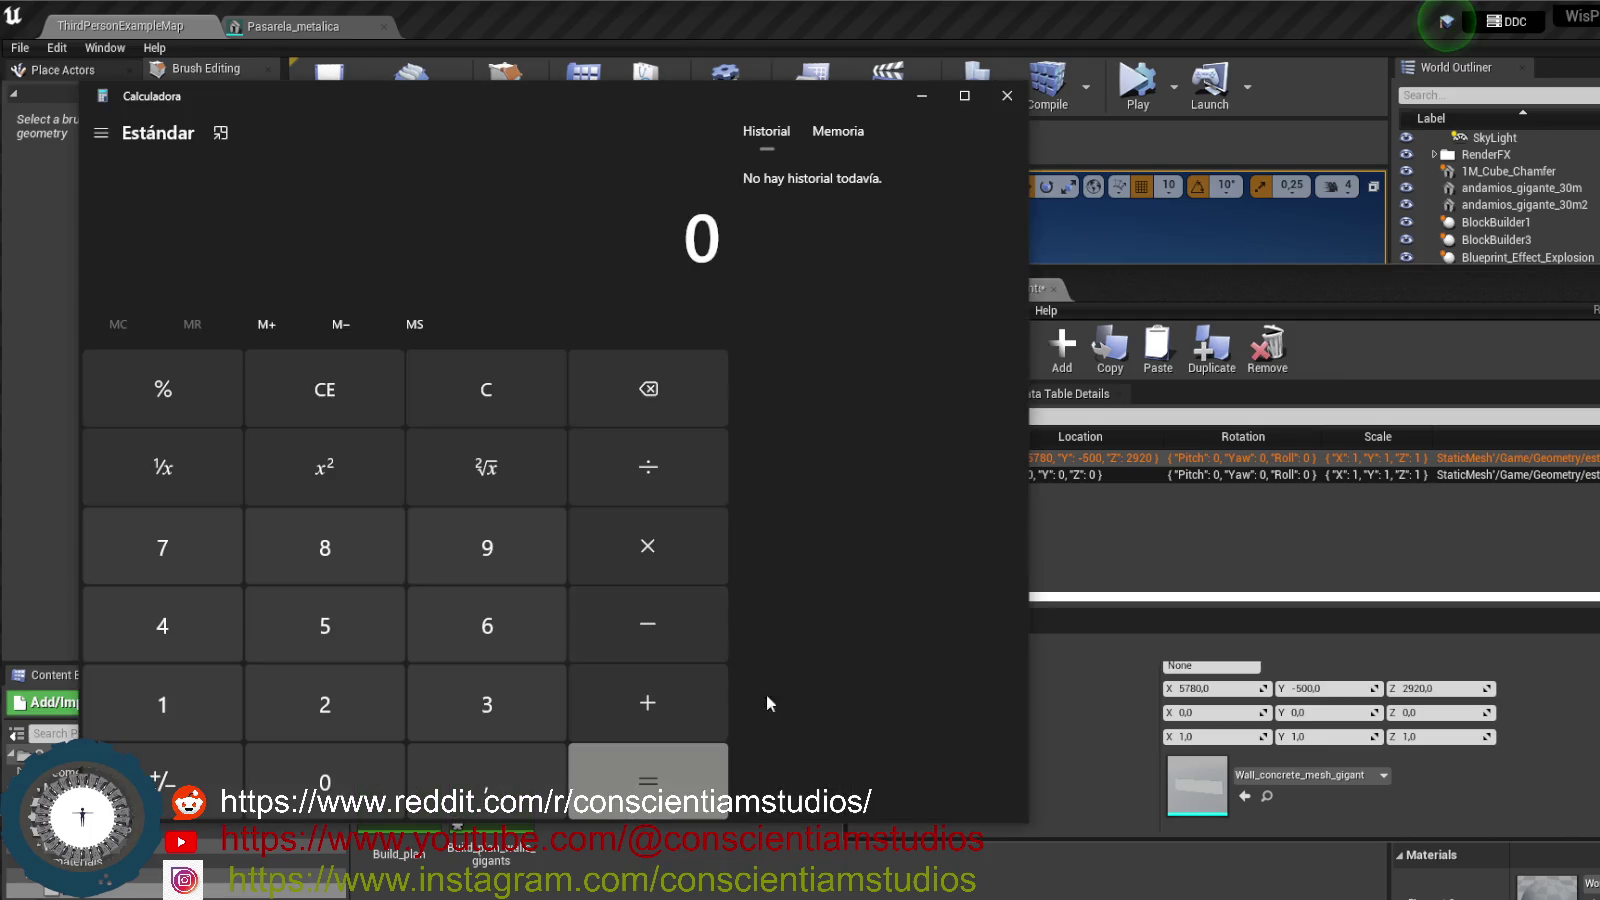
- Calculate 2920 × 2 in the Calculator
click(323, 697)
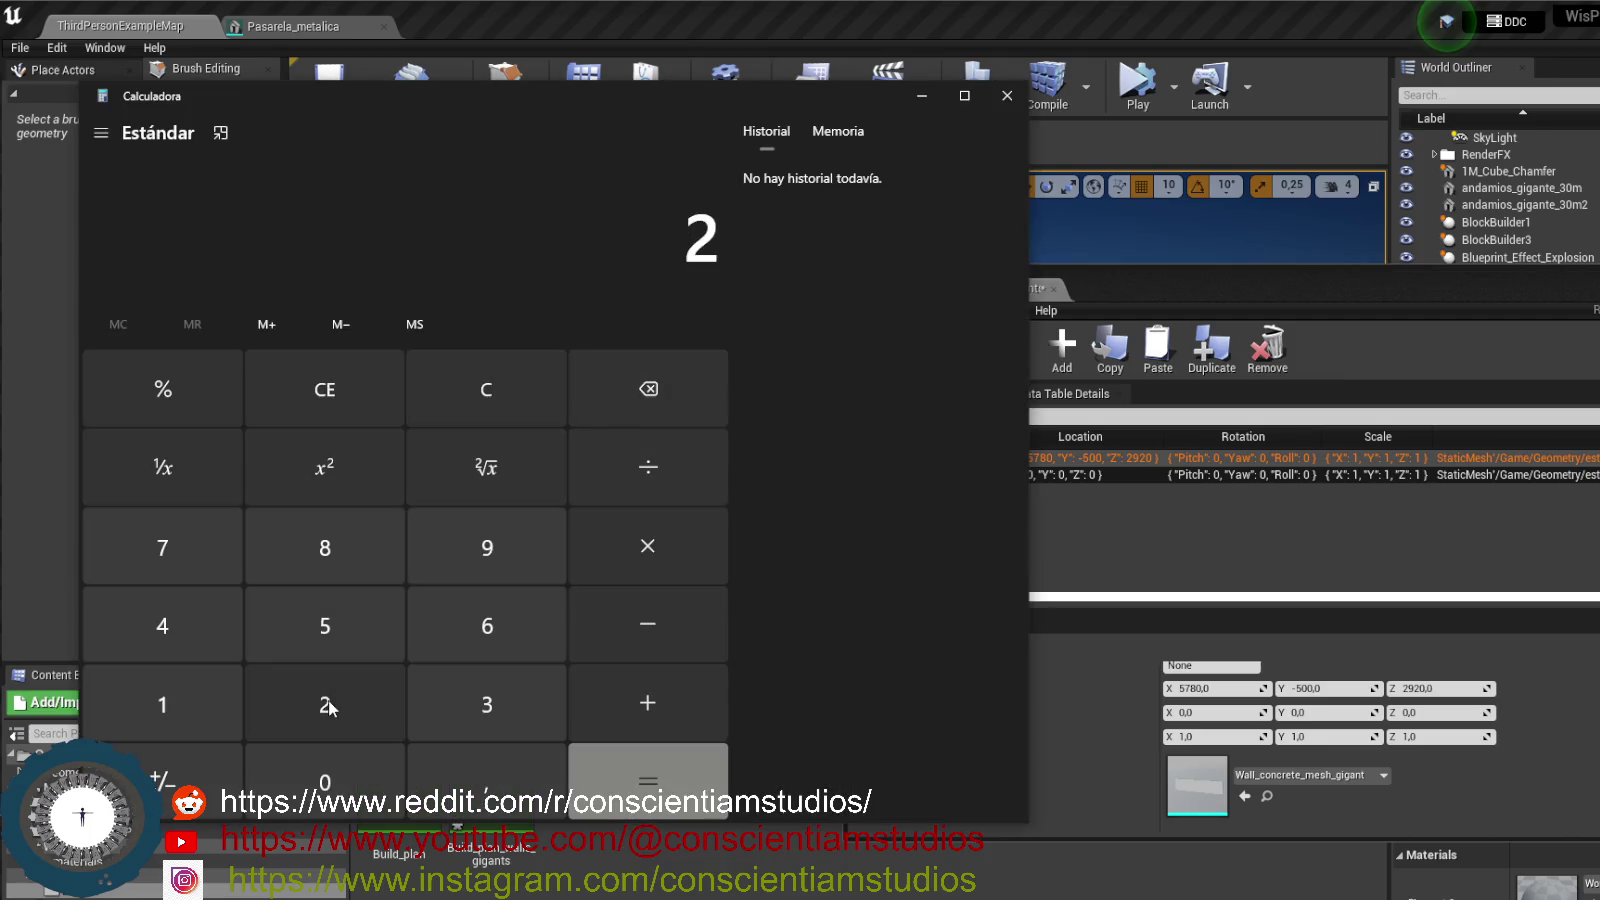
click(511, 558)
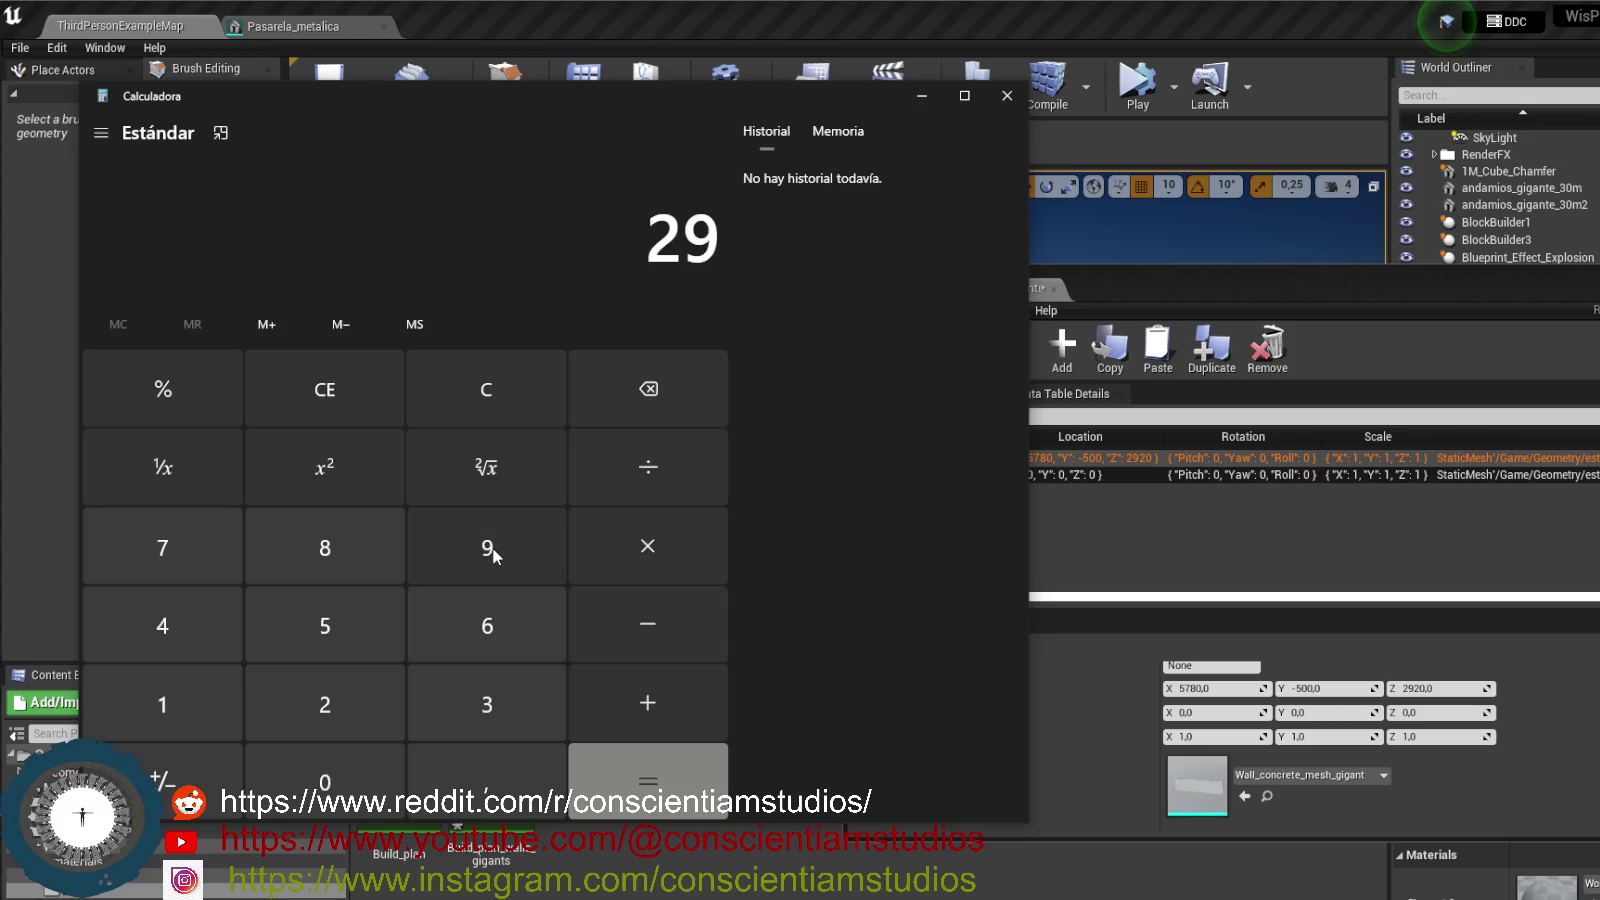
click(292, 722)
click(292, 762)
click(660, 535)
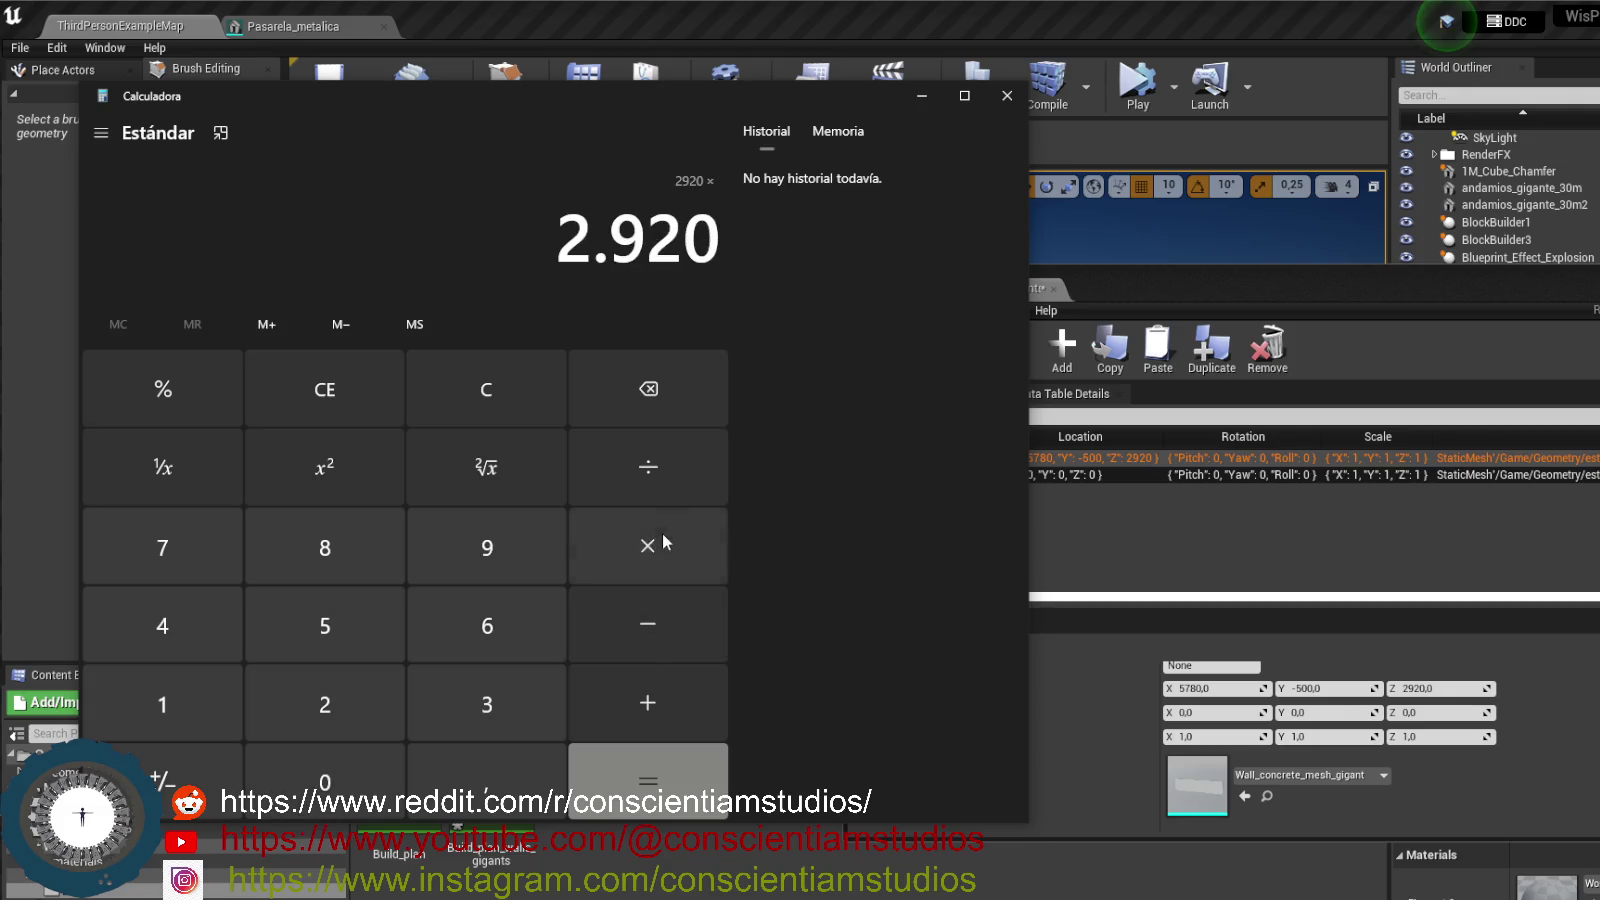
click(366, 708)
click(600, 765)
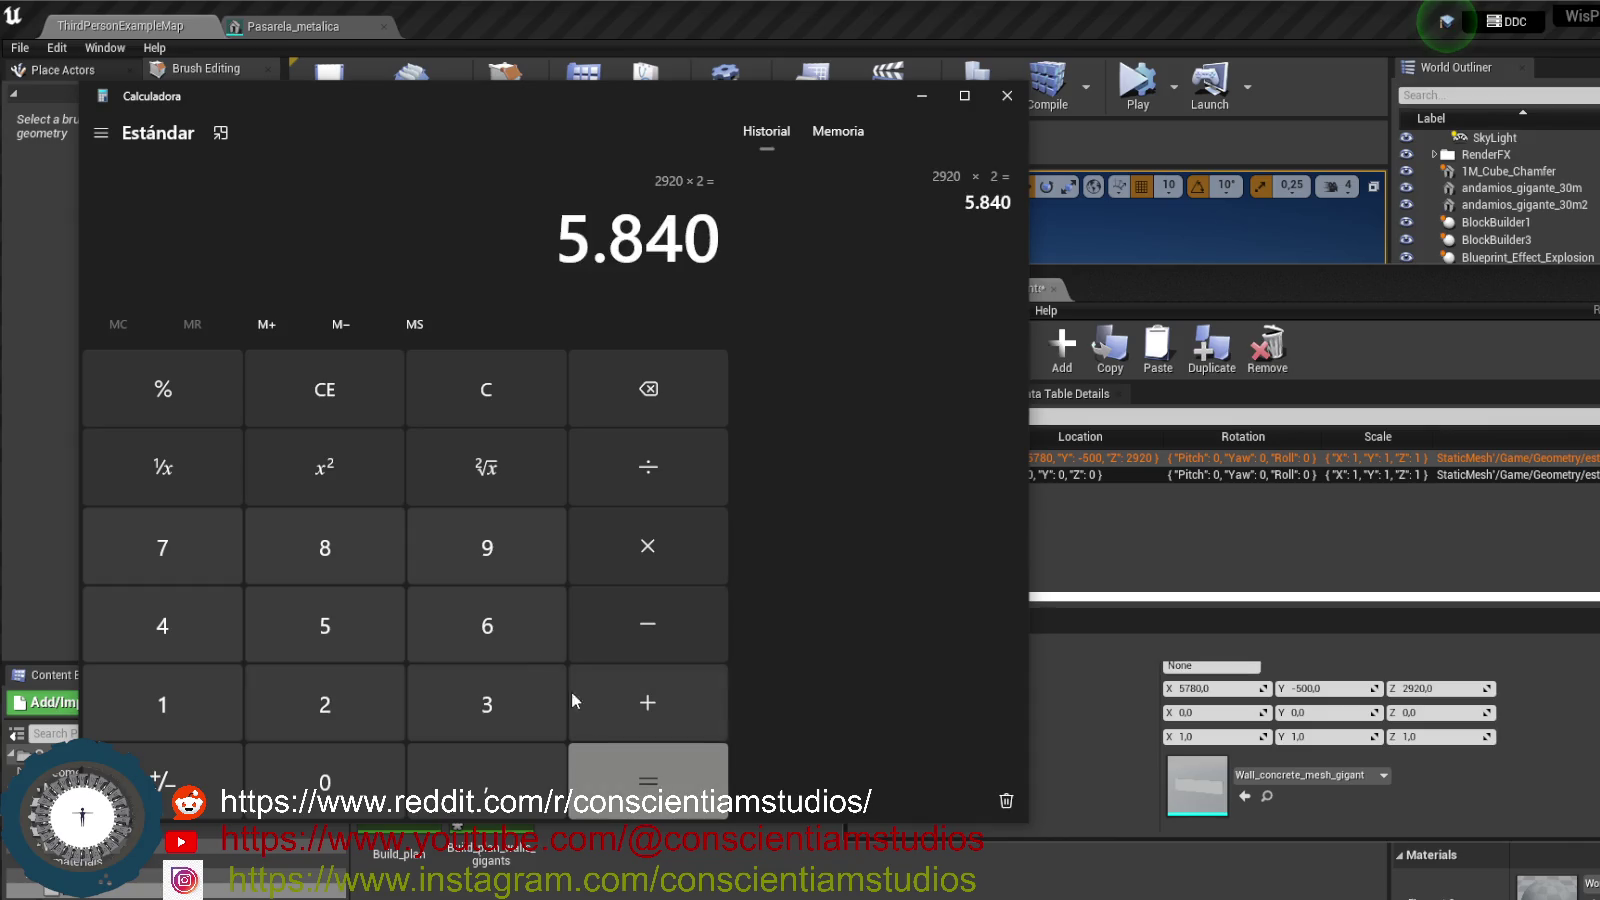
- Select the 5.840 result and show NewRow_0 in the data table's row editor
double_click(641, 233)
drag(717, 236, 561, 234)
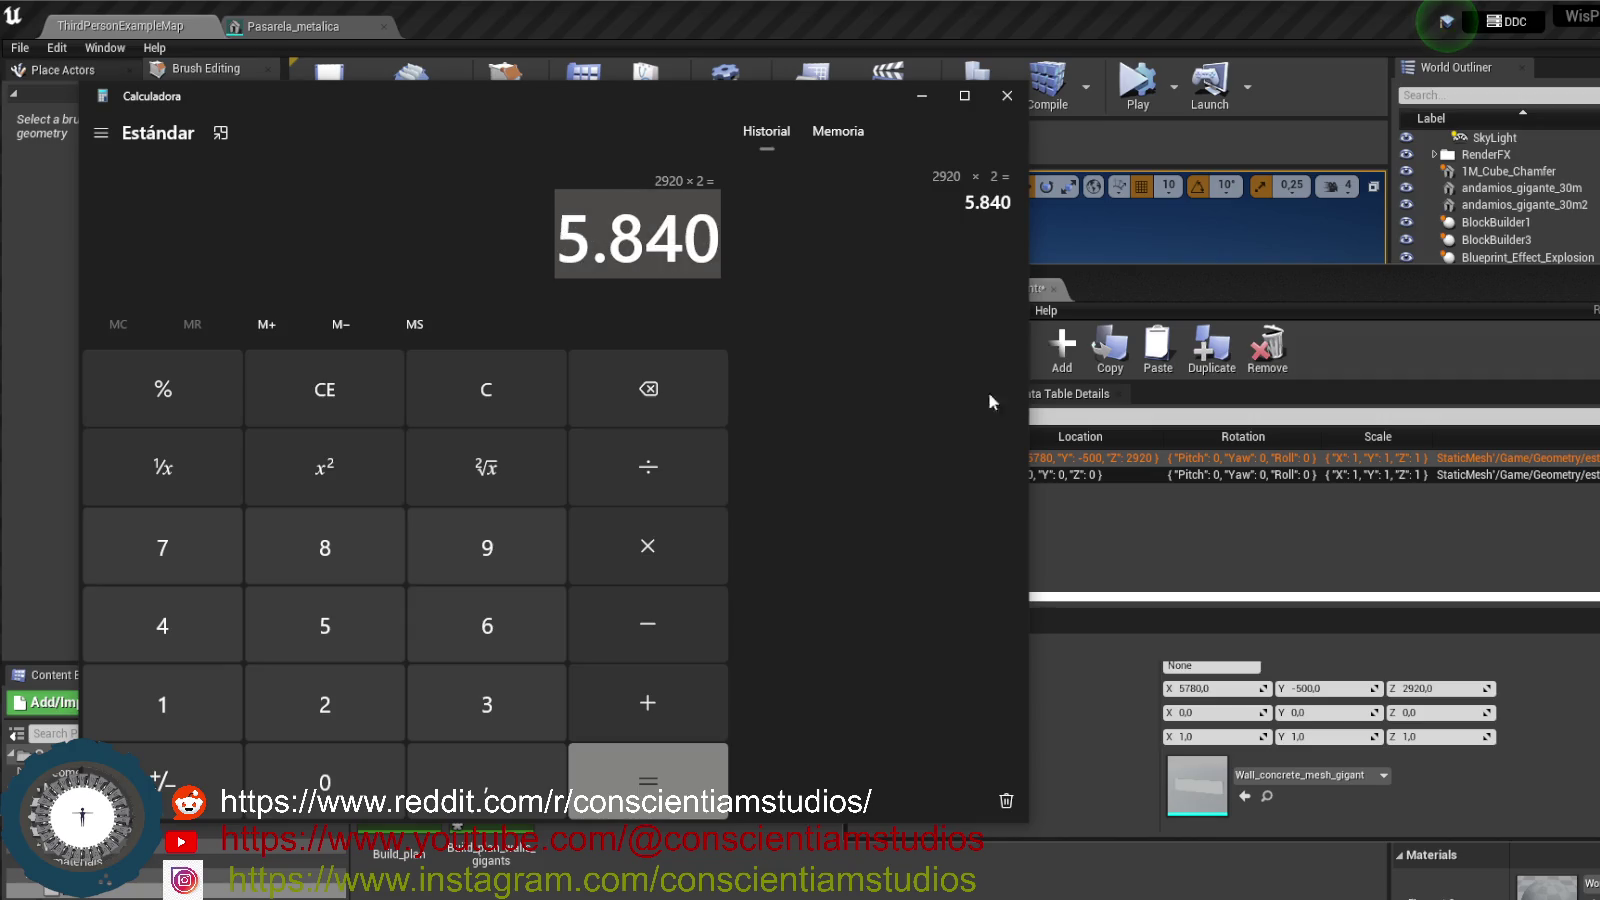
click(1182, 515)
click(1076, 478)
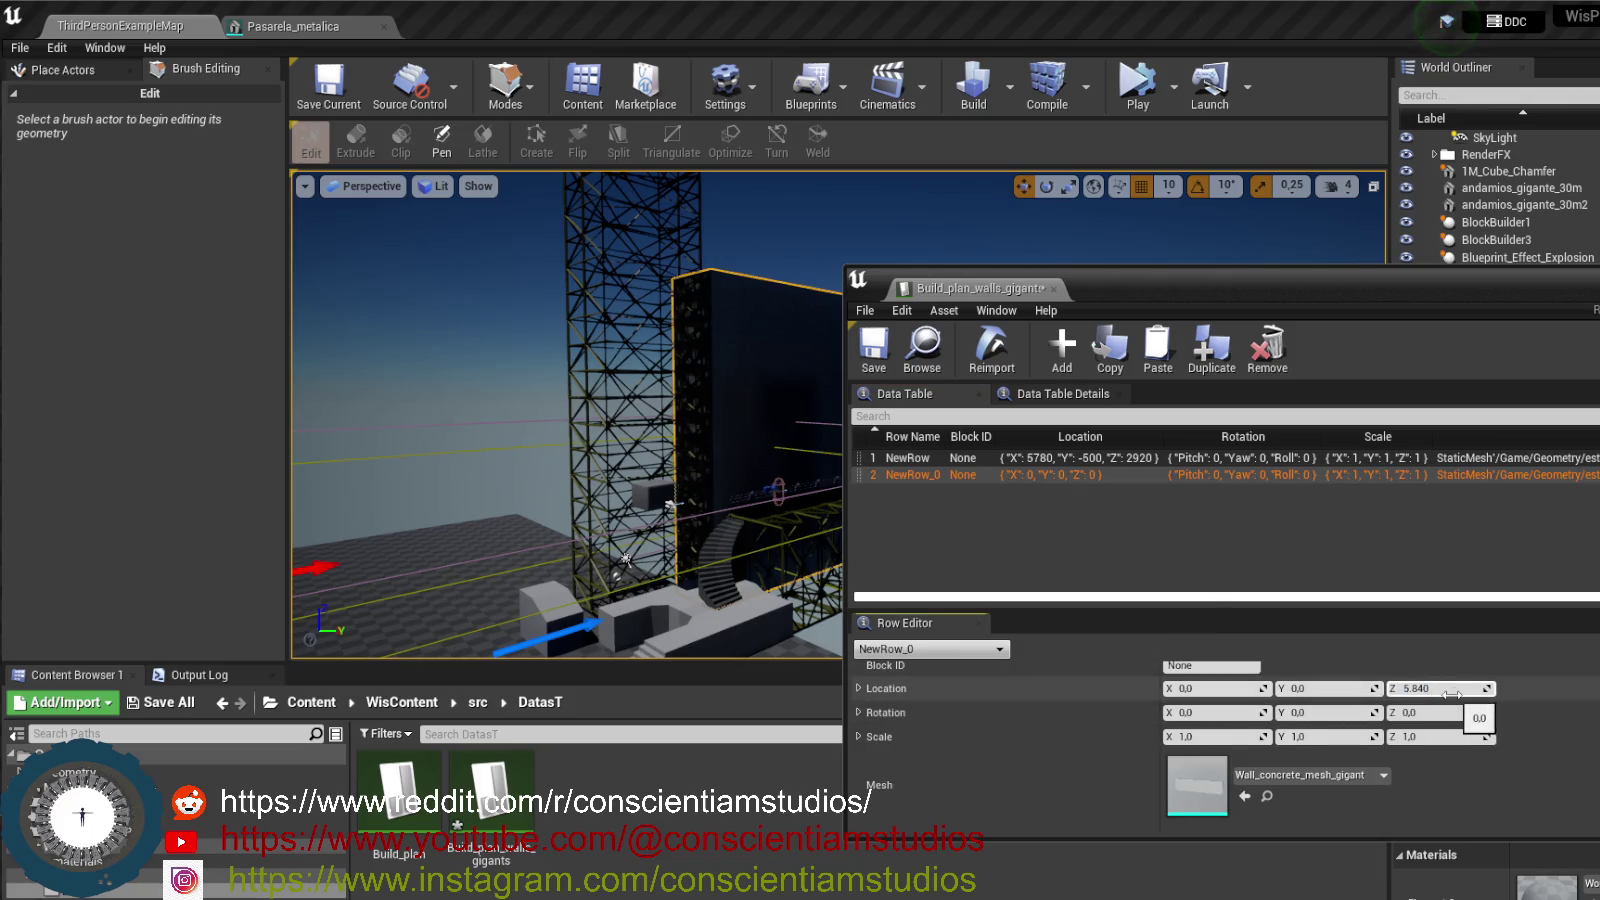
- Commit NewRow_0's location as X 5780, Y -500, Z 5.84 and save Build_plan_walls_gigants
key(Return)
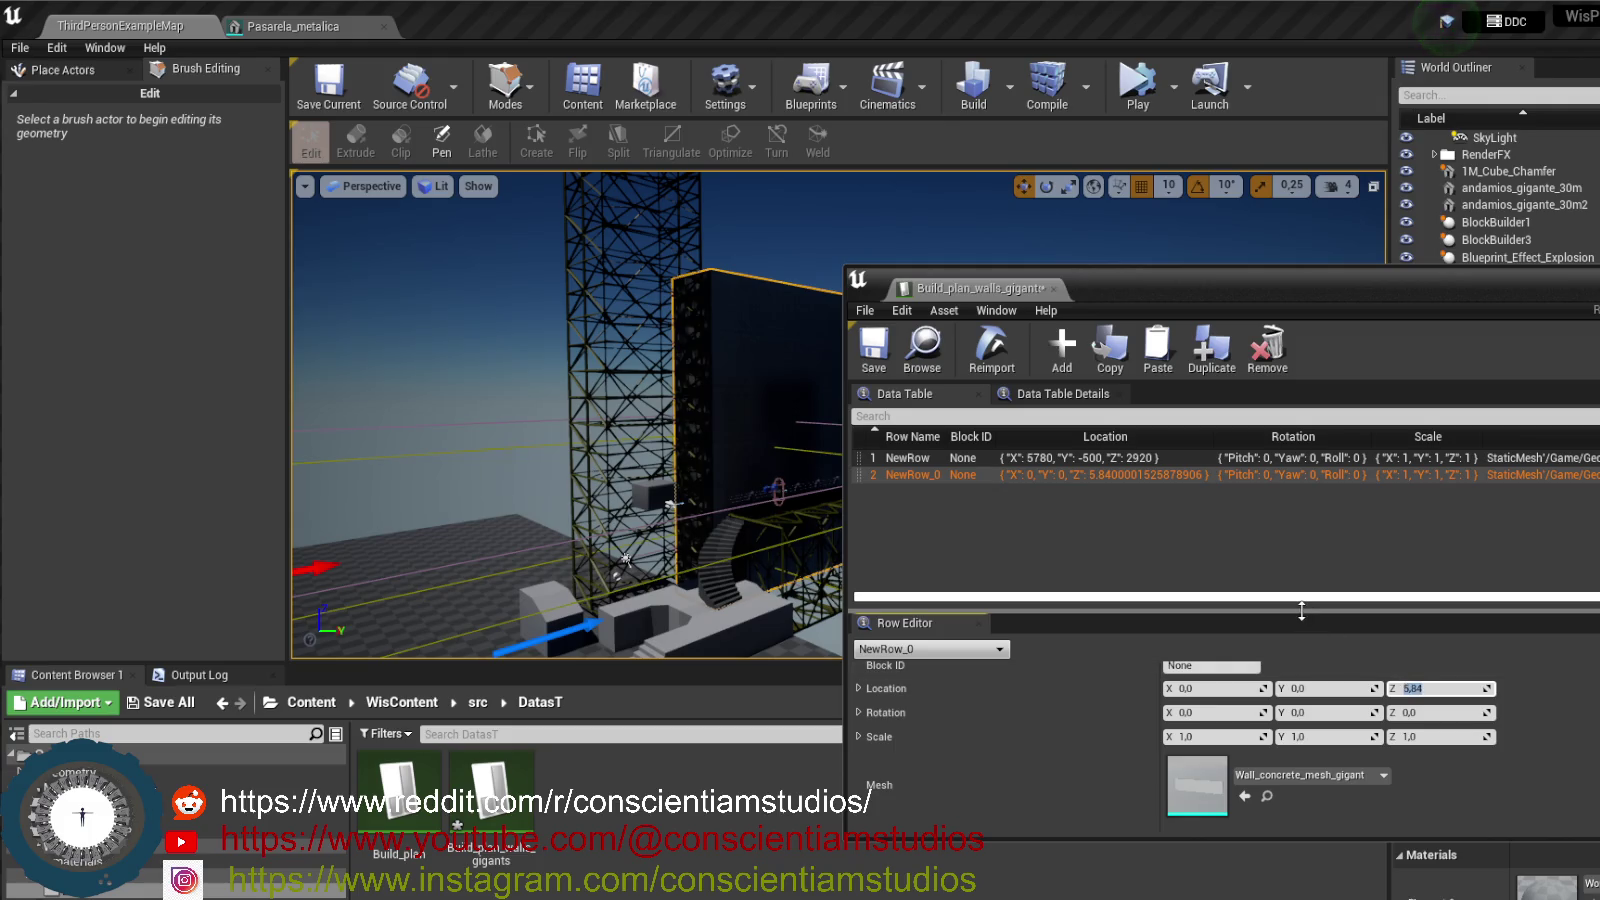
click(1085, 460)
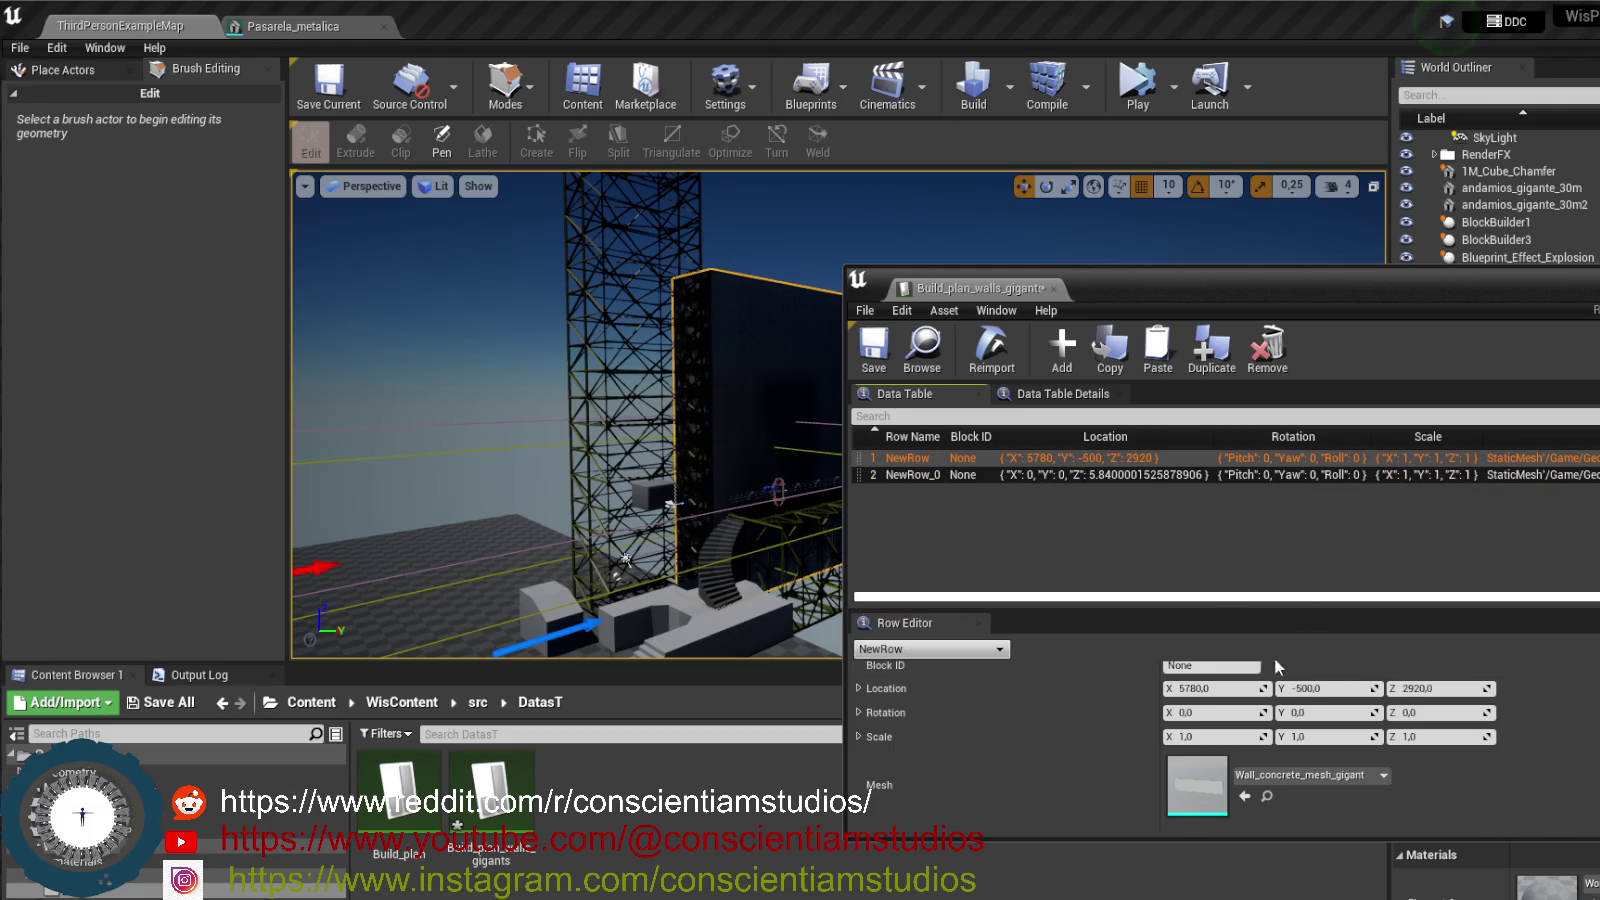
click(1098, 473)
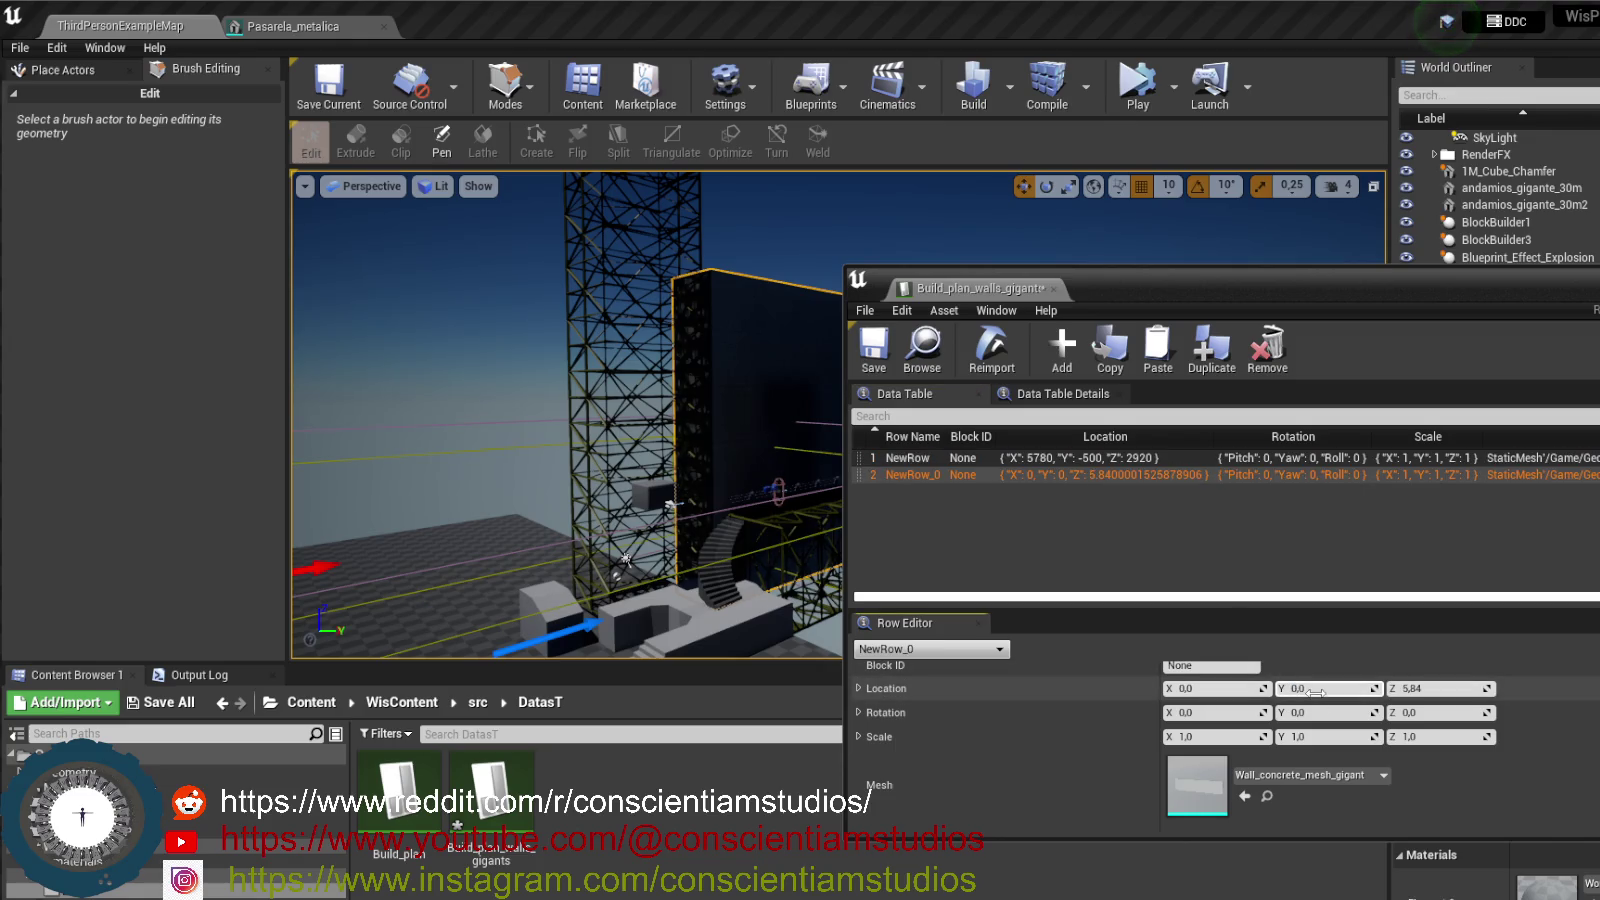
click(1238, 689)
text(47)
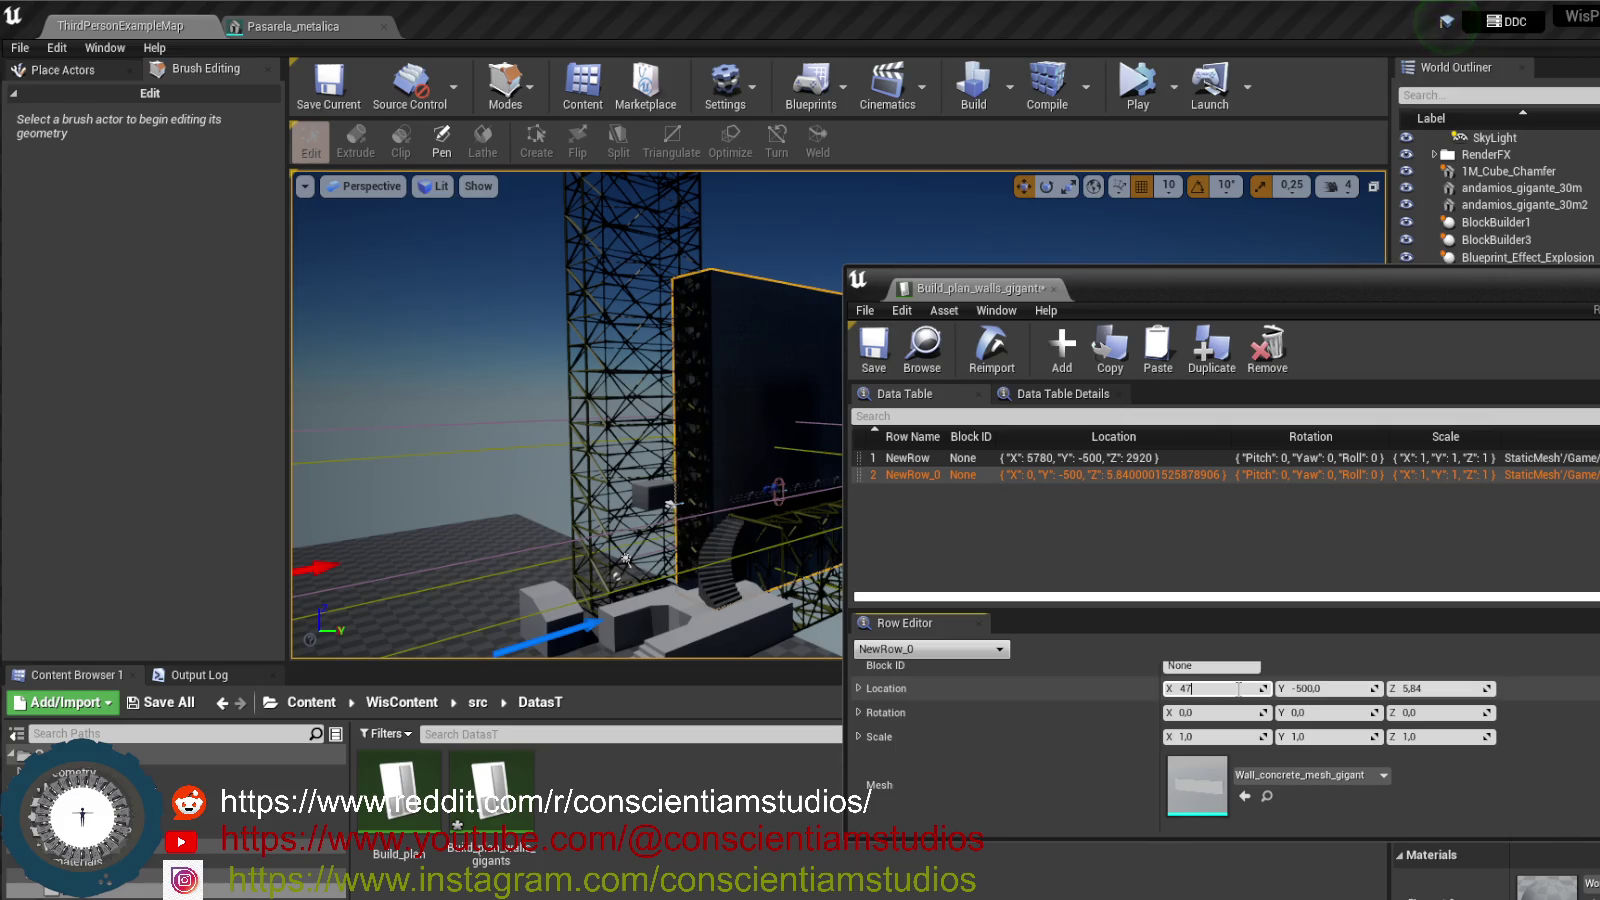
text(30)
key(Return)
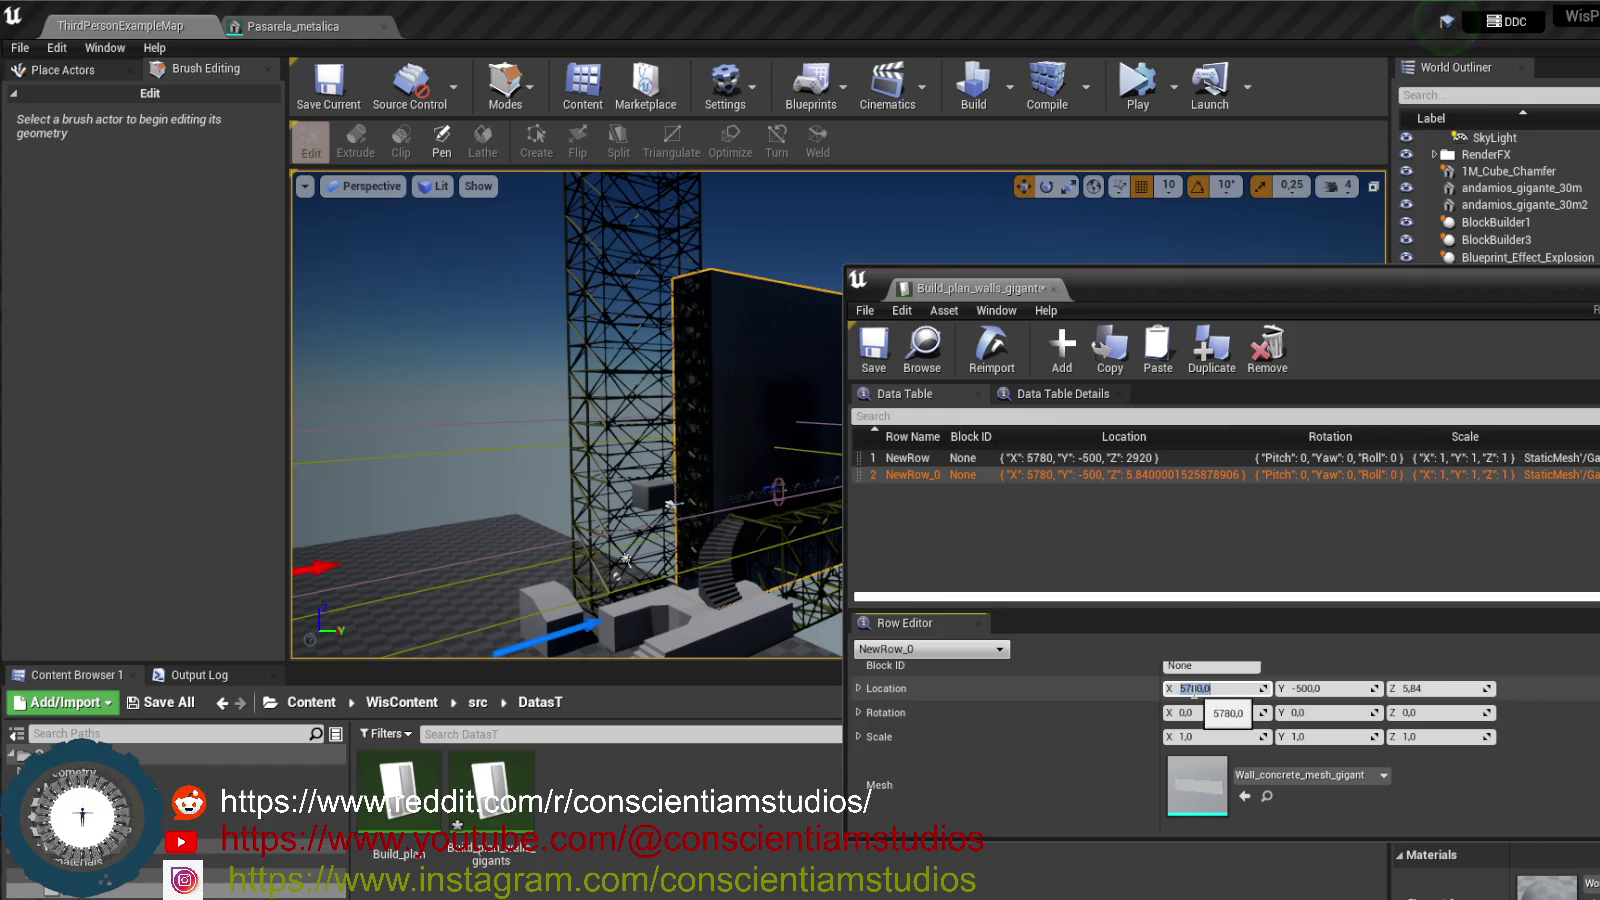
click(1100, 525)
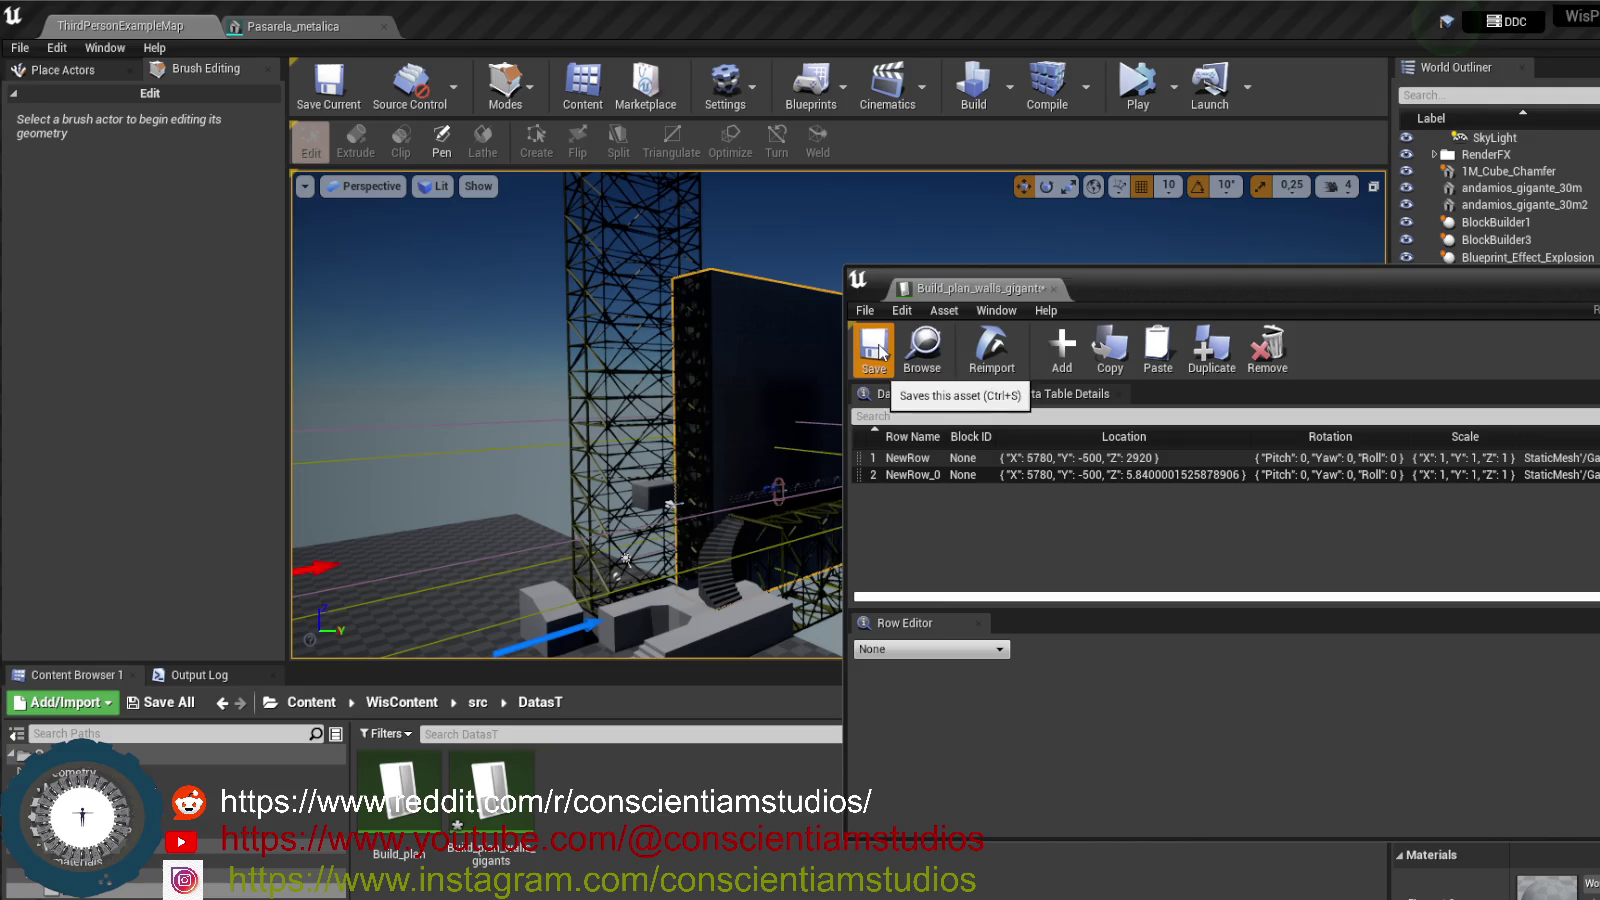
click(873, 345)
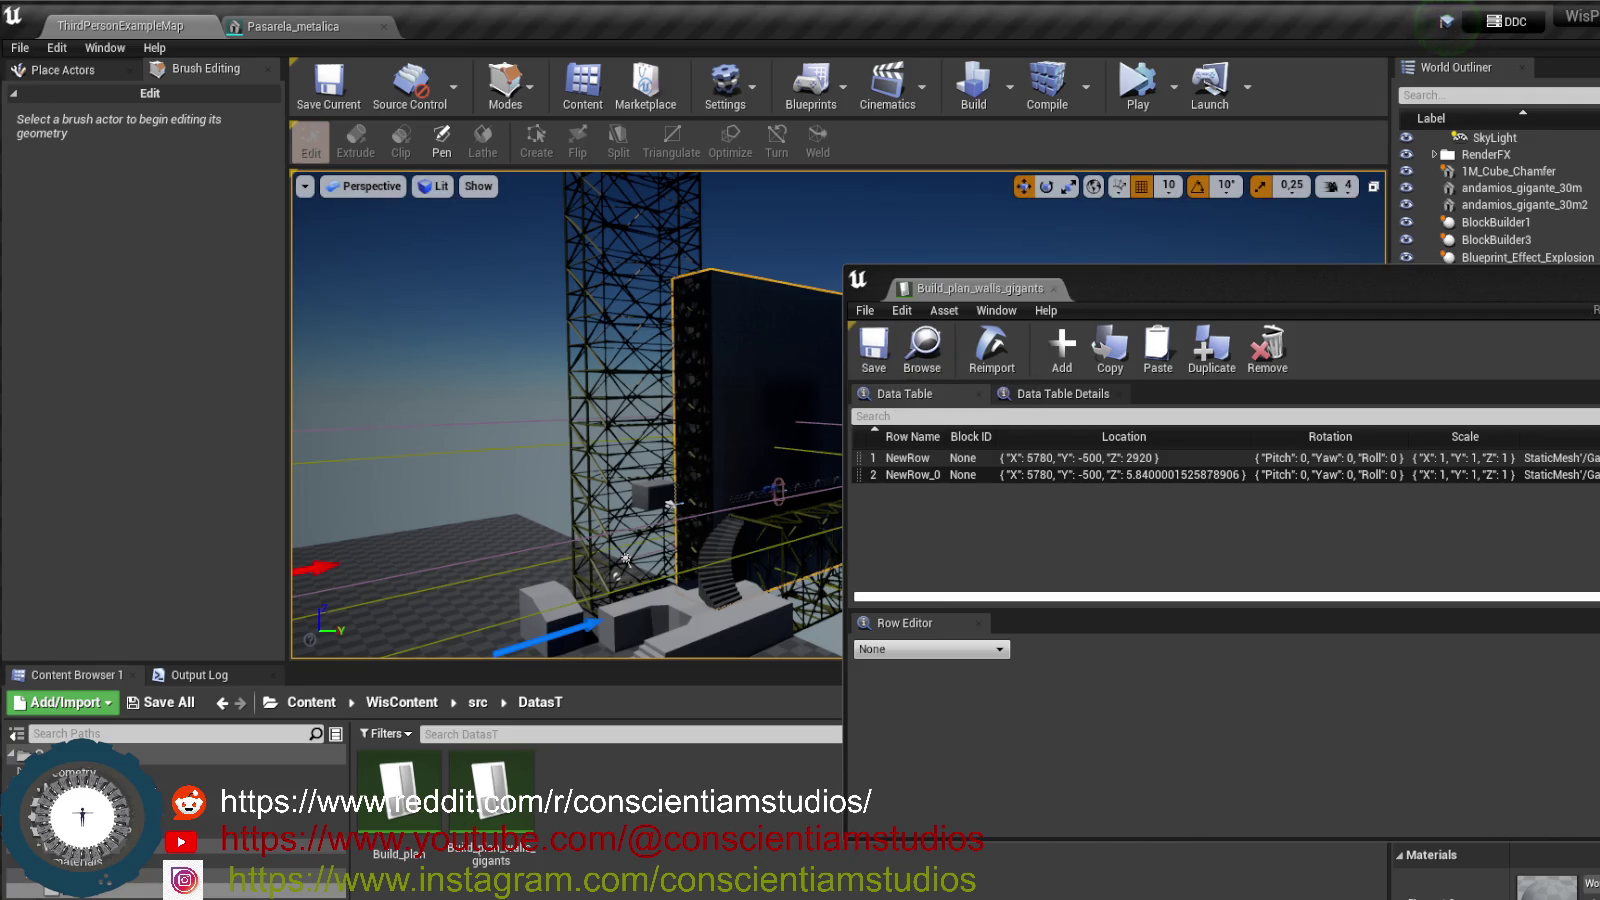
- Simulate the level to view the moved giant wall, stop, and select the andamios_gigante_30m truss
click(1137, 85)
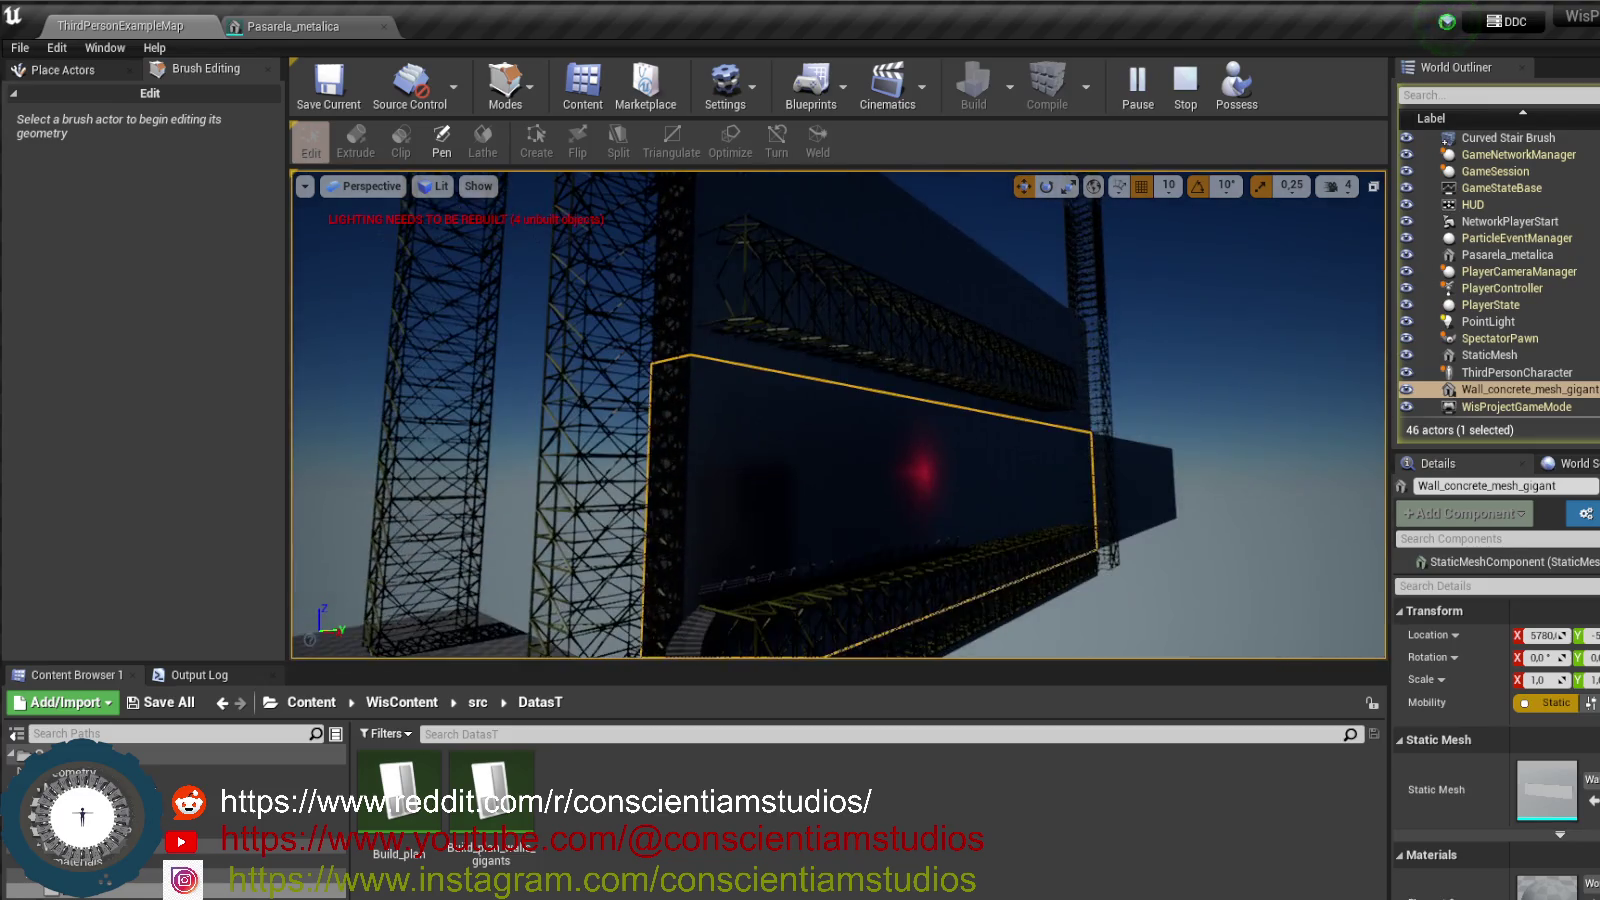
click(1196, 571)
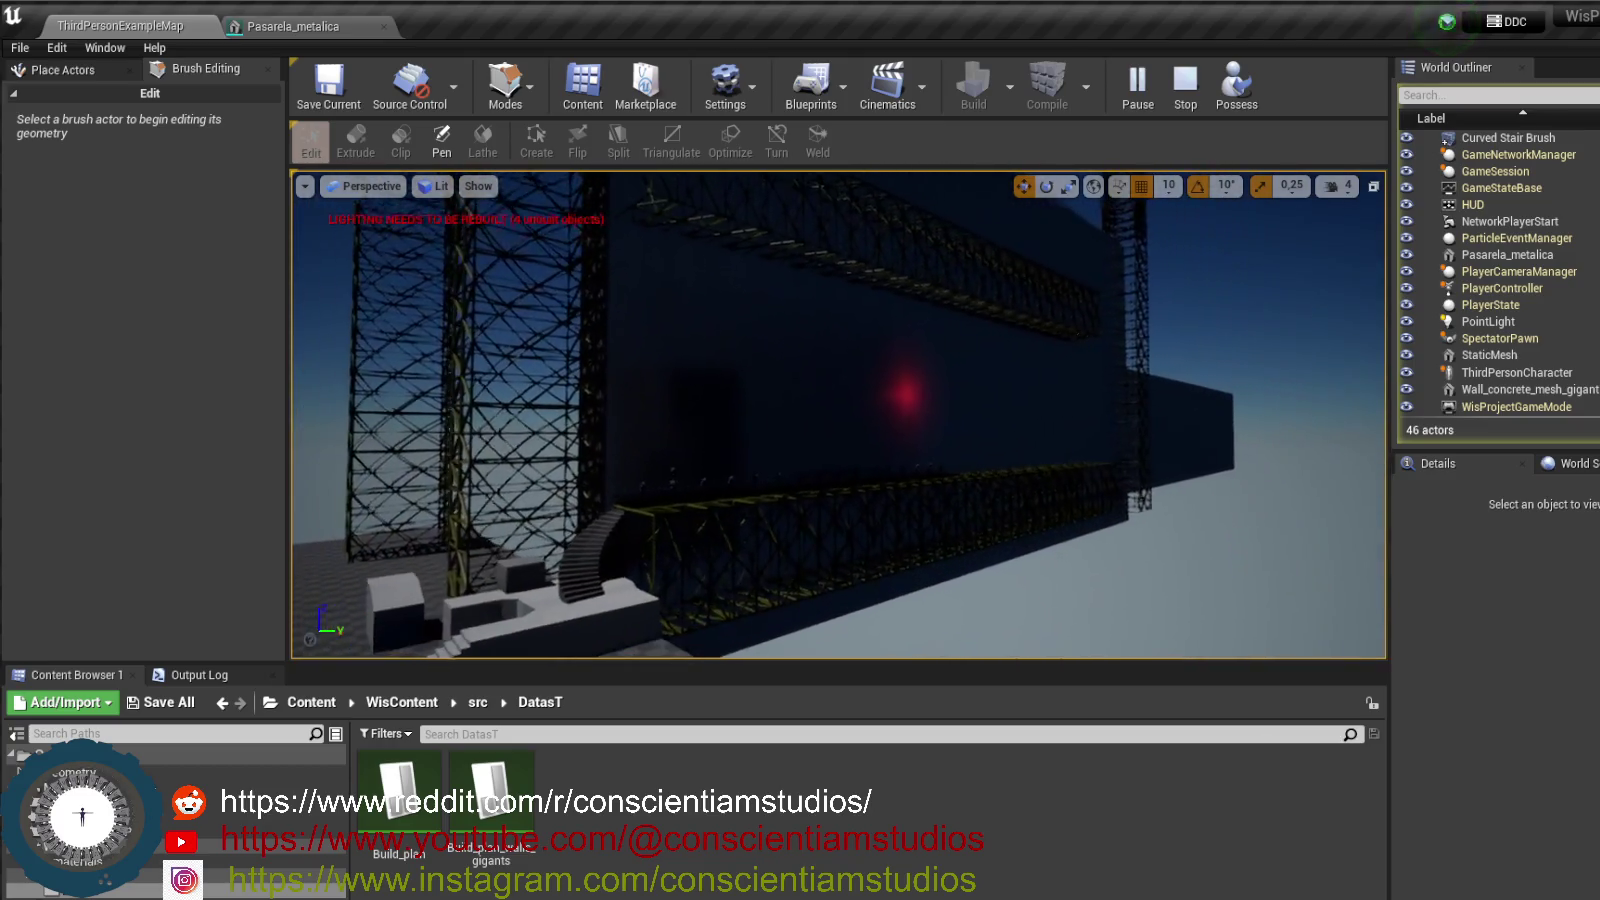
click(1185, 85)
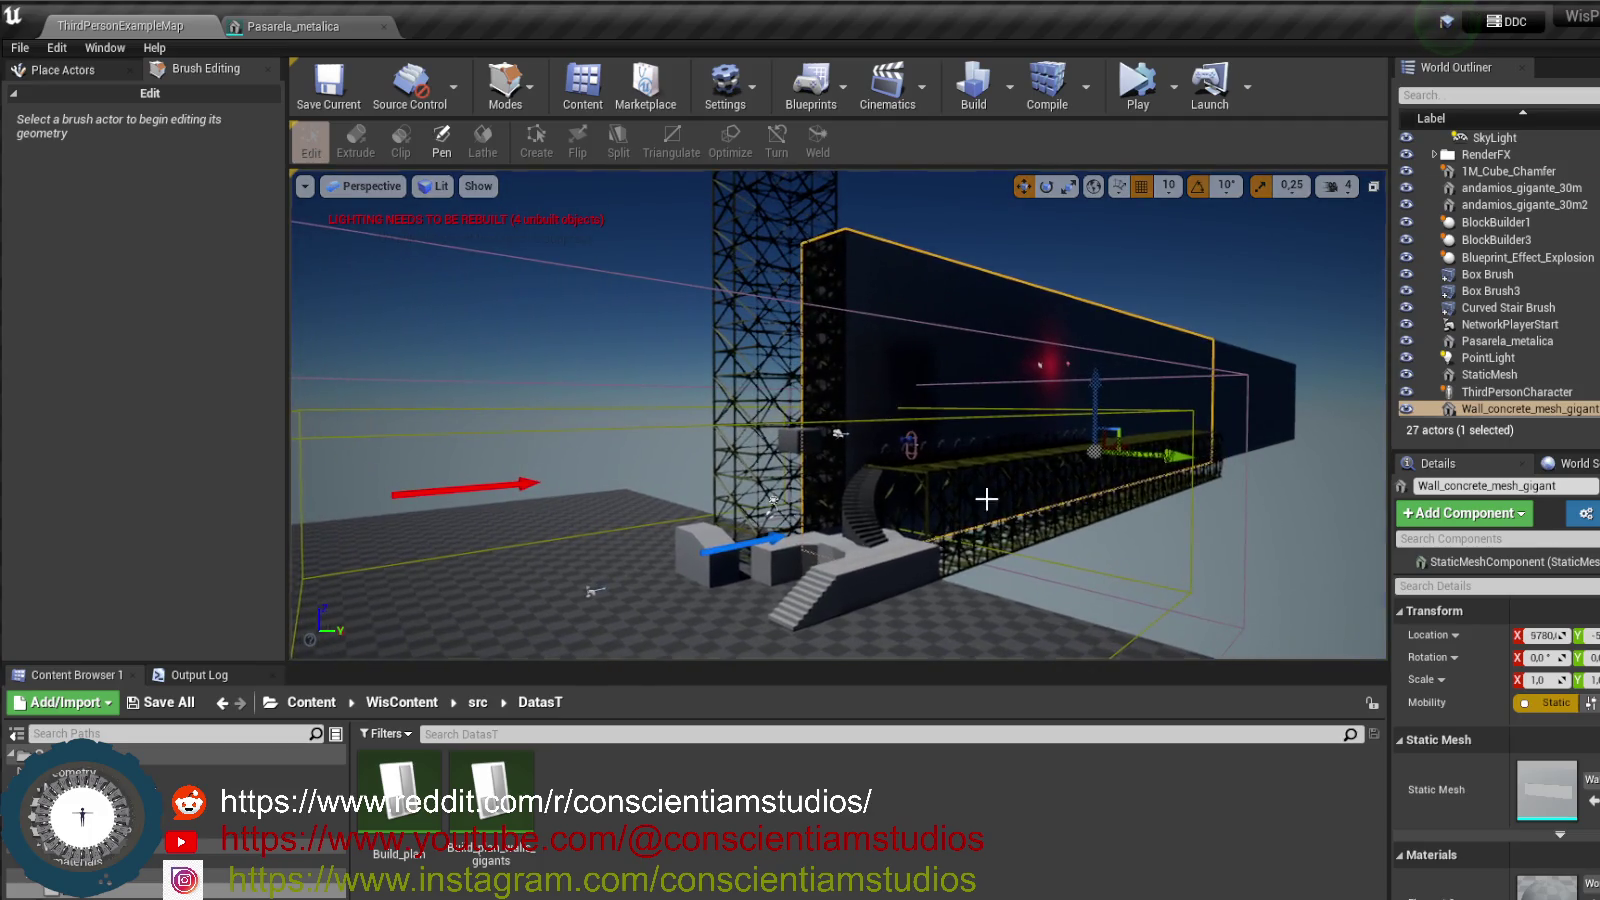
click(1044, 525)
drag(1044, 525, 1096, 572)
drag(934, 298, 1113, 231)
- Open the Build_plan table, drag NewRow_1's Location Y up to 250, and save
drag(838, 415, 915, 418)
drag(1045, 525, 1045, 525)
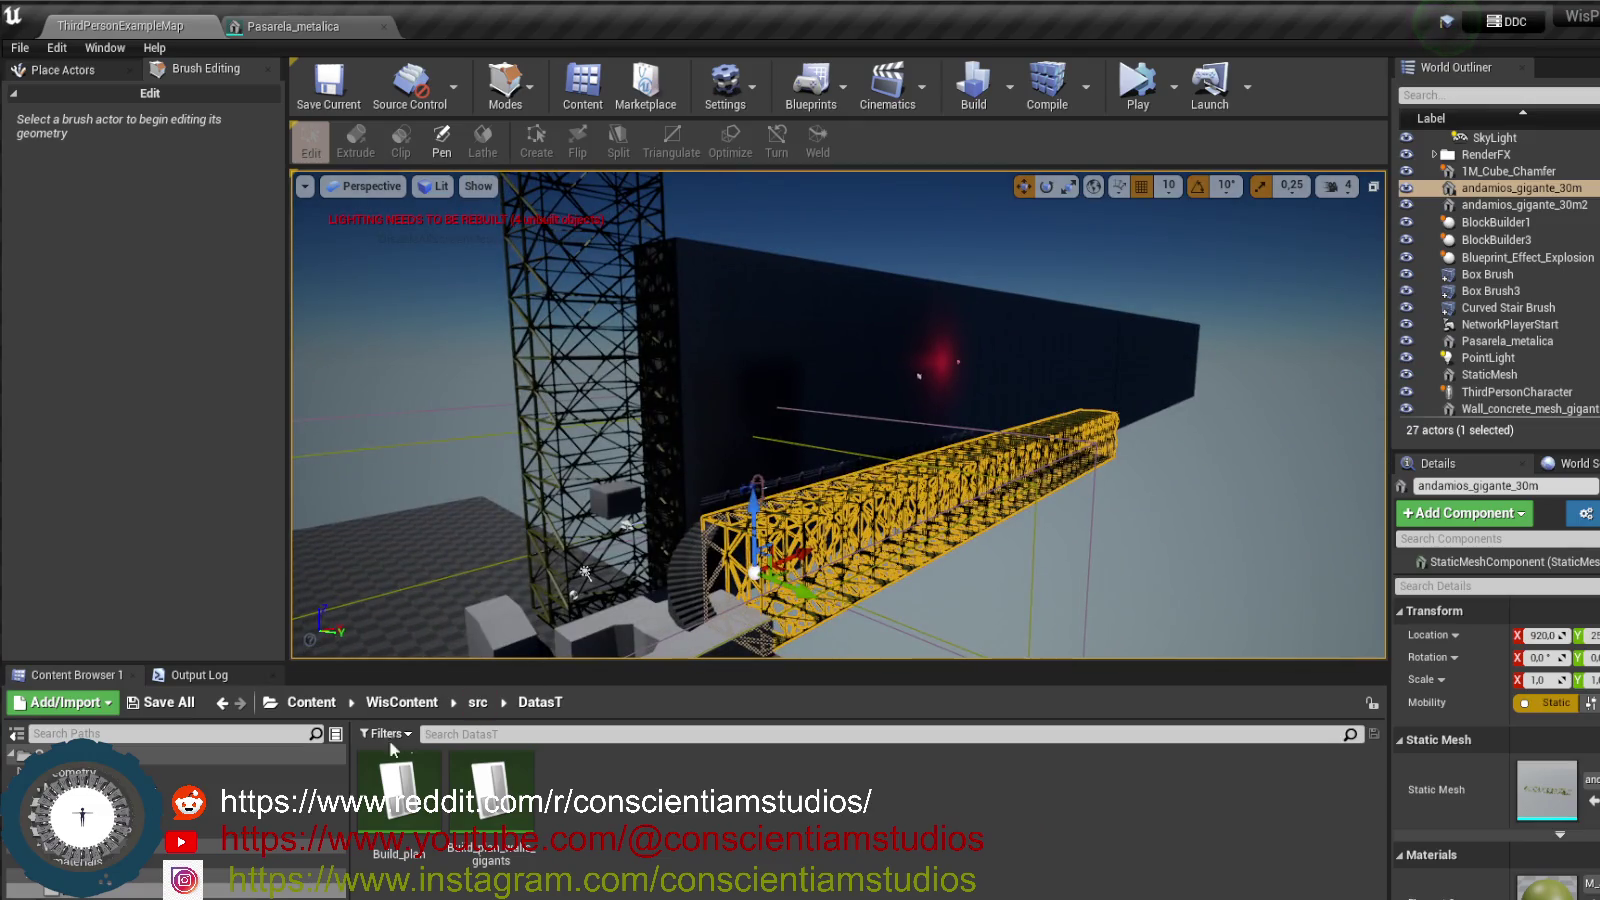
double_click(398, 795)
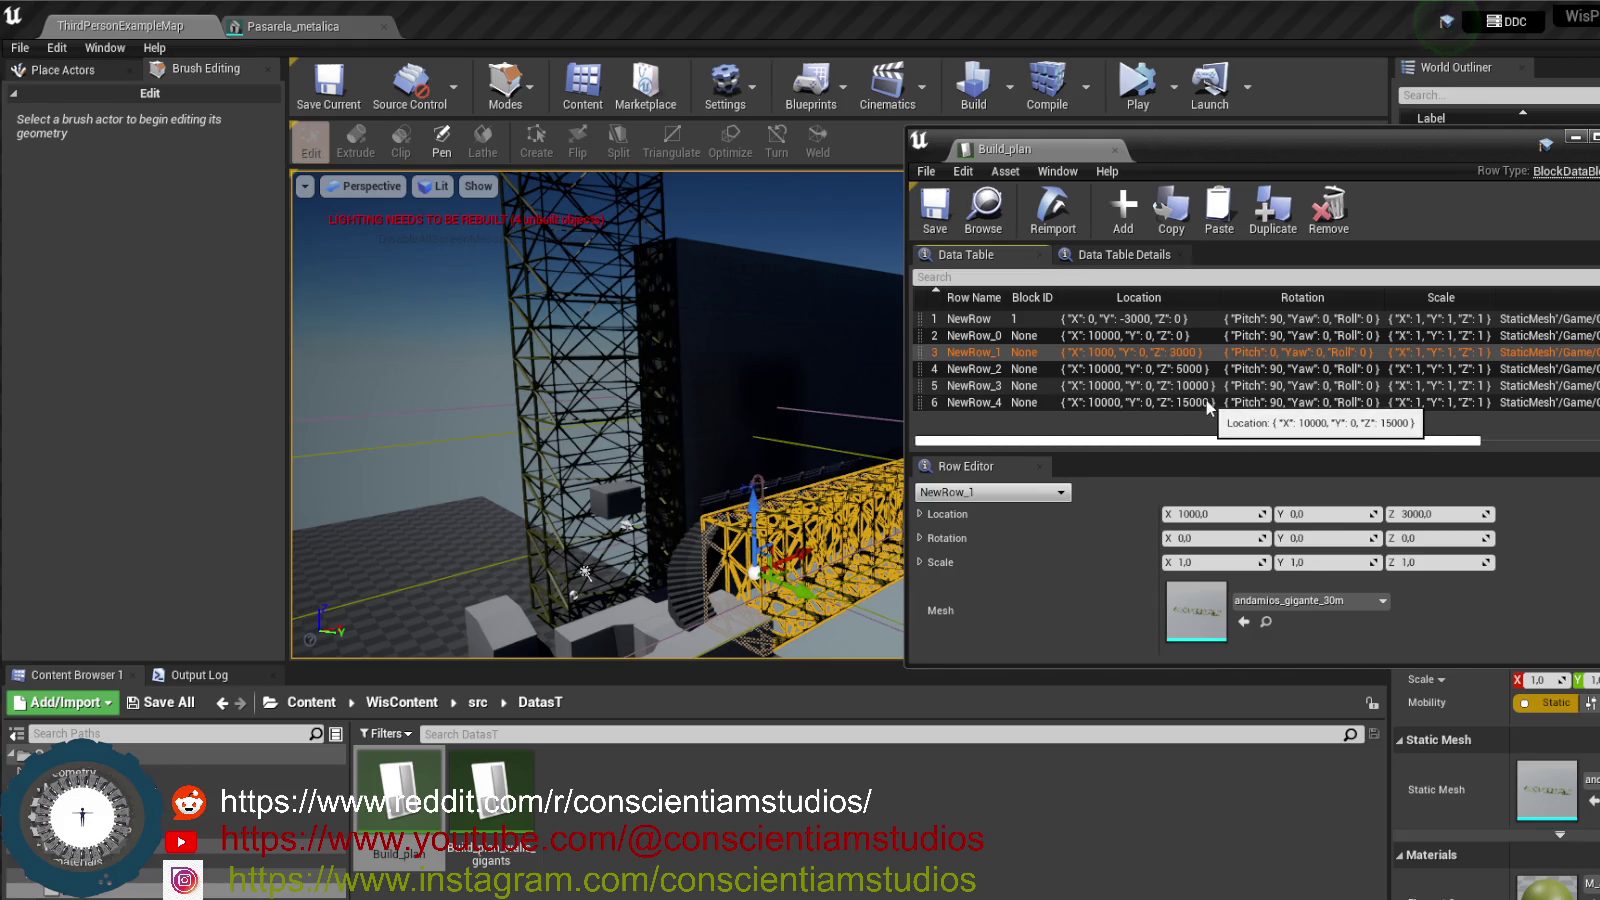
drag(1385, 145, 1196, 131)
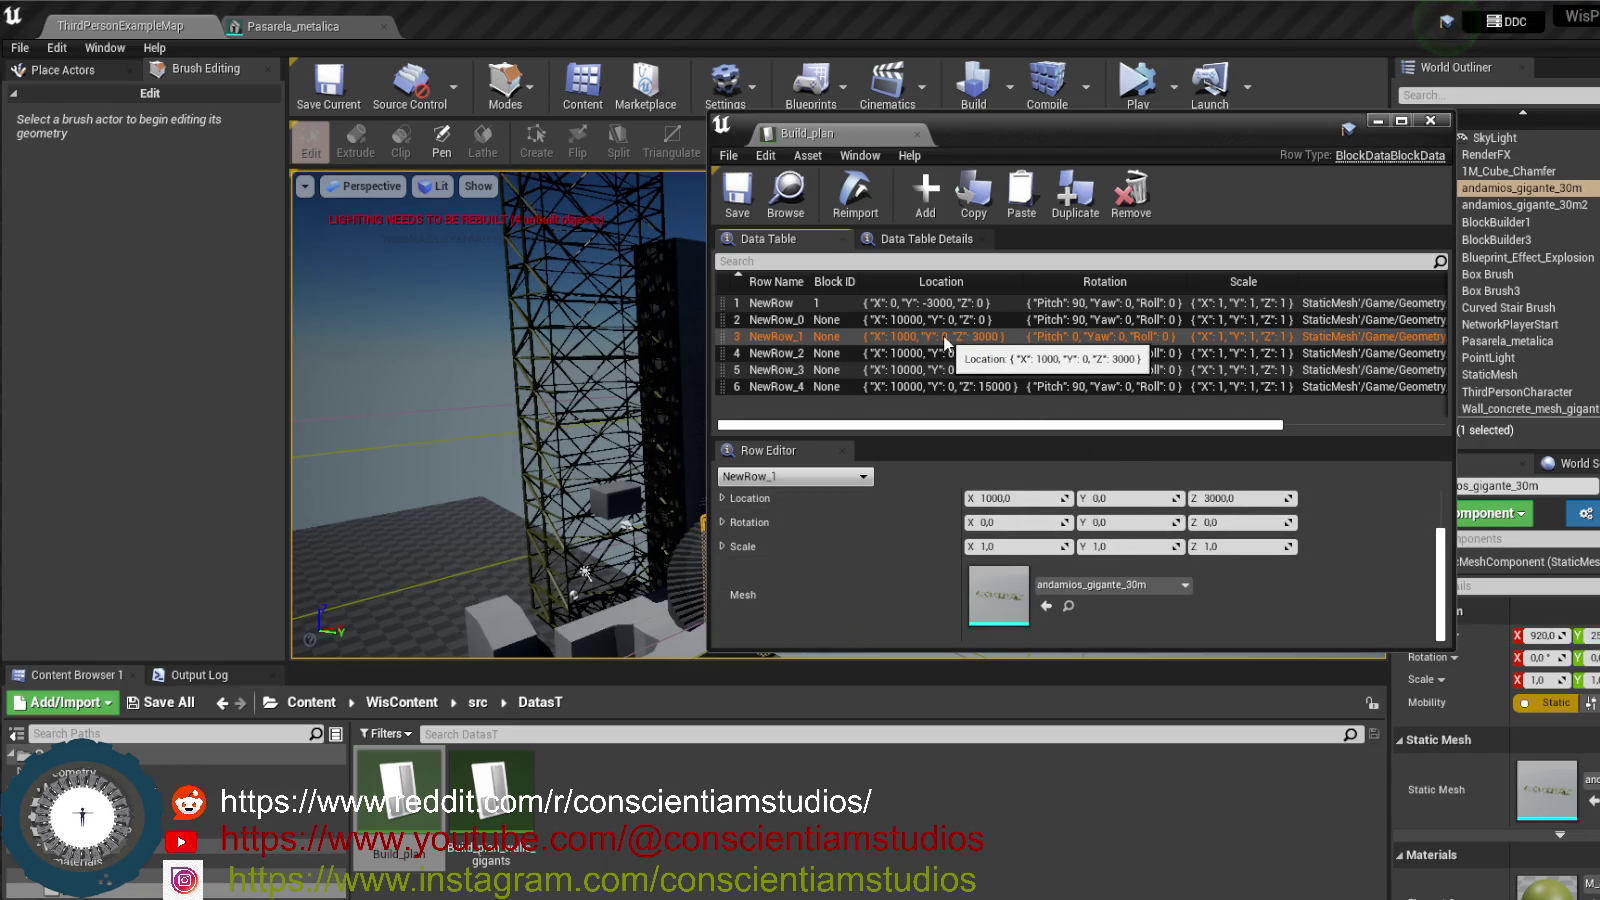
drag(1133, 502, 1180, 502)
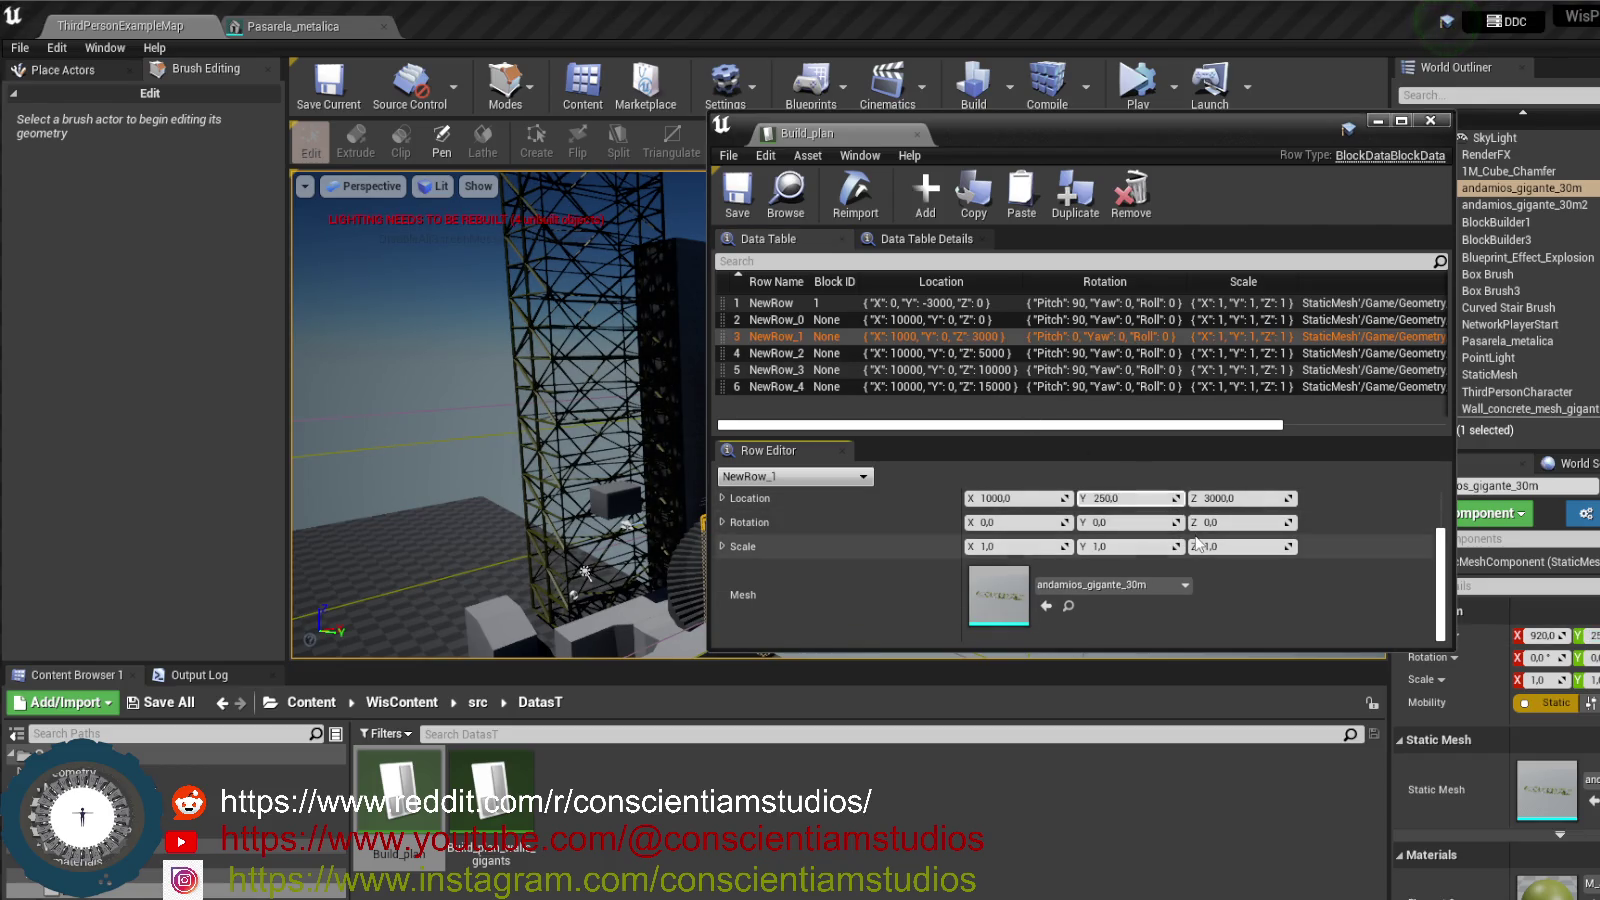
click(737, 190)
click(1377, 122)
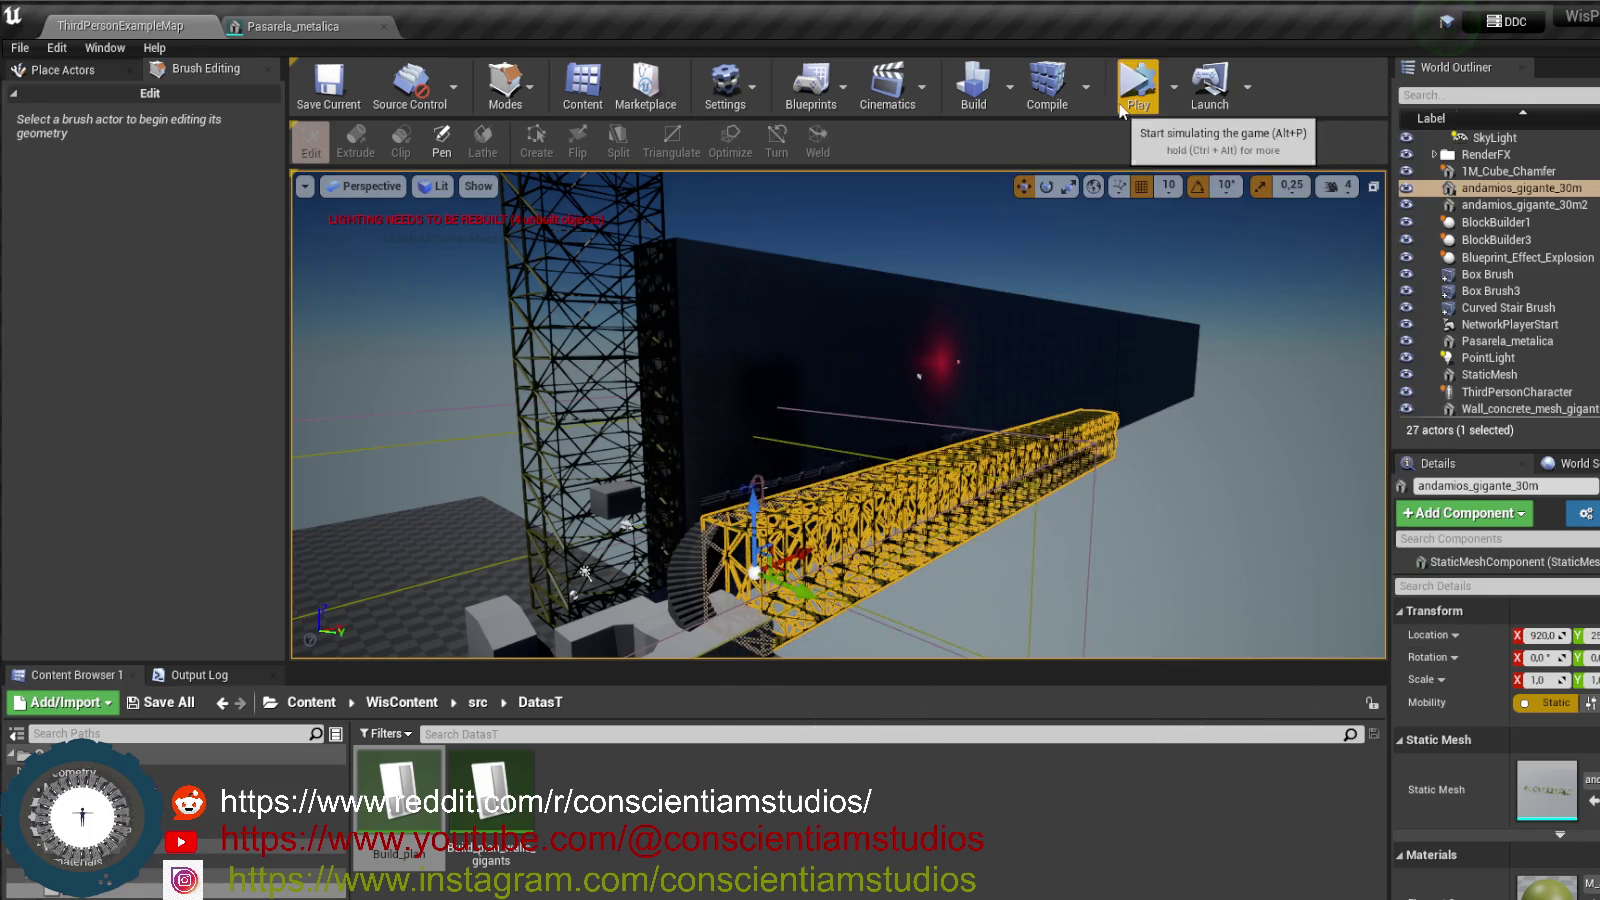
click(1136, 80)
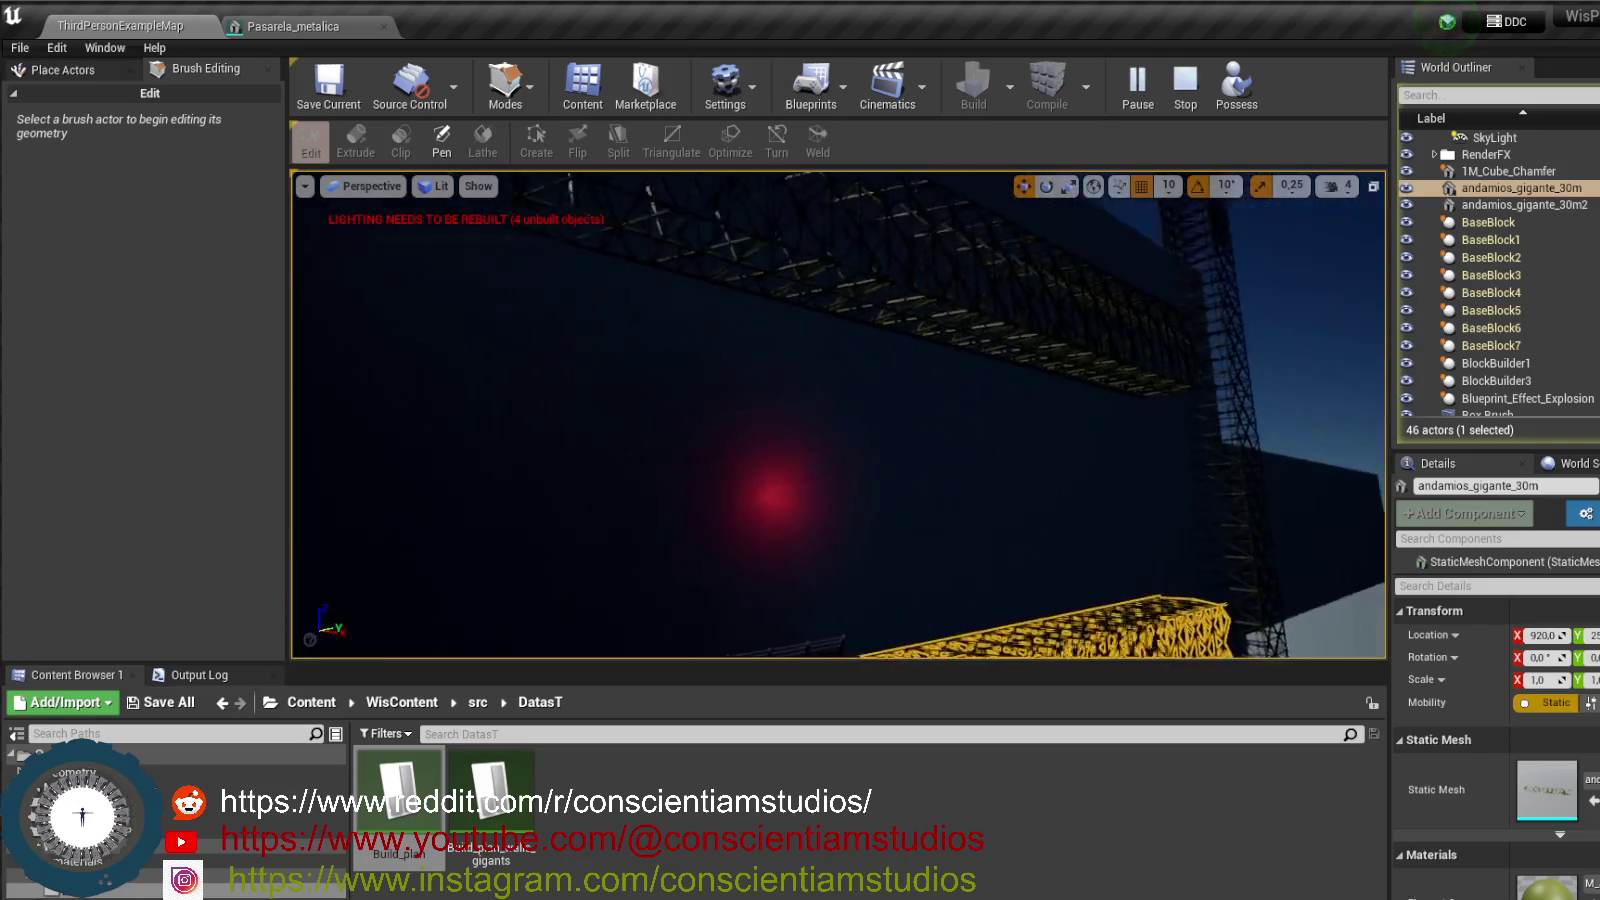
click(1185, 82)
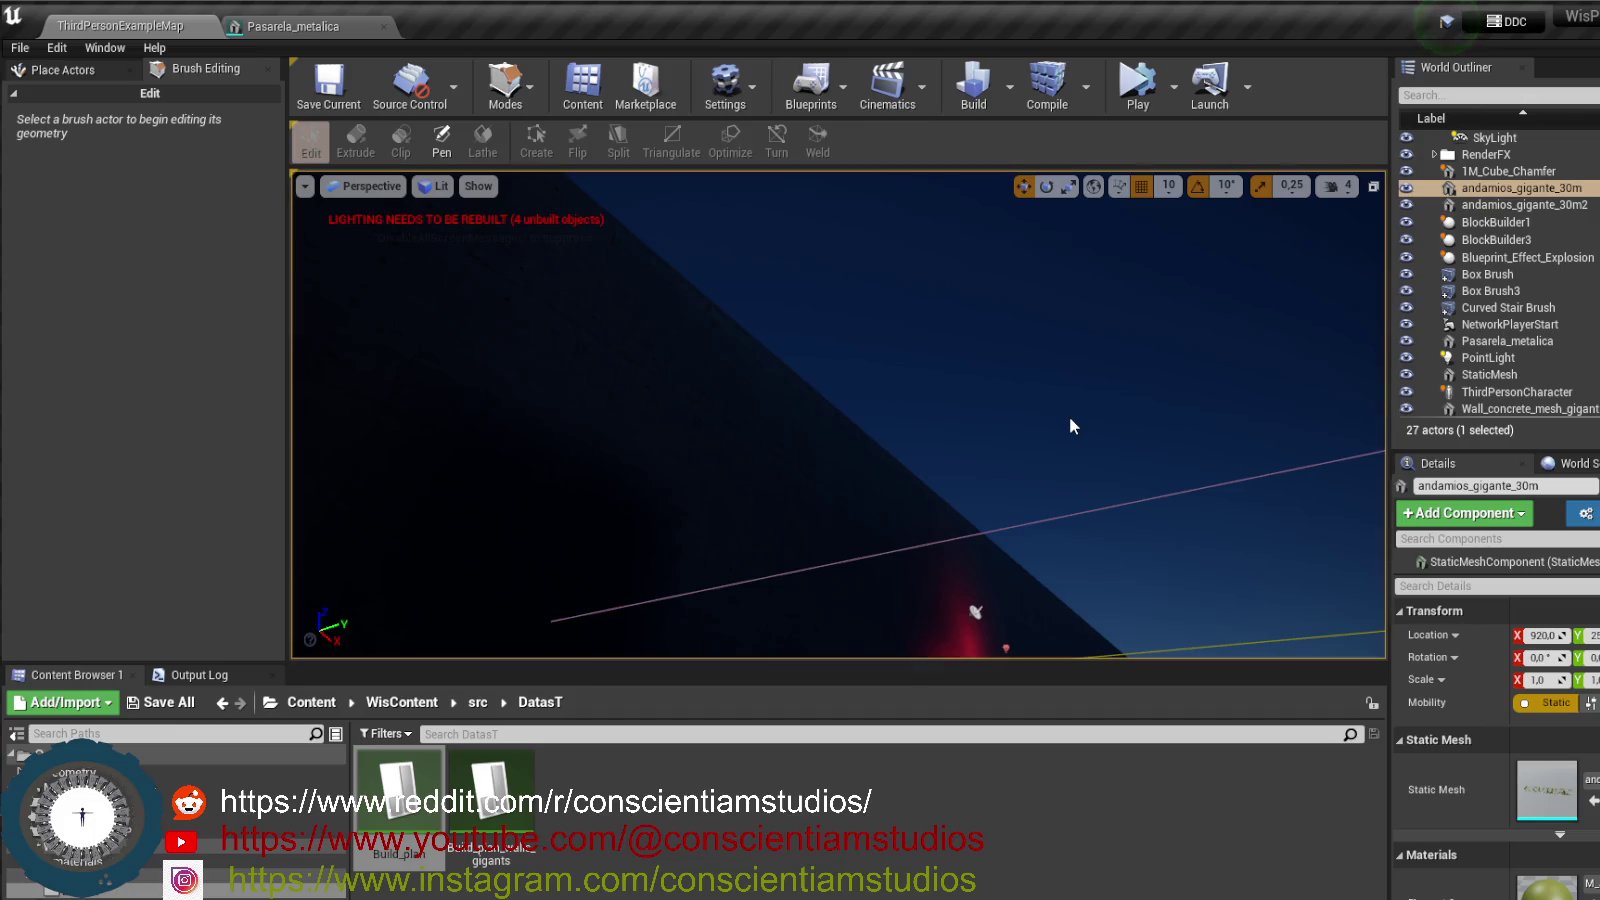
double_click(398, 790)
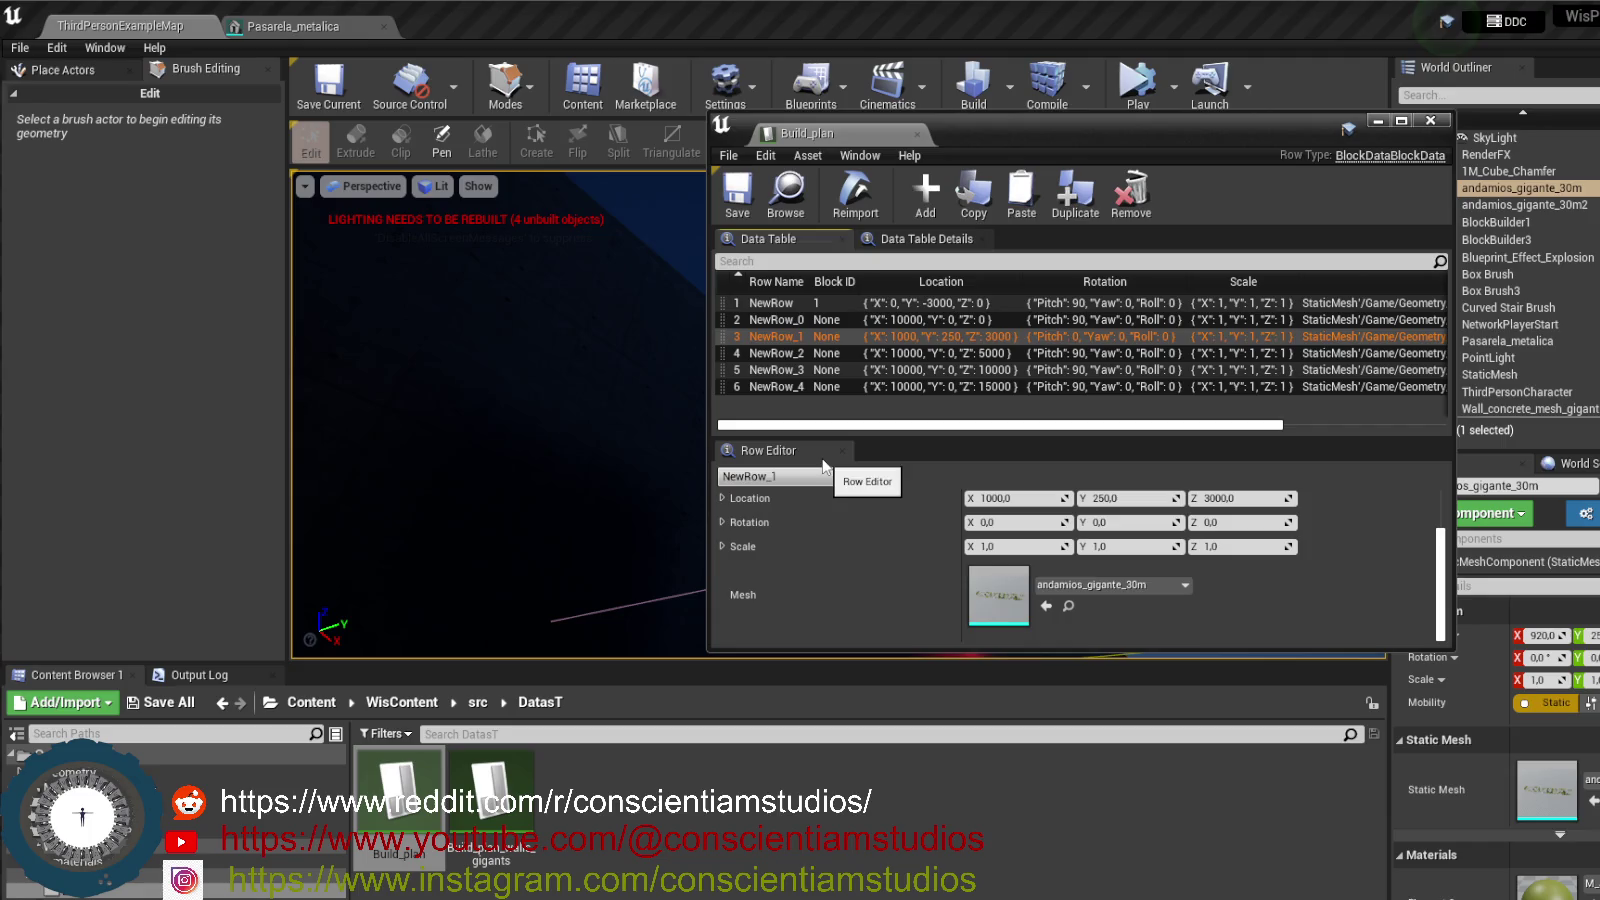
- In the Build_plan row editor, set NewRow_2 to Z 8000 and NewRow_4 to Z 24000
click(1003, 356)
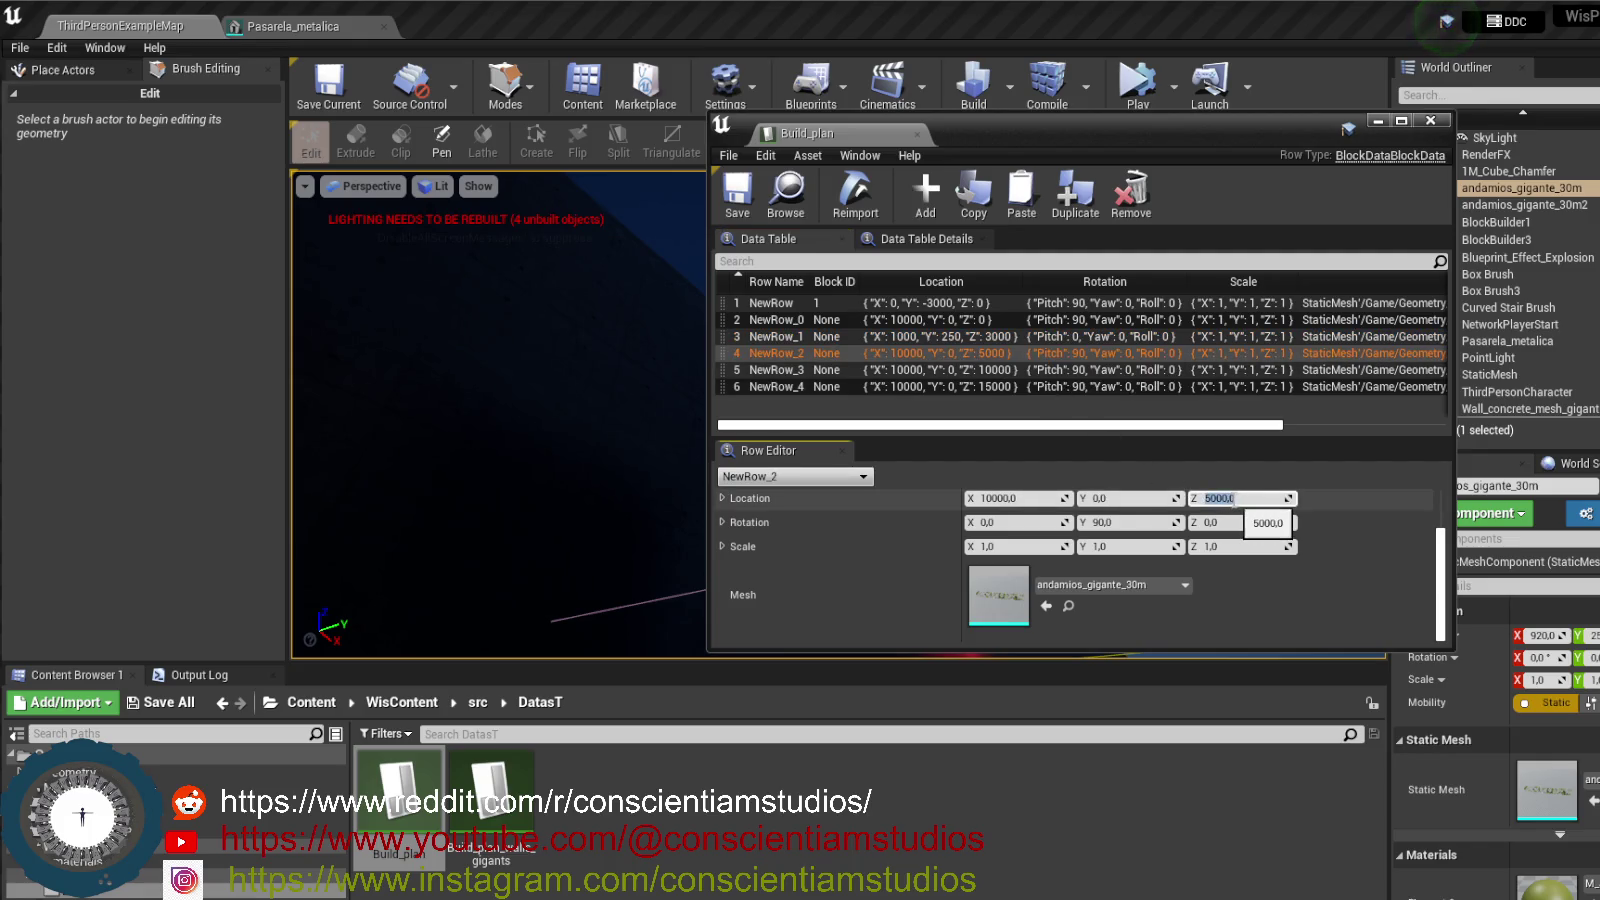
text(0)
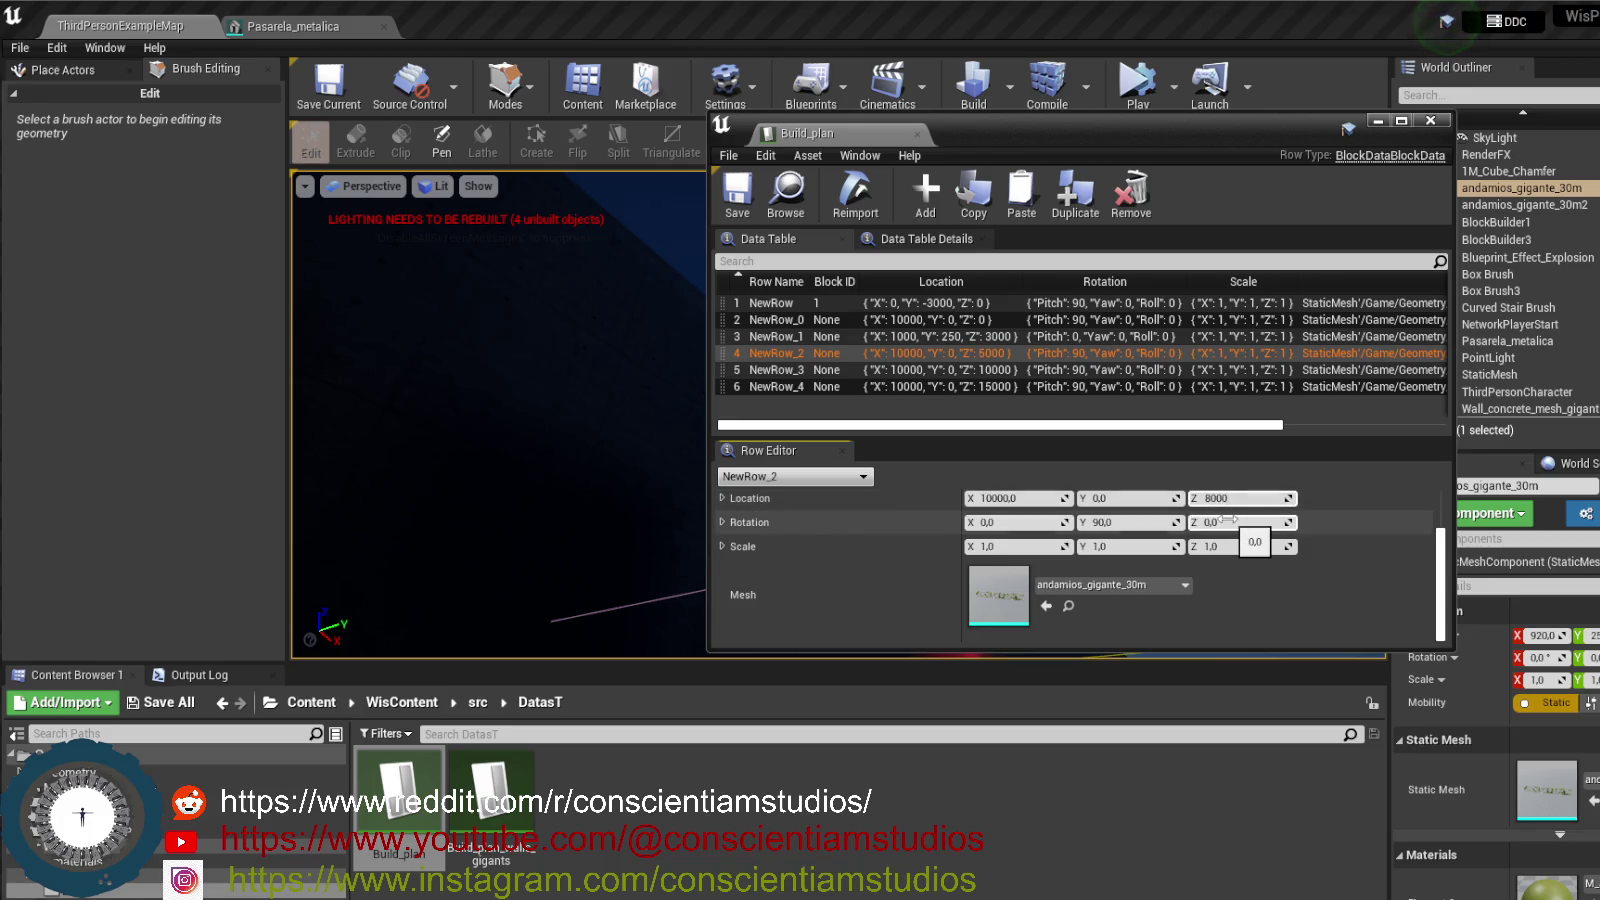
click(1012, 376)
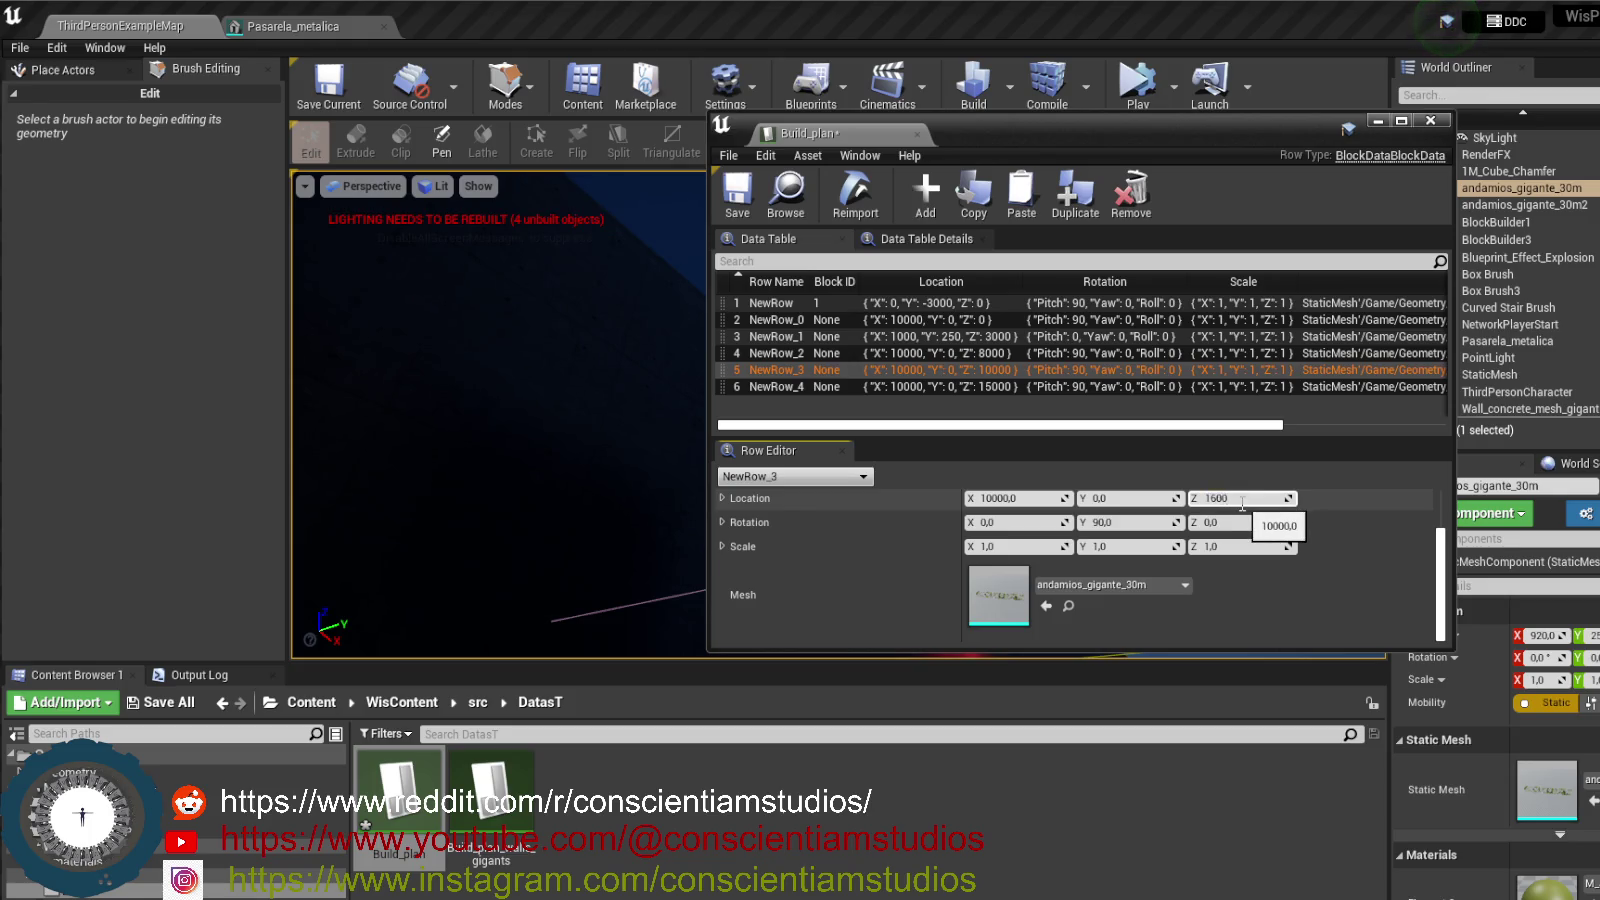
click(995, 388)
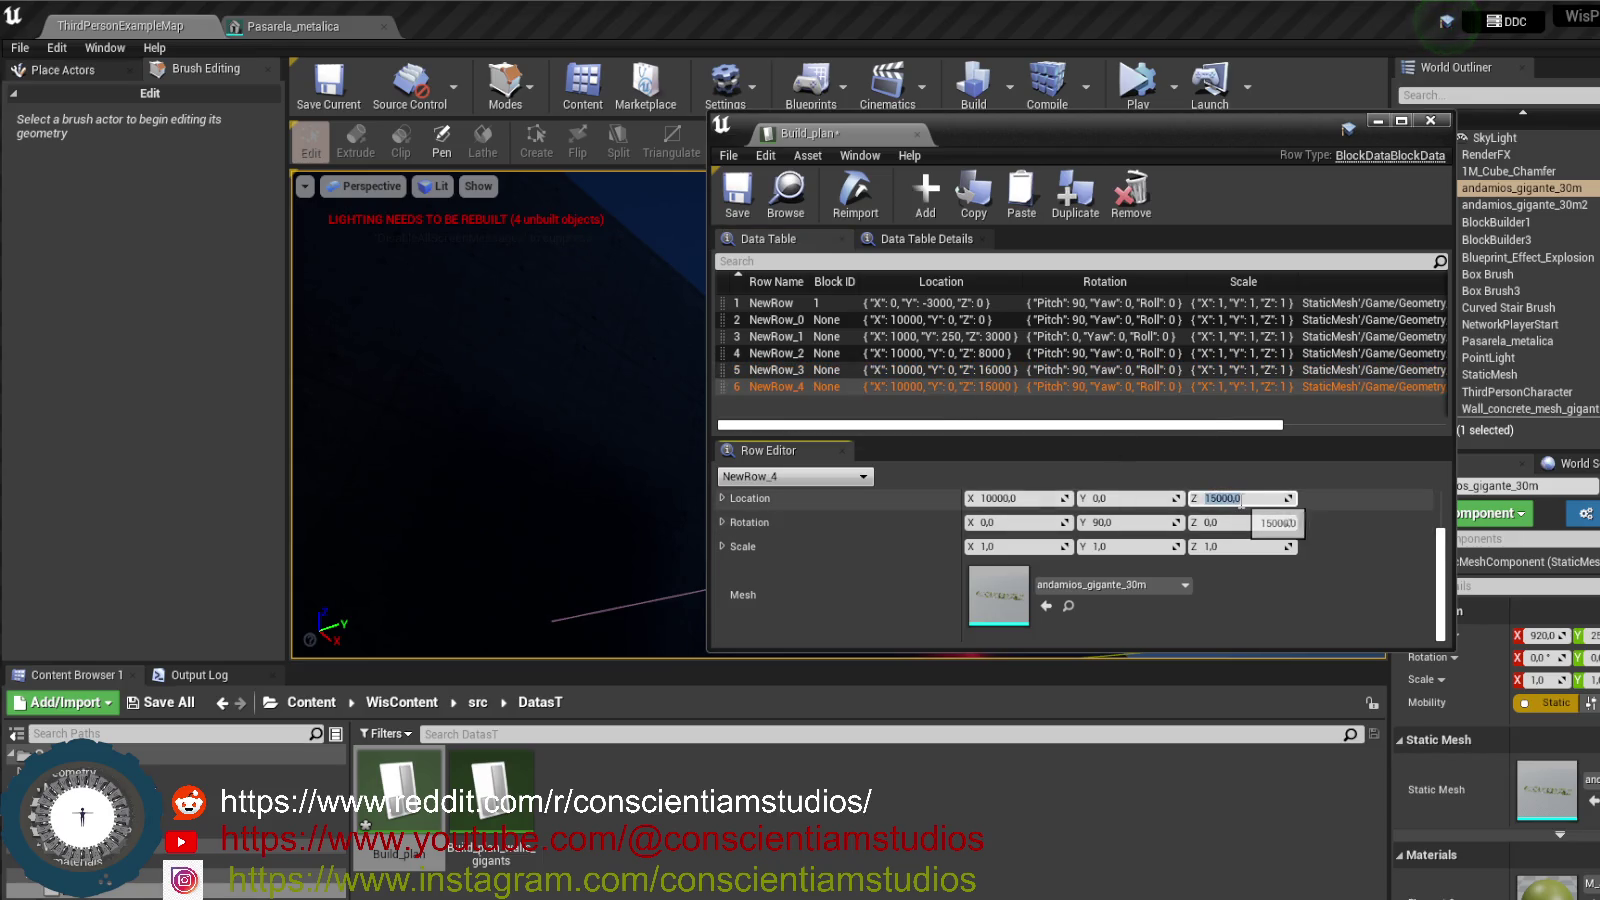
text(24)
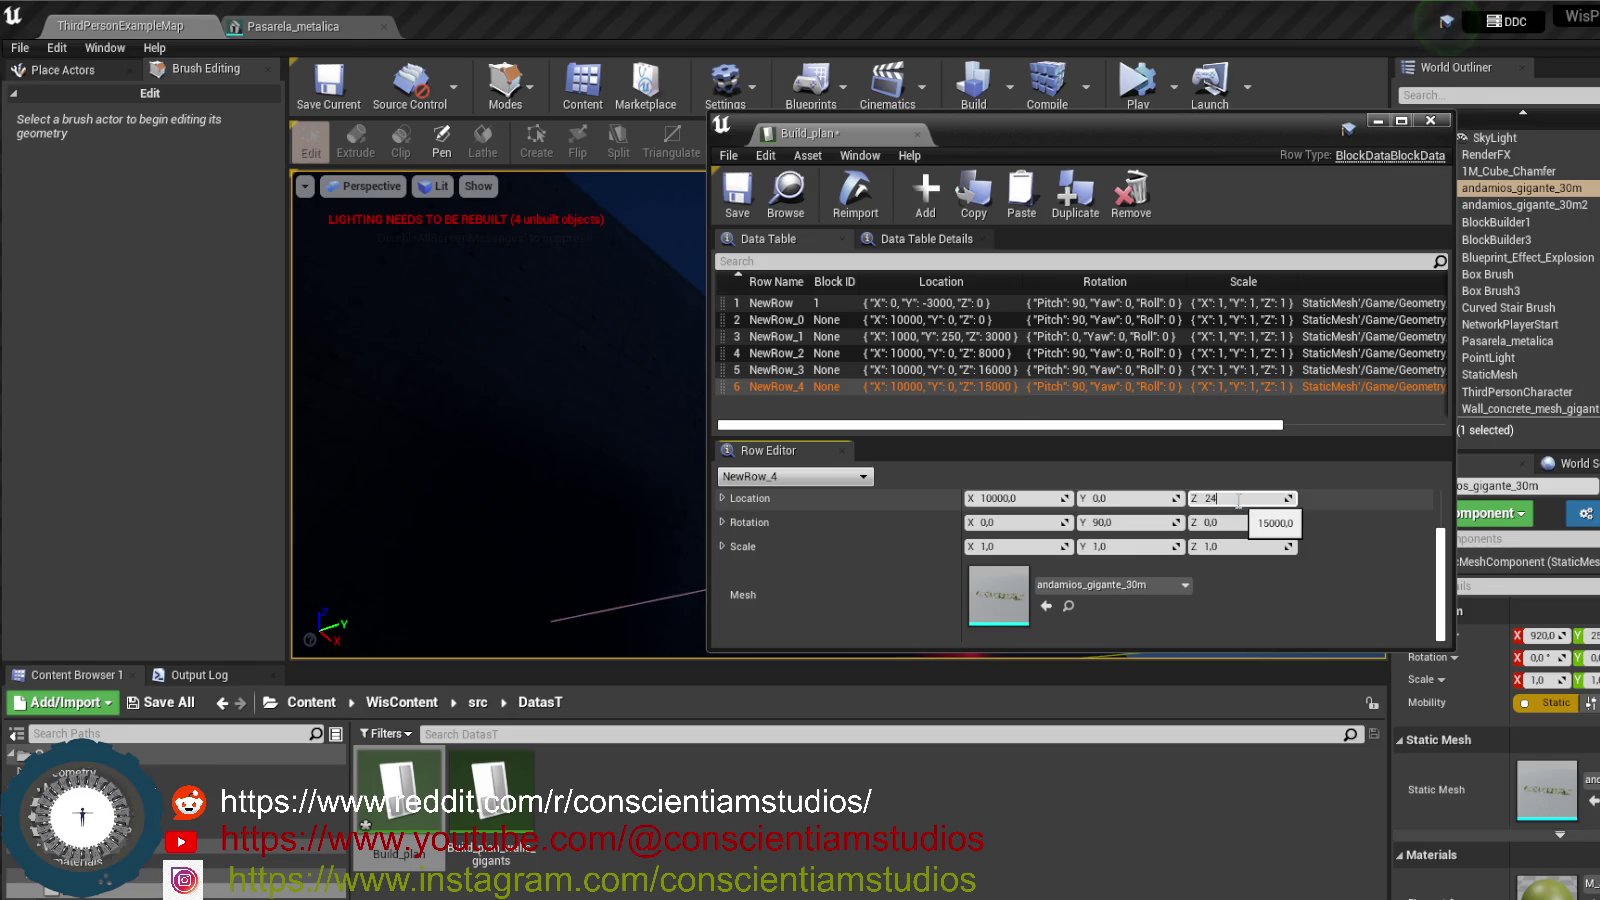
text(000)
key(Return)
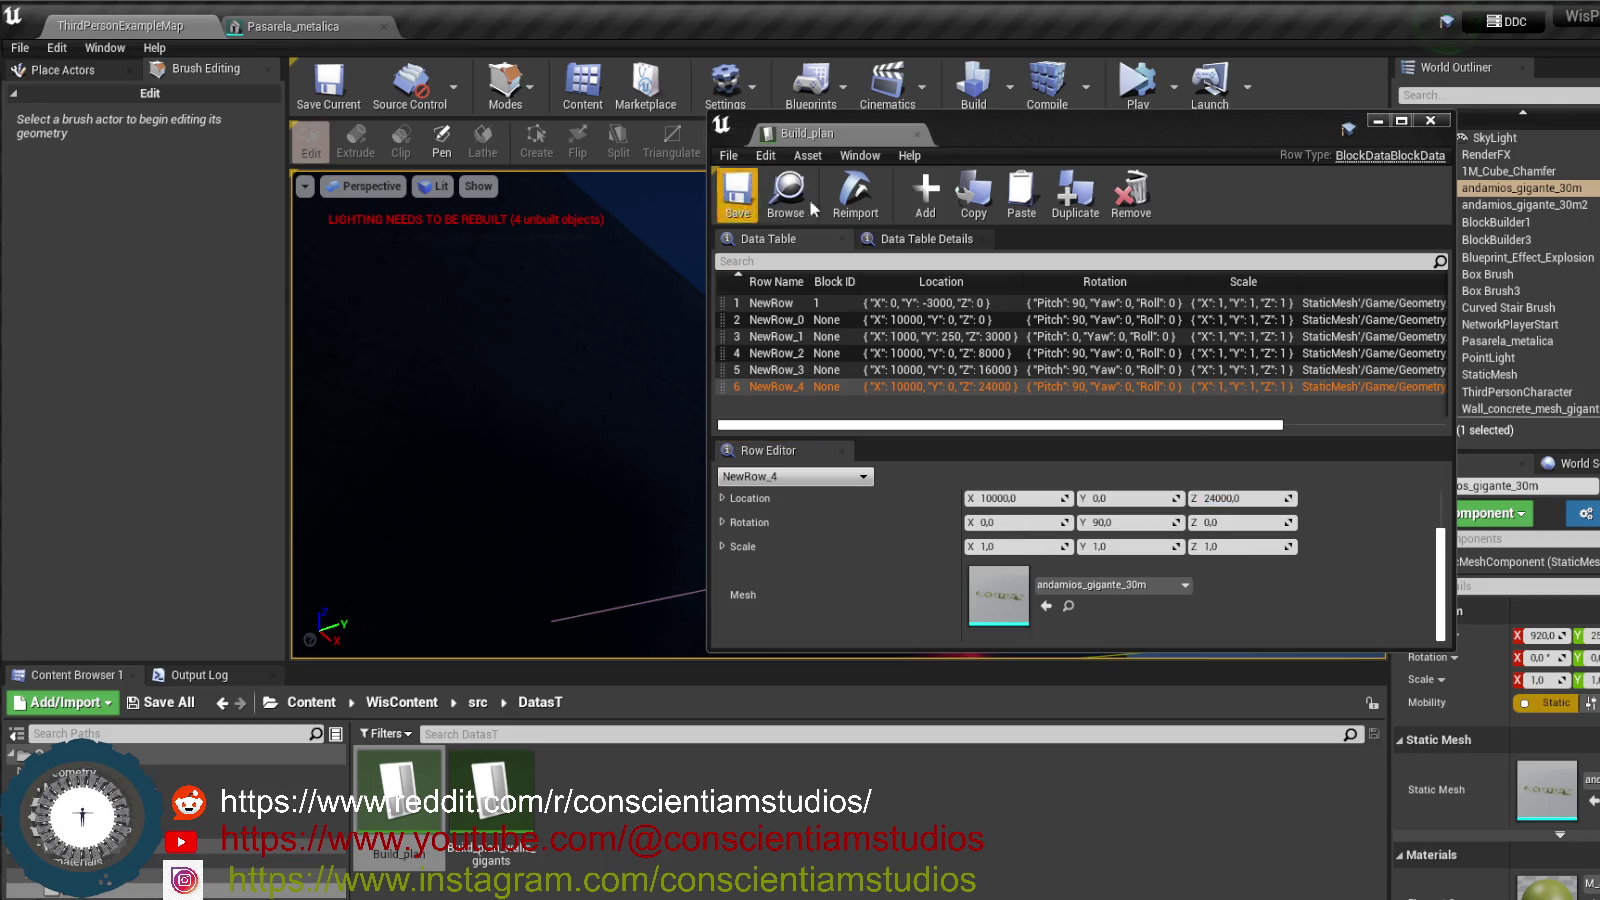
click(1379, 121)
click(1136, 101)
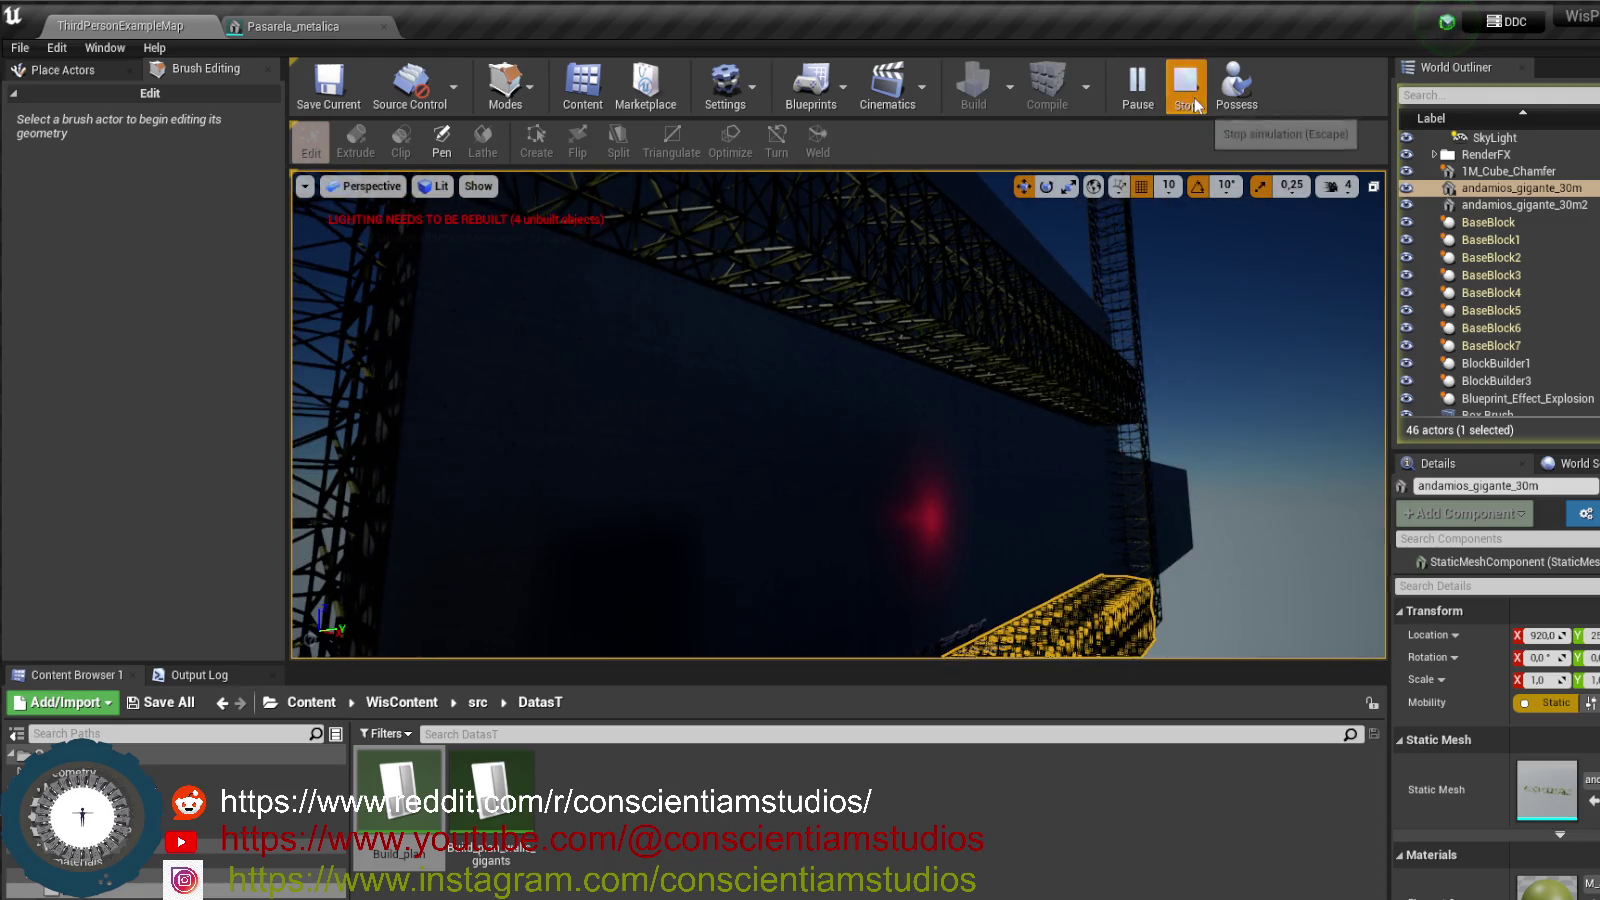
- Stop the play session and reopen the Build_plan data table
click(1188, 90)
double_click(398, 795)
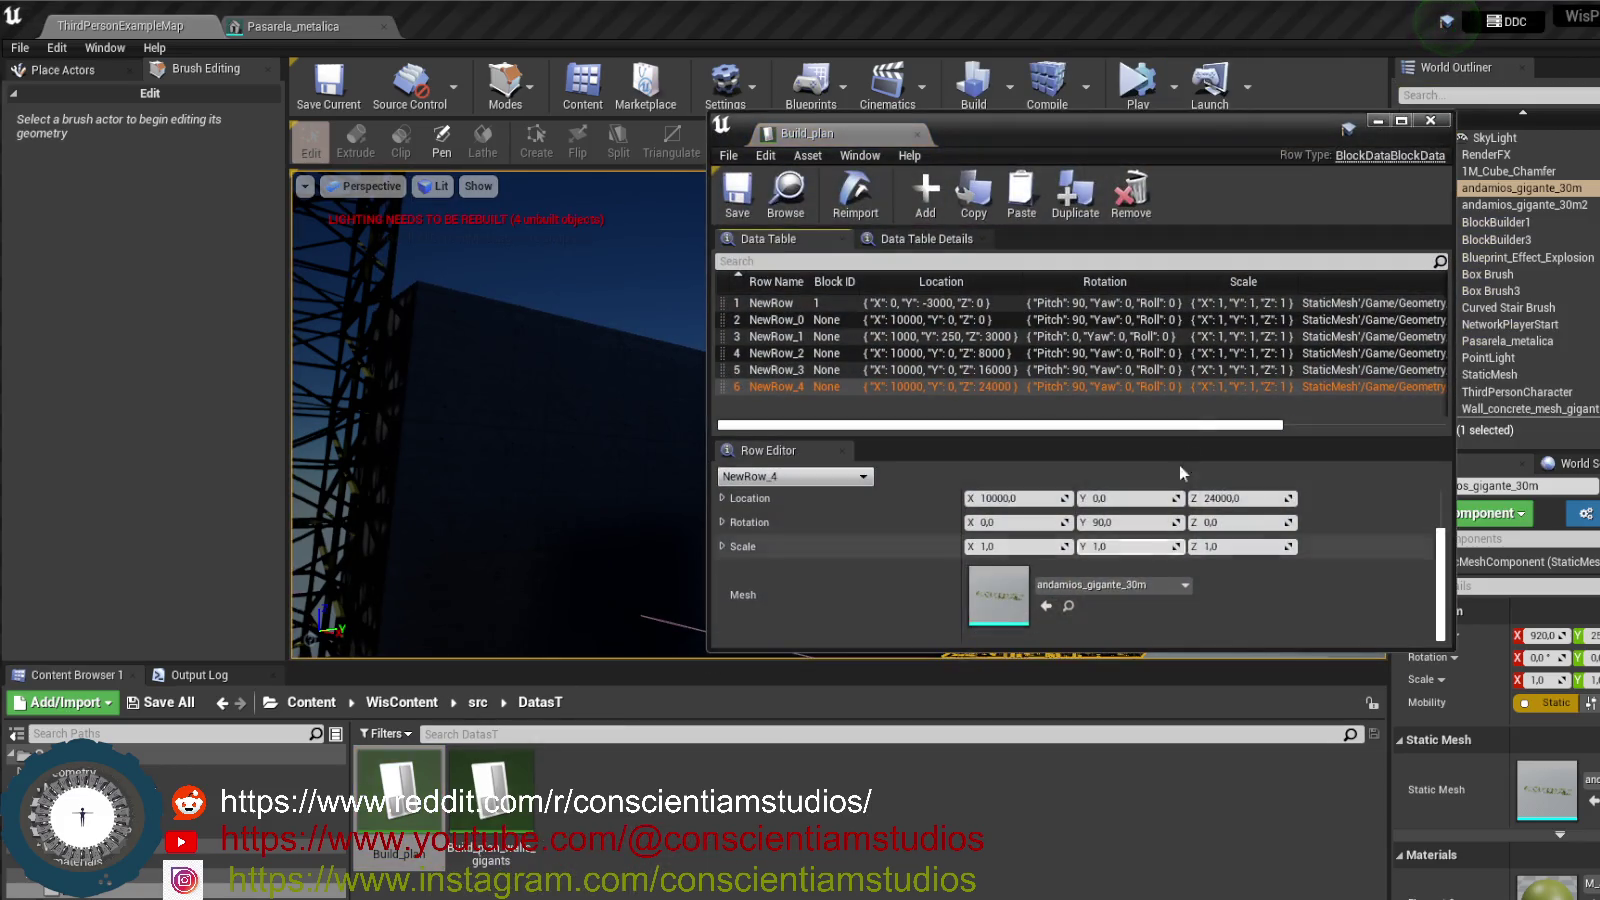
- Set NewRow_2's Location Z to 7000 and NewRow_3's to 14000
click(982, 353)
click(1245, 498)
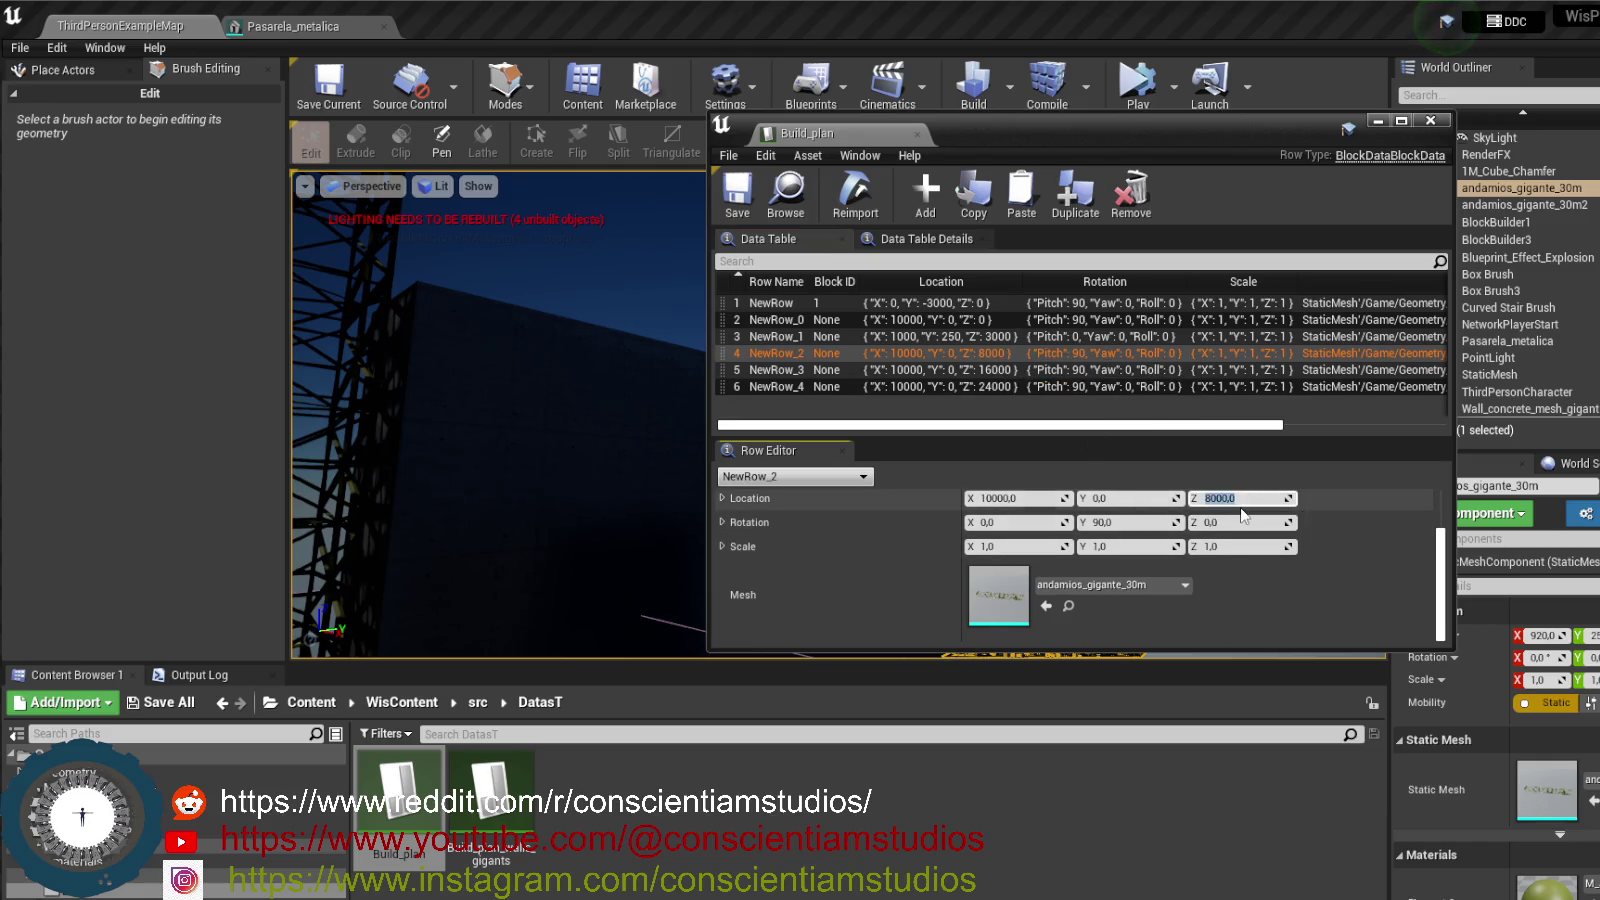
text(7000)
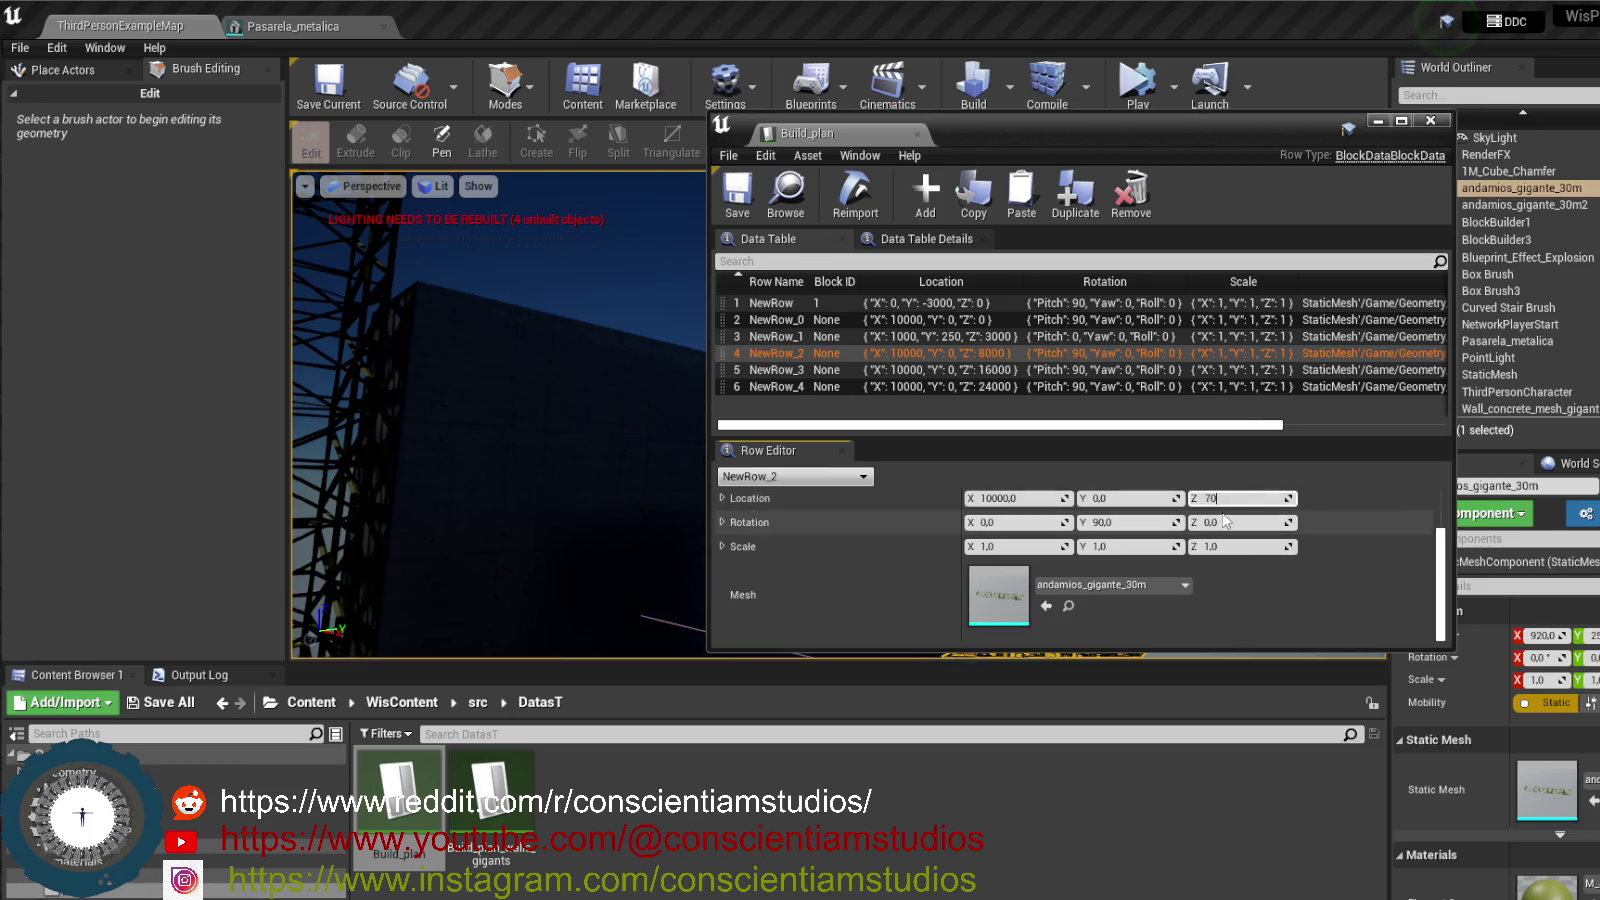
key(Return)
click(994, 373)
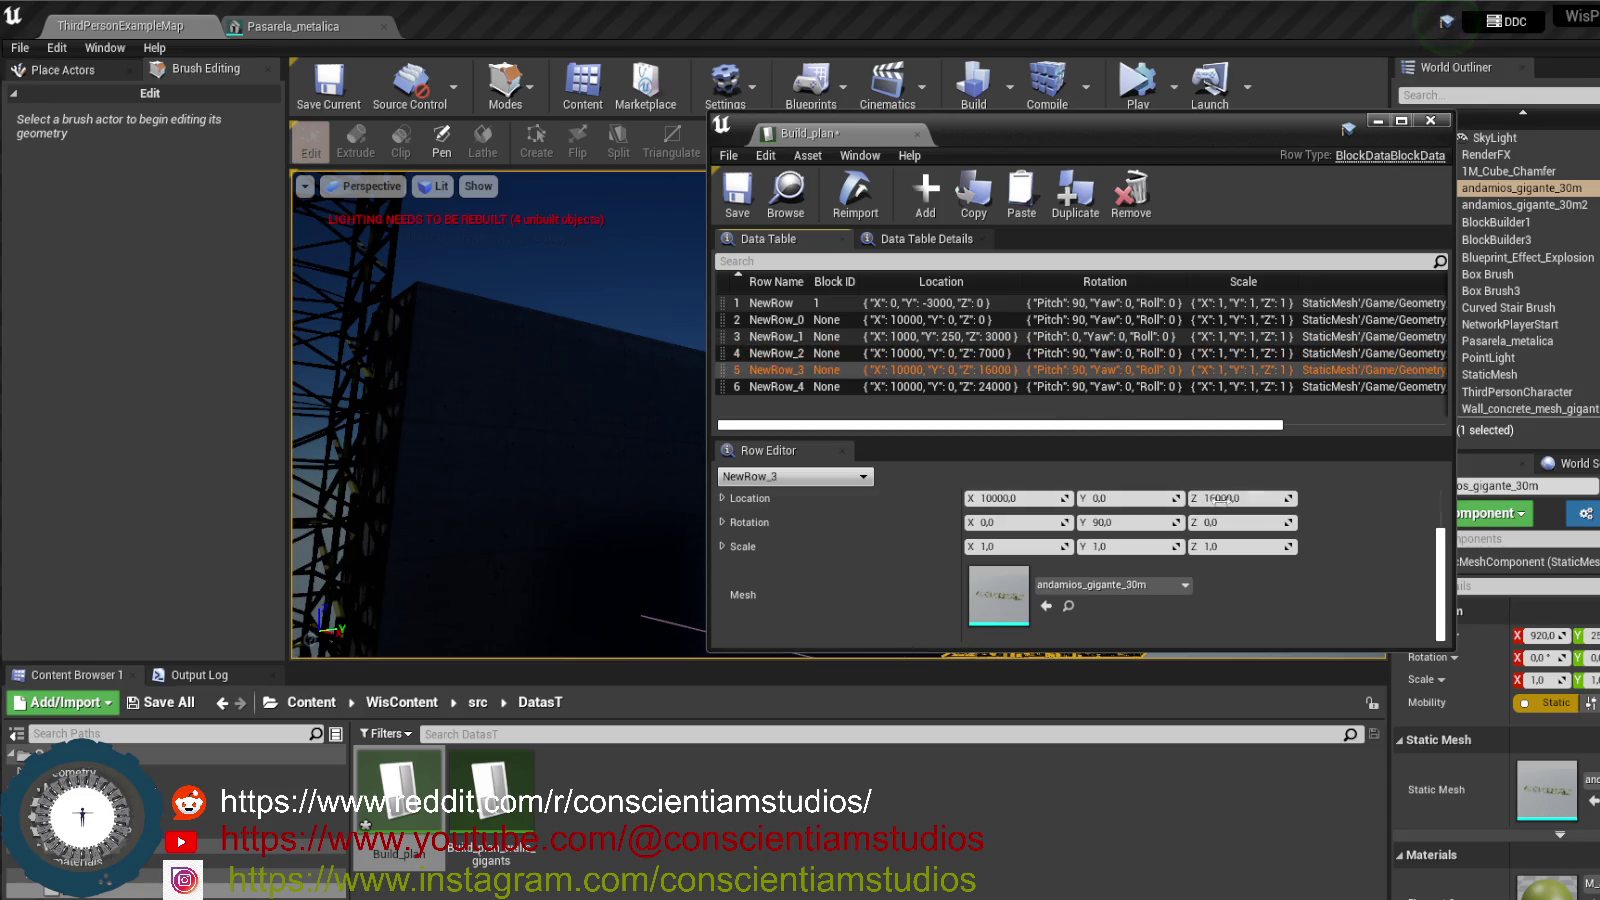
click(1256, 497)
text(14000)
key(Return)
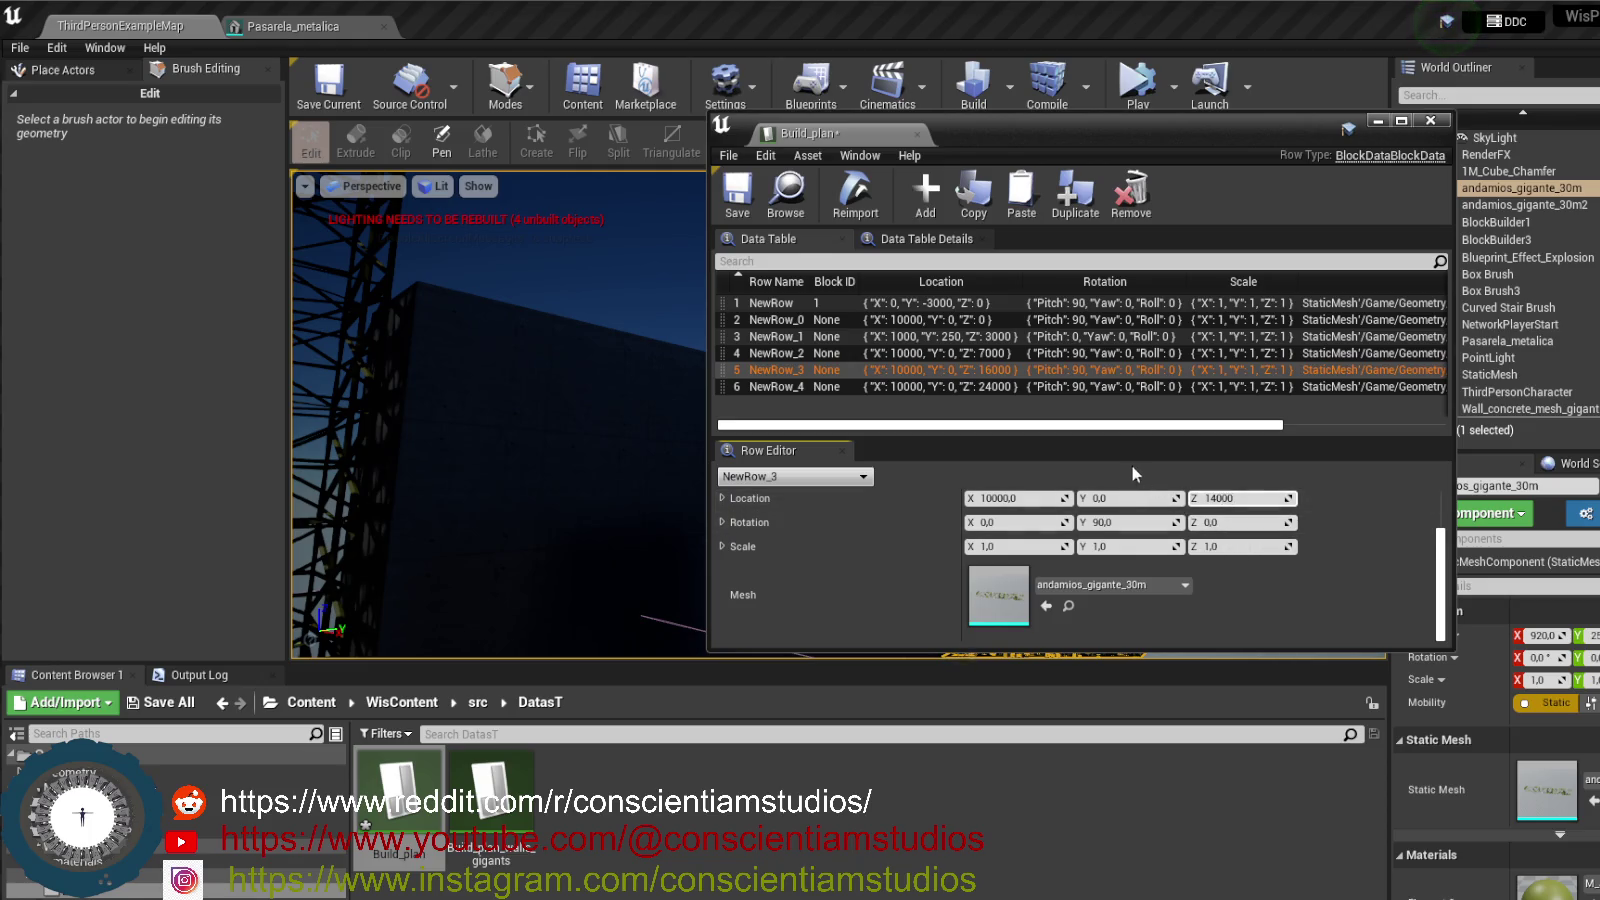
- Set NewRow_4's Location Z to 21000 and save the Build_plan table
click(994, 390)
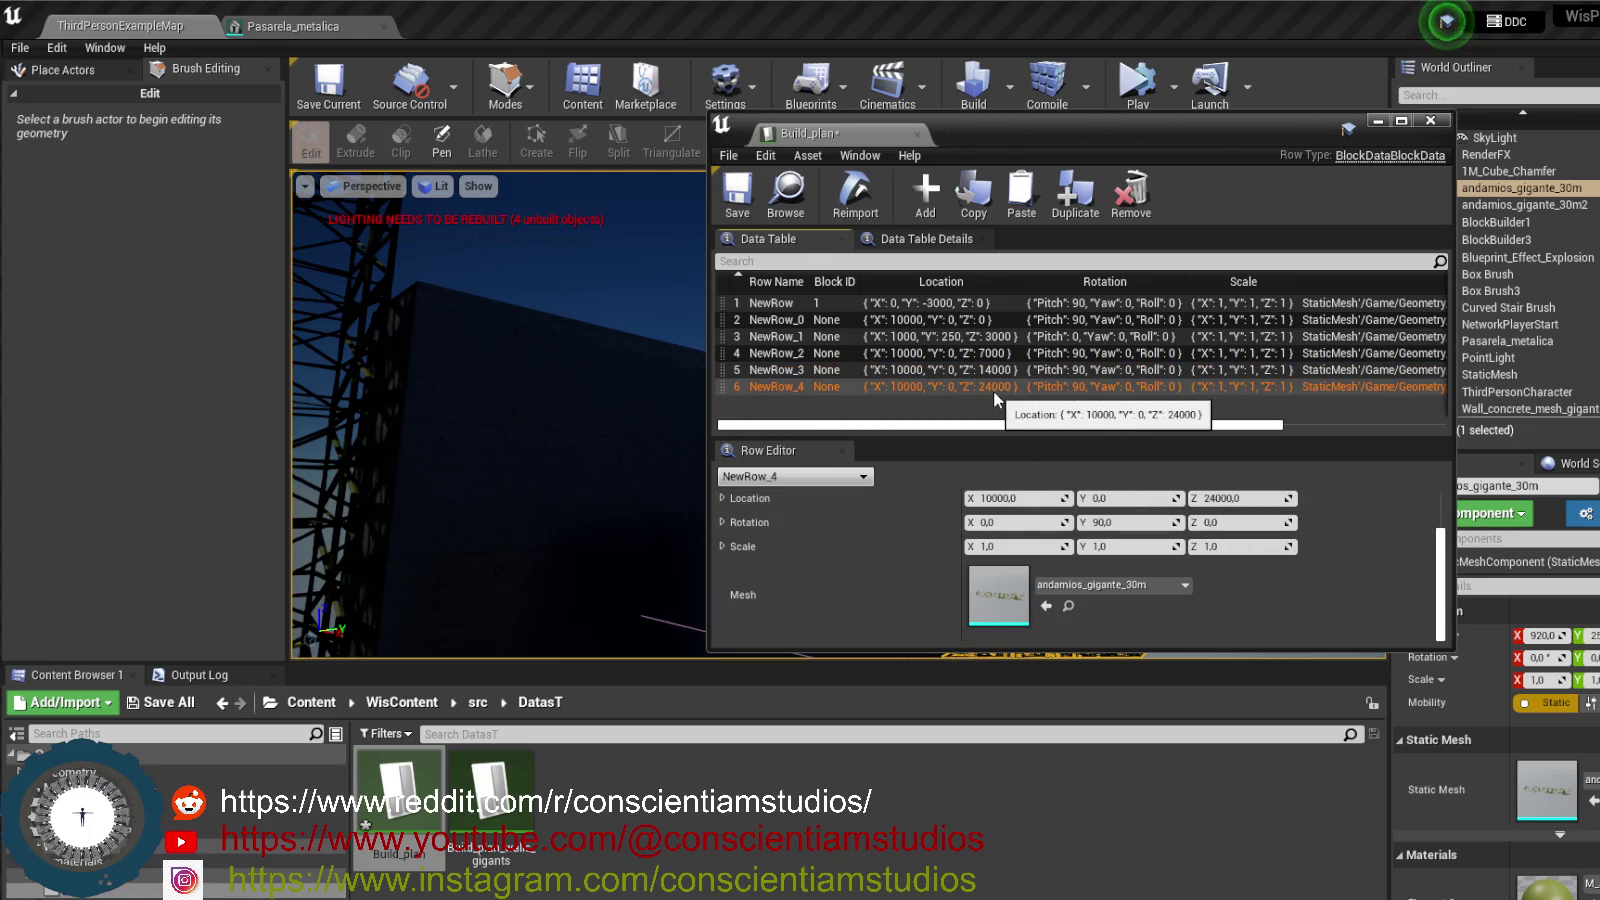
click(1256, 497)
text(21000)
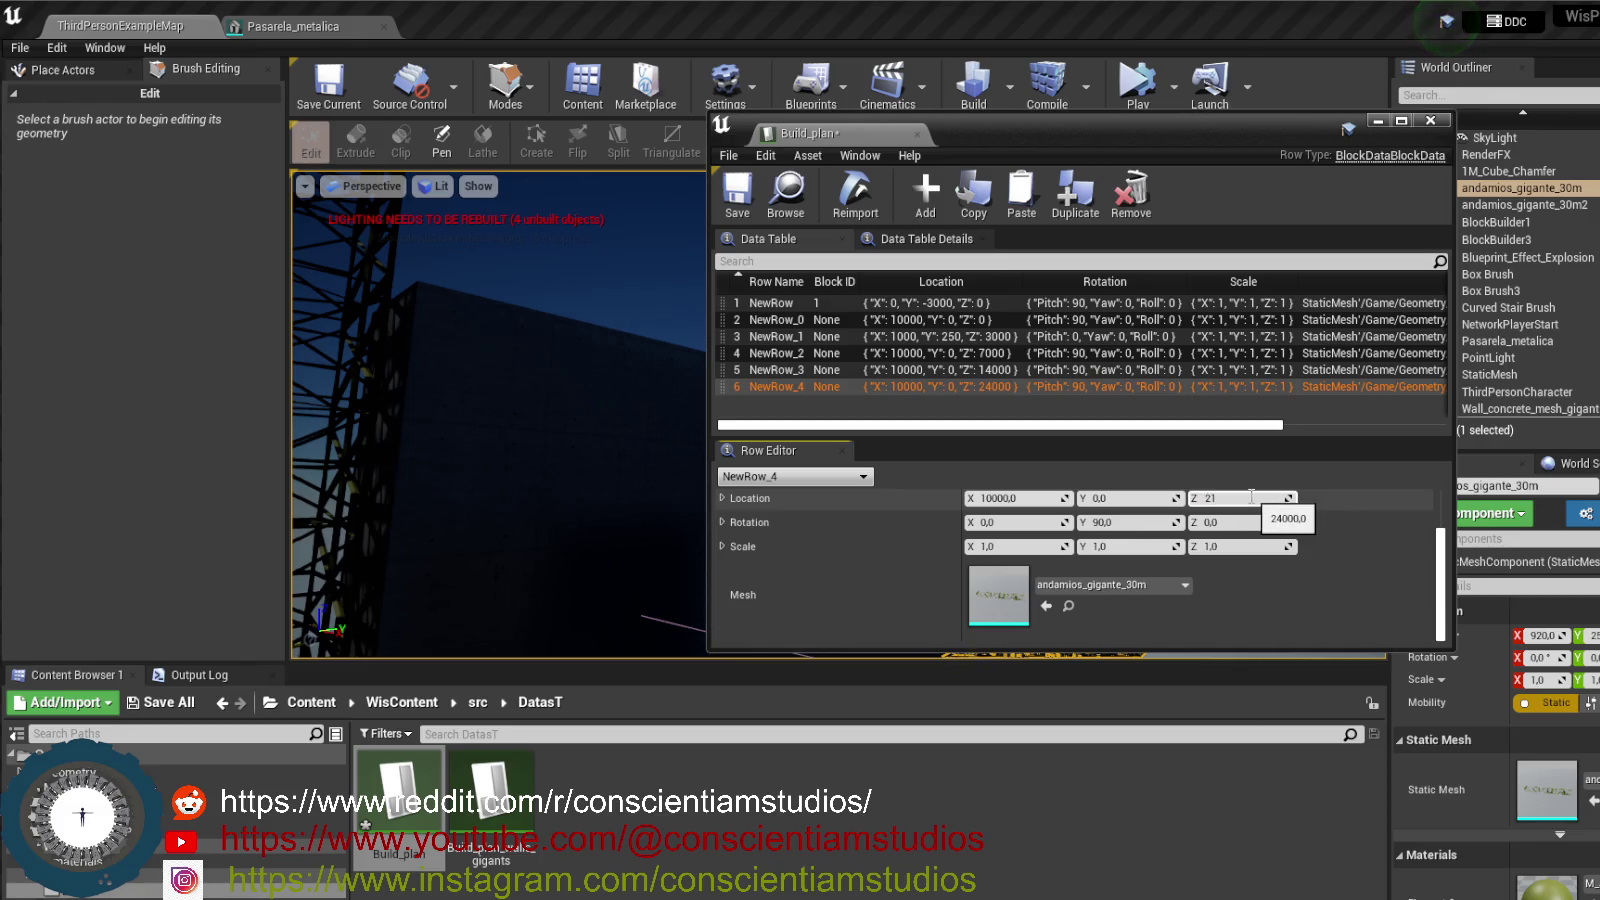
key(Return)
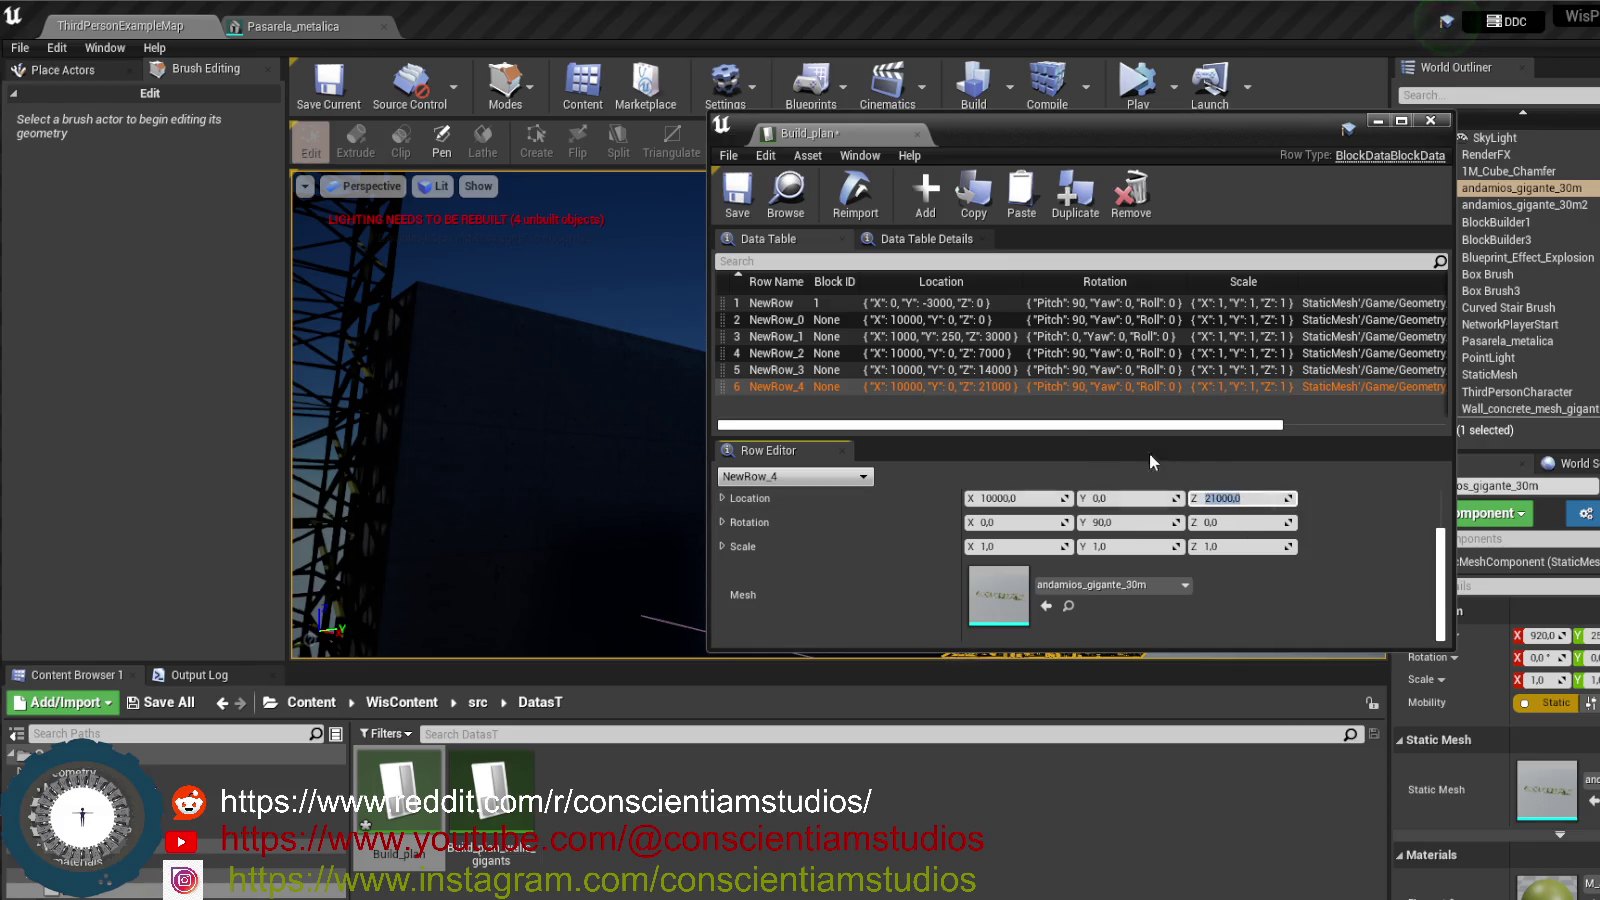
click(737, 190)
click(1133, 85)
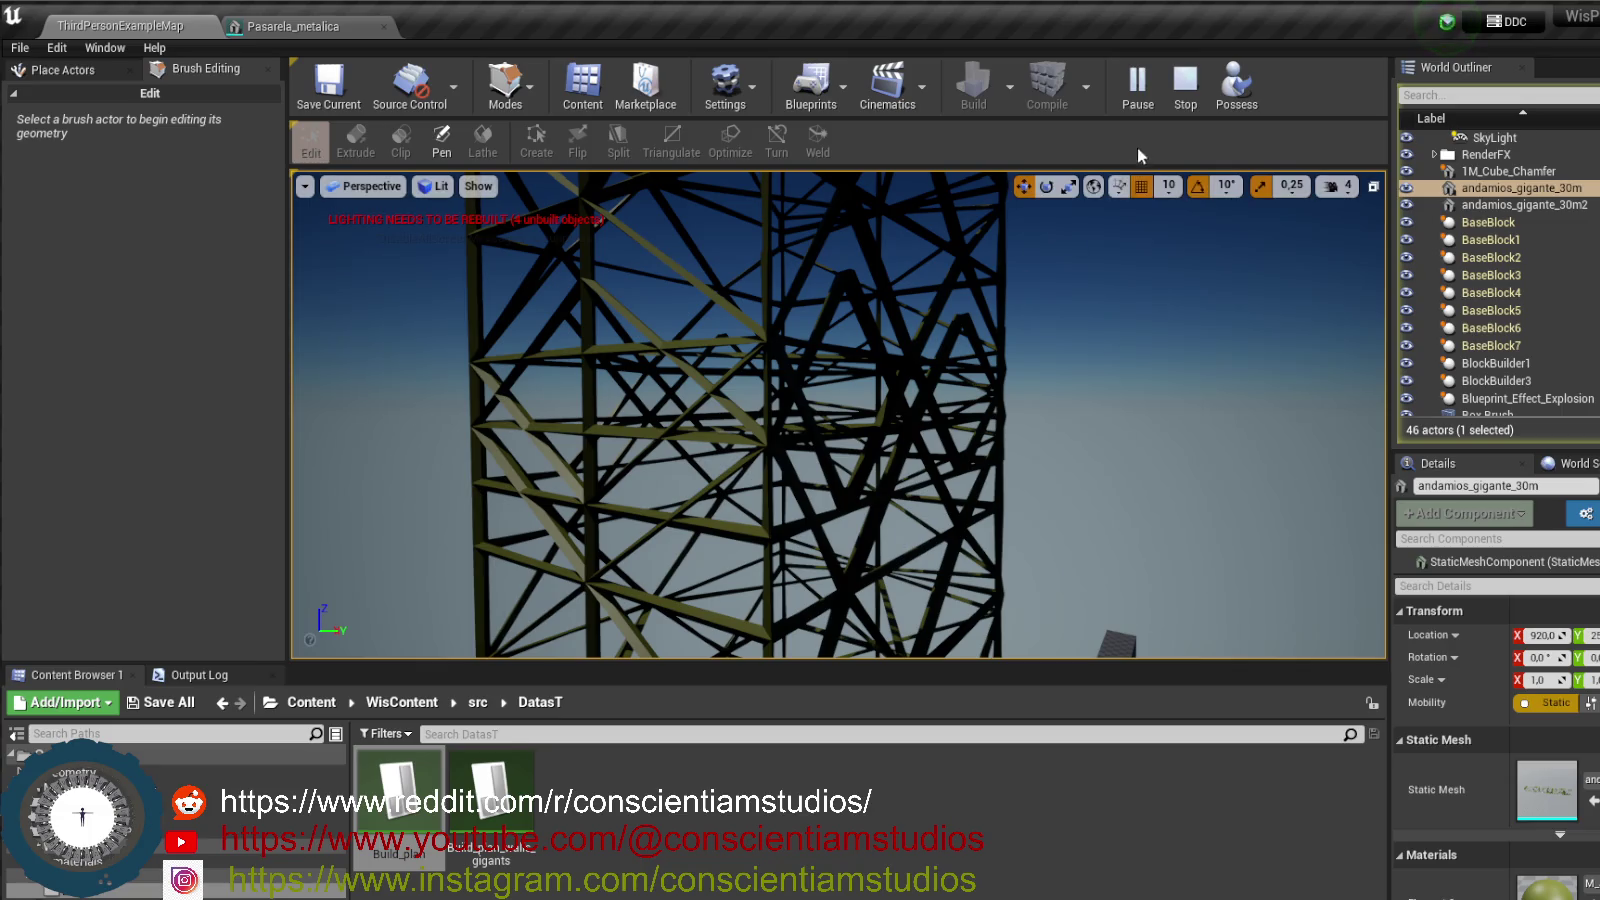
- Stop the play session after inspecting the lowered scaffolding
click(1185, 85)
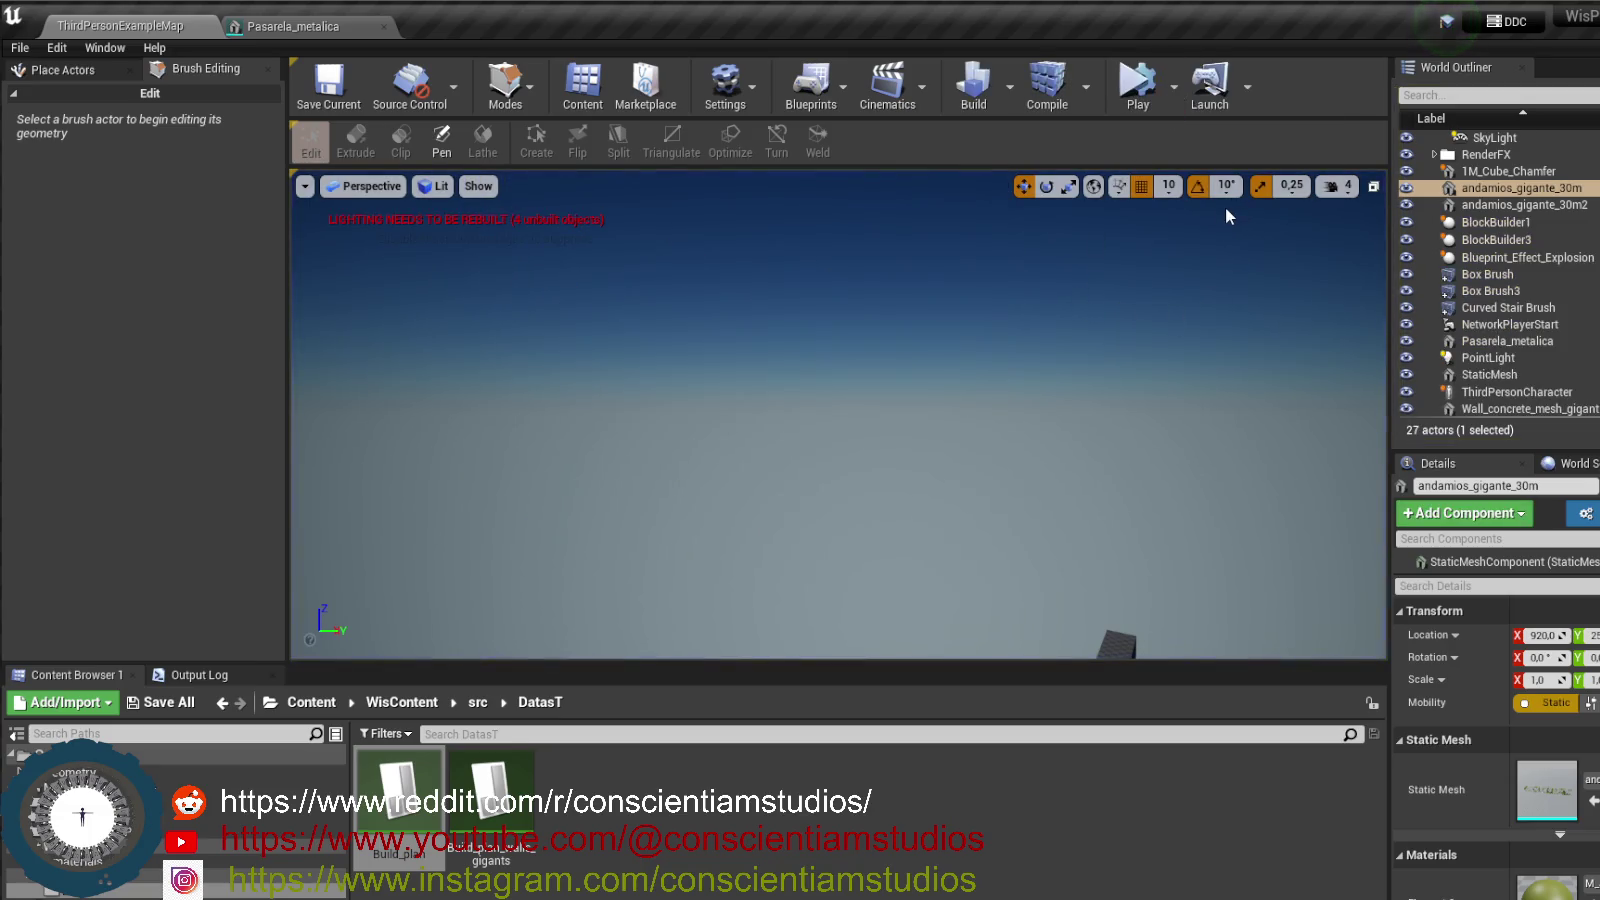
- Reopen Build_plan, enter Z 7200, 14400 and 21600 for NewRow_2 through NewRow_4, and save
double_click(400, 800)
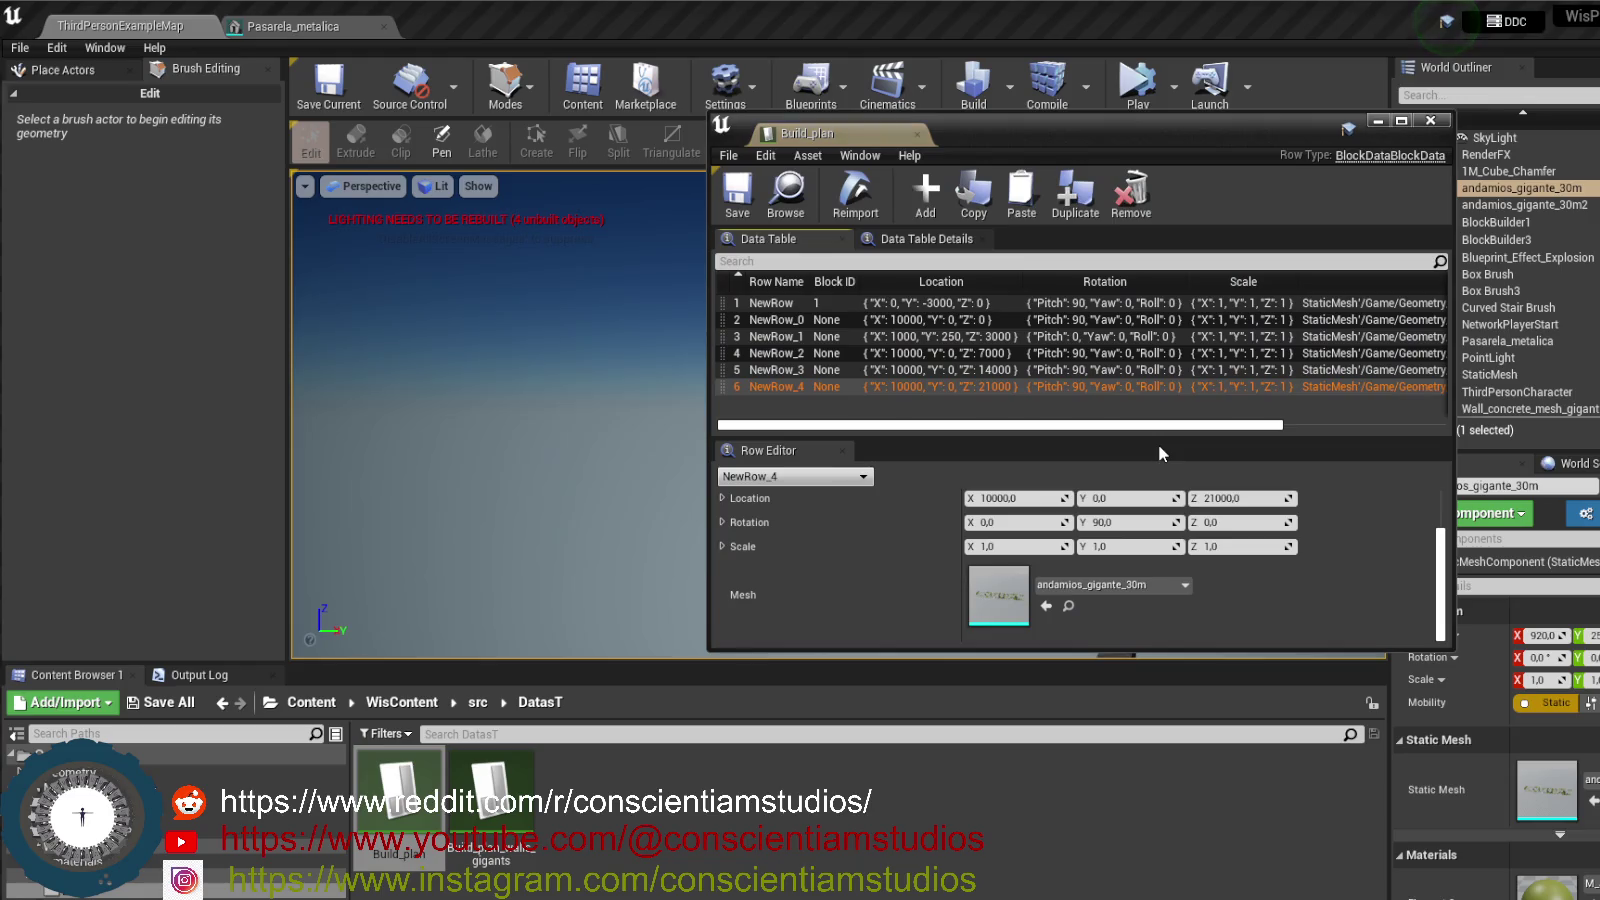
click(1005, 354)
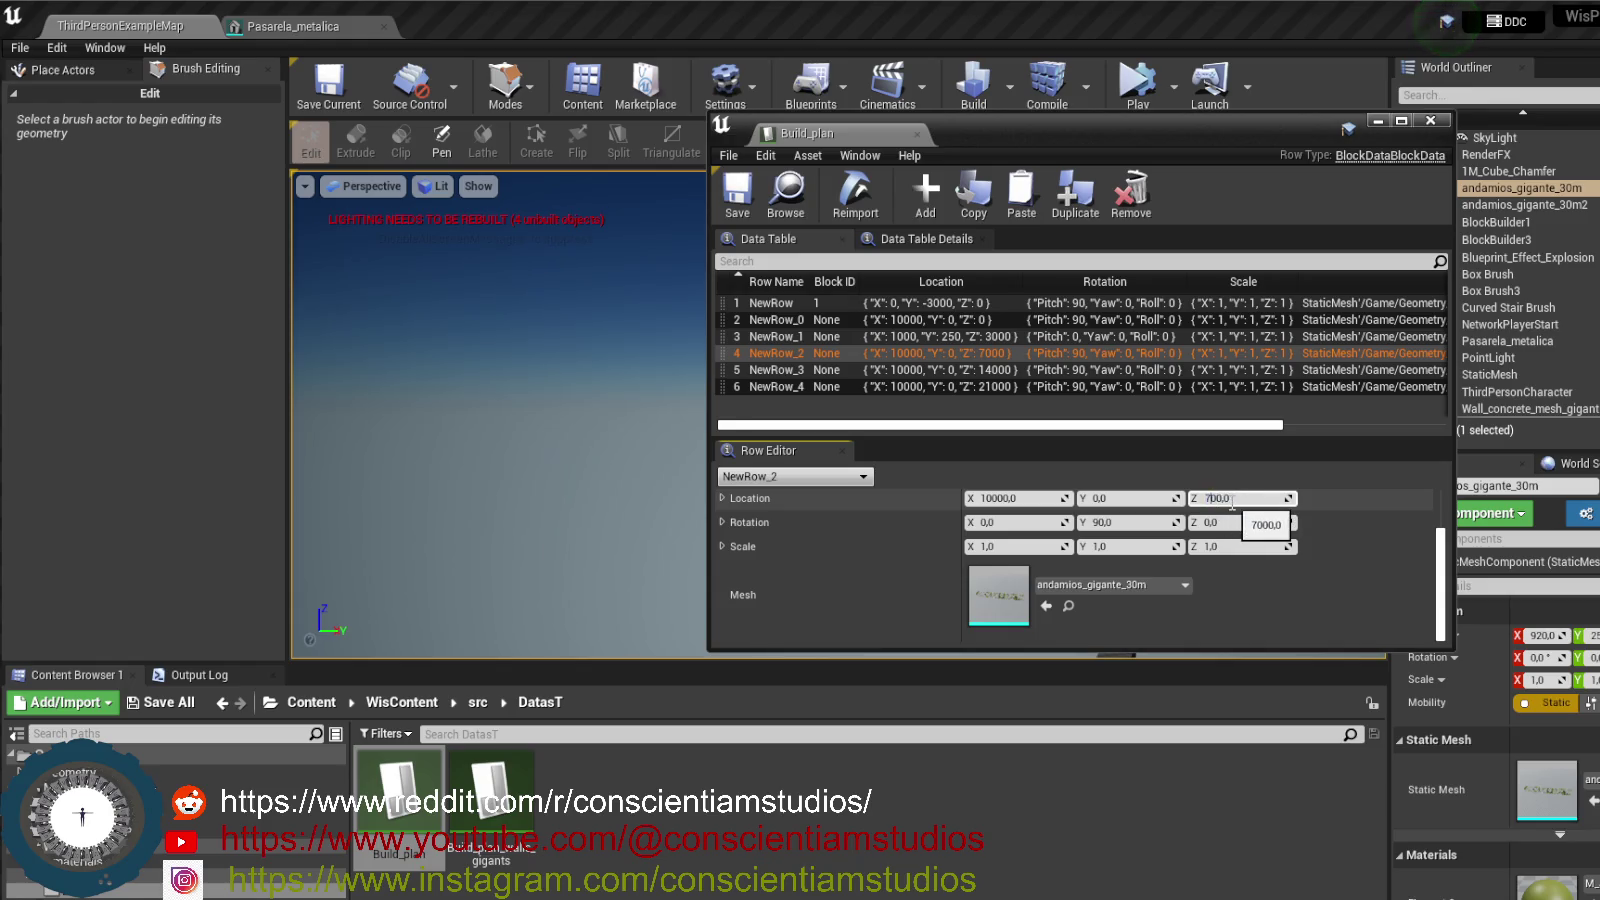
text(7200)
key(Return)
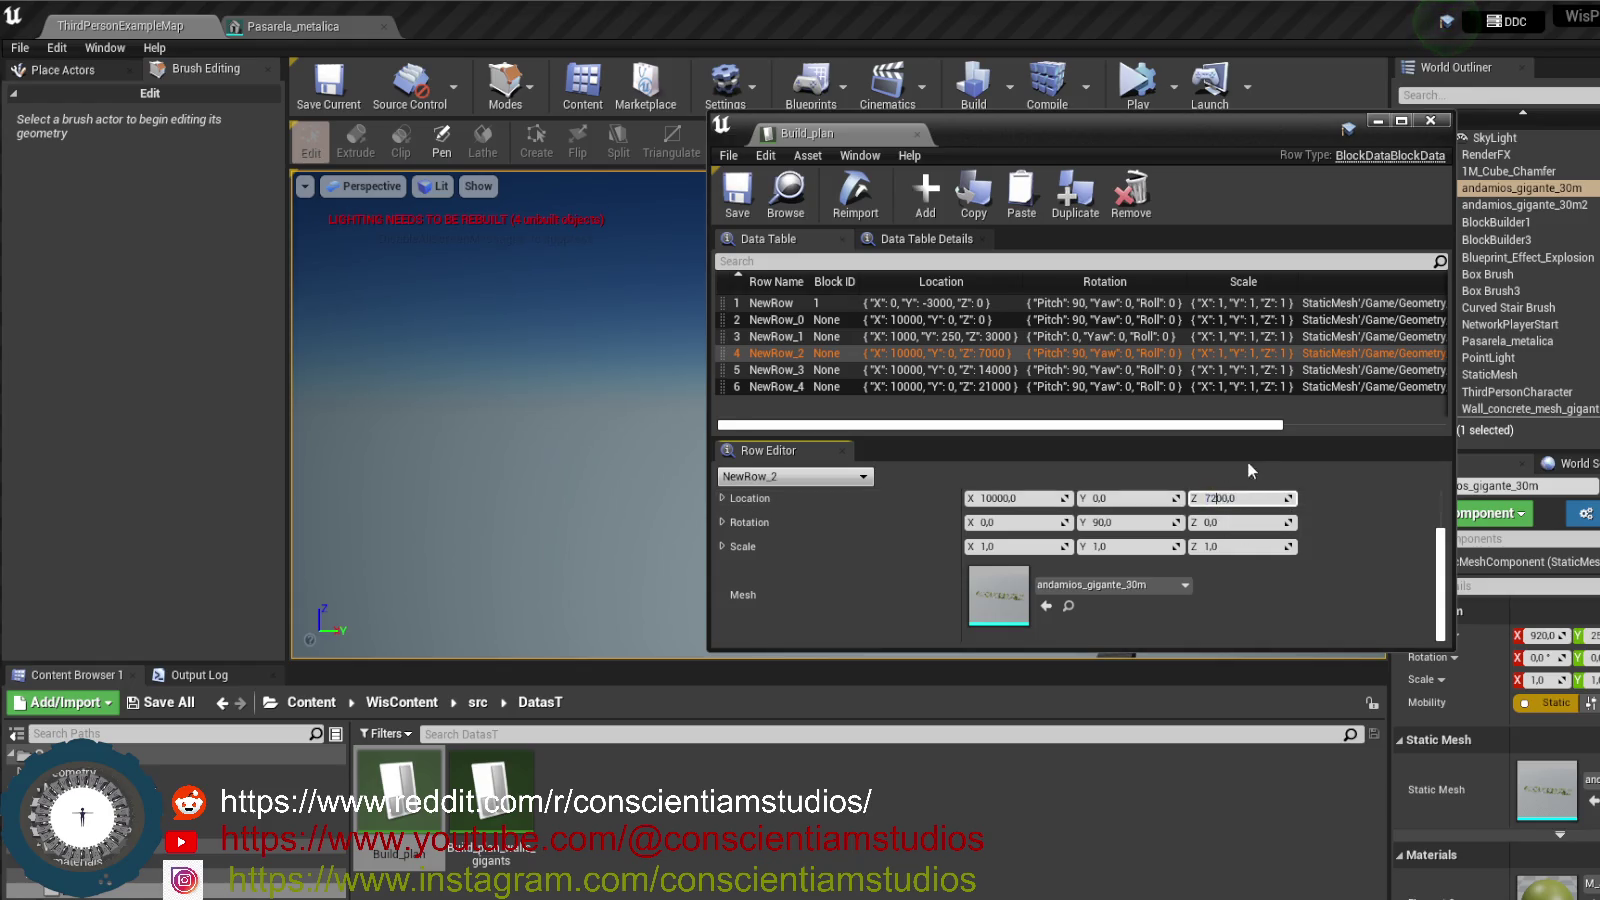
click(1018, 370)
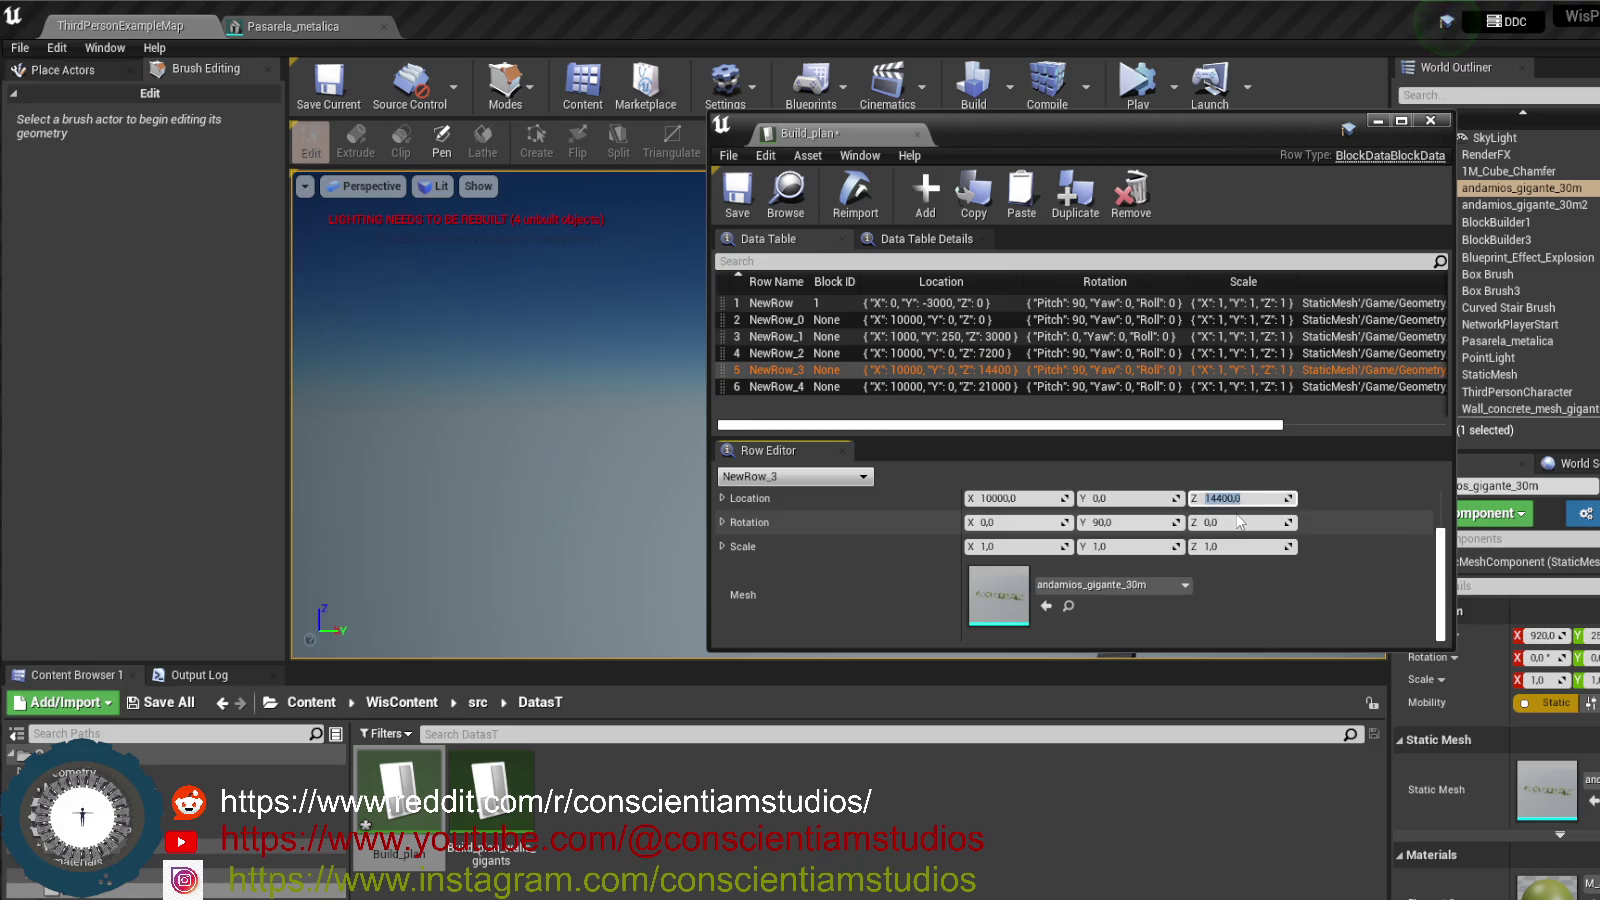
click(1012, 388)
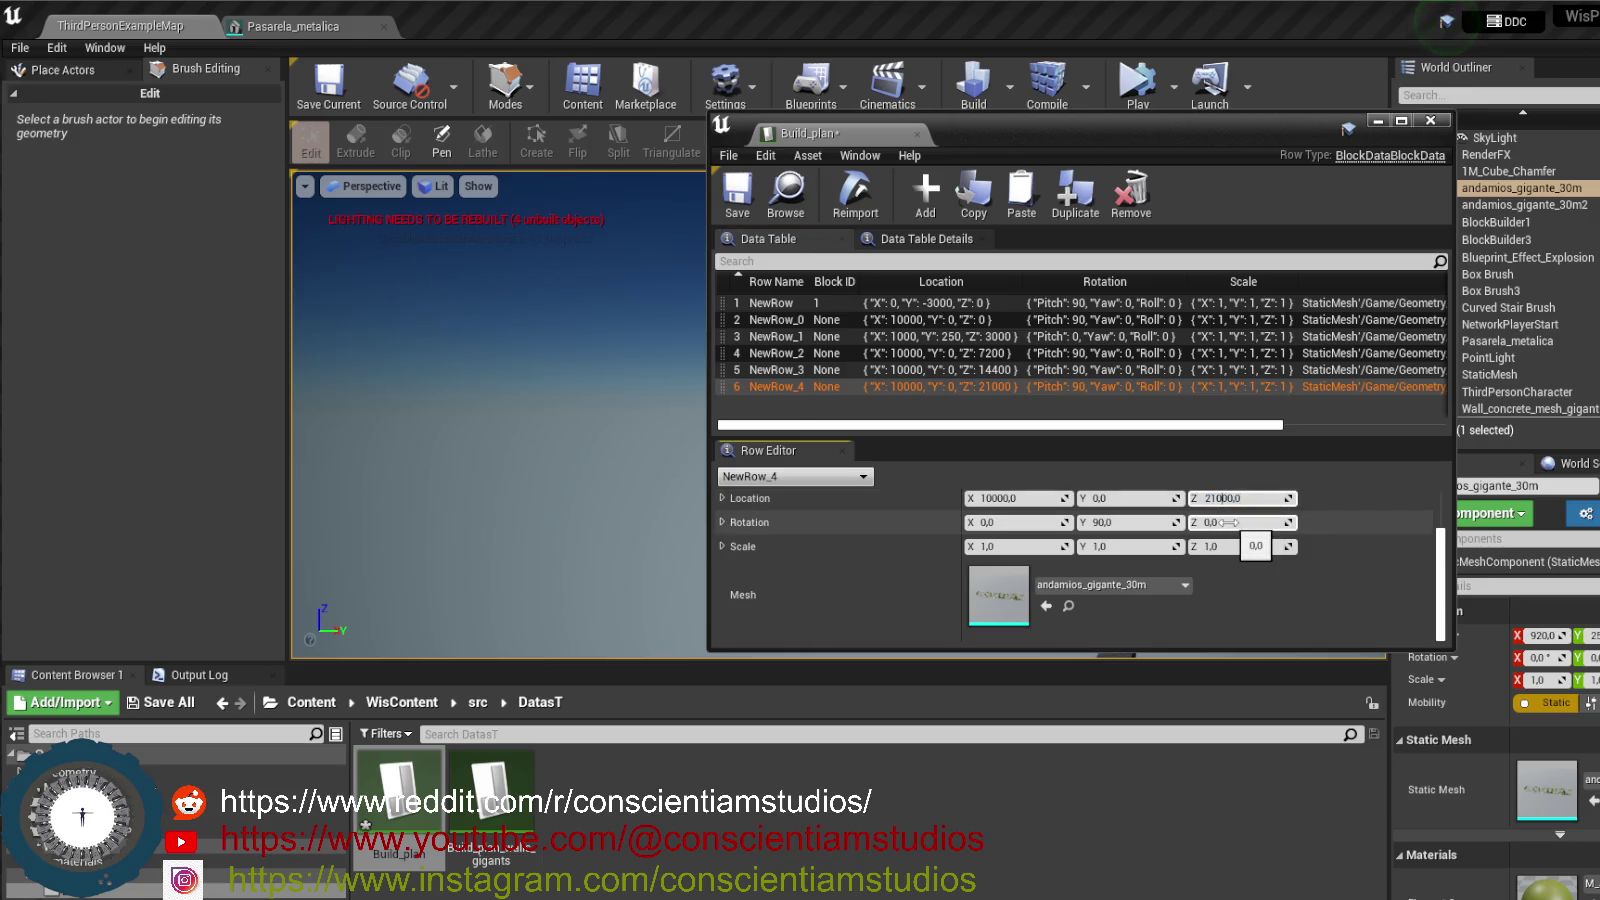
text(21600)
key(Return)
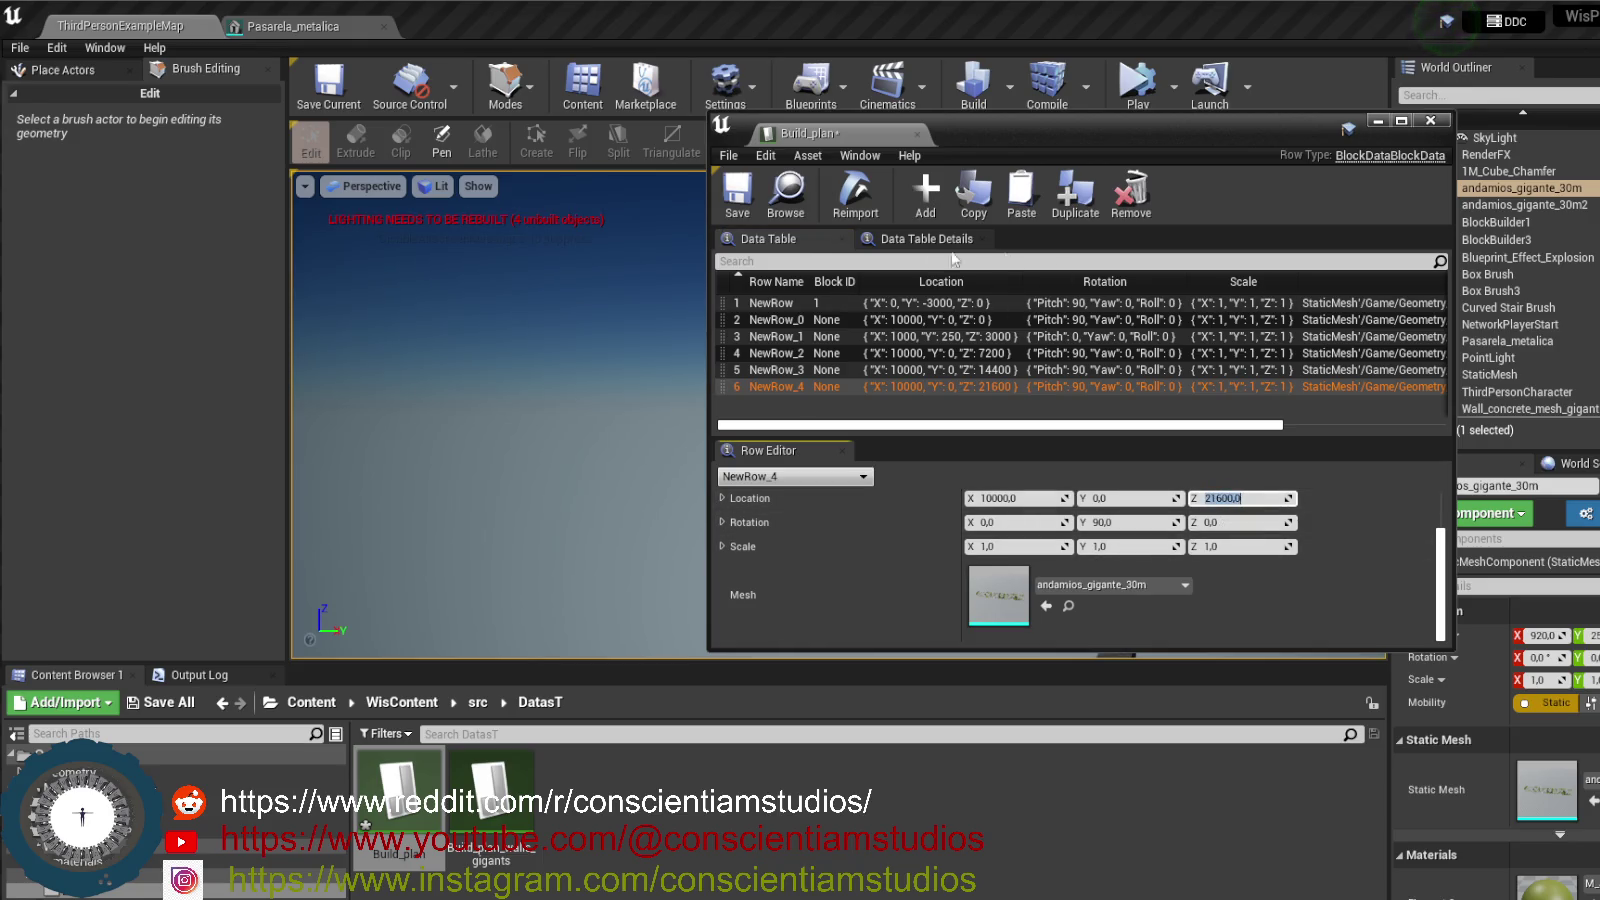
click(737, 192)
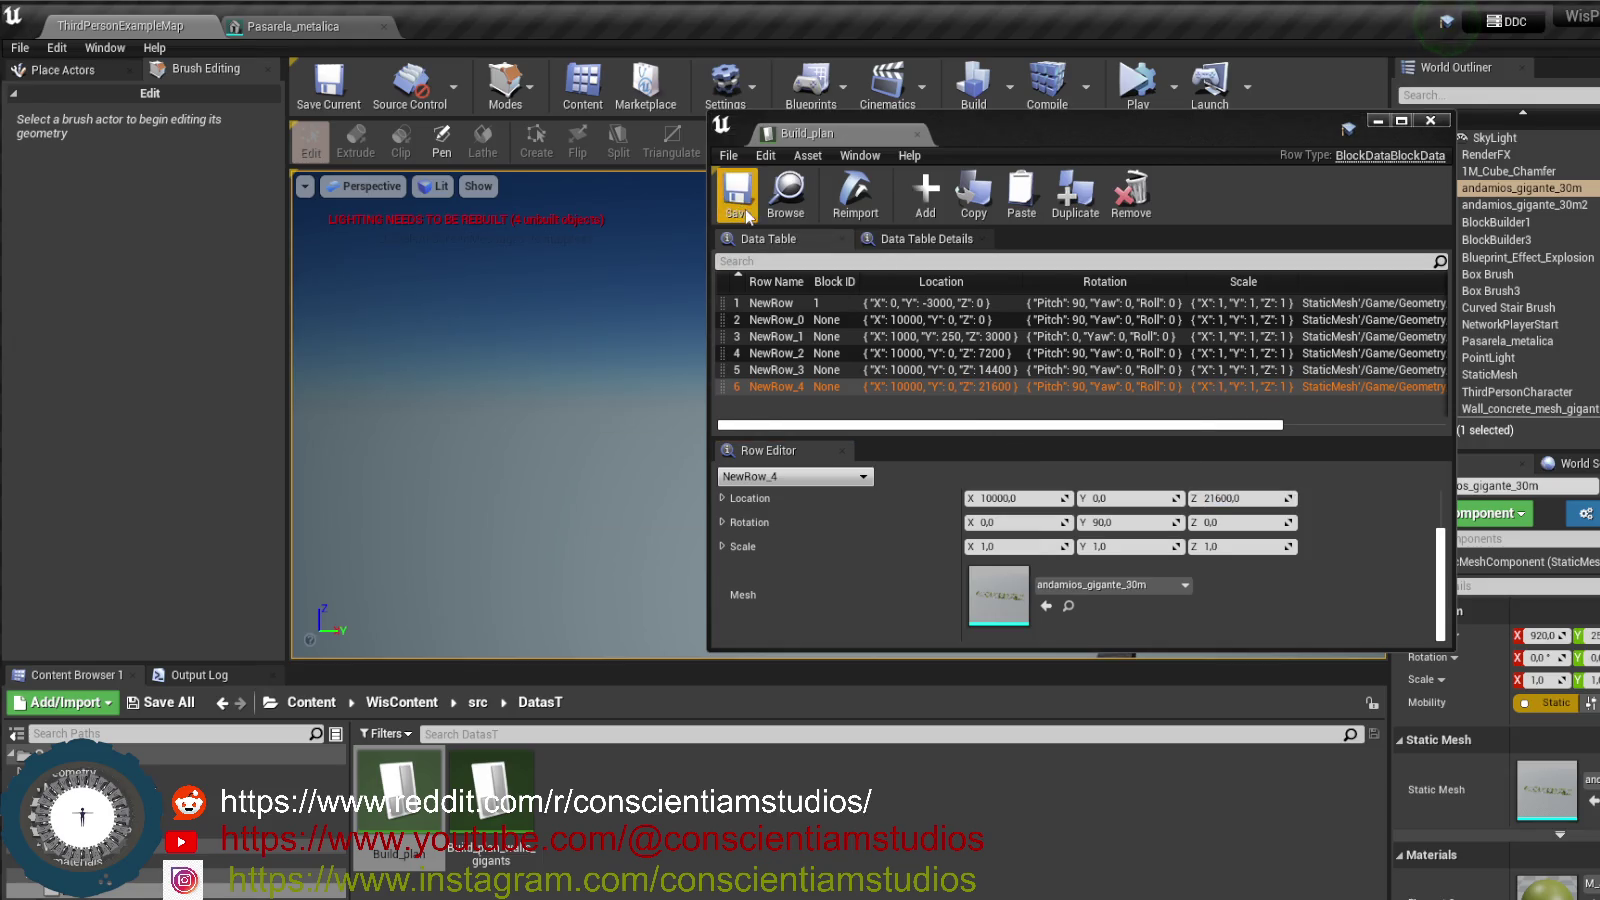
- Run a Play session to check the restacked 30m scaffolding heights, then stop it
click(1140, 97)
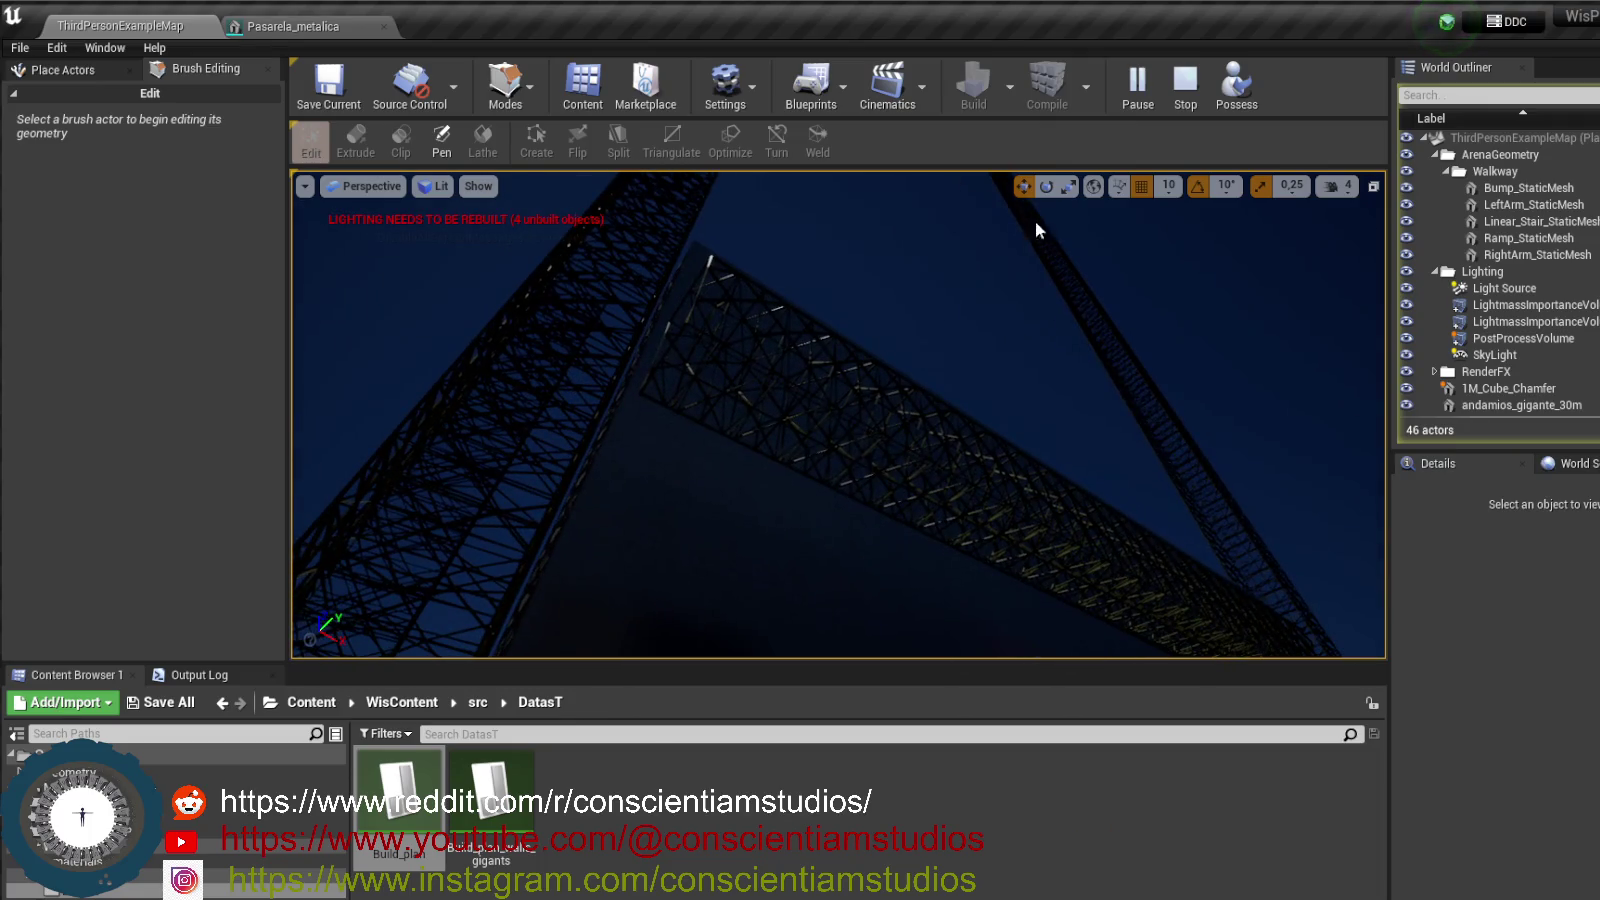
click(1185, 85)
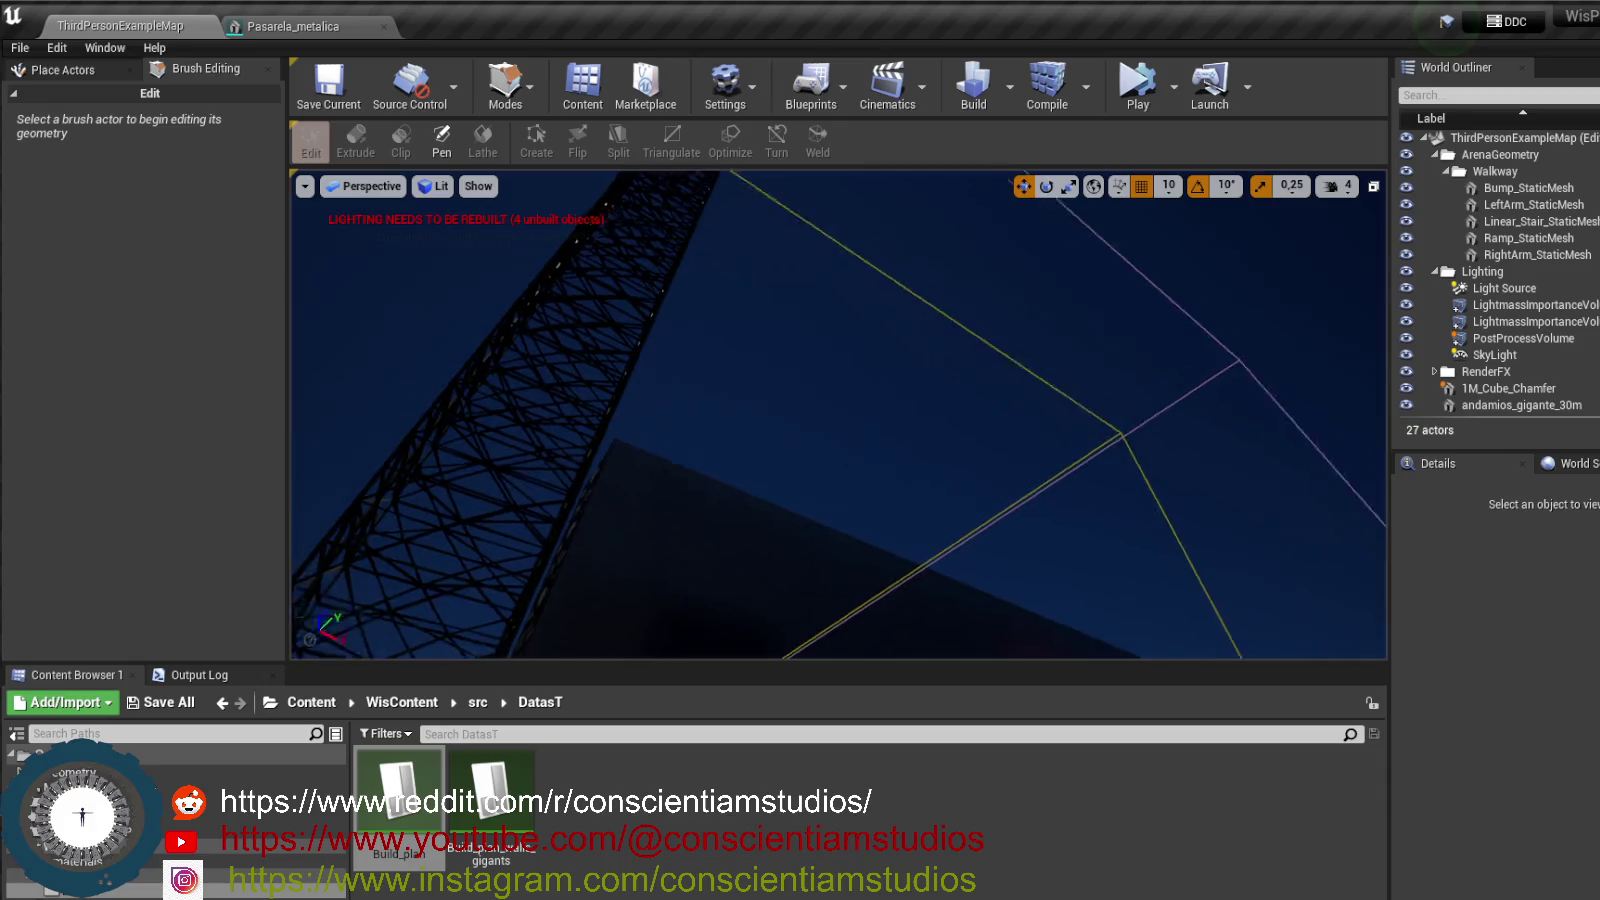
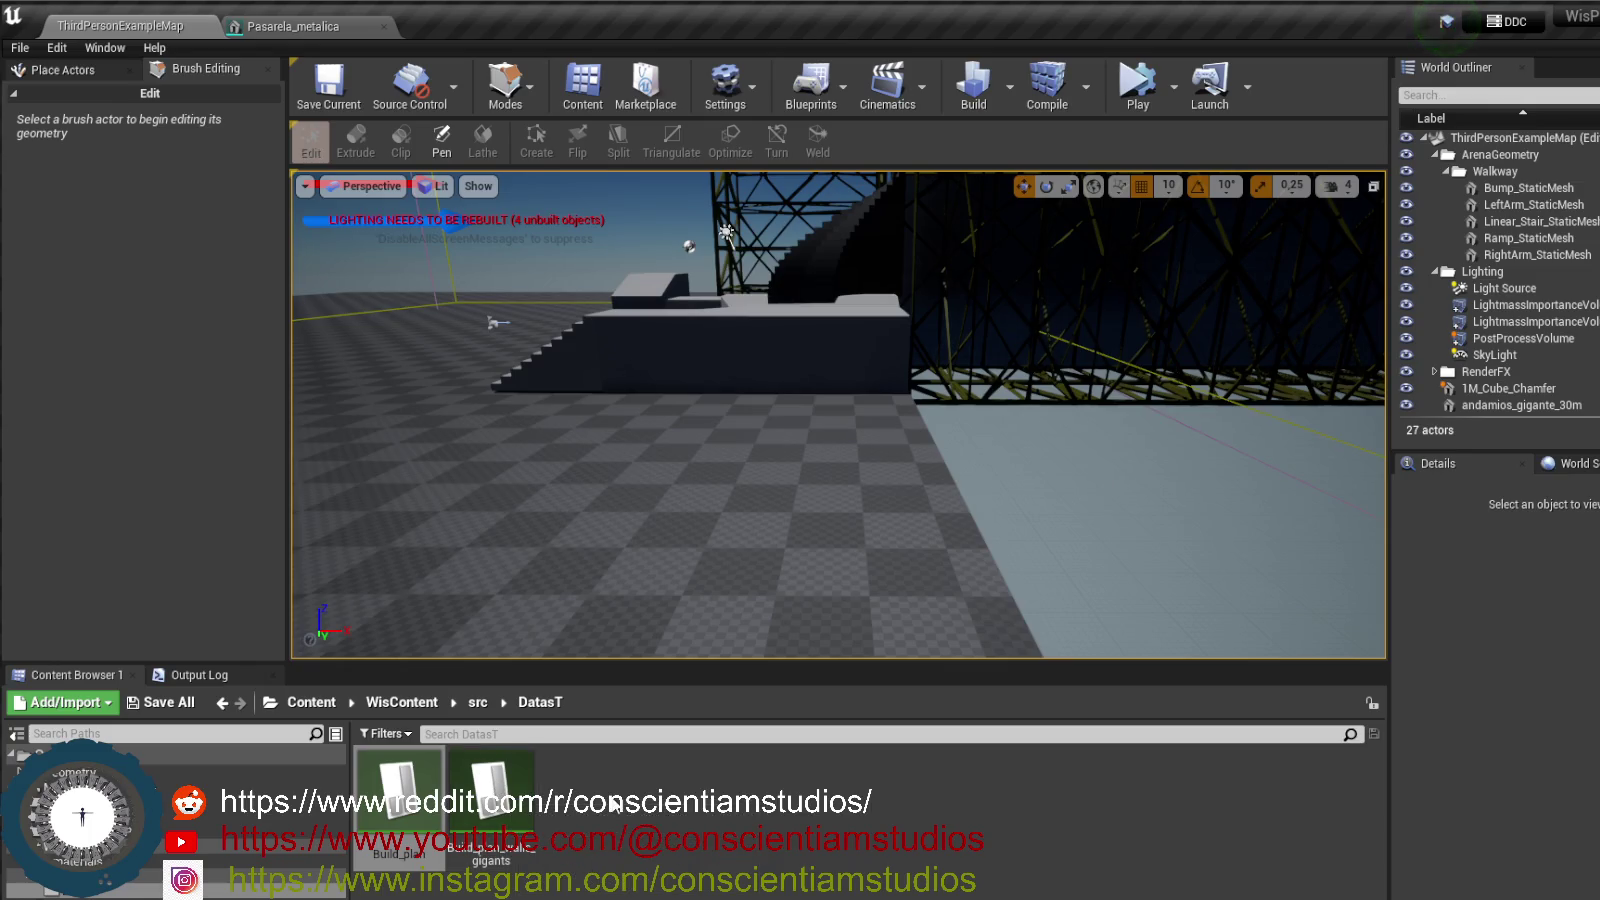
- Open the Build_plan_walls_gigants data table with its two rows at X 5780, Y -500, and add a new row
click(602, 806)
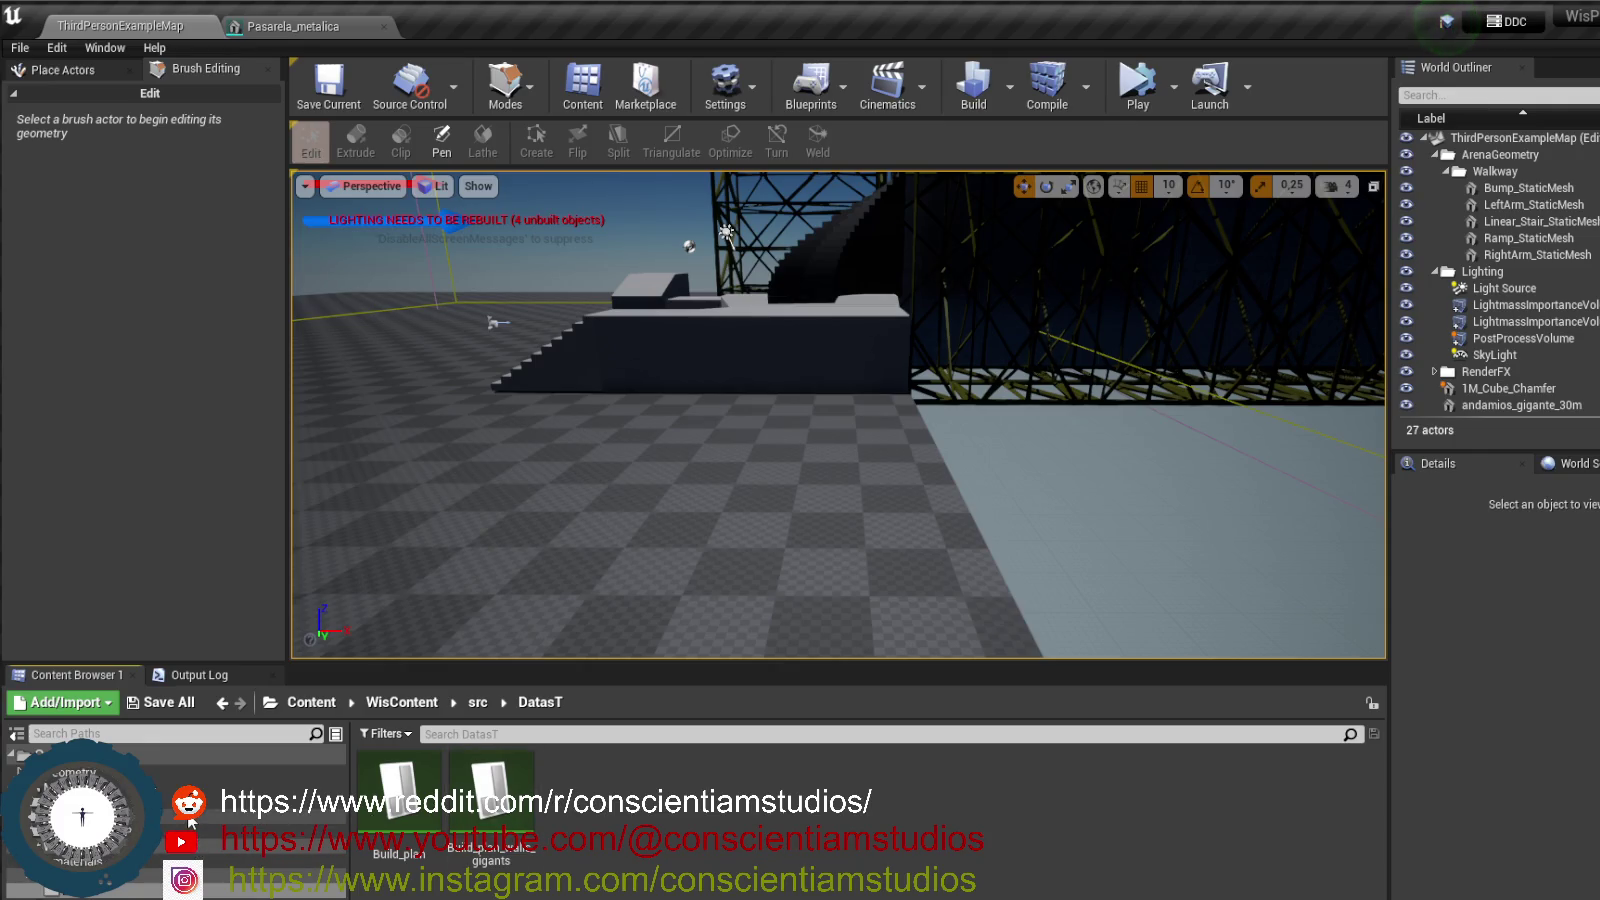
mouse_move(870, 507)
mouse_down()
mouse_move(1002, 210)
mouse_move(604, 382)
mouse_move(868, 532)
mouse_move(850, 430)
mouse_move(820, 520)
mouse_up()
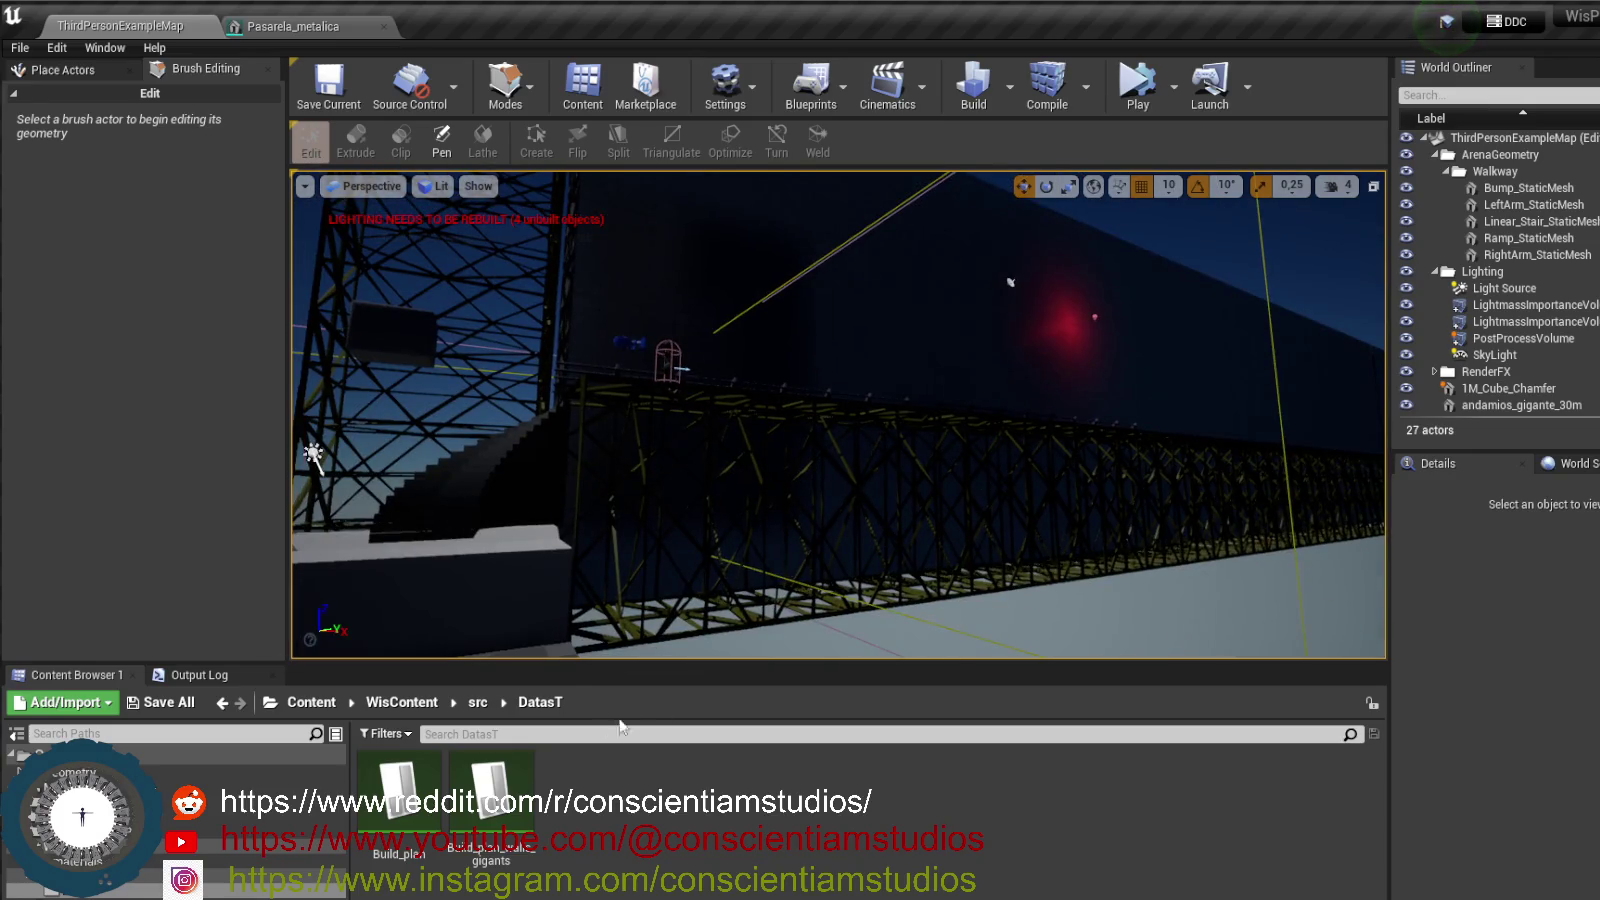
double_click(490, 790)
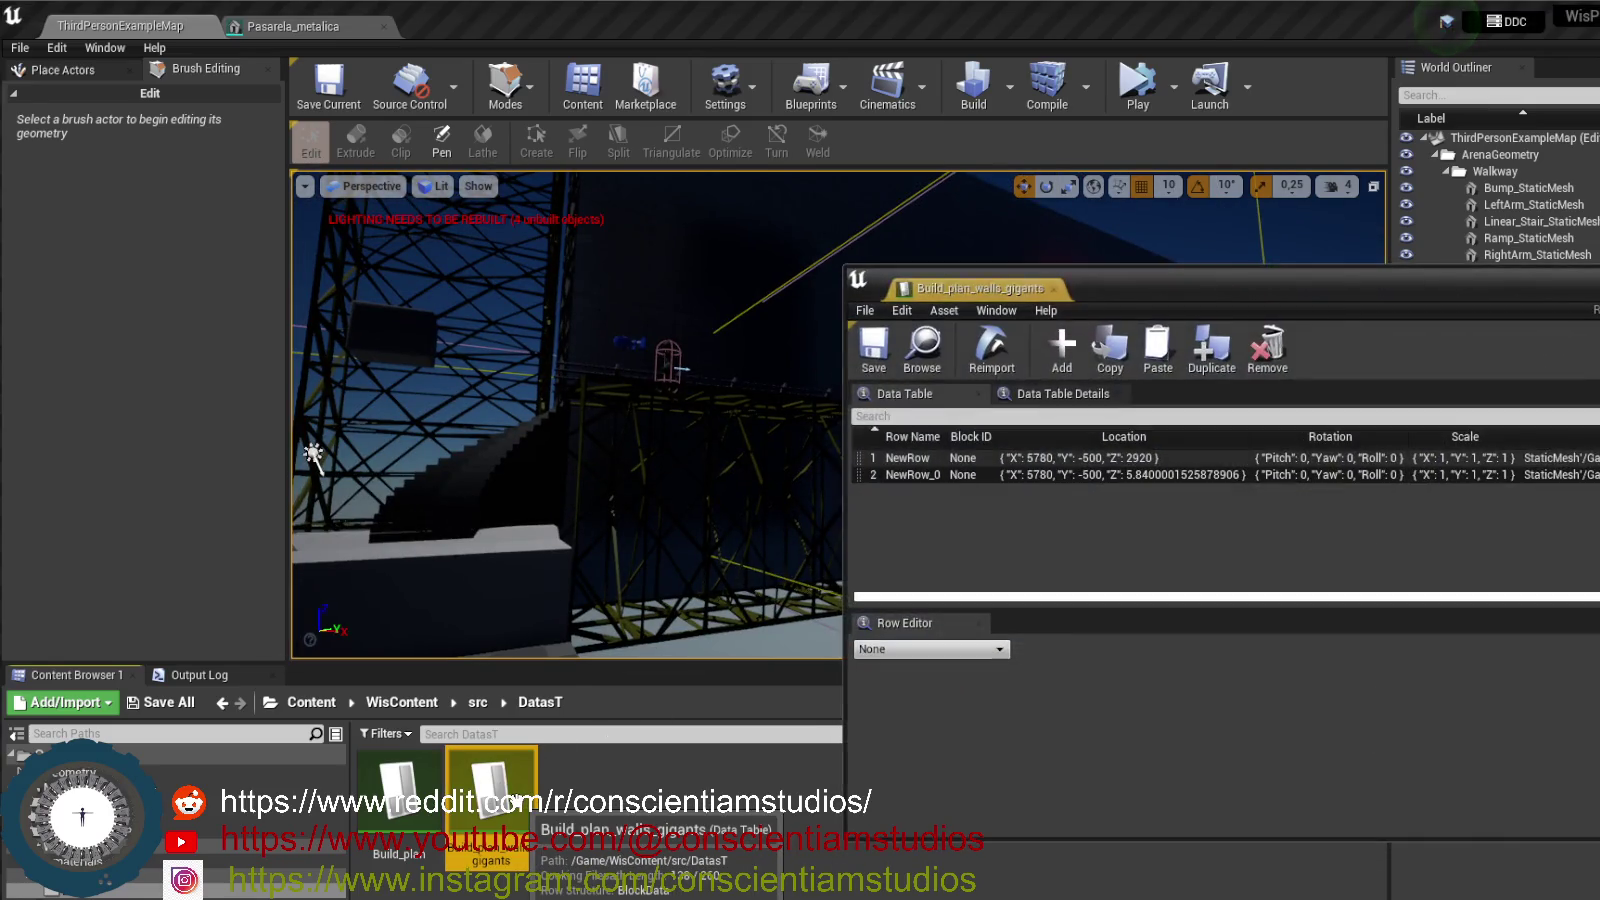
drag(1158, 284, 1074, 230)
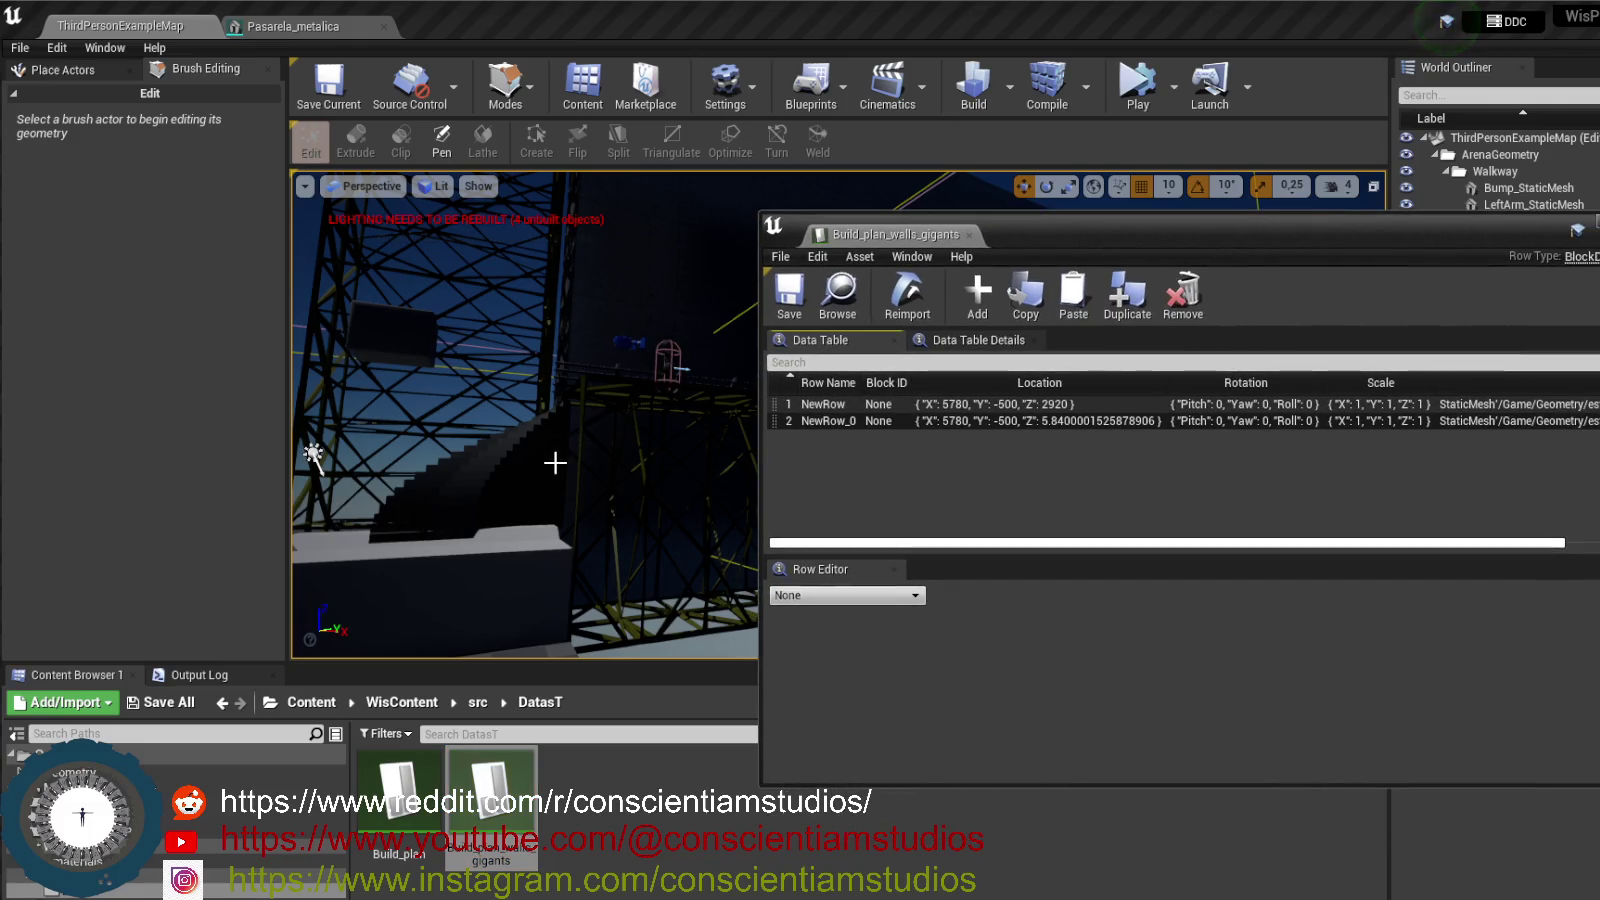
drag(609, 463, 609, 463)
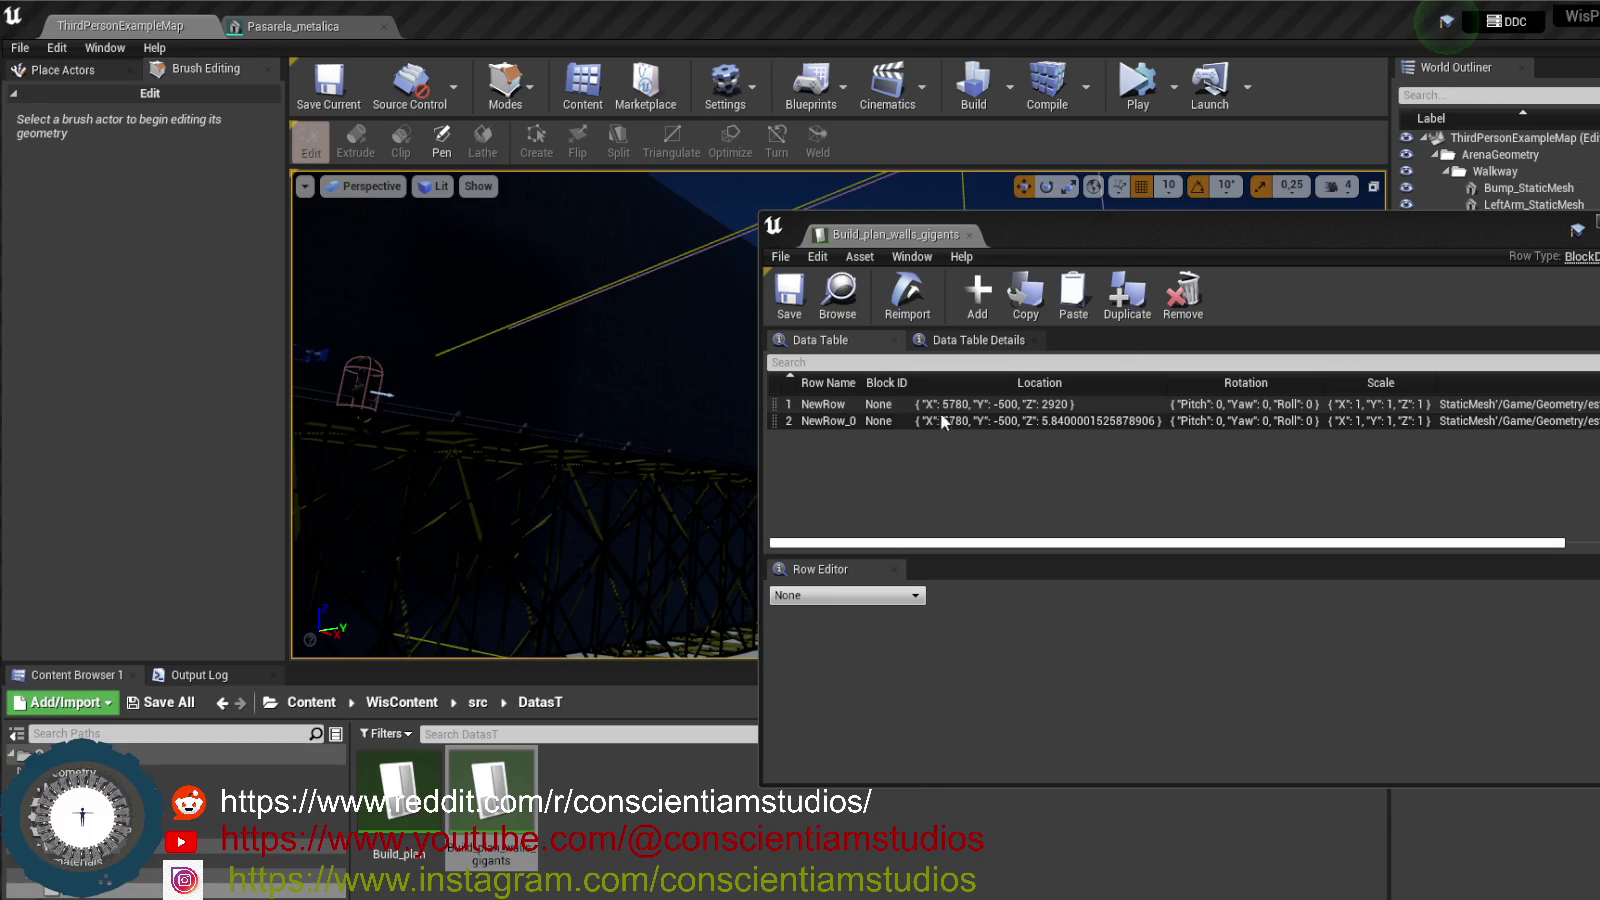
click(975, 308)
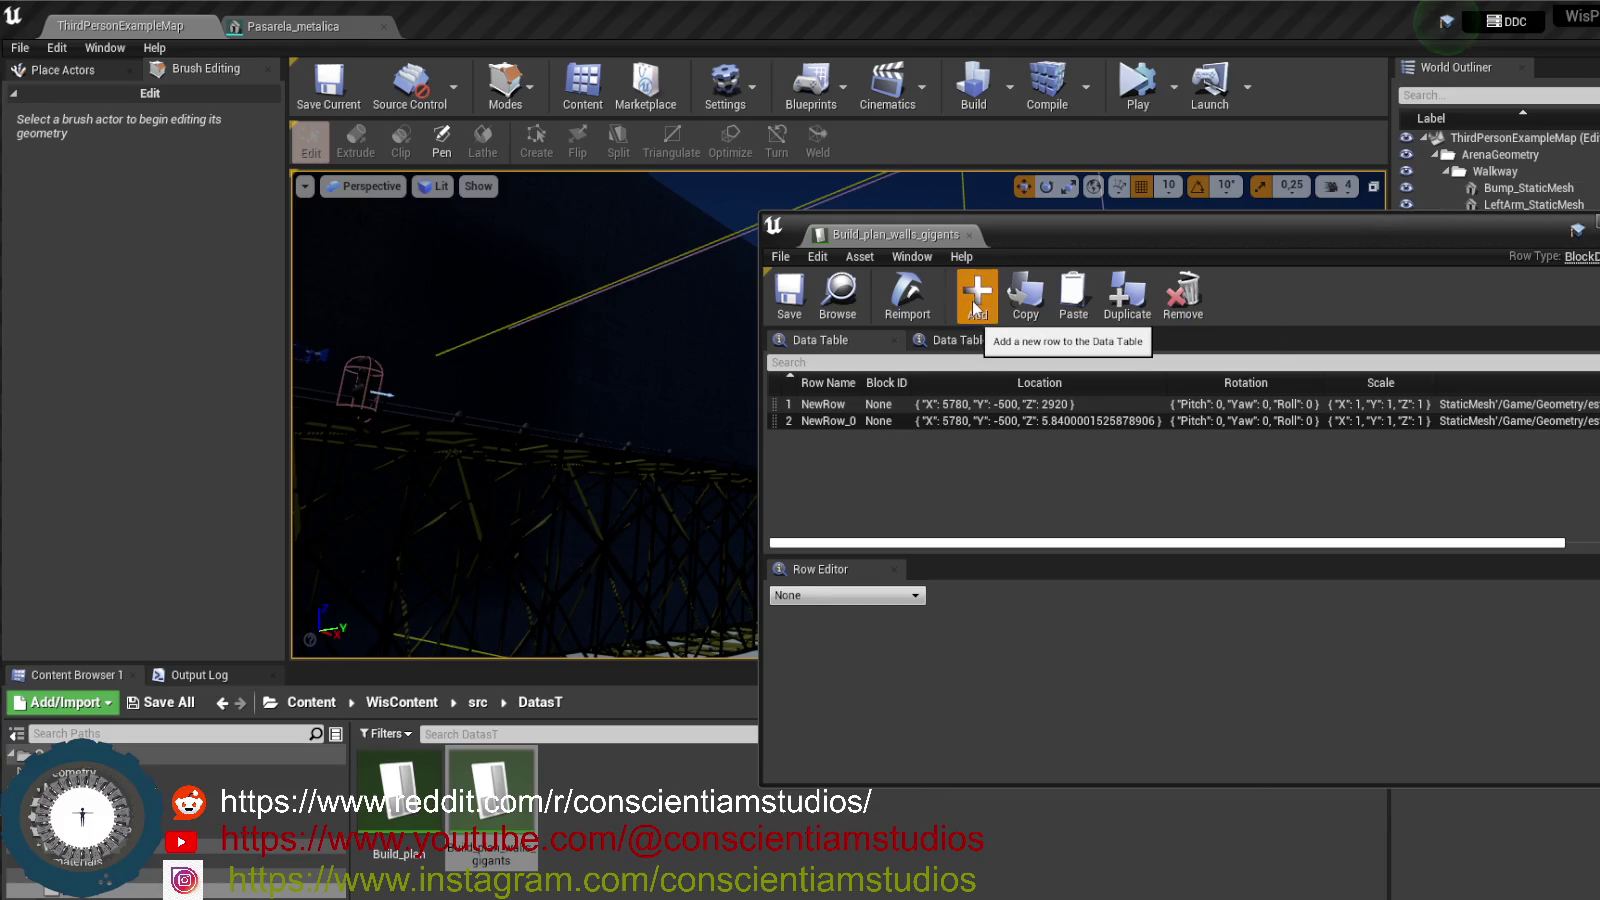
- Paste NewRow_0's values, including the Wall_concrete_mesh_gigant mesh, into the new NewRow_1 row
click(1052, 422)
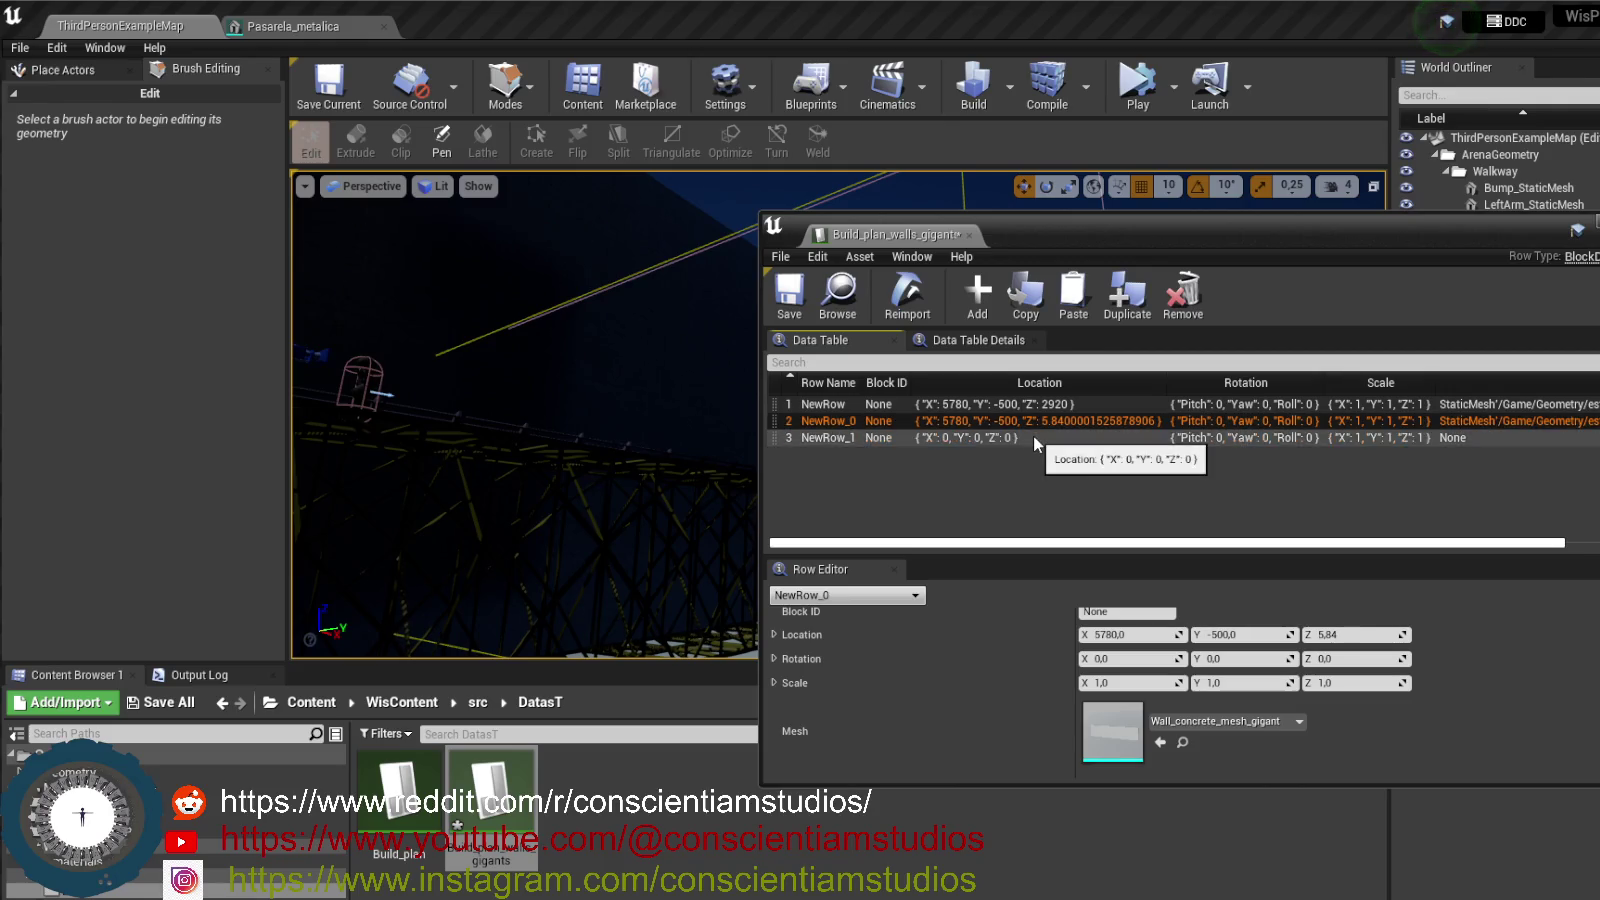
click(1032, 437)
key(ctrl+v)
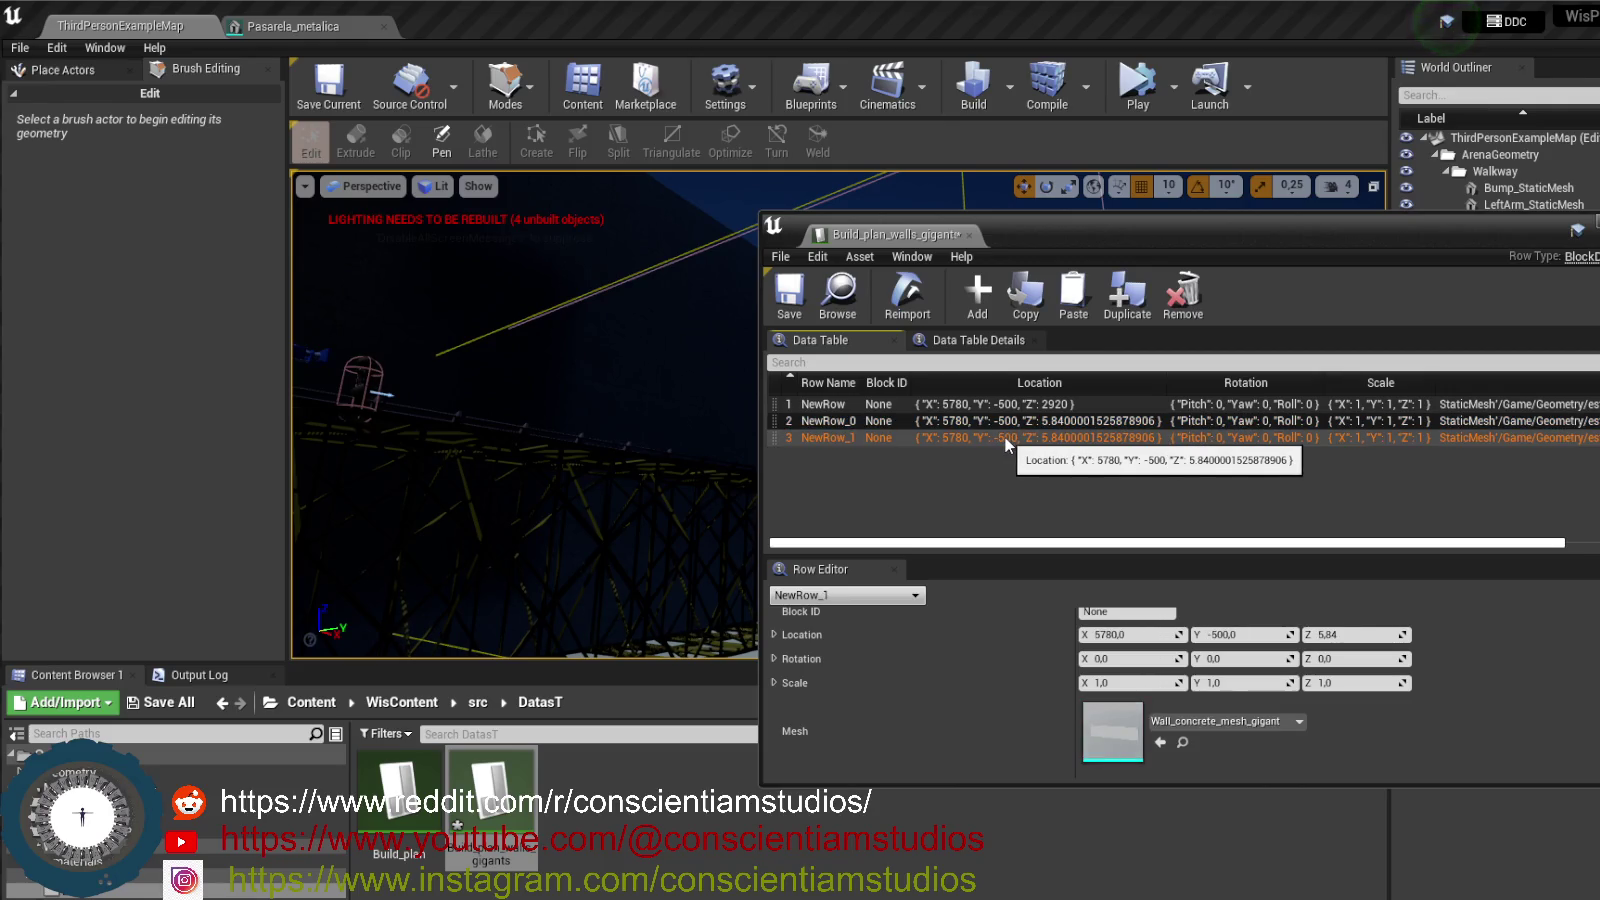
click(1075, 420)
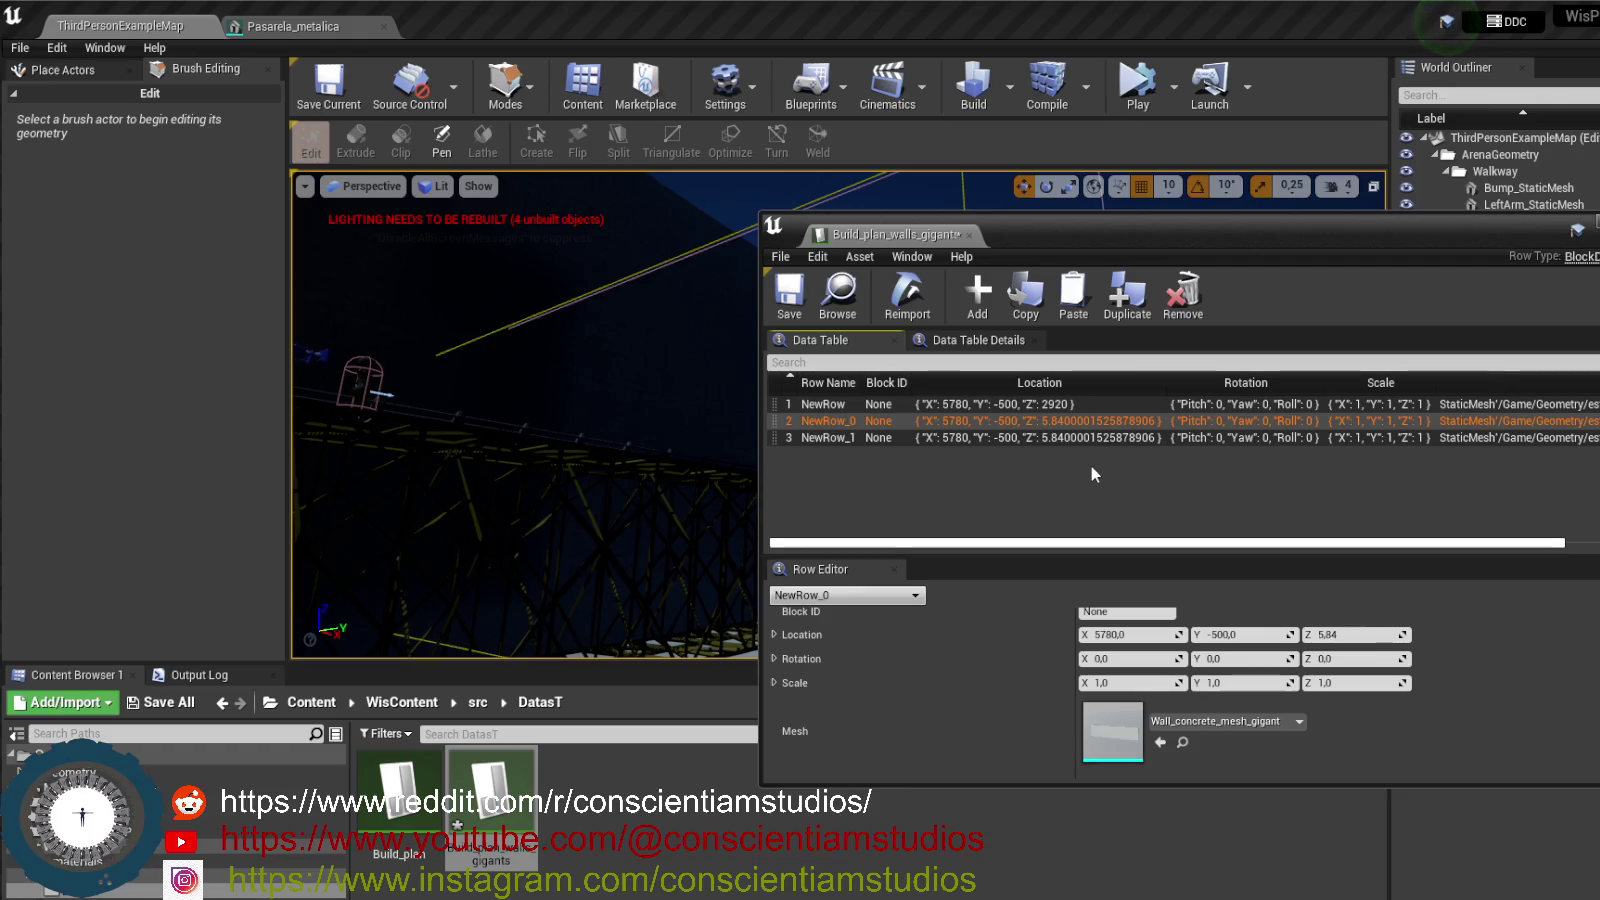
click(1084, 438)
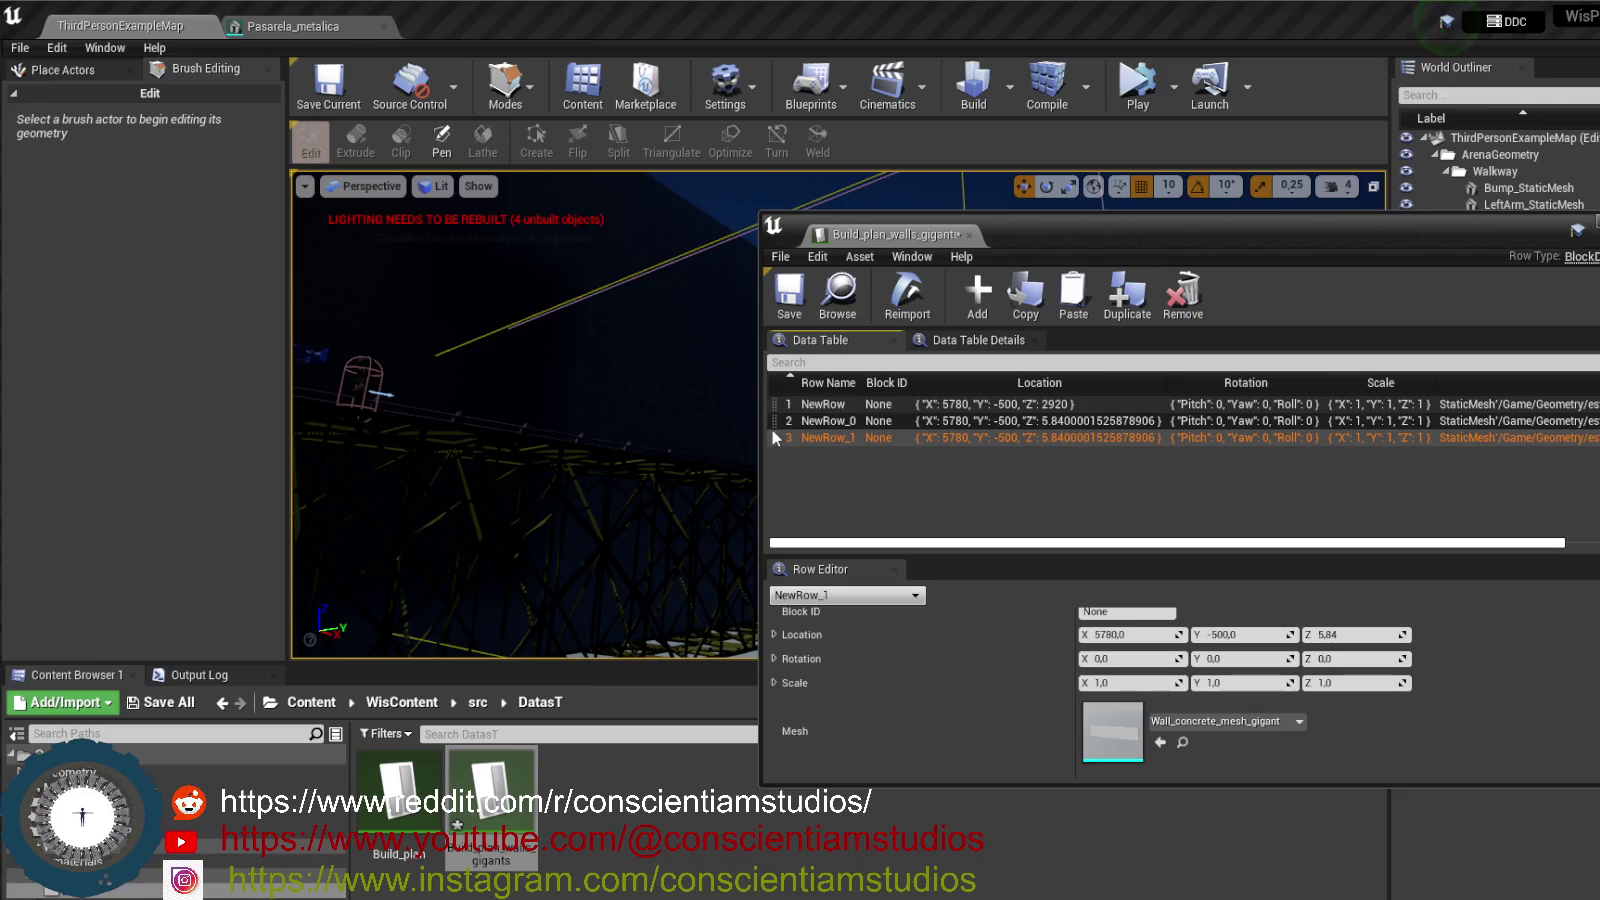
- Play the level in the editor, check NewRow_1's Location Z of 5.84, then stop
drag(643, 403, 655, 420)
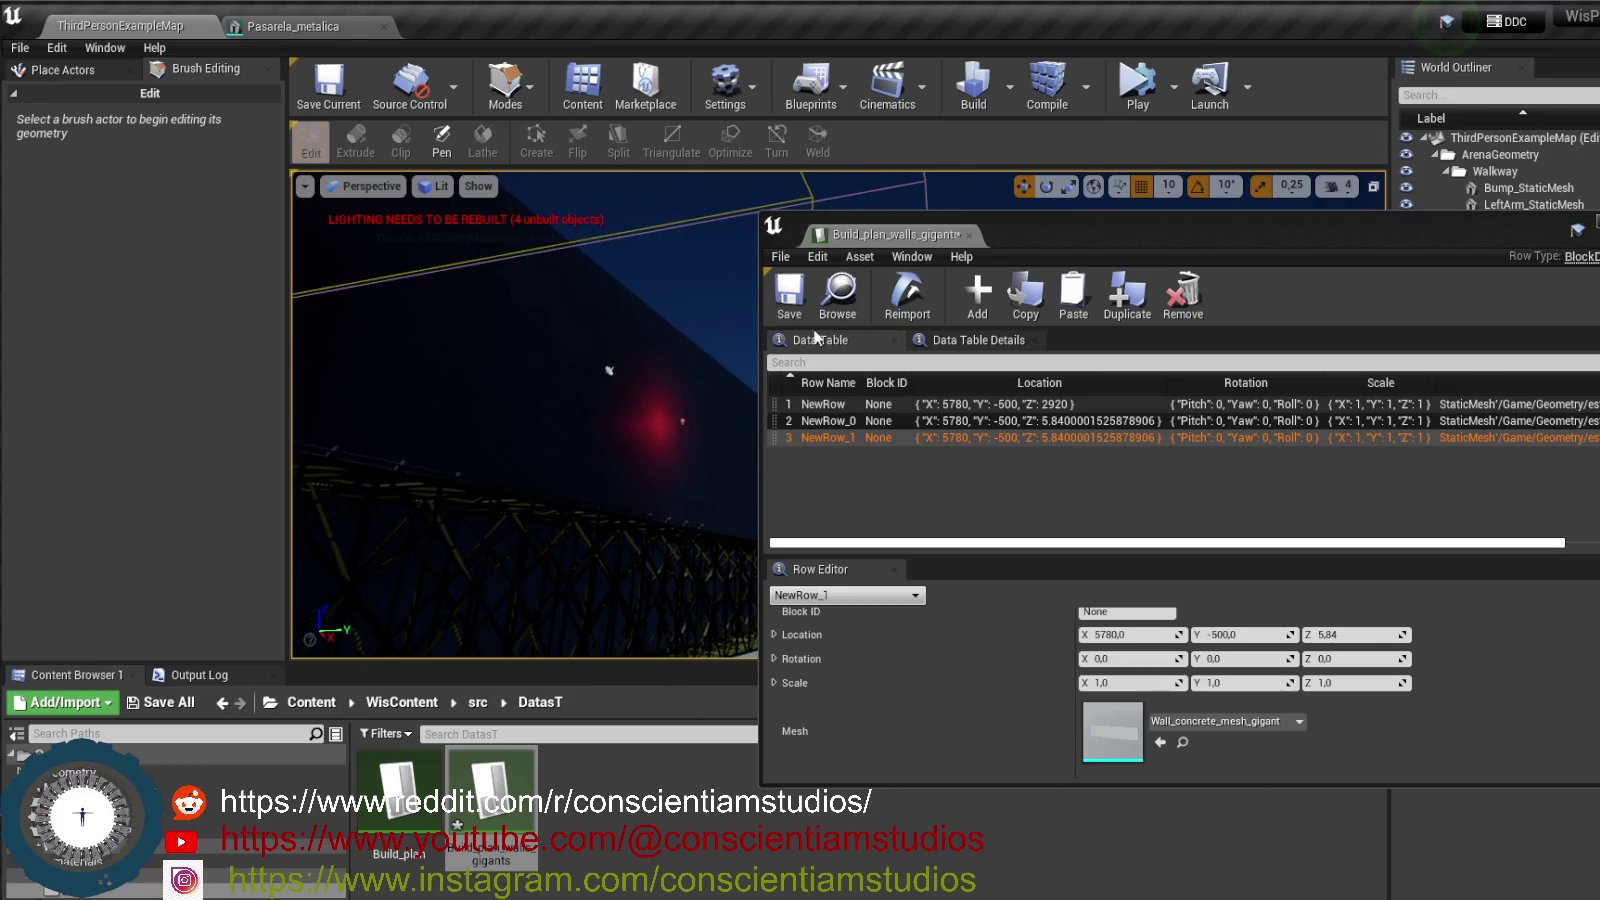
click(1138, 108)
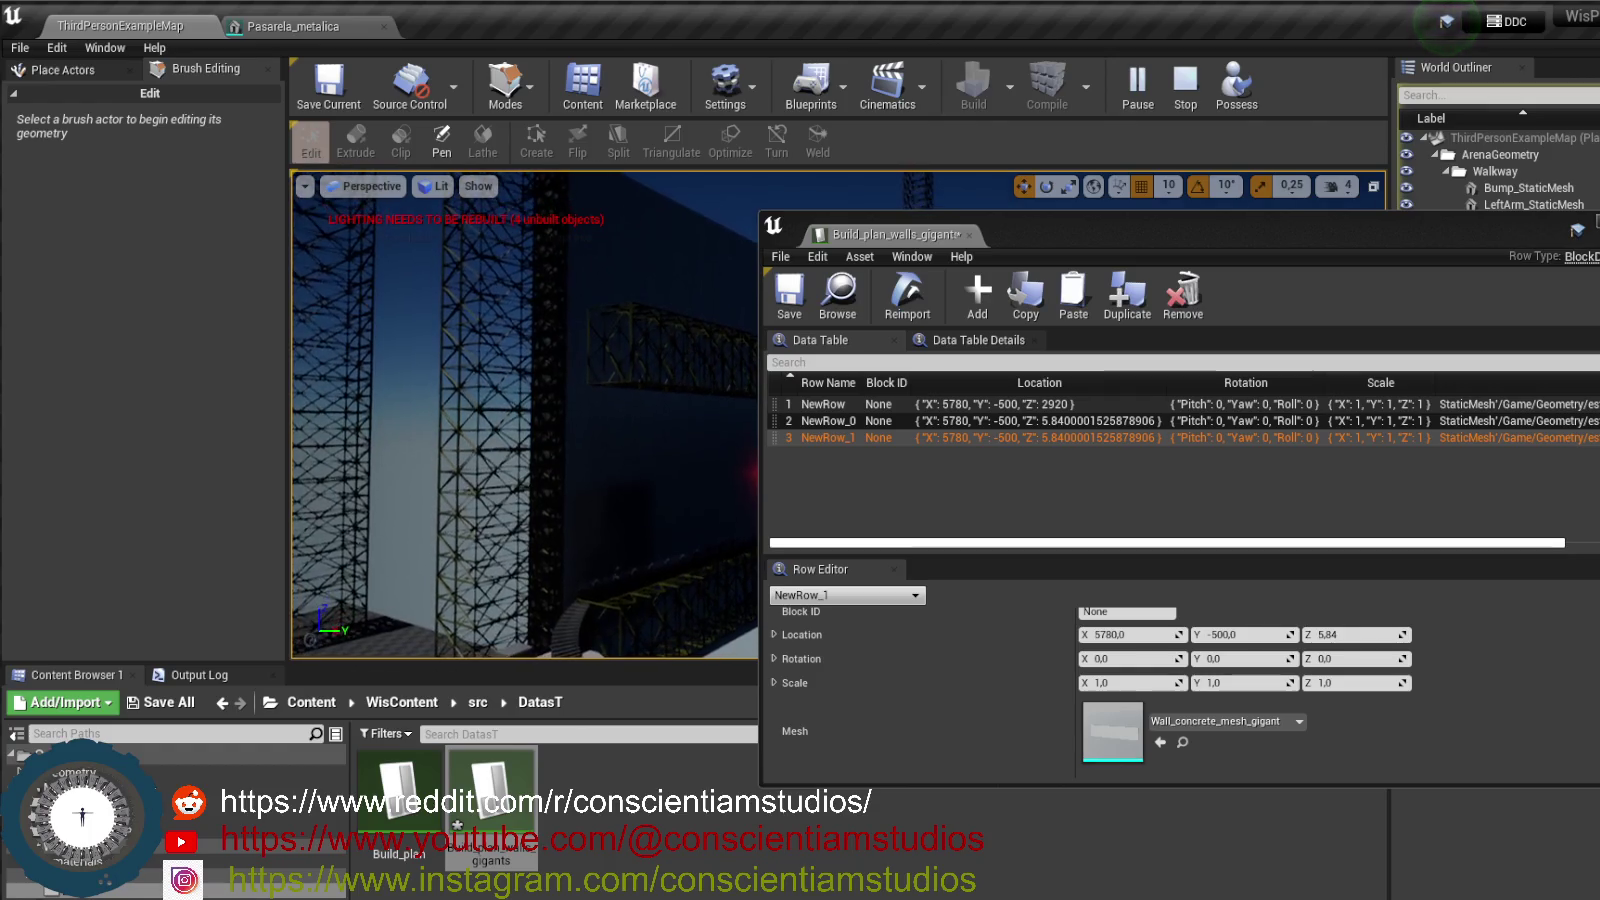
click(1362, 634)
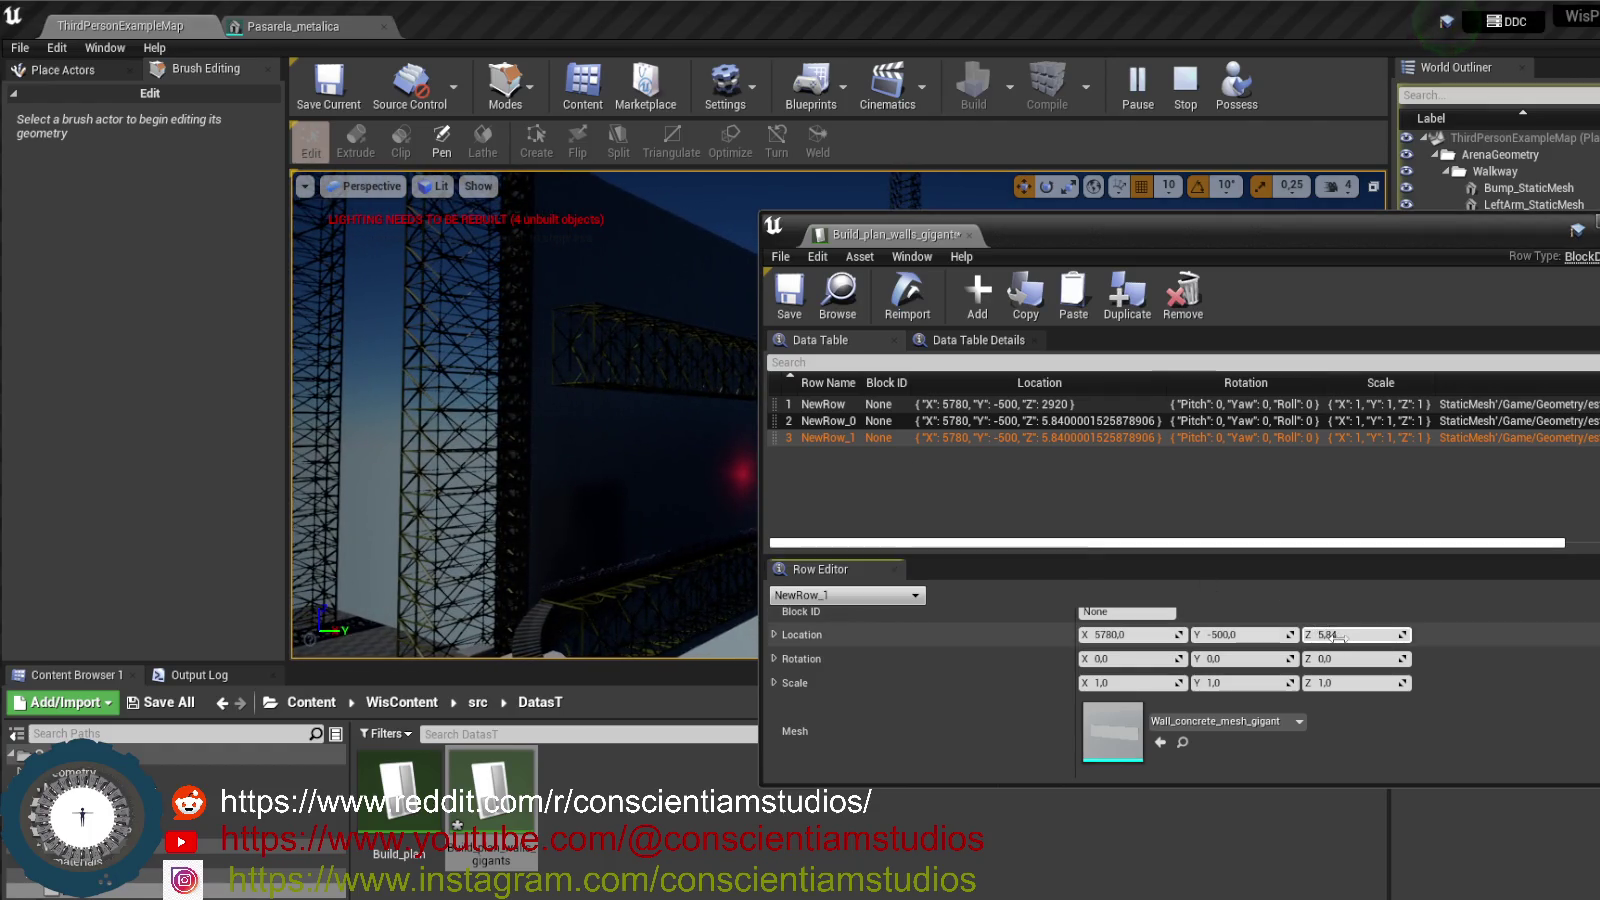
click(1365, 633)
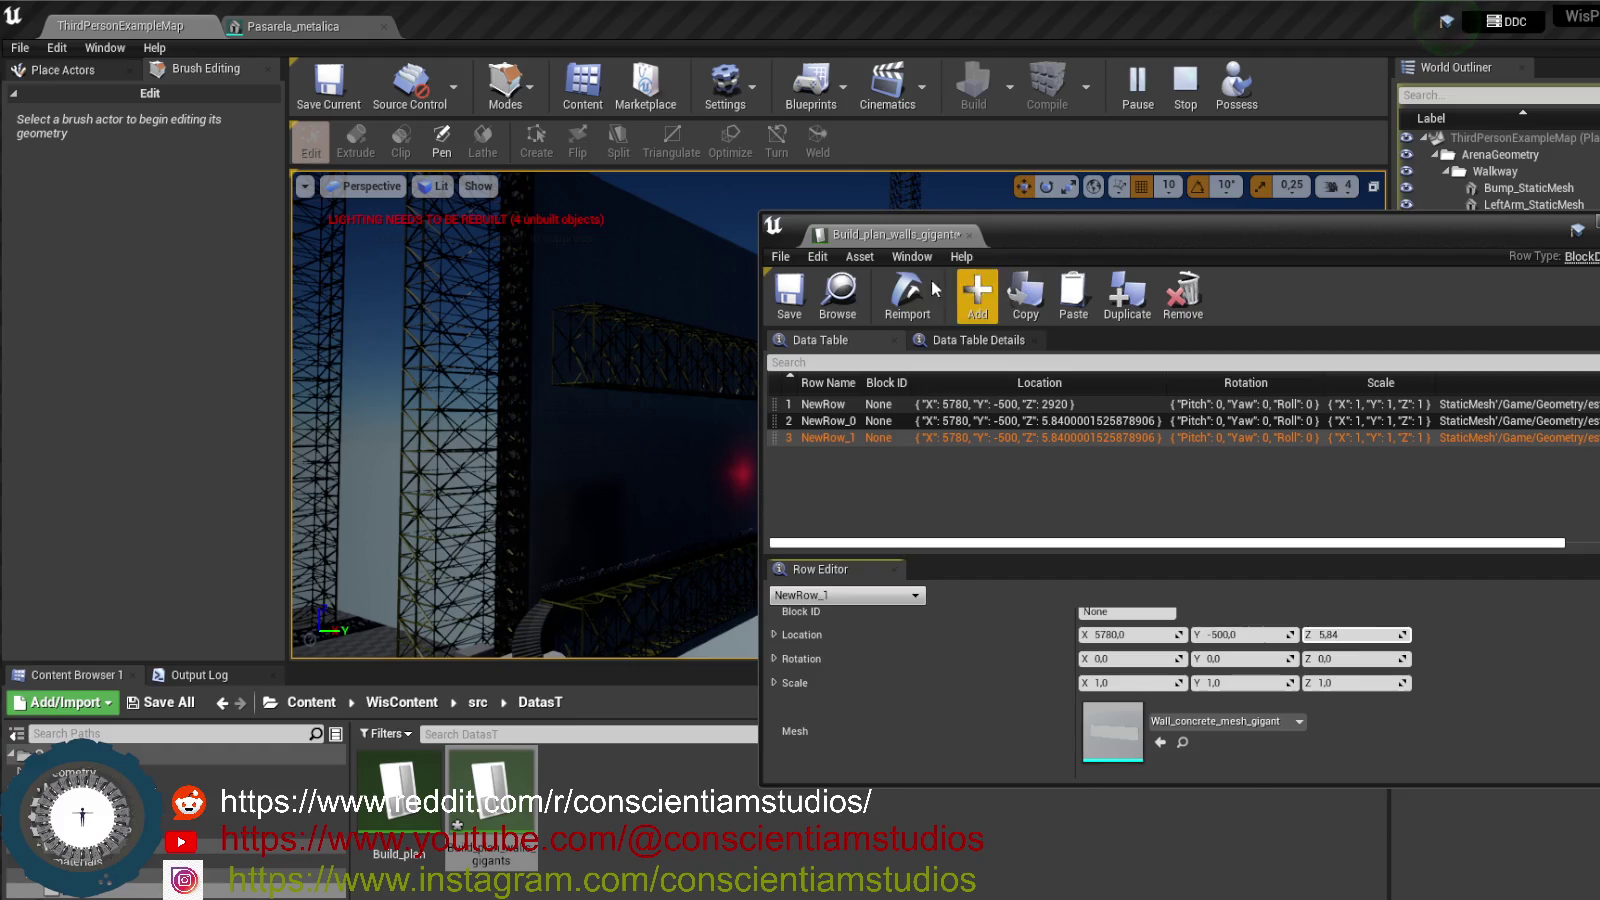
click(1185, 85)
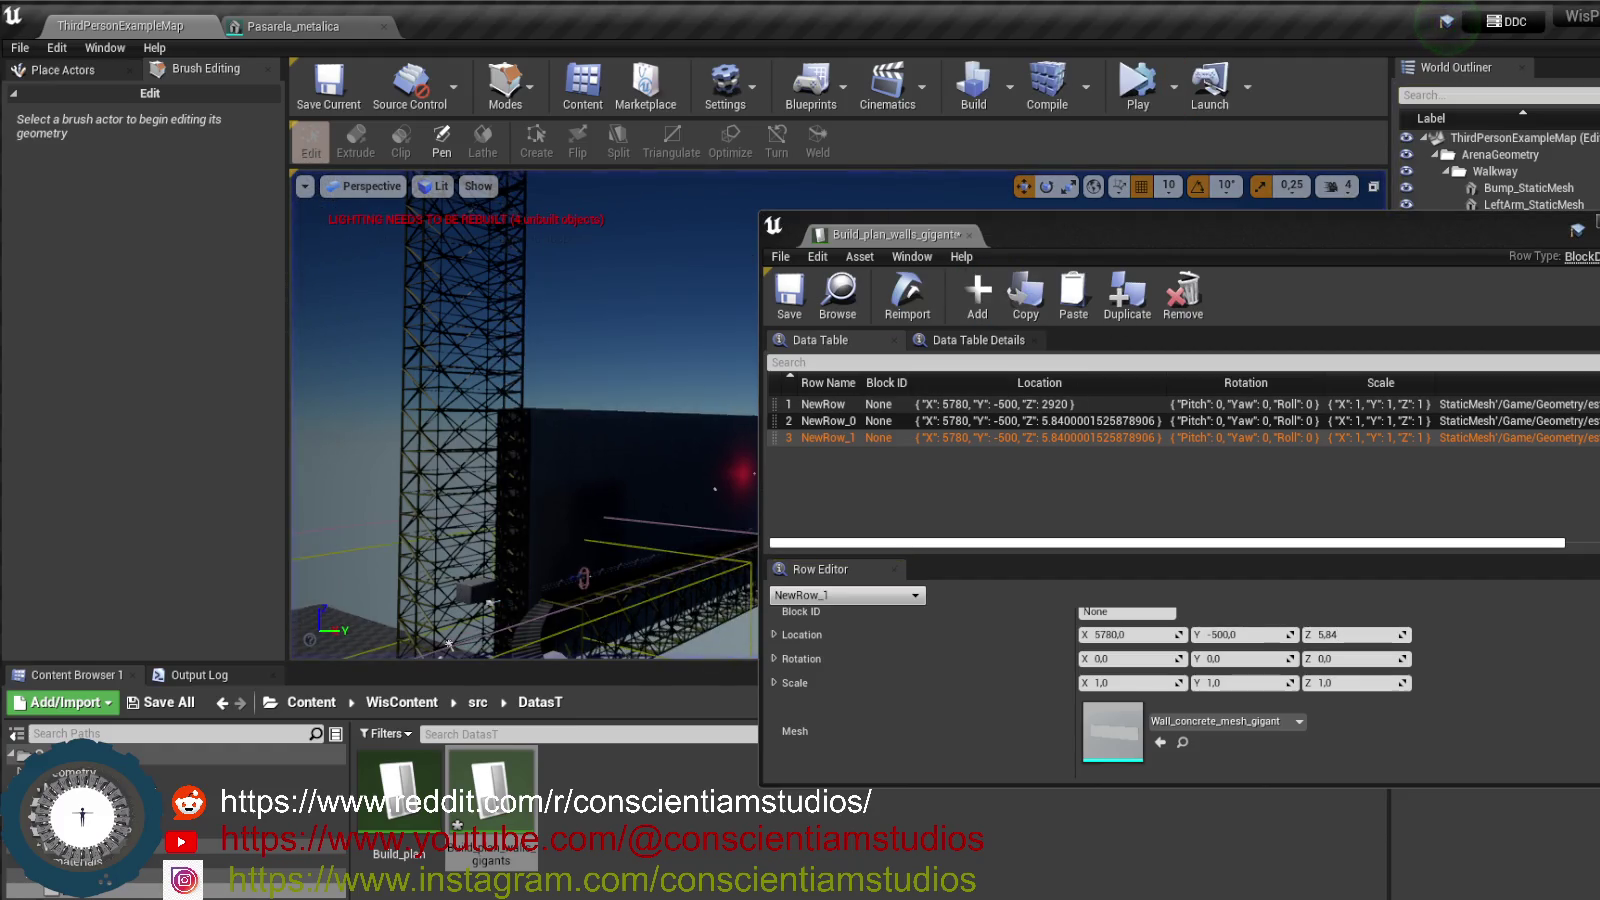
key(alt+Tab)
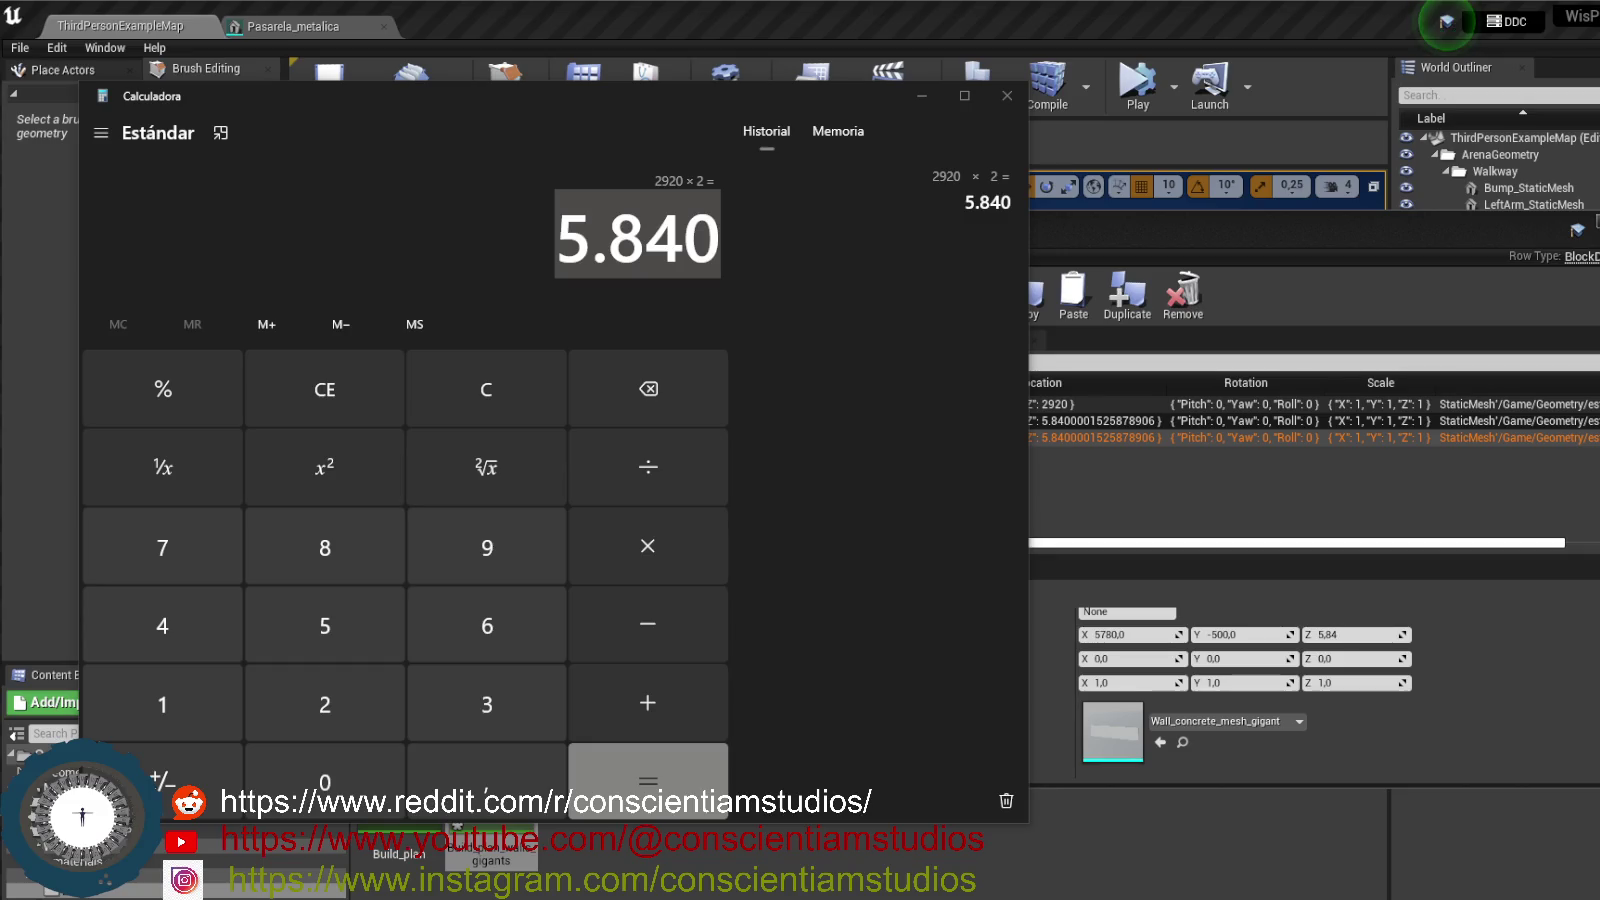
- In Calculator, add 2920 to 5840 to get 8760 and select the result
click(486, 272)
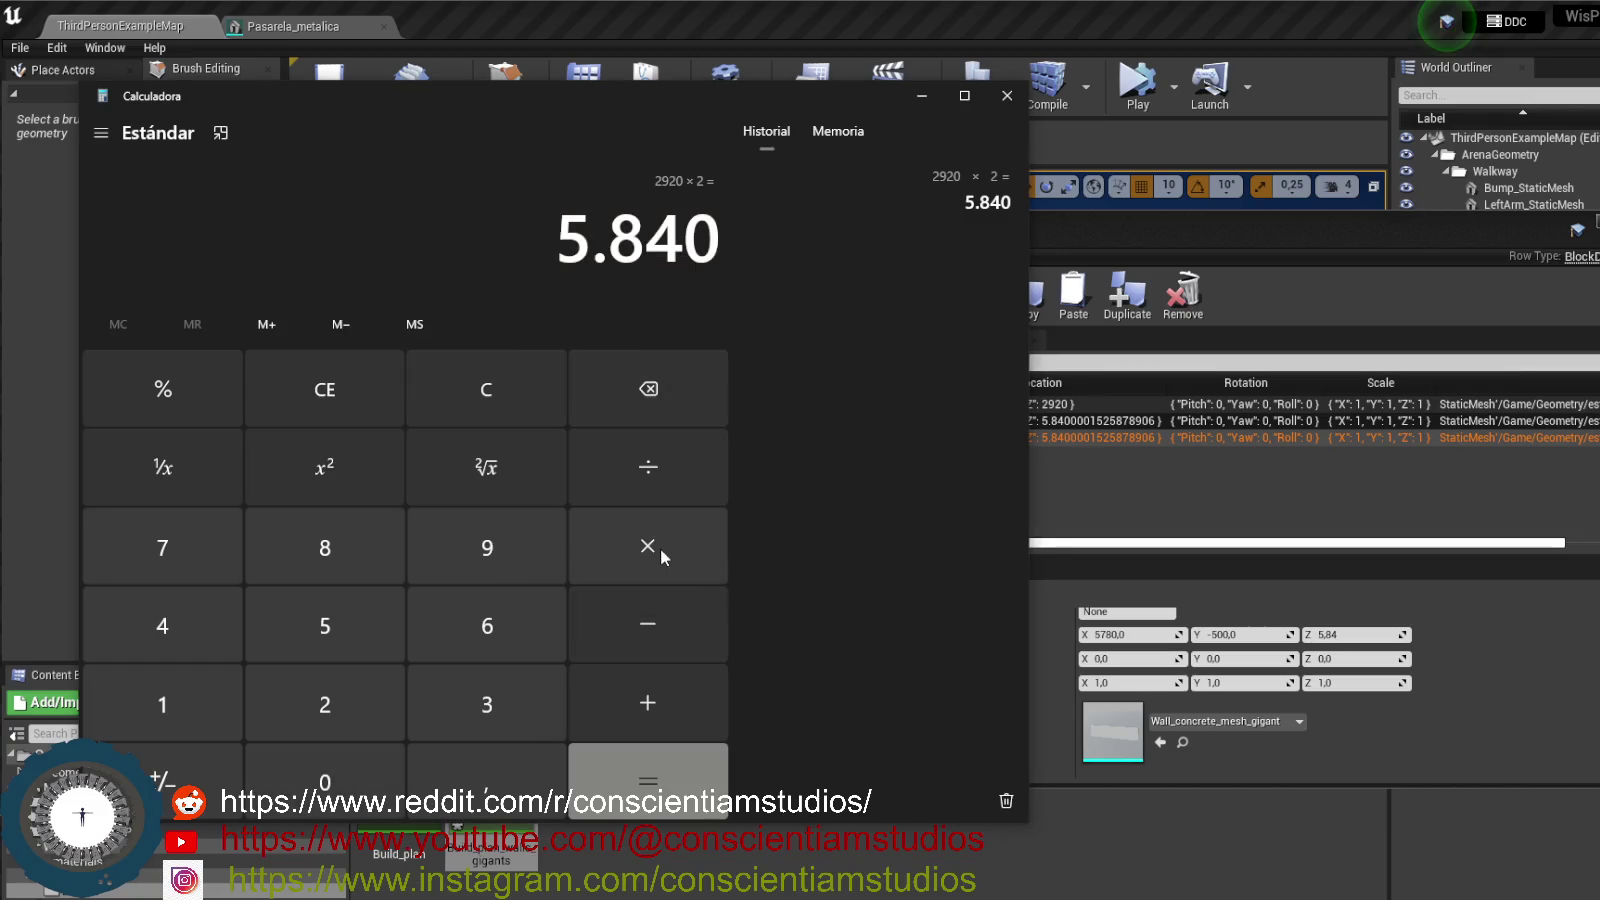
click(654, 705)
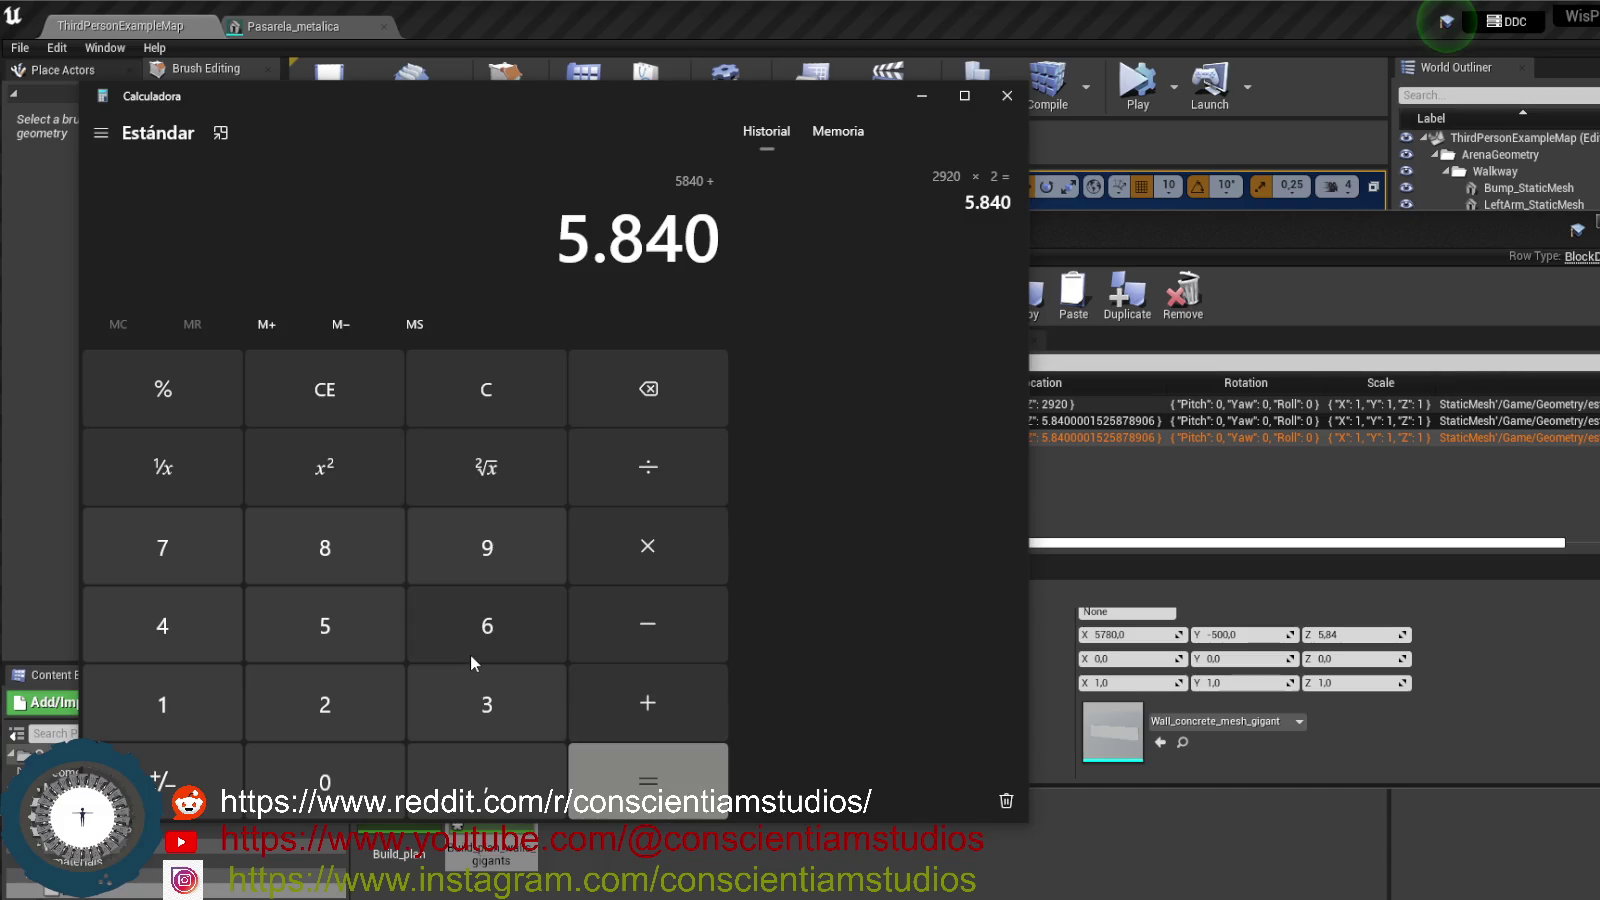
drag(863, 98, 698, 98)
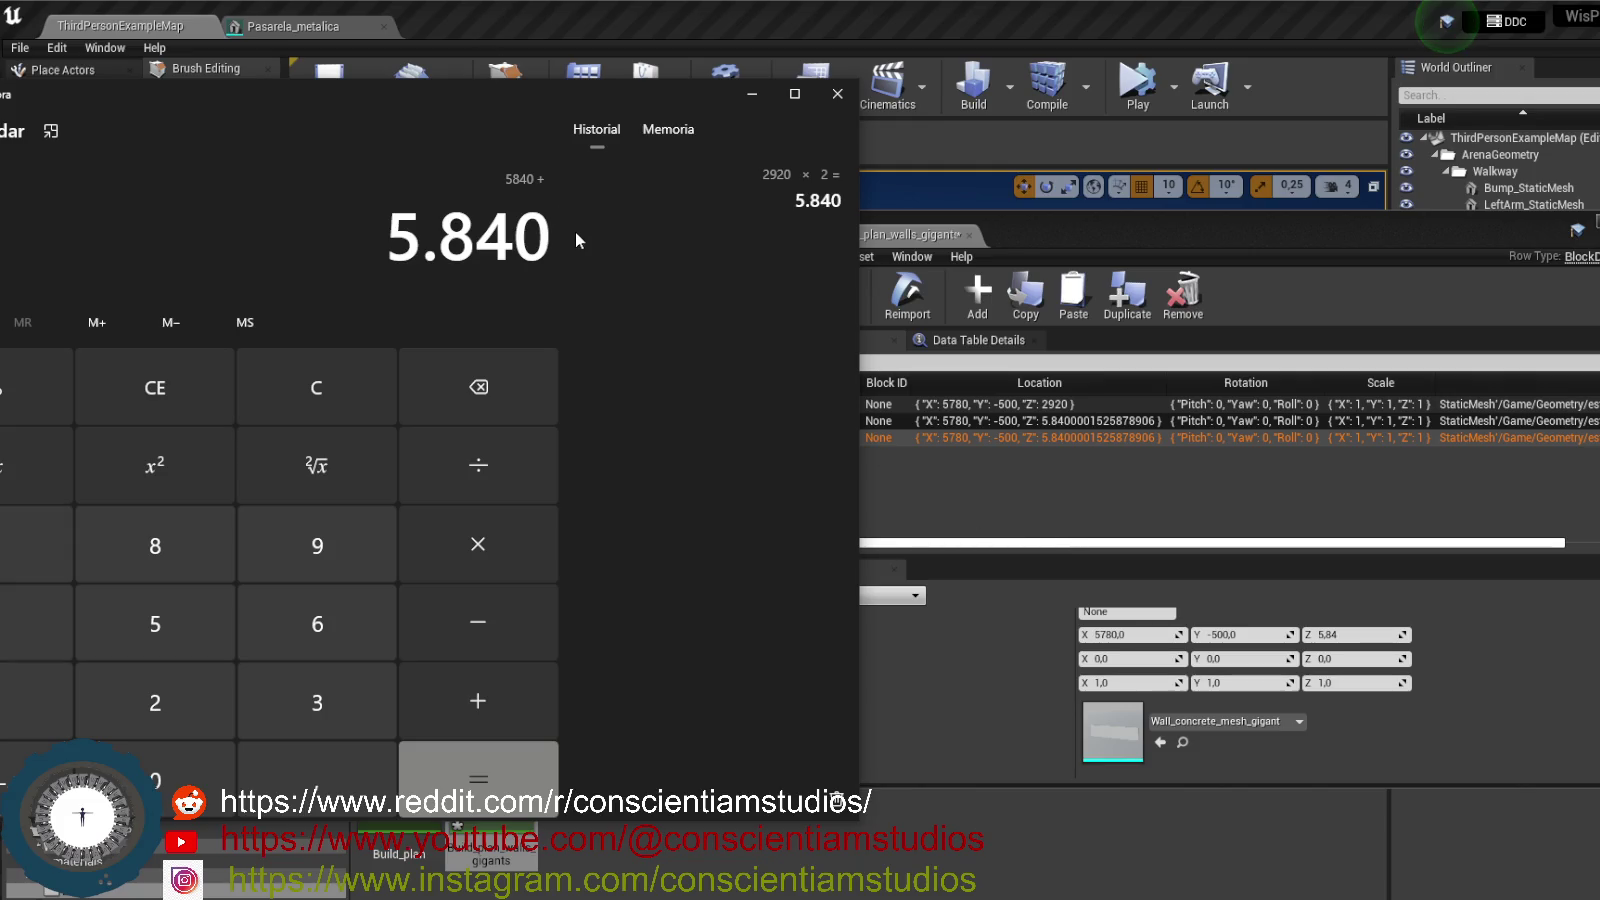
drag(507, 122, 576, 67)
click(278, 661)
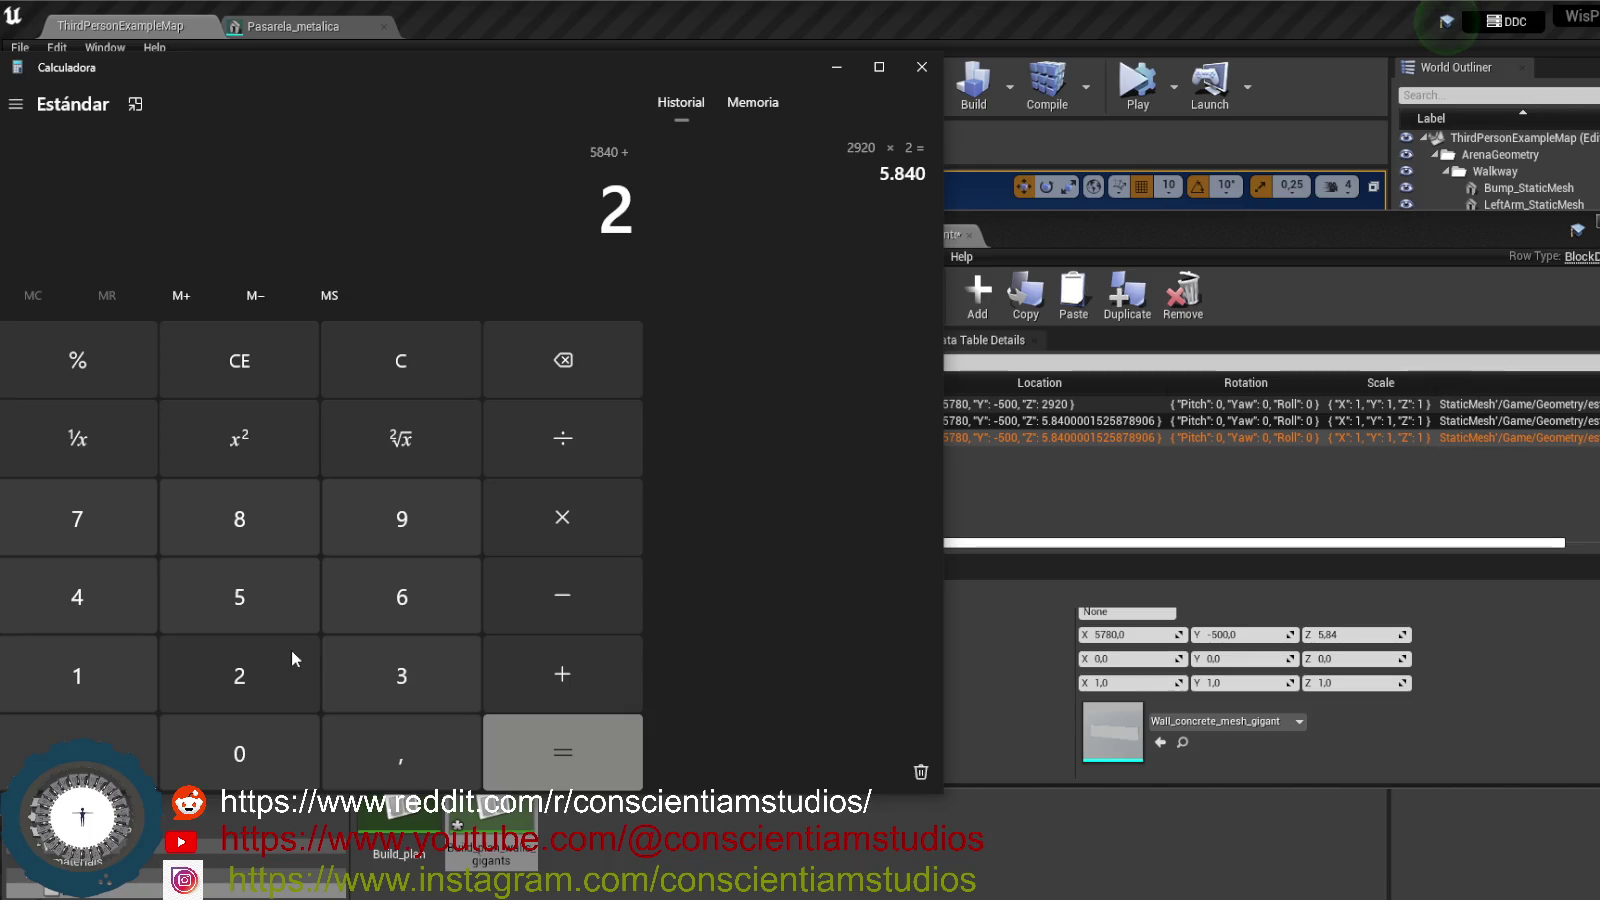
text(.920)
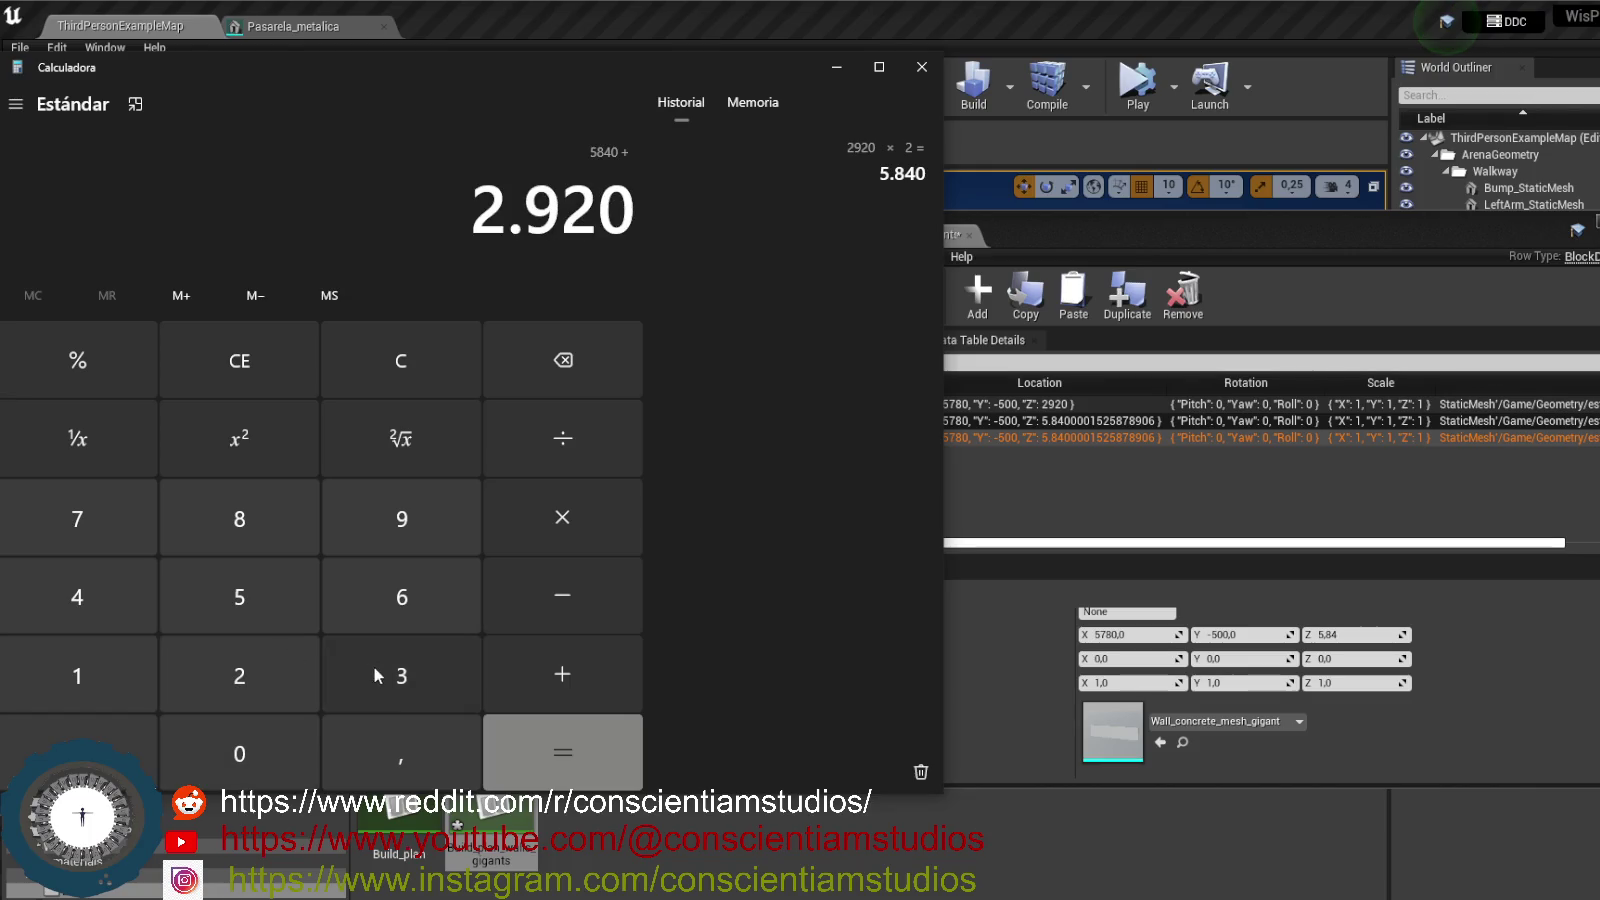
click(602, 760)
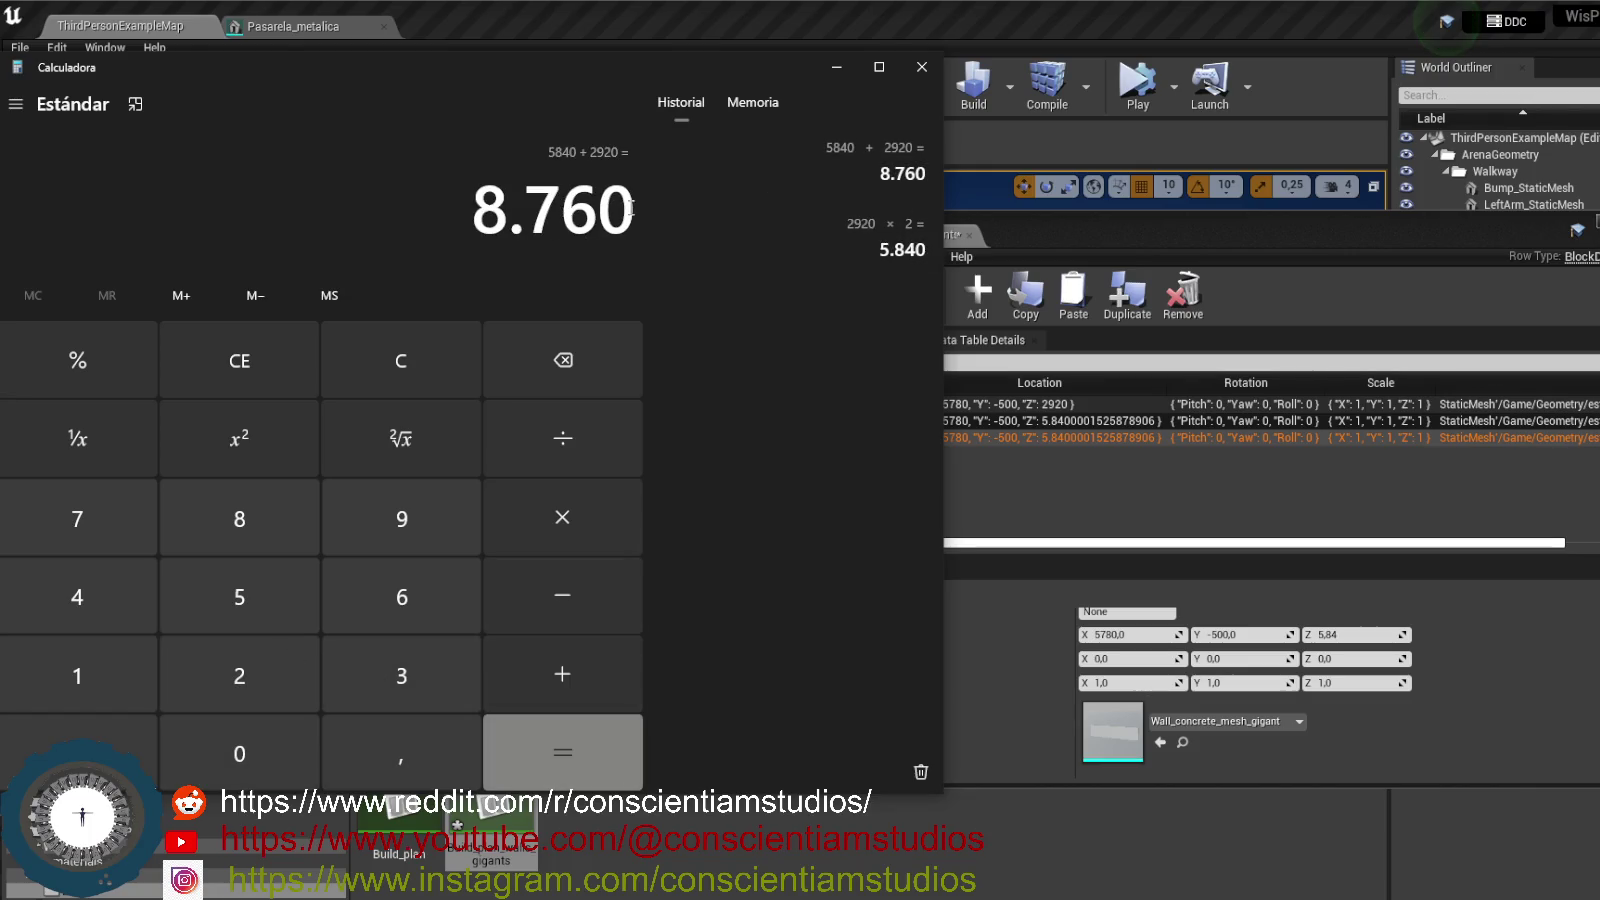
drag(476, 212, 628, 222)
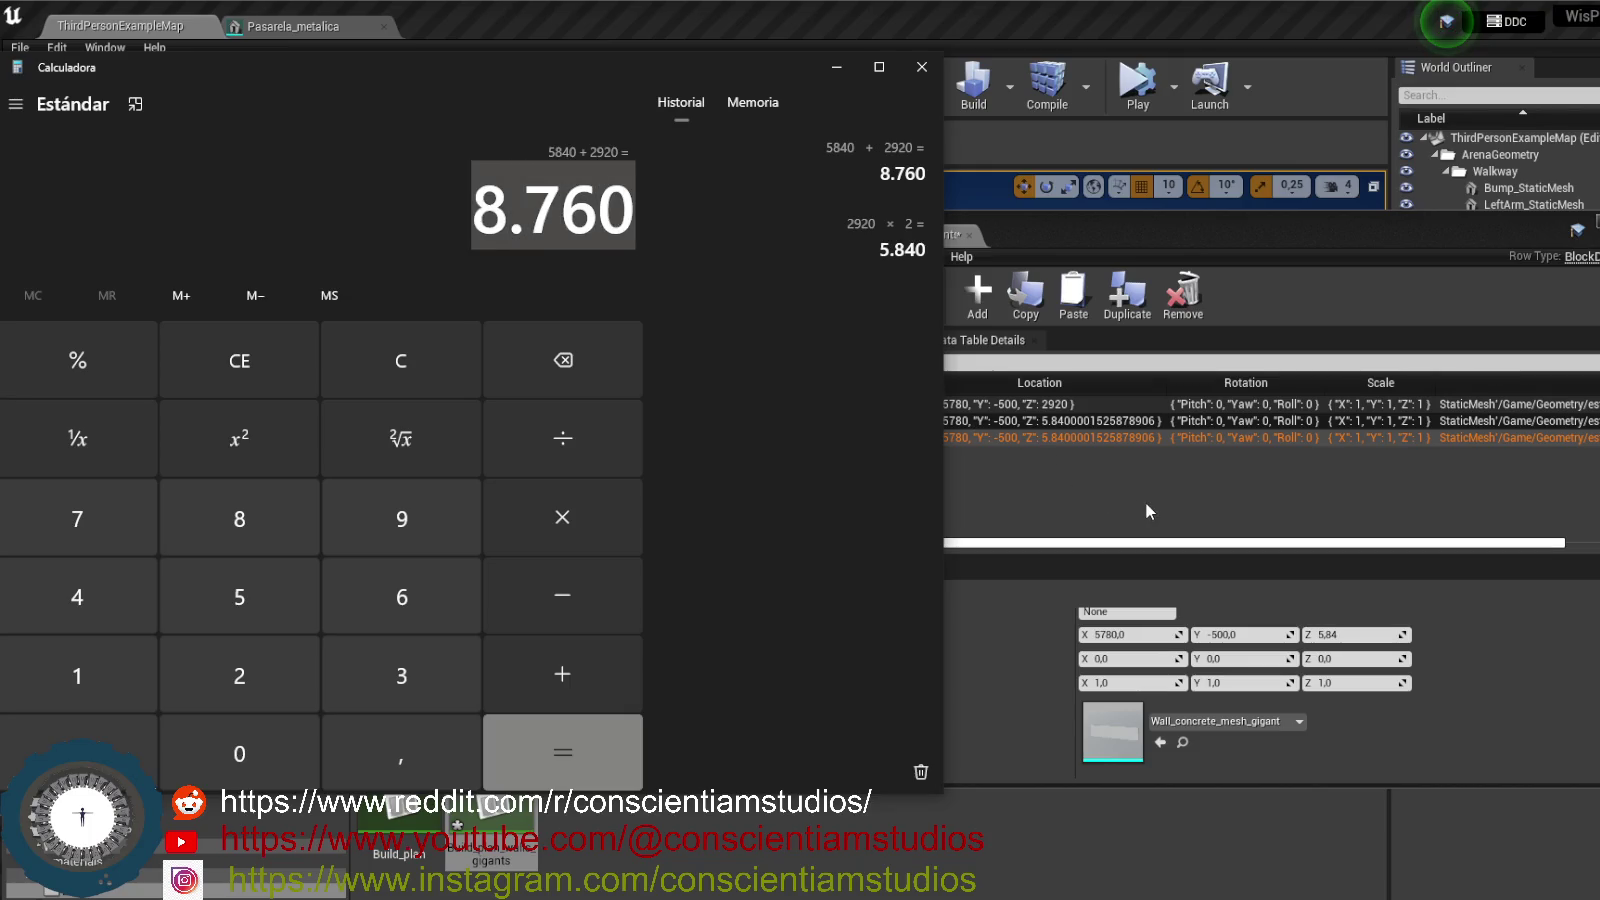
- Return to the Unreal editor and clear the data table's row selection
click(1092, 484)
click(1092, 484)
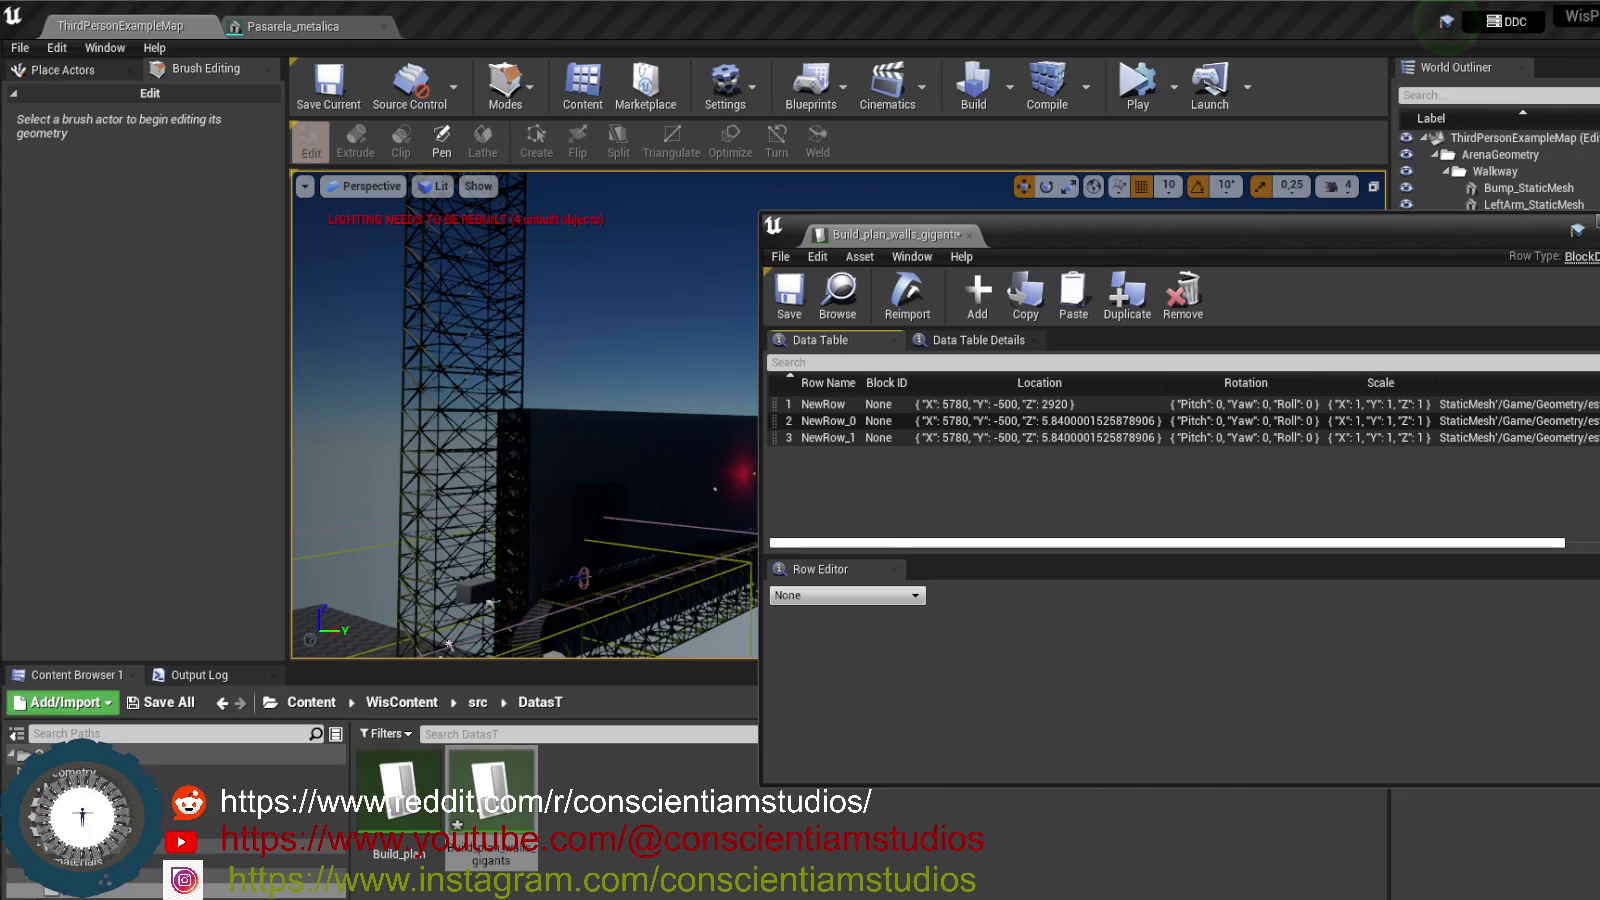
key(alt+Tab)
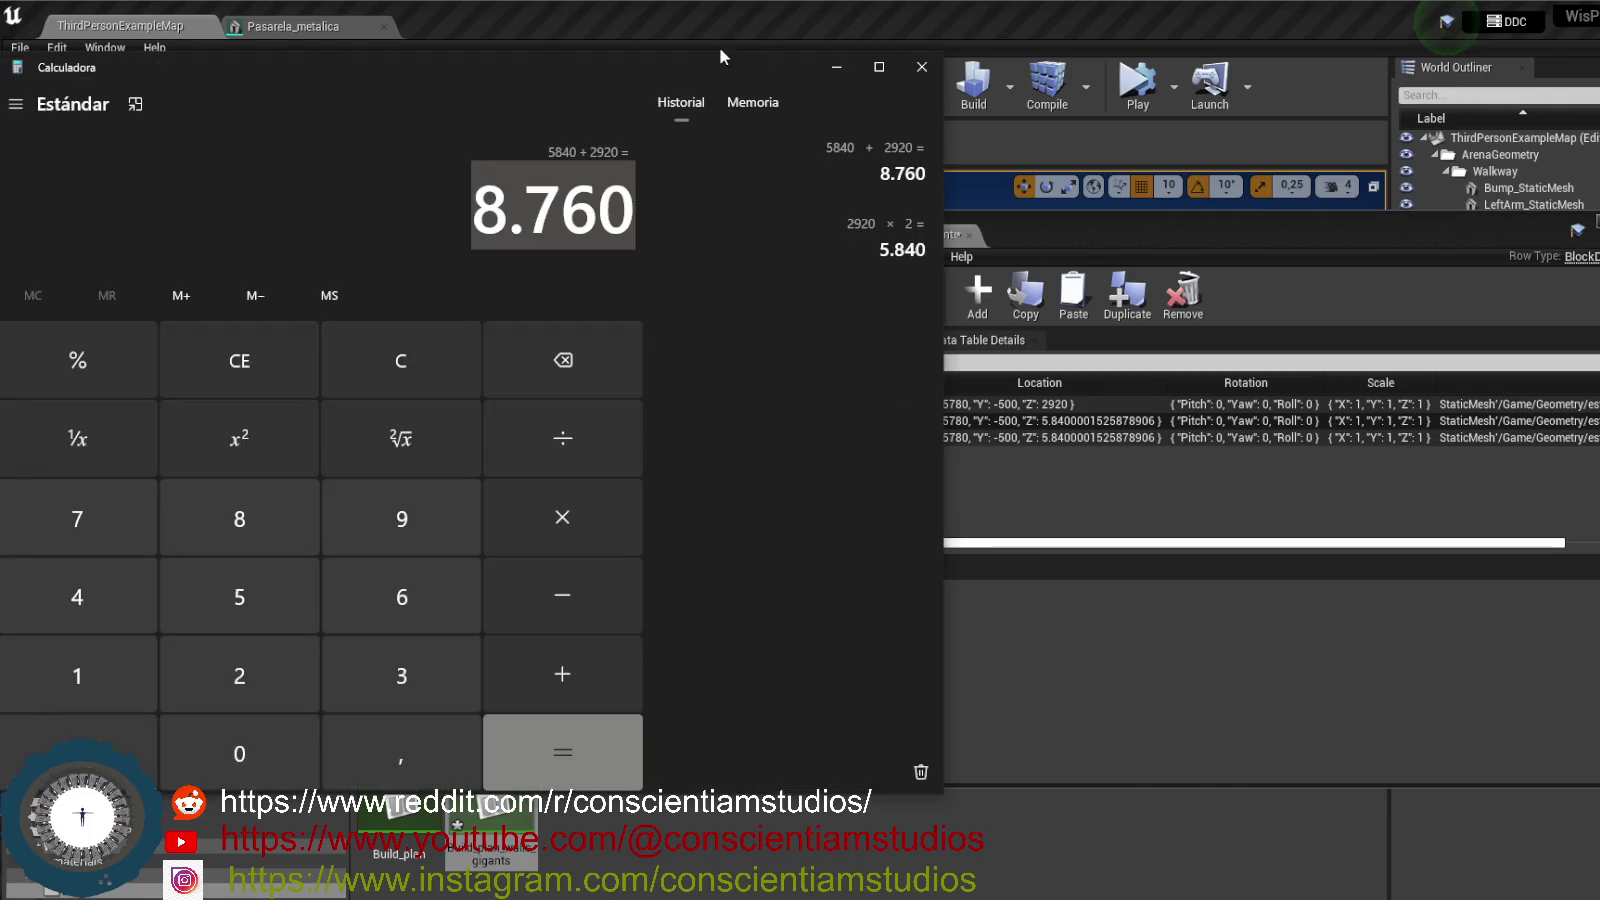
key(alt+Tab)
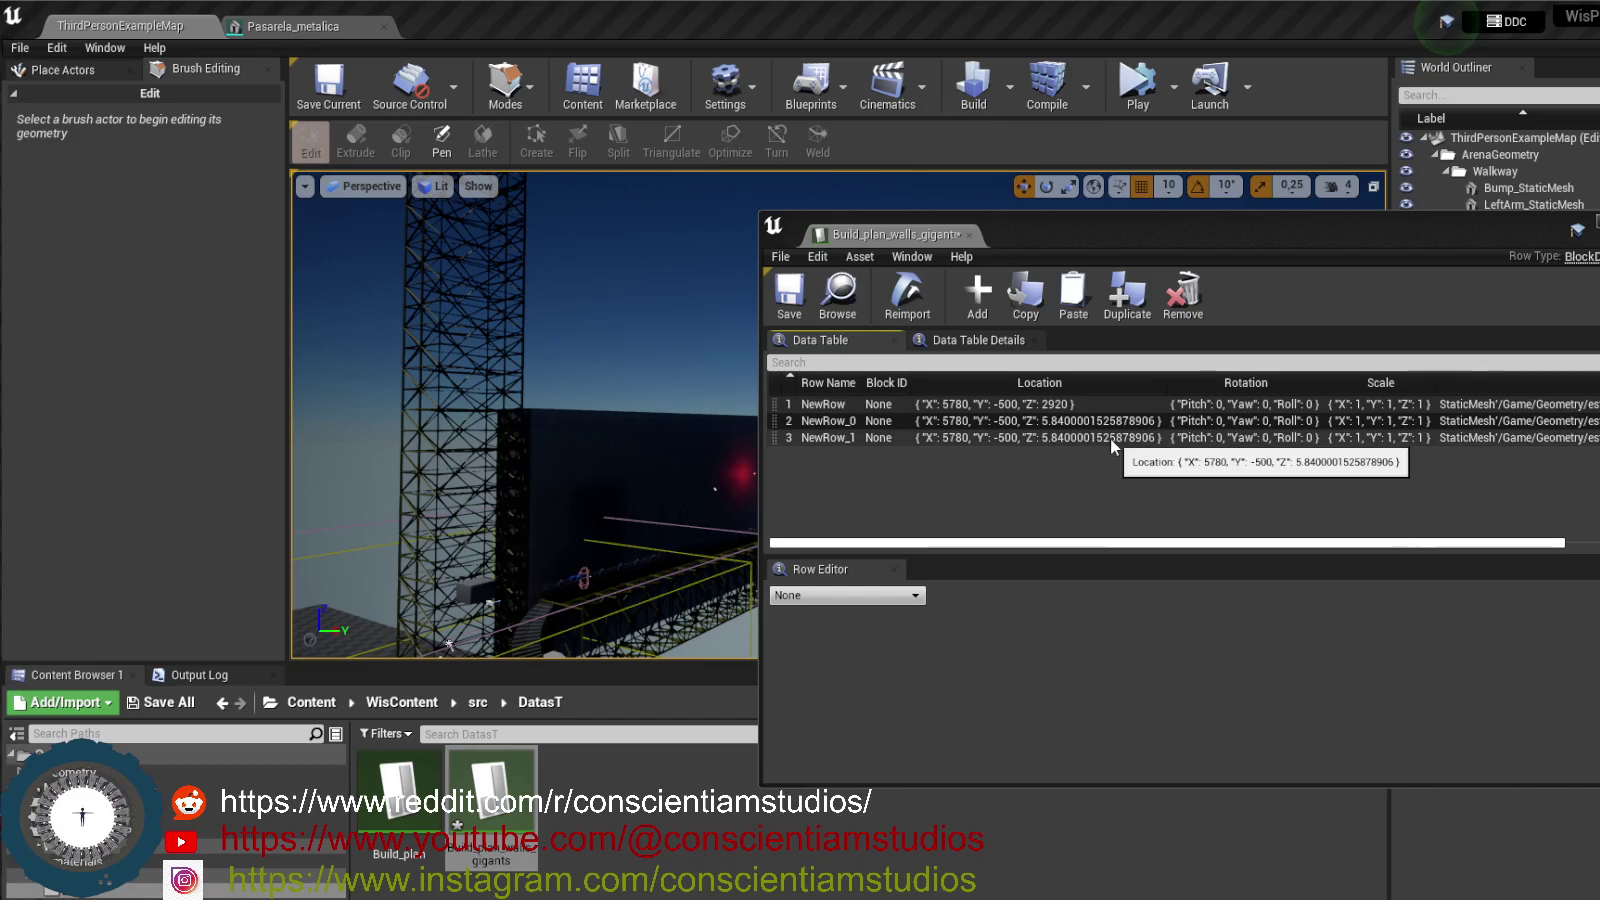
- Set Location Z to 8760 for NewRow_1 and 5840 for NewRow_0
click(1110, 438)
click(1350, 636)
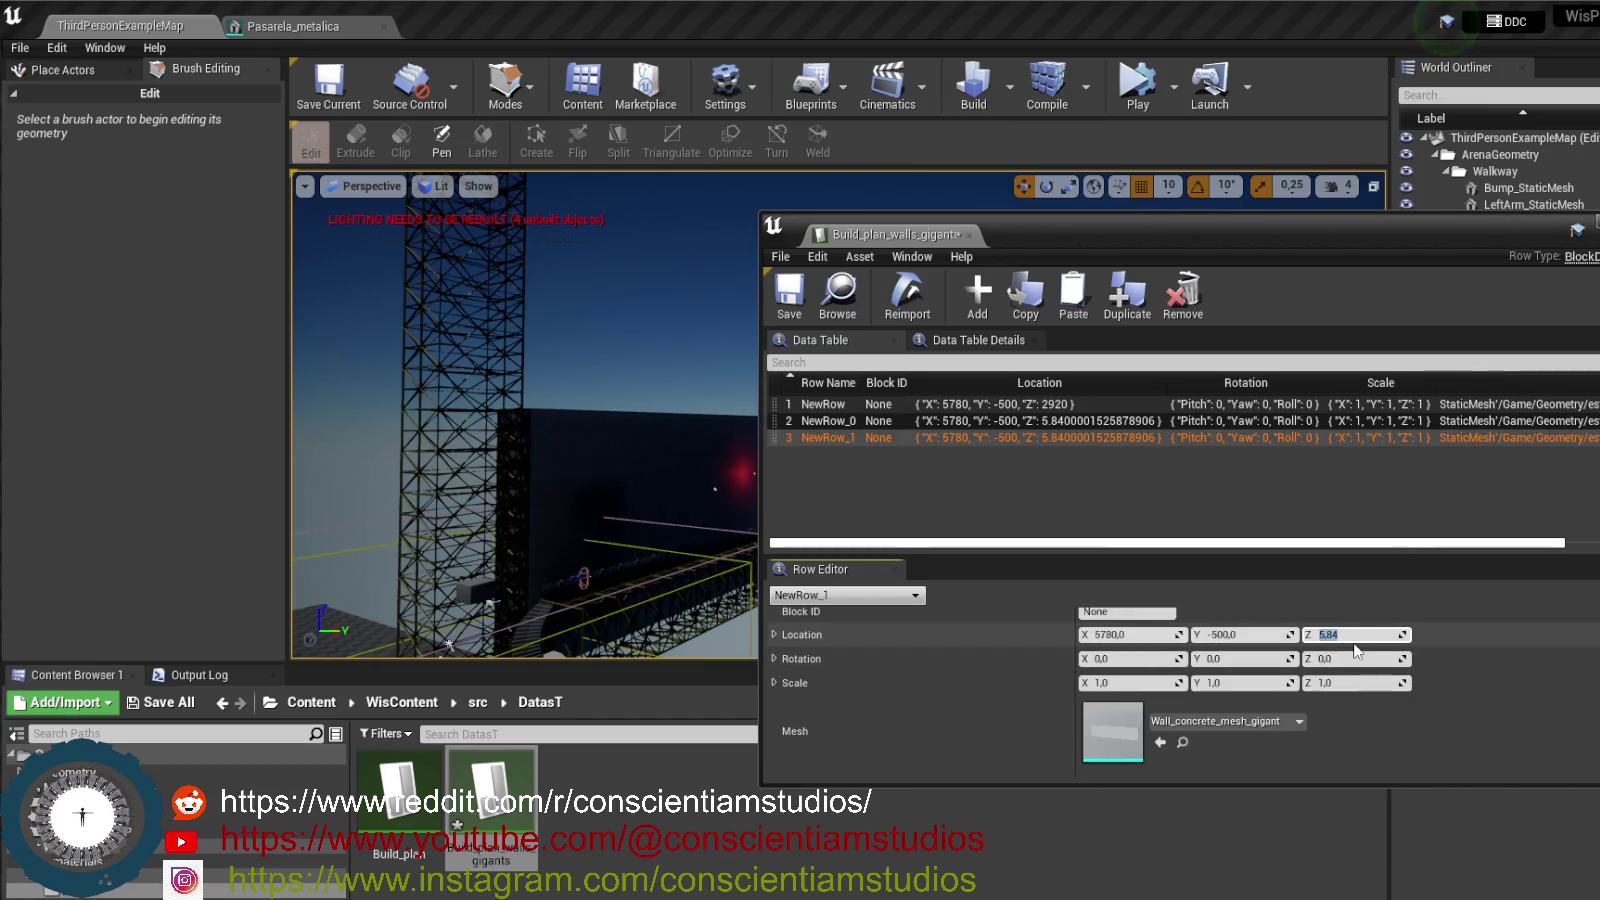
text(8)
text(760)
key(Return)
click(1110, 428)
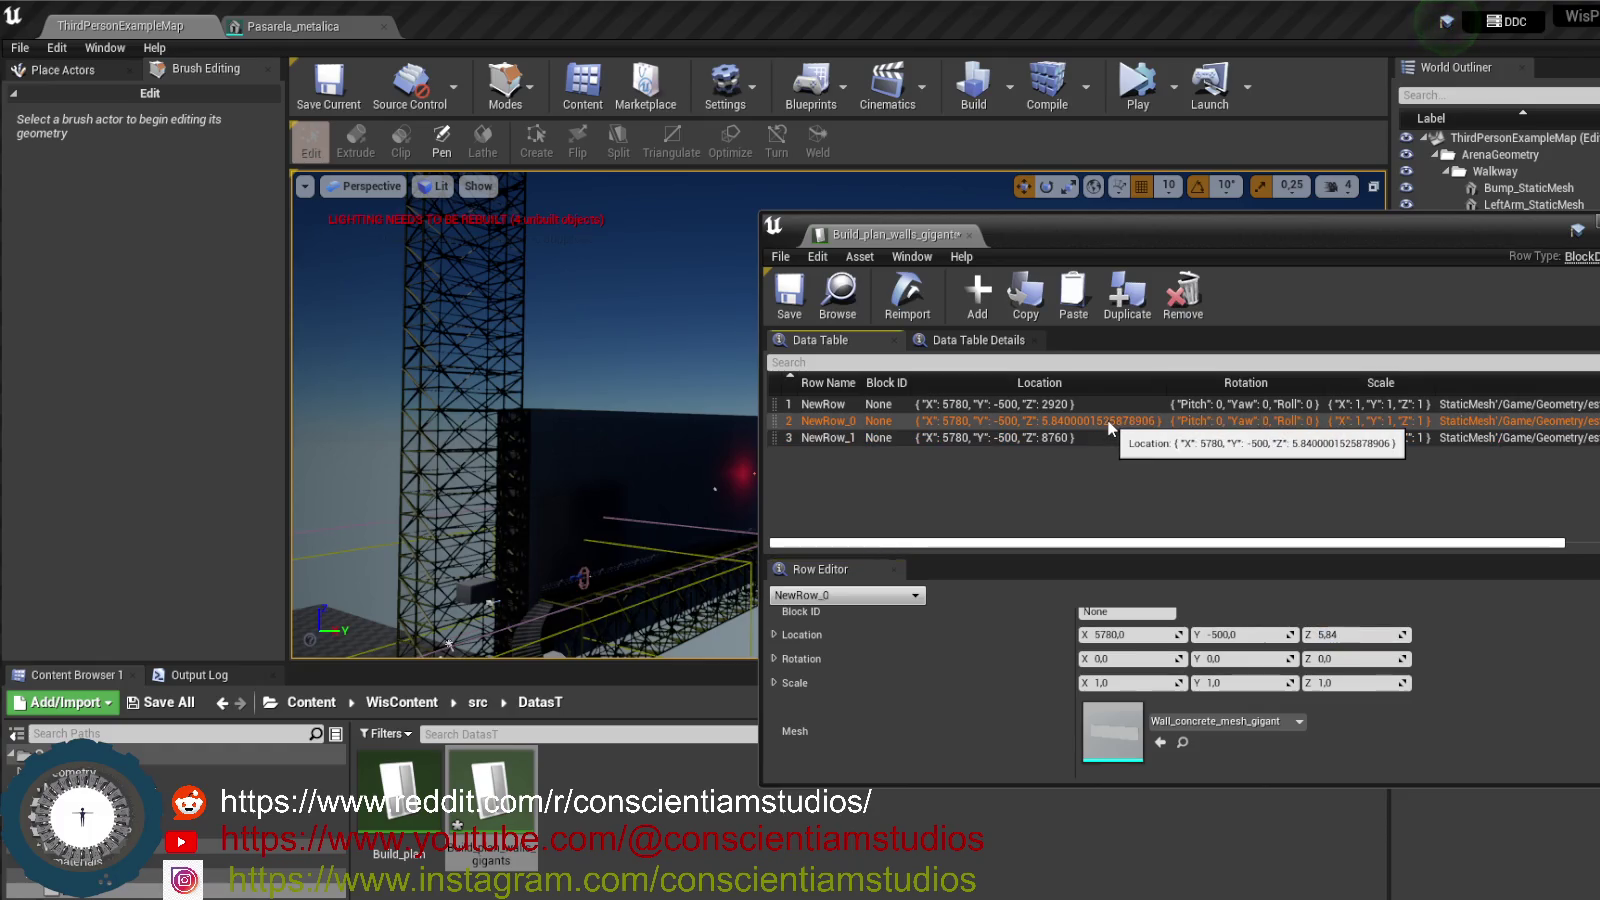
click(1359, 636)
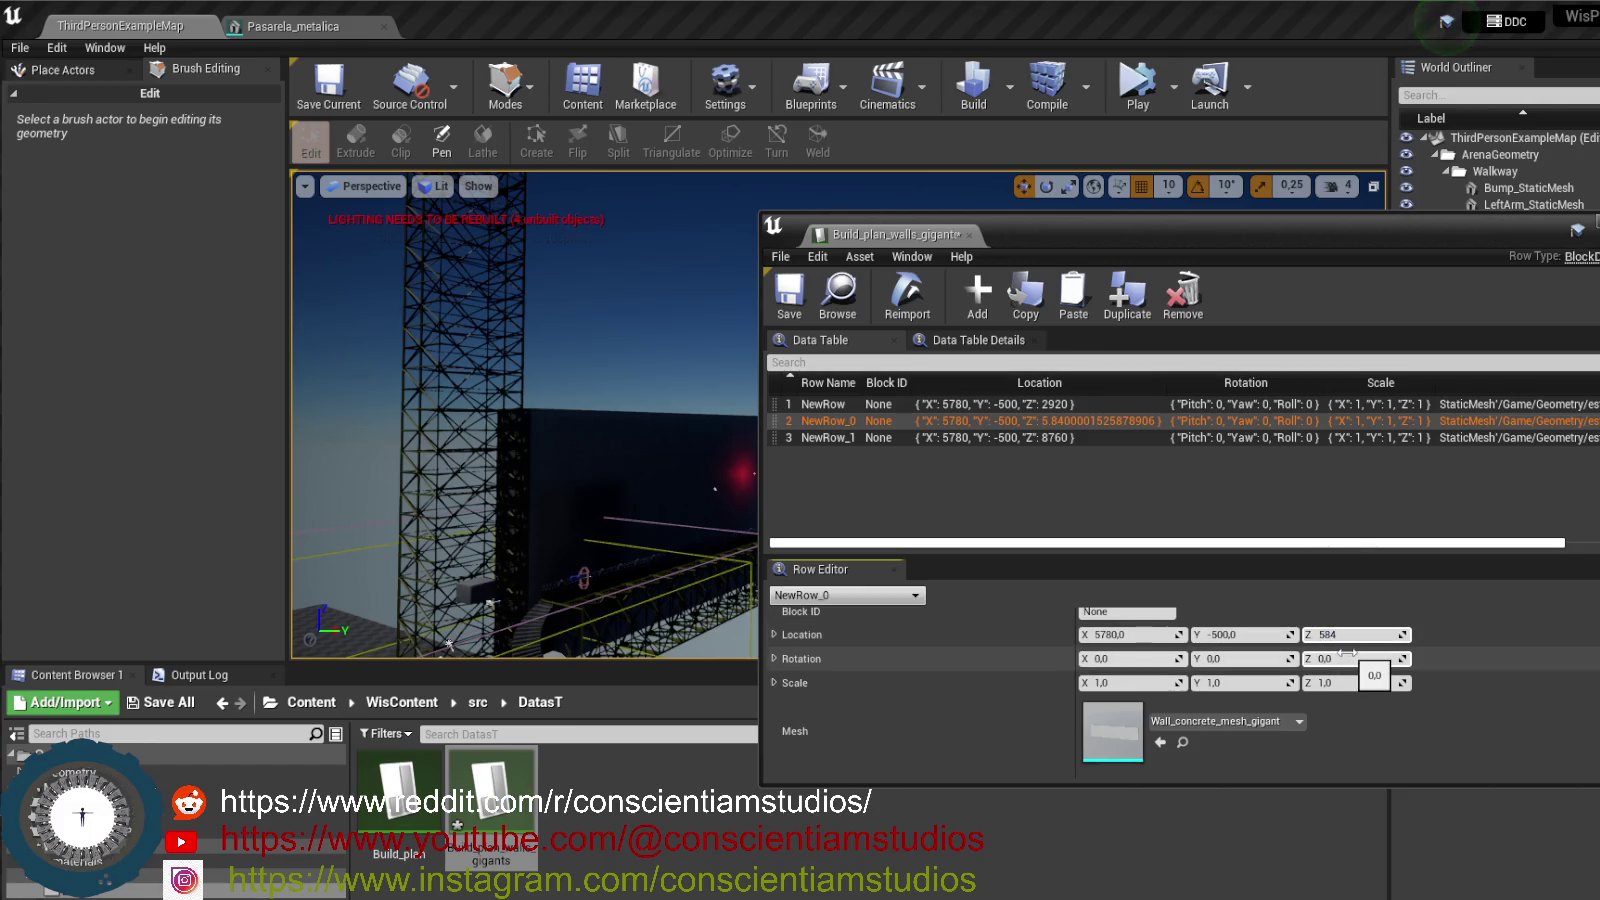
text(0,0)
key(Return)
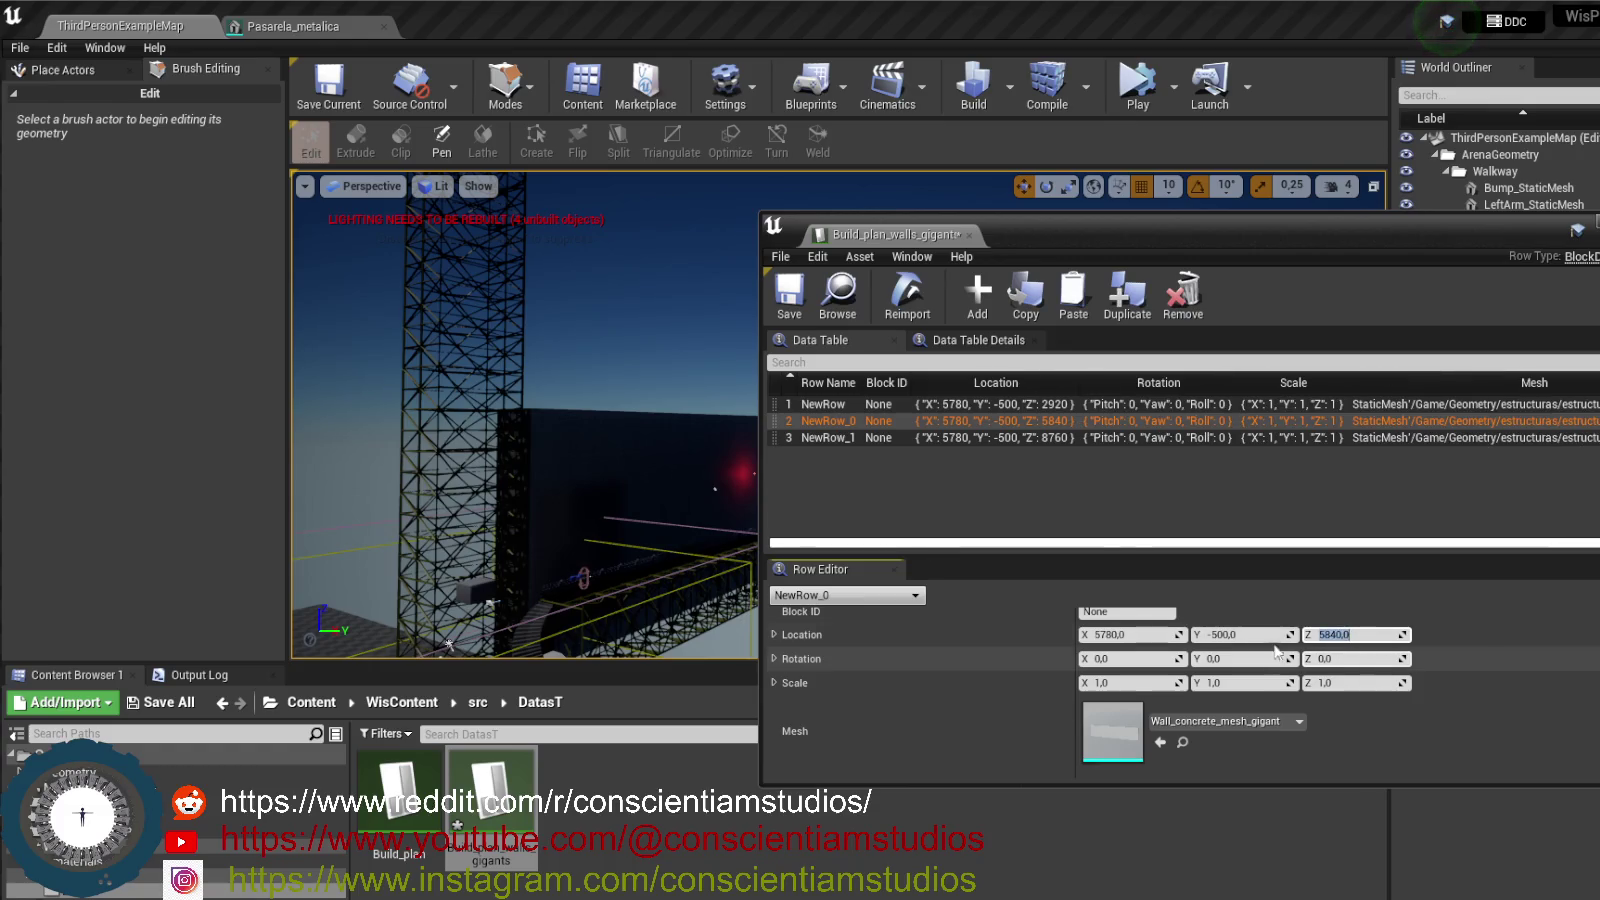
- Save the data table, simulate the level to test the walls, and review both rows
click(792, 295)
click(1140, 85)
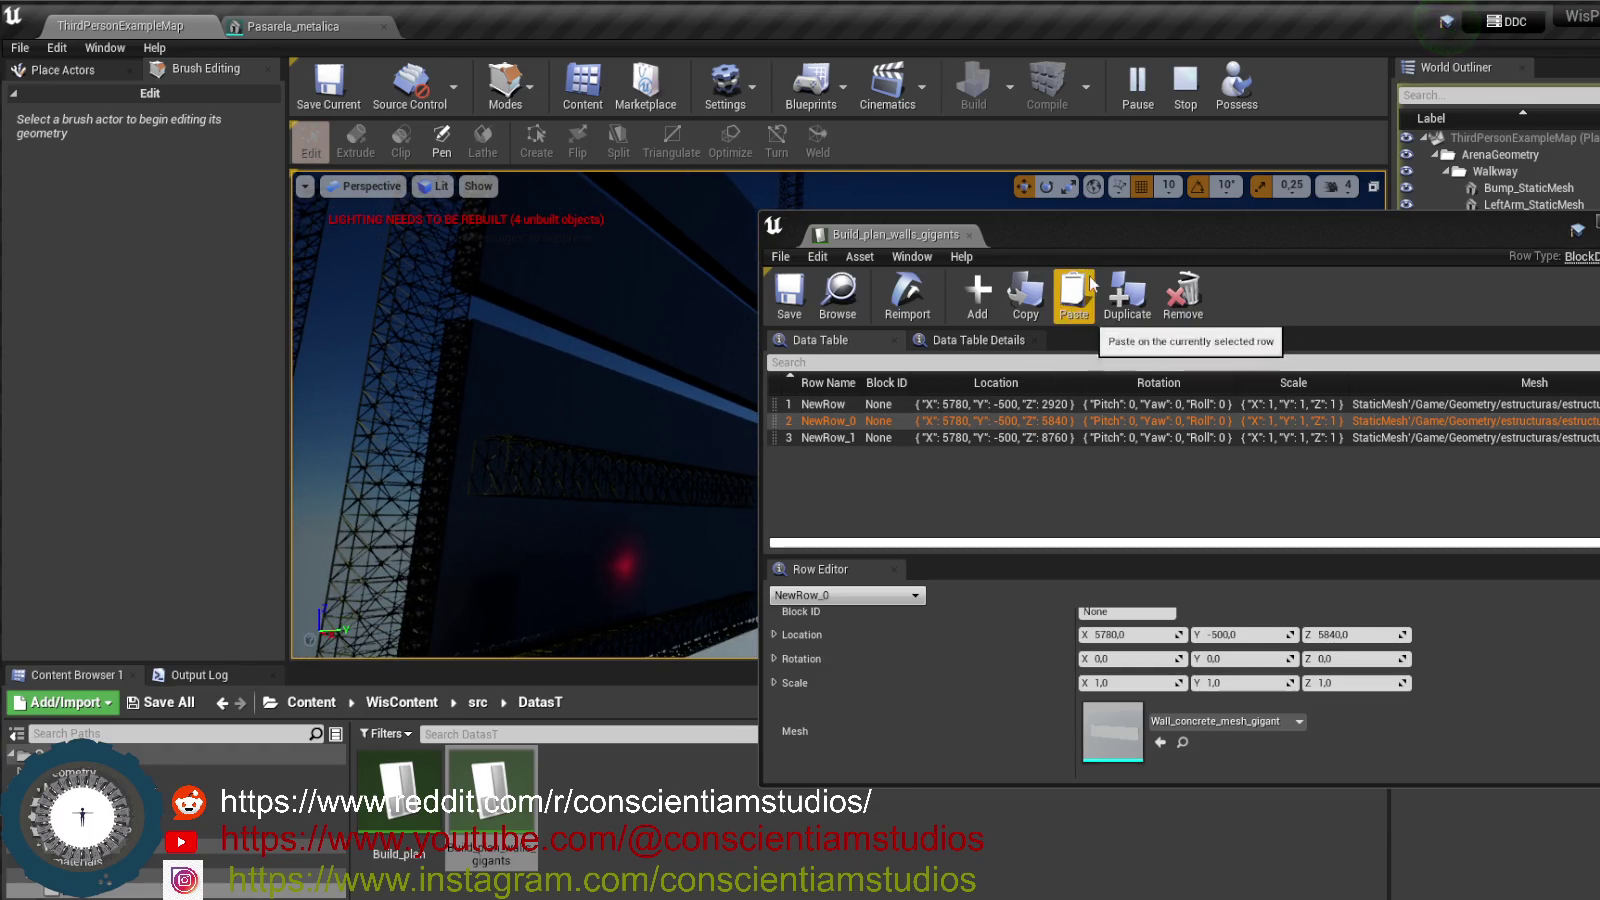
click(1186, 90)
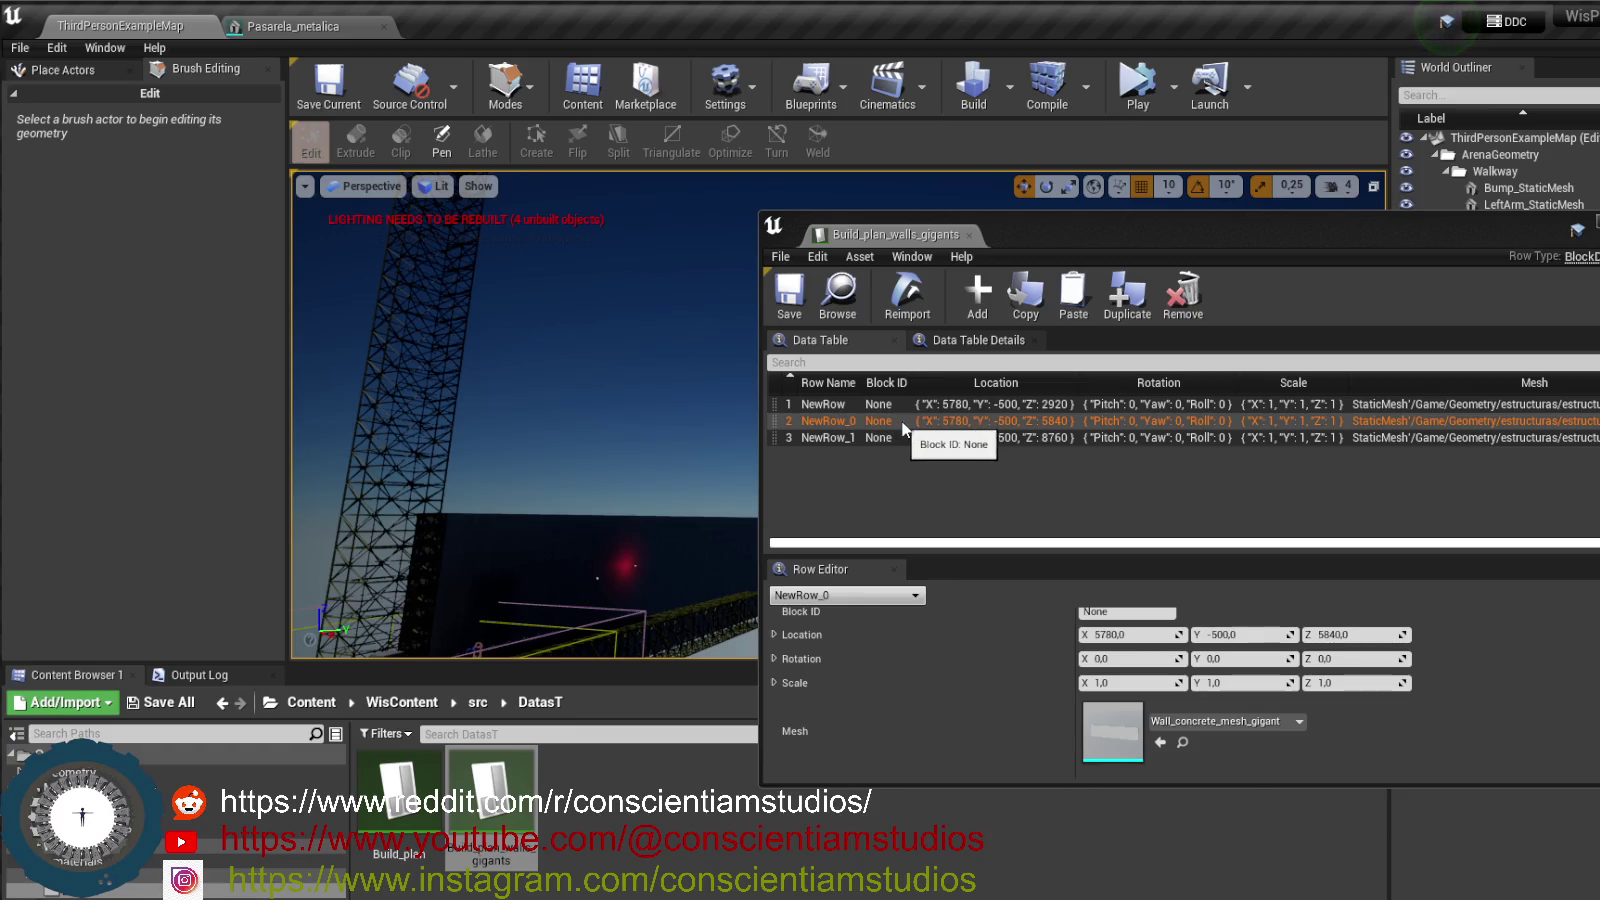
click(1086, 437)
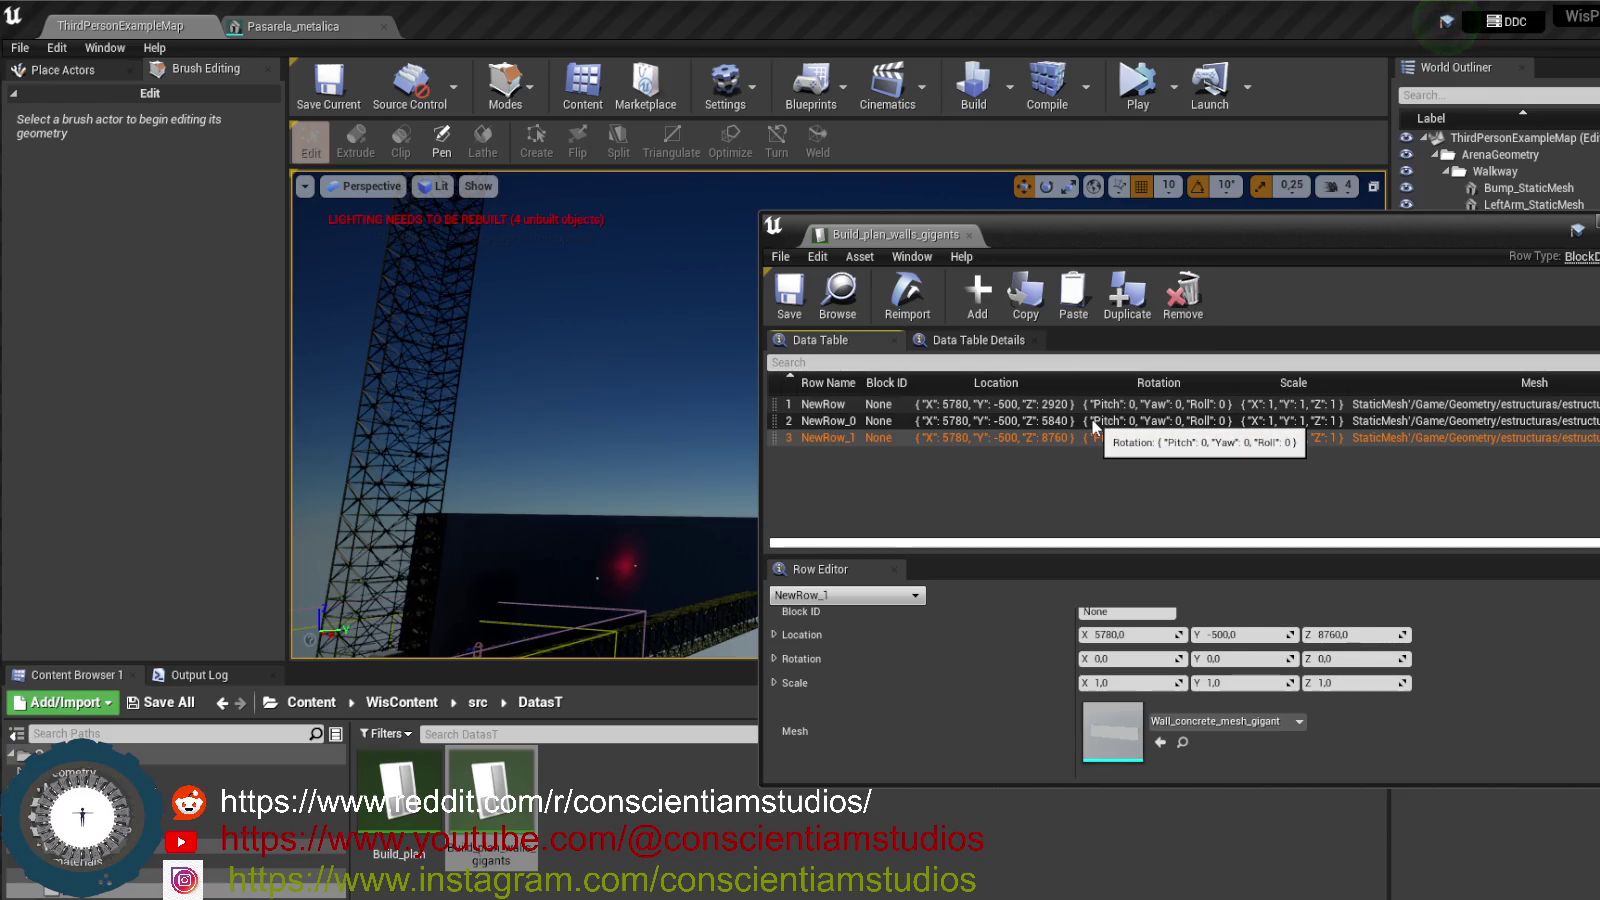
click(1060, 422)
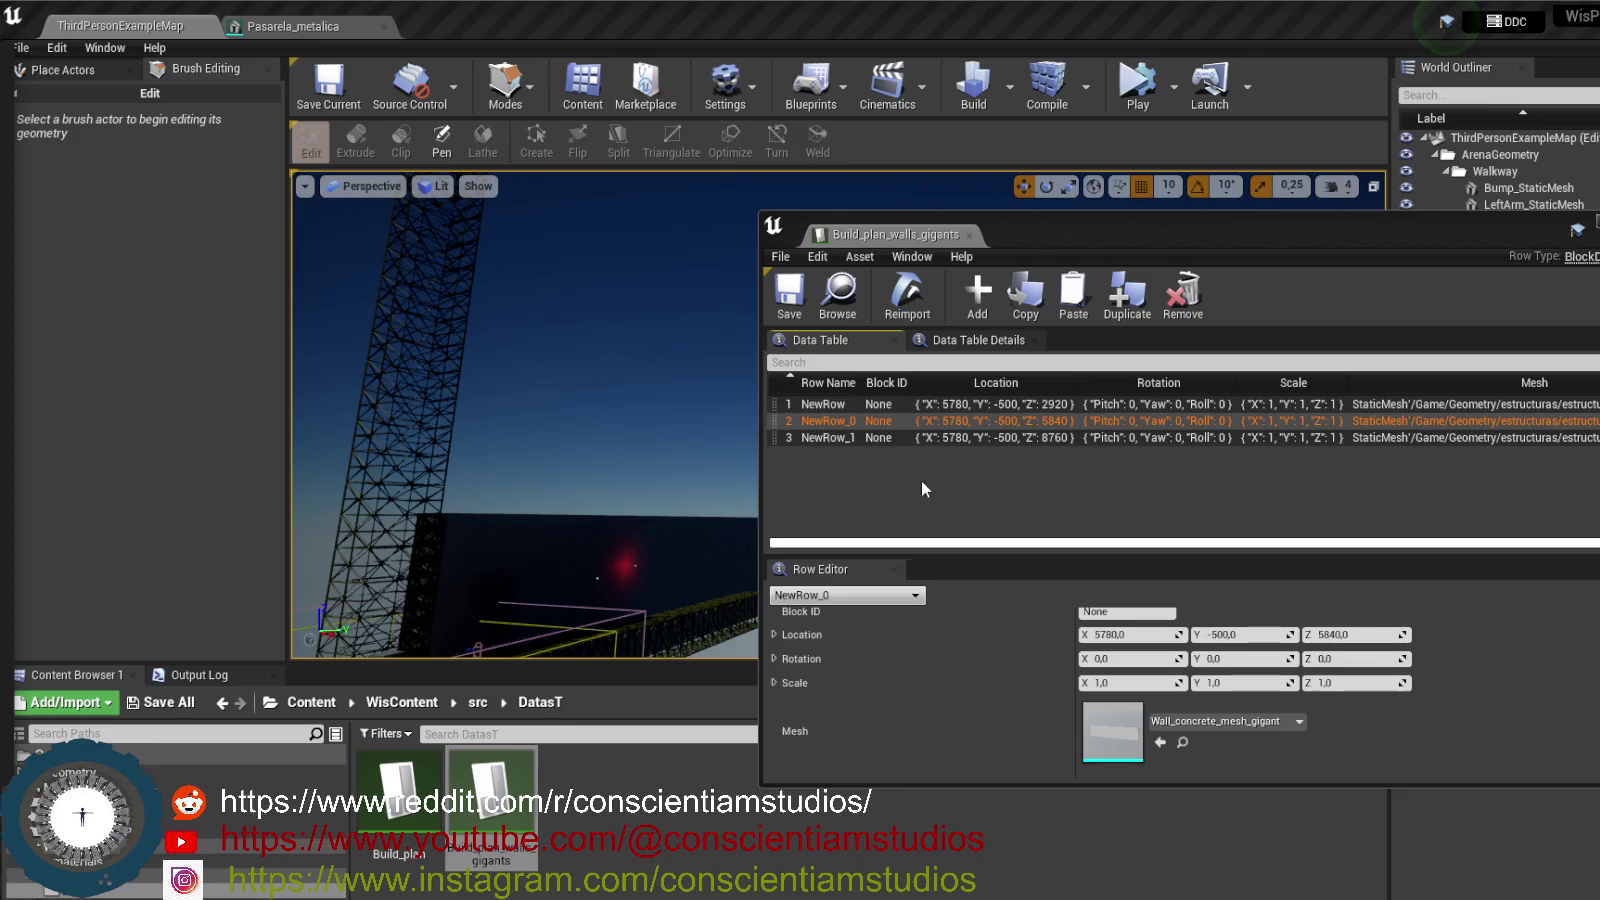
click(738, 447)
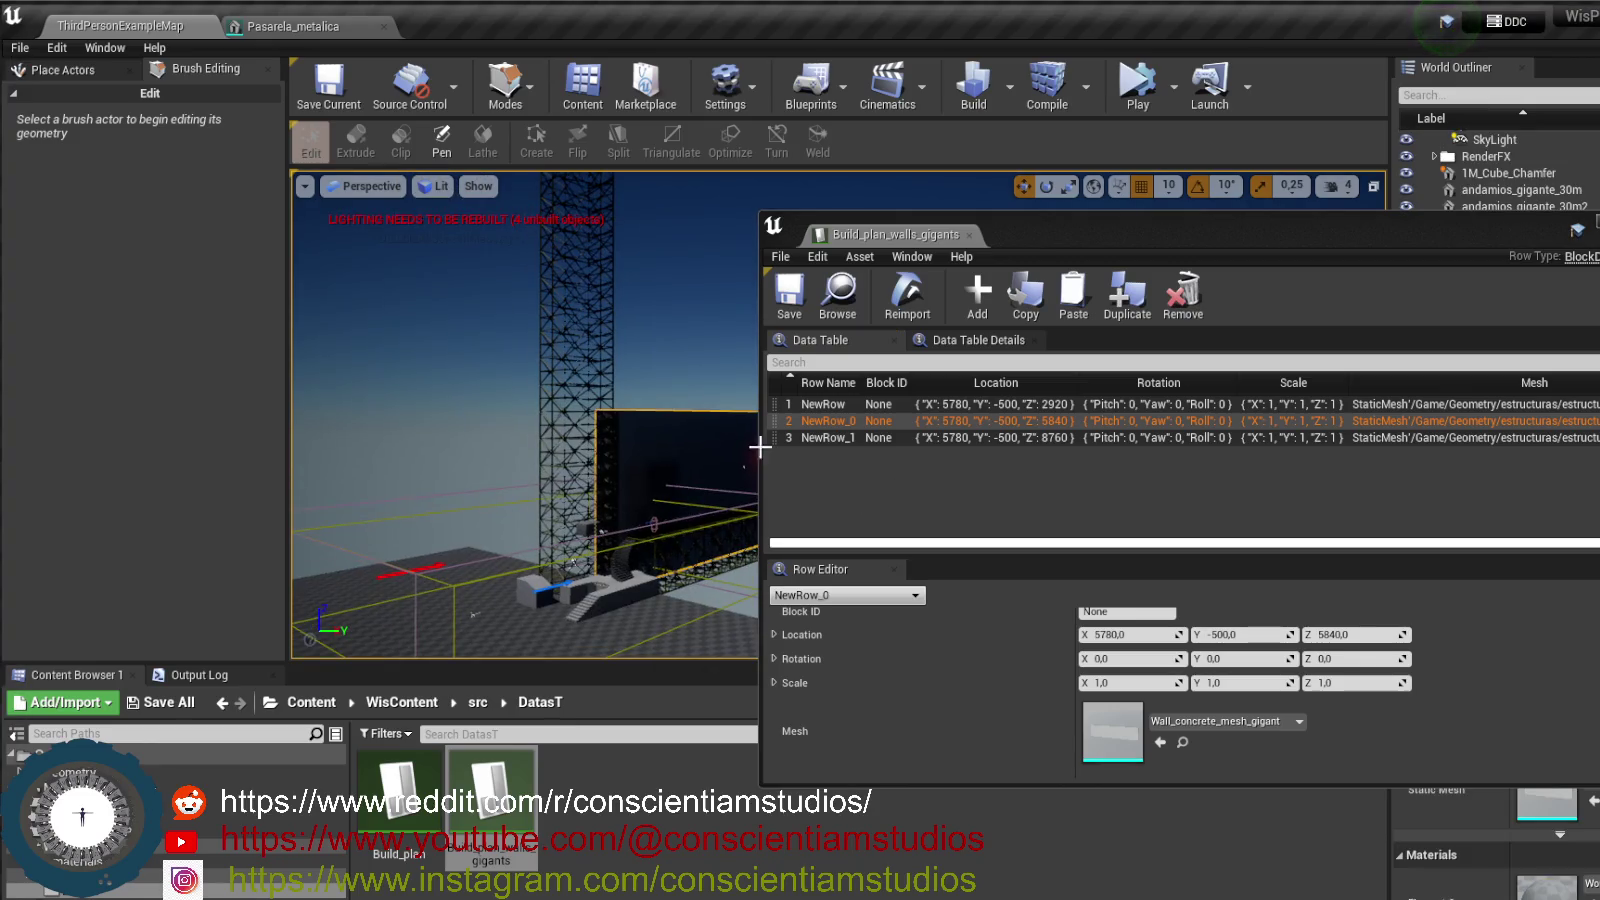
- Minimize the data table window and fly the camera close to the giant concrete wall
drag(1375, 219, 928, 152)
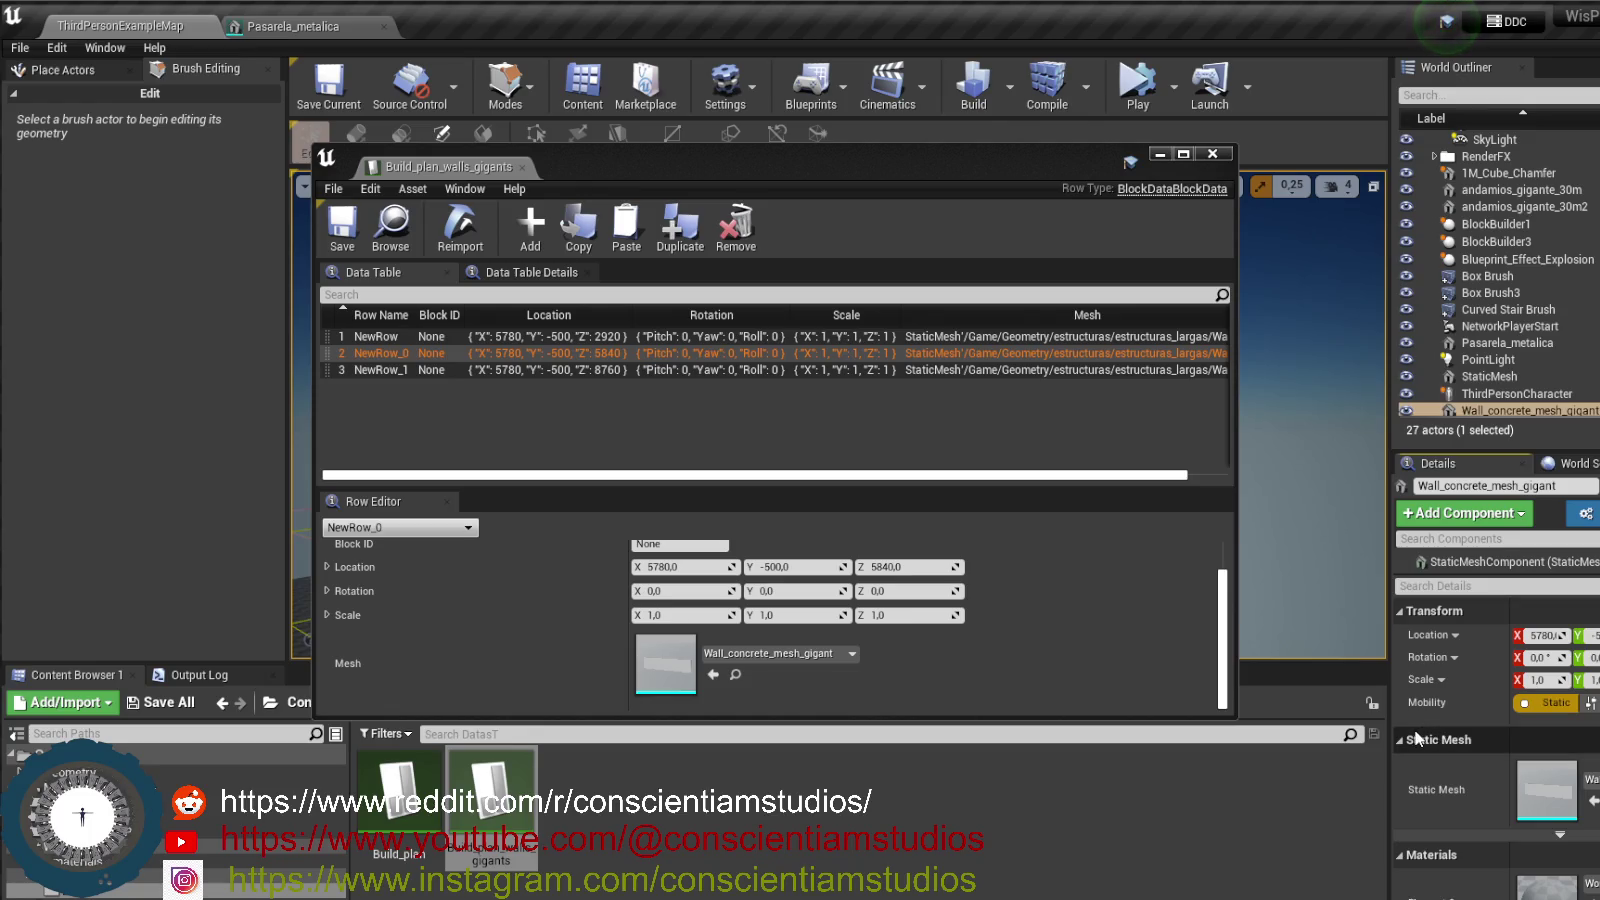
click(1162, 156)
mouse_move(1002, 516)
mouse_down()
mouse_move(960, 400)
mouse_move(952, 280)
mouse_move(944, 360)
mouse_move(936, 320)
mouse_up()
mouse_move(879, 196)
mouse_down()
mouse_move(863, 295)
mouse_move(1020, 499)
mouse_up()
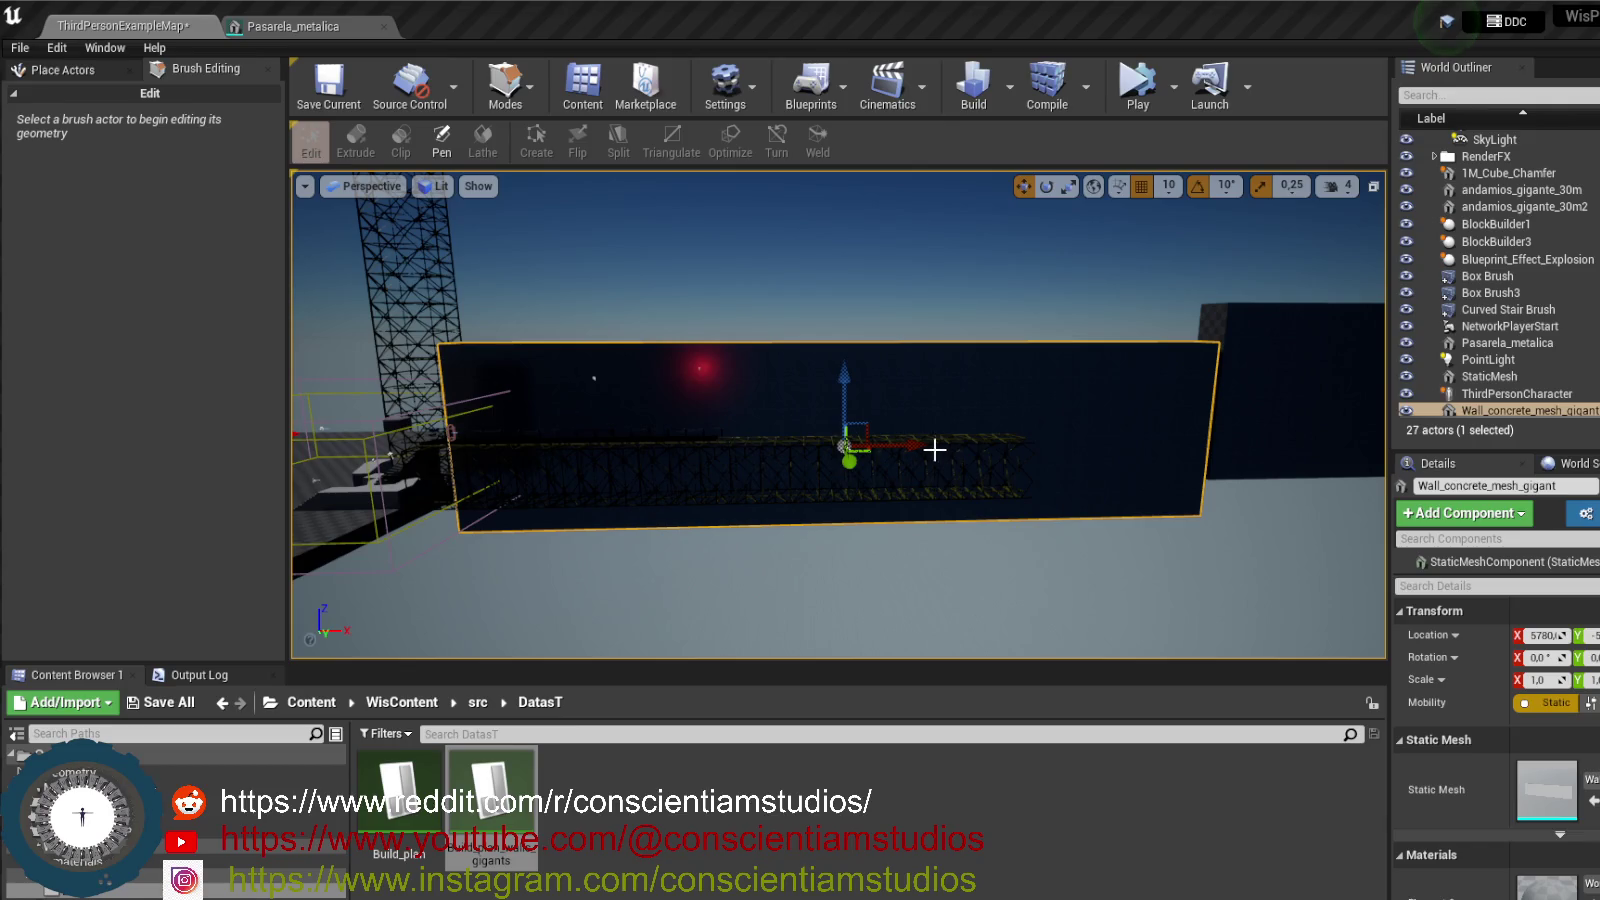
key(End)
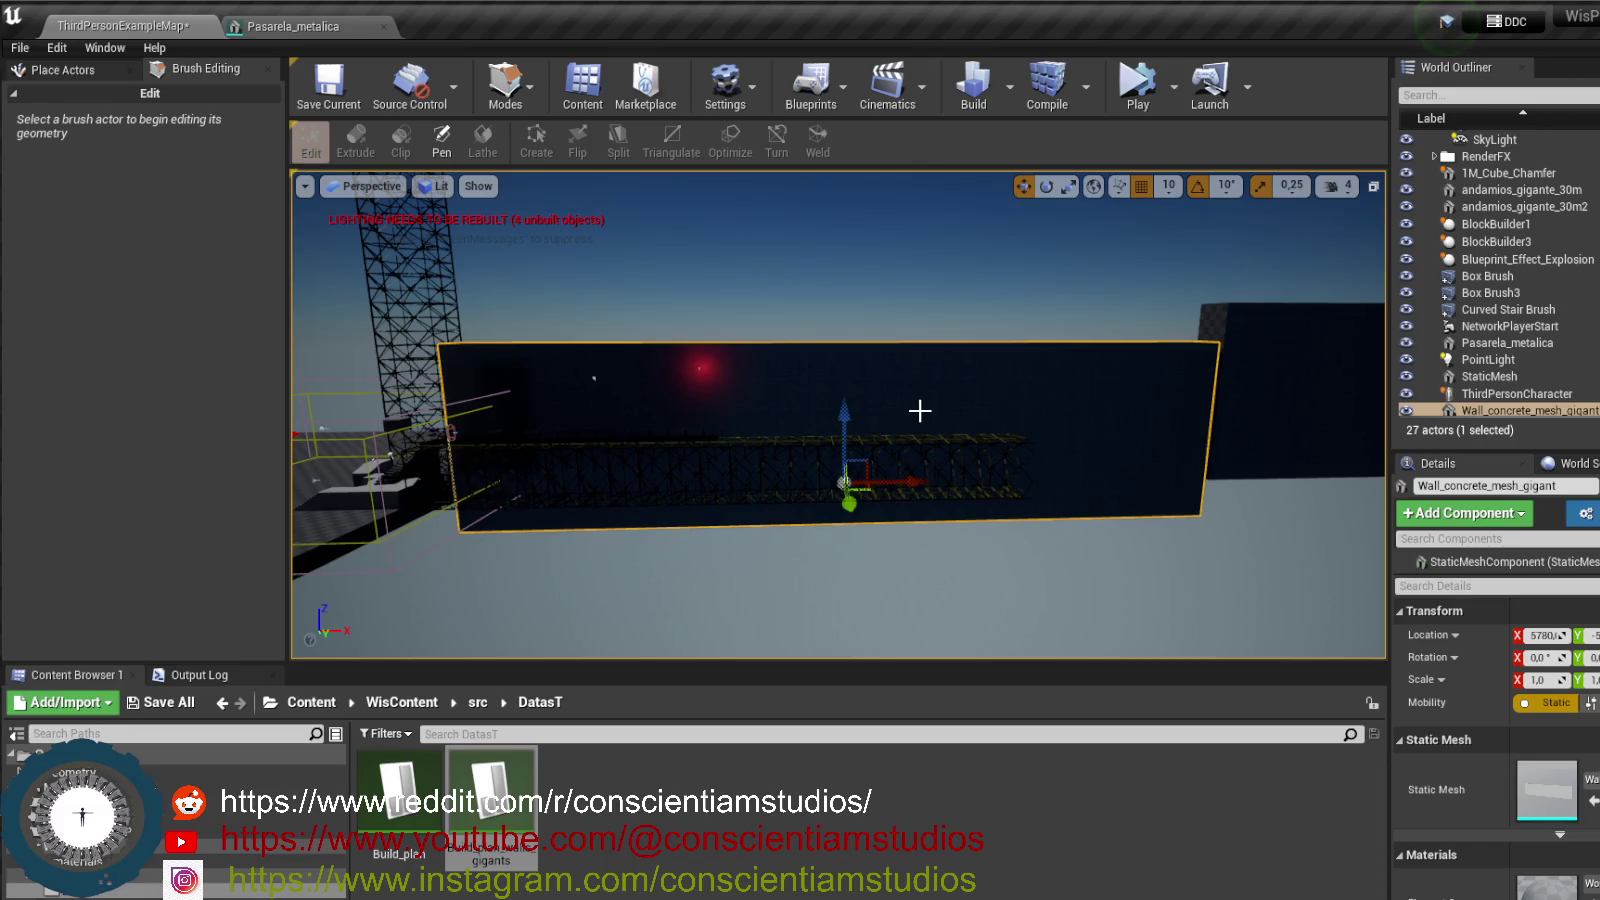
- Toggle between Place and Mesh Paint modes, ending in Mesh Paint beside the concrete wall
key(shift+2)
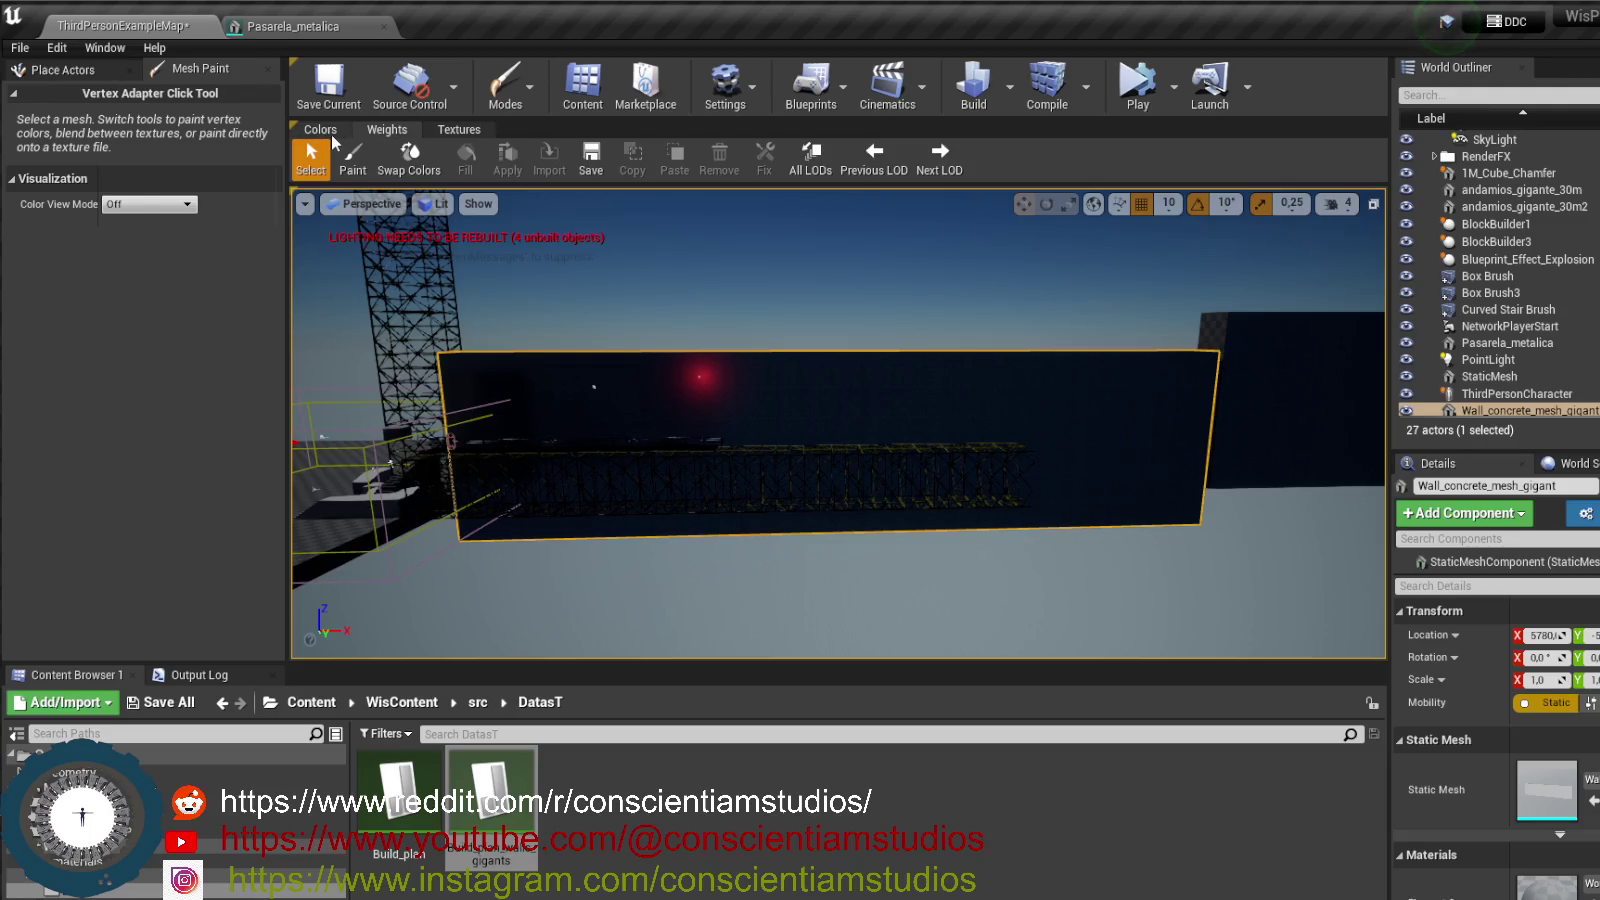
click(62, 70)
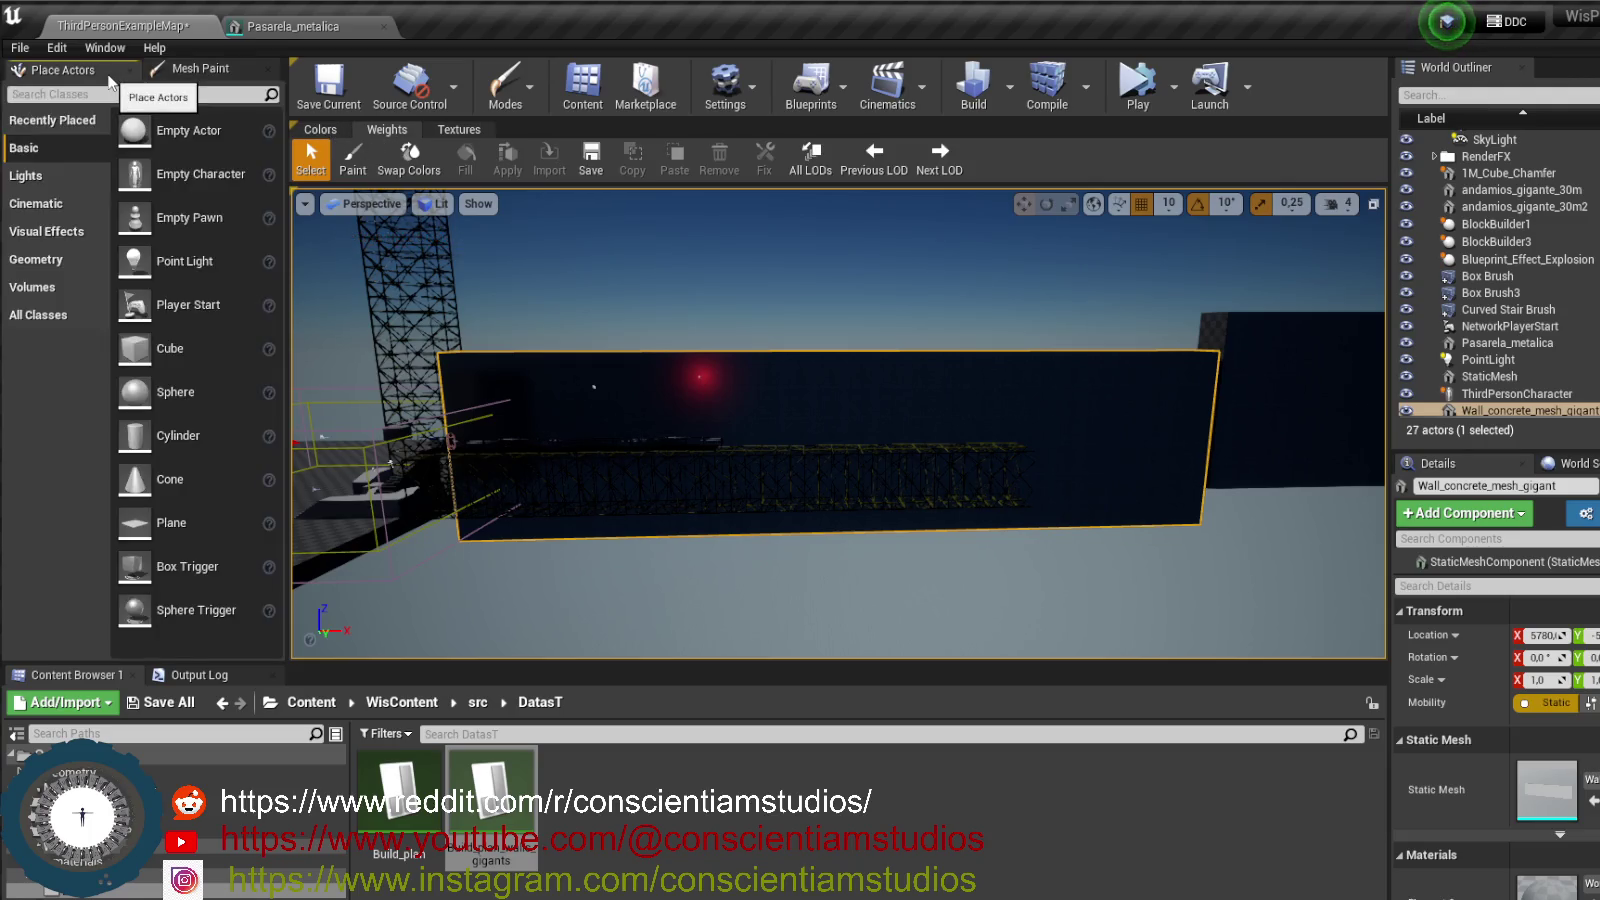
click(200, 68)
click(538, 82)
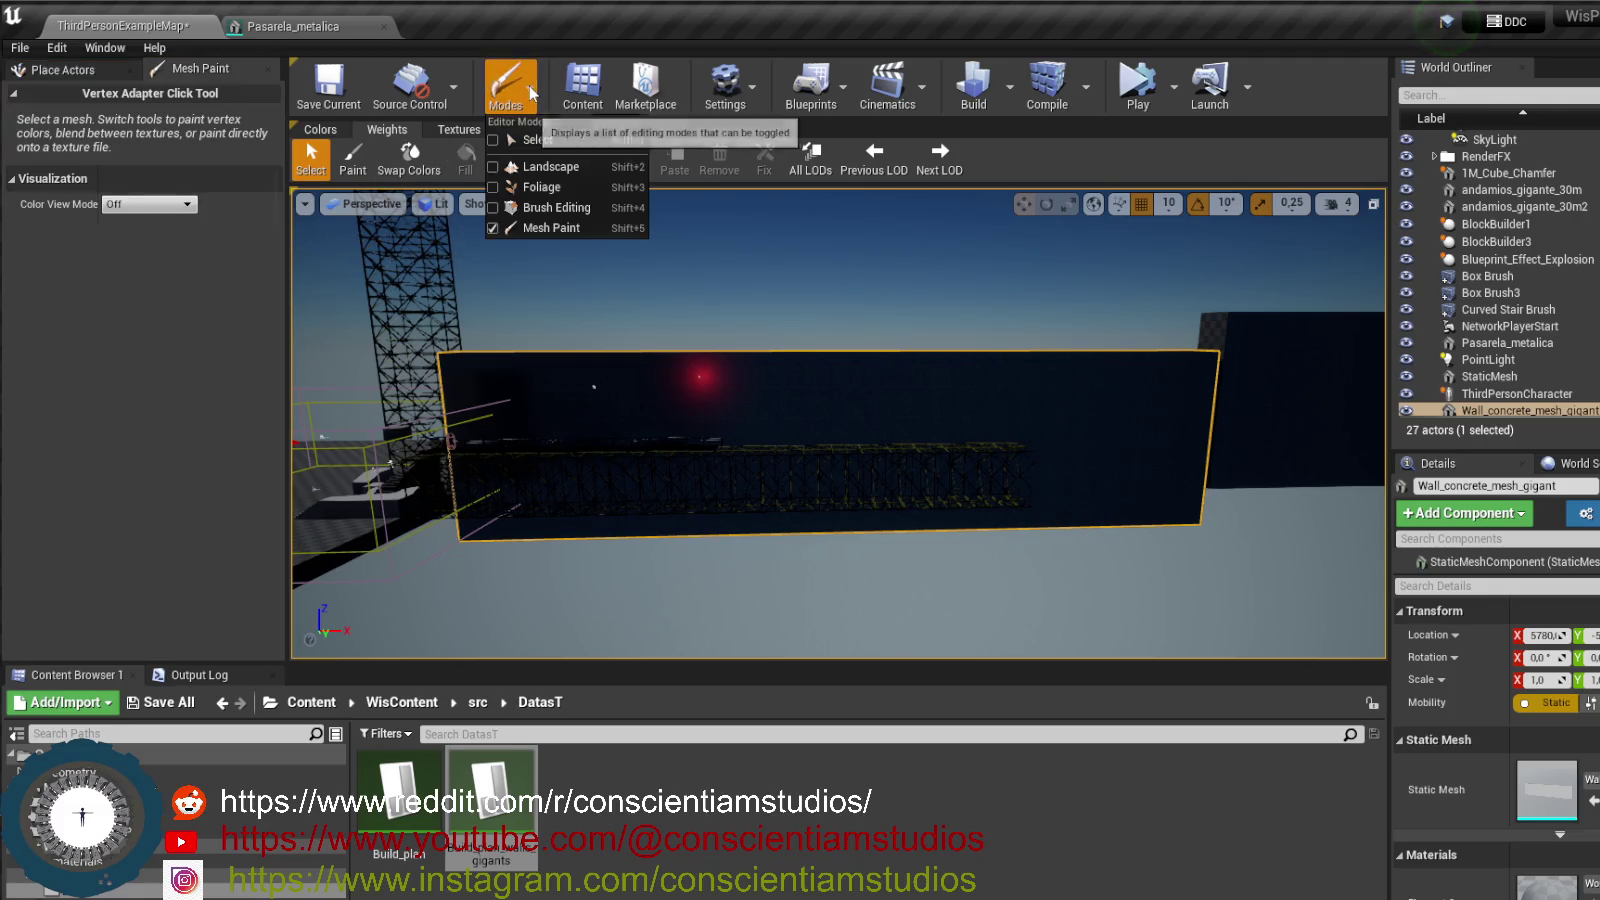
click(594, 228)
click(522, 92)
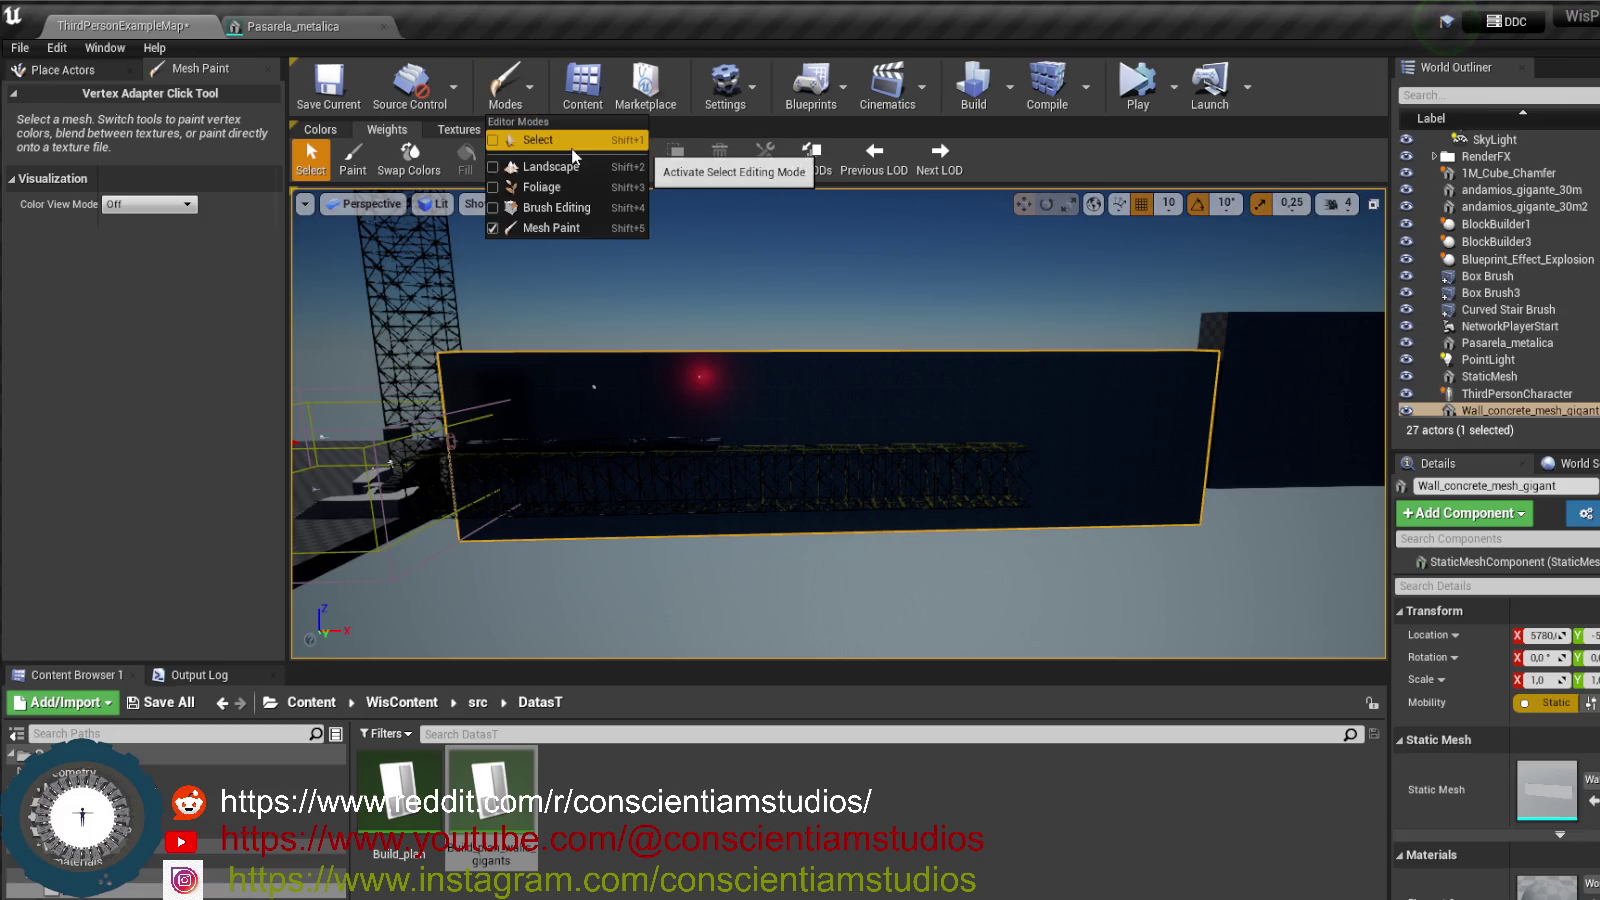
click(565, 140)
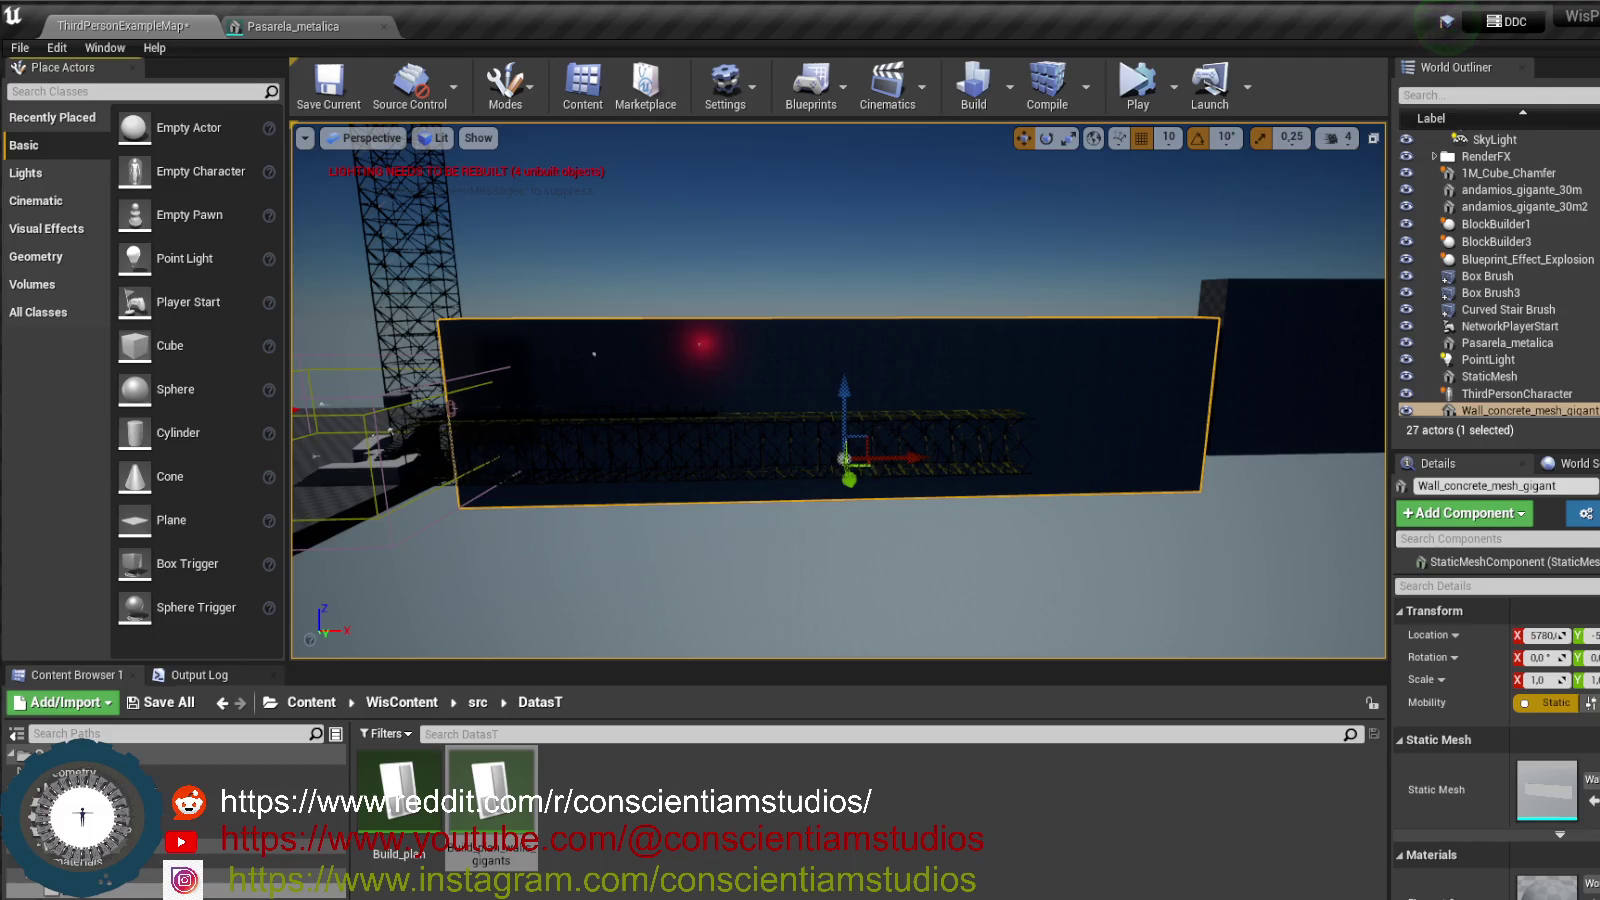
drag(830, 566, 828, 538)
click(527, 97)
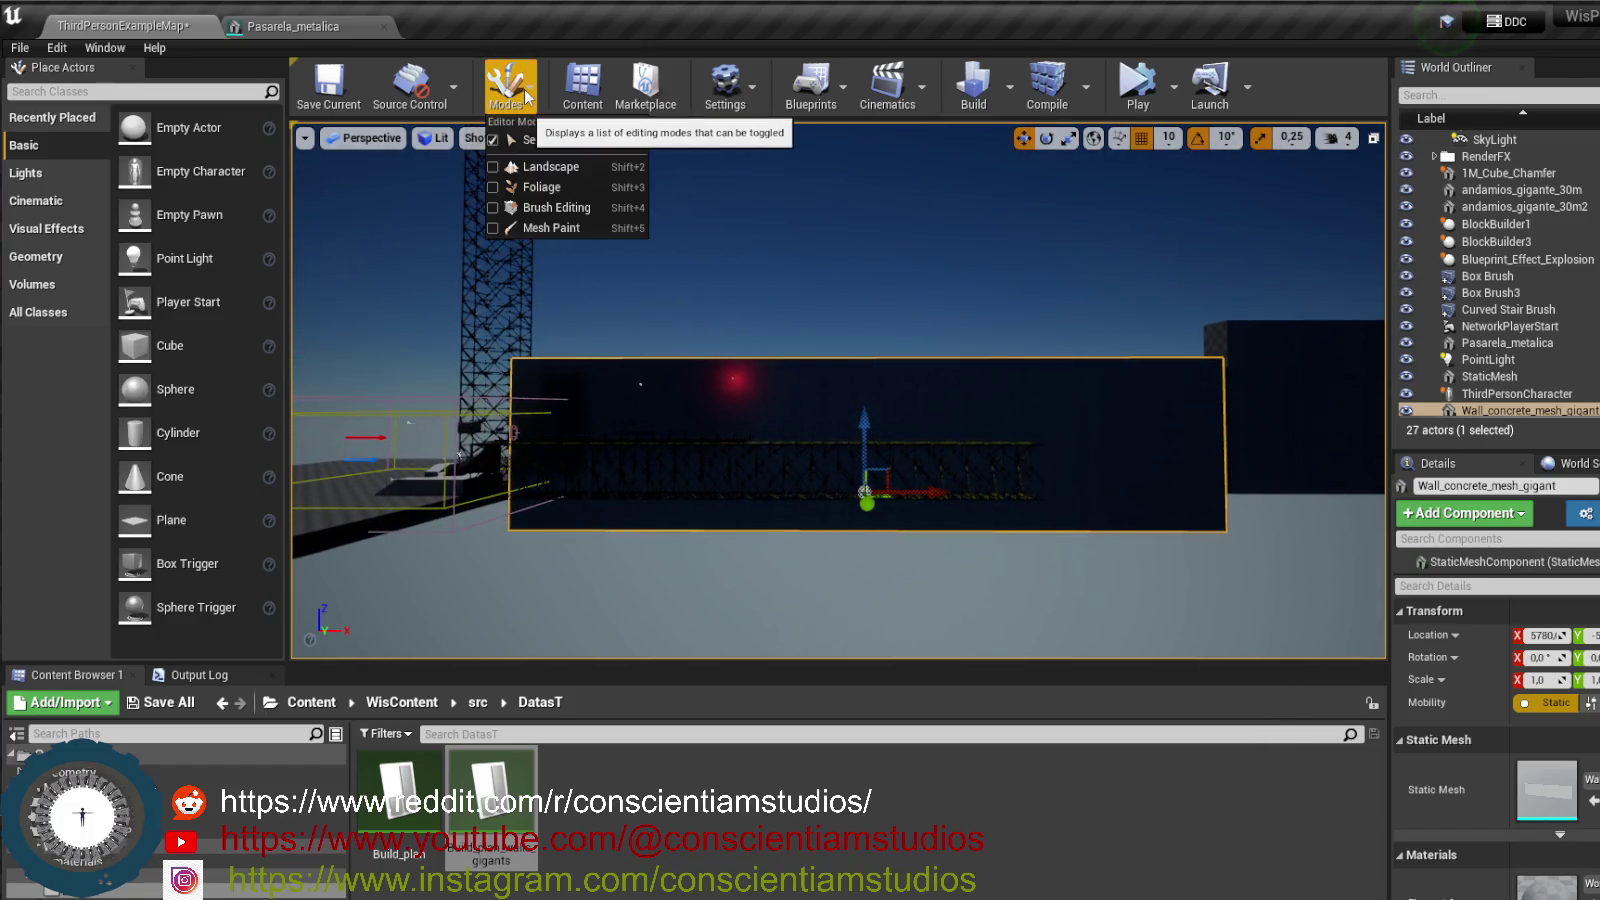
click(582, 230)
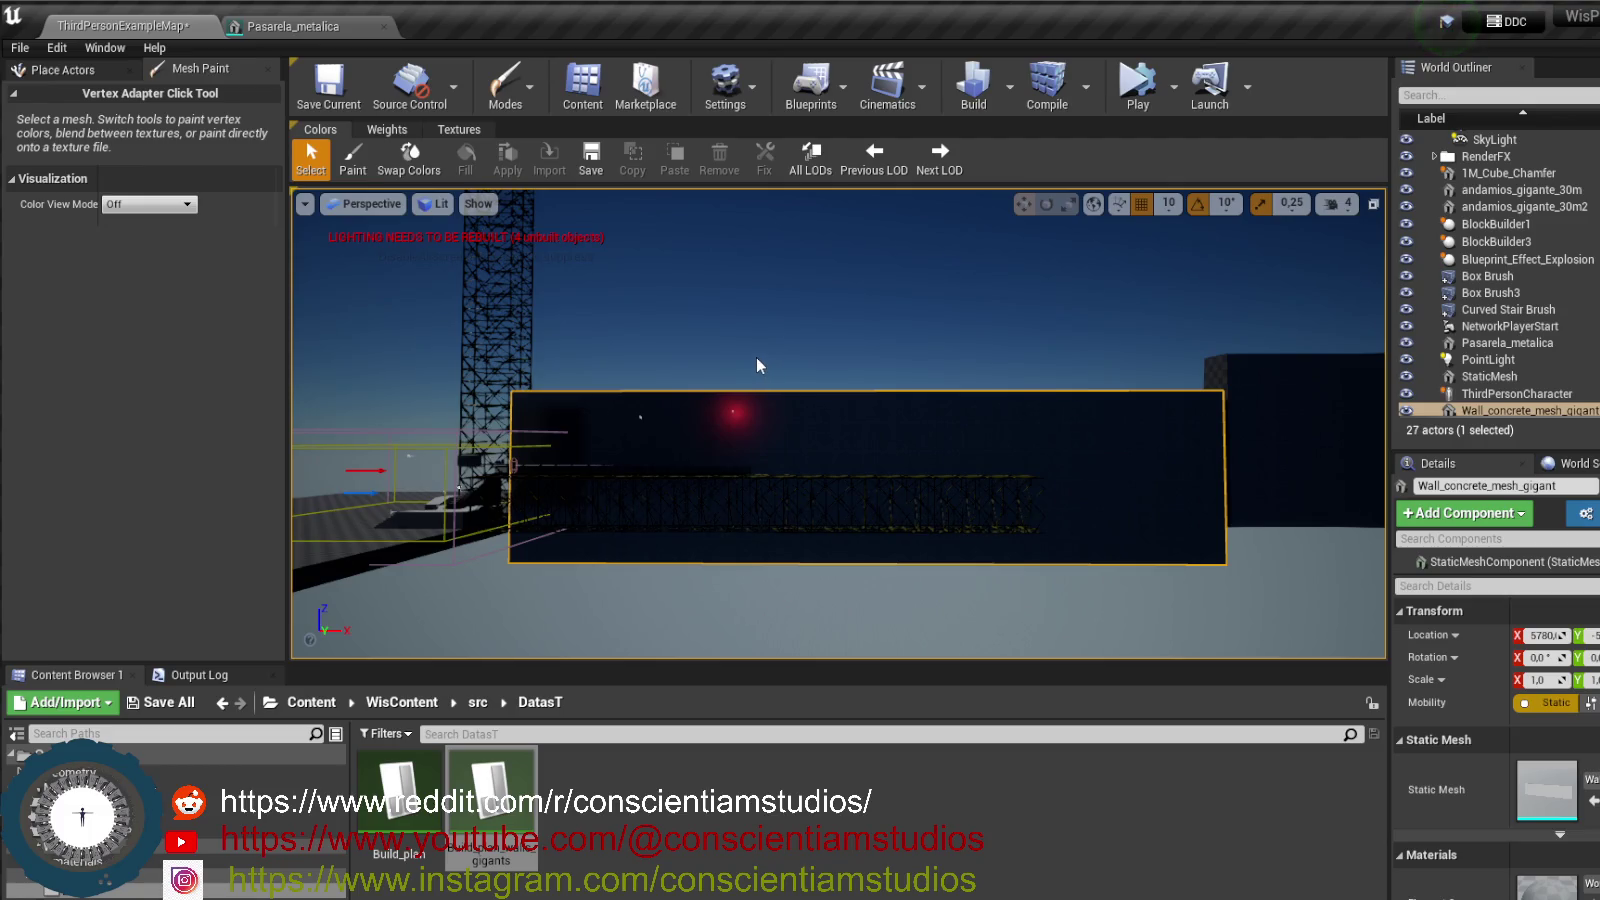
right_click(953, 442)
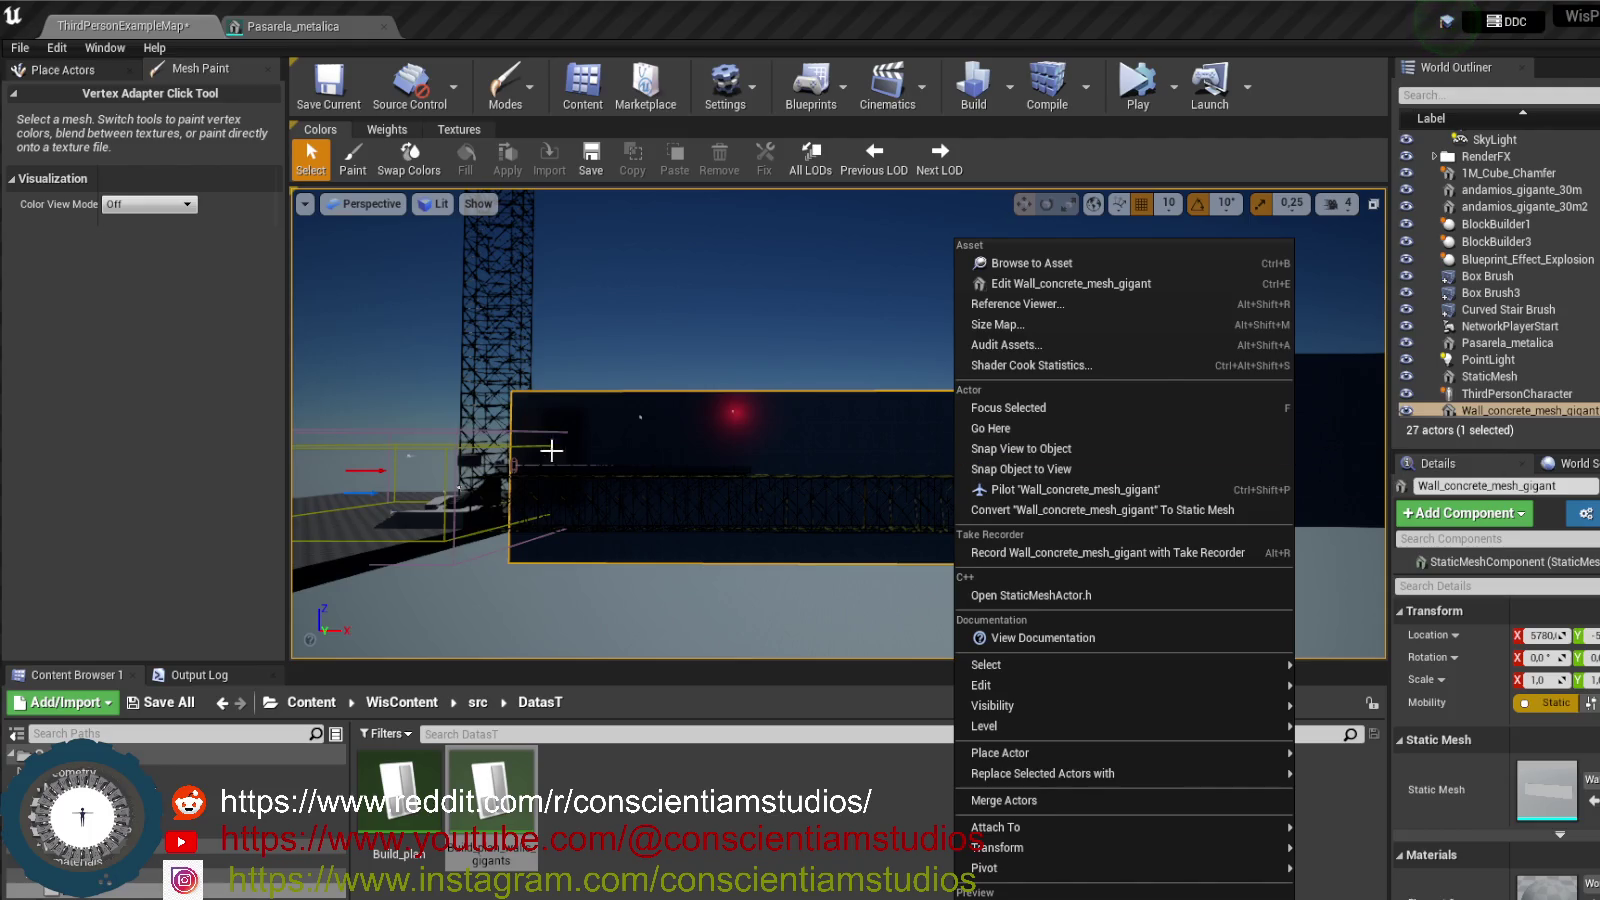
- Look over the wall's context menu and the editor's main menus, then dismiss them
click(752, 435)
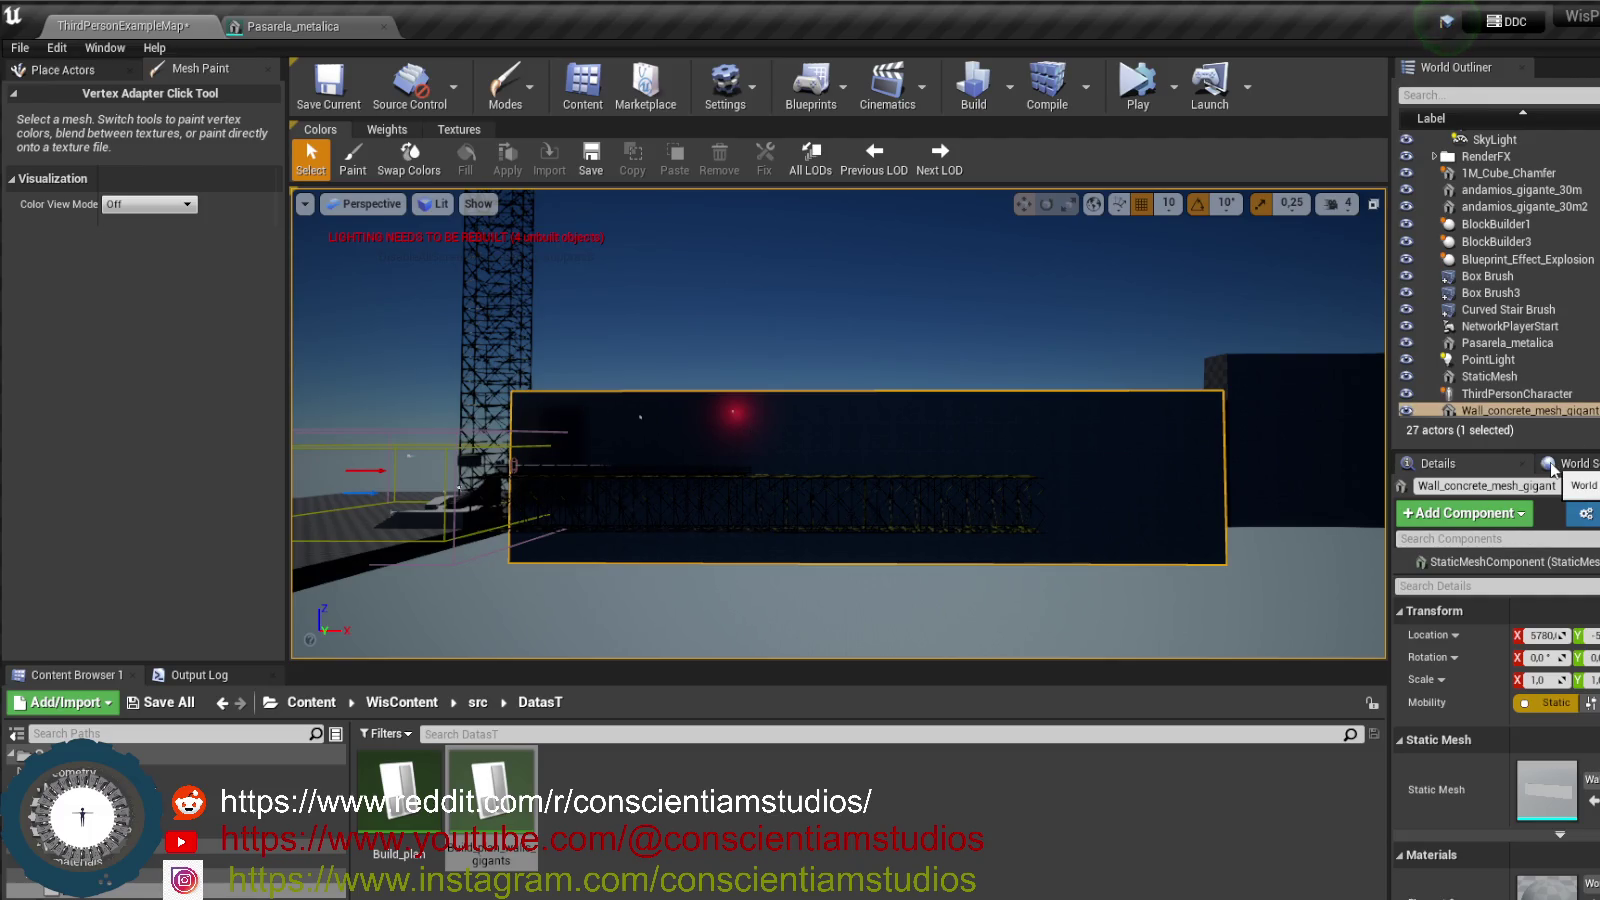
scroll(1480, 660, down, 10)
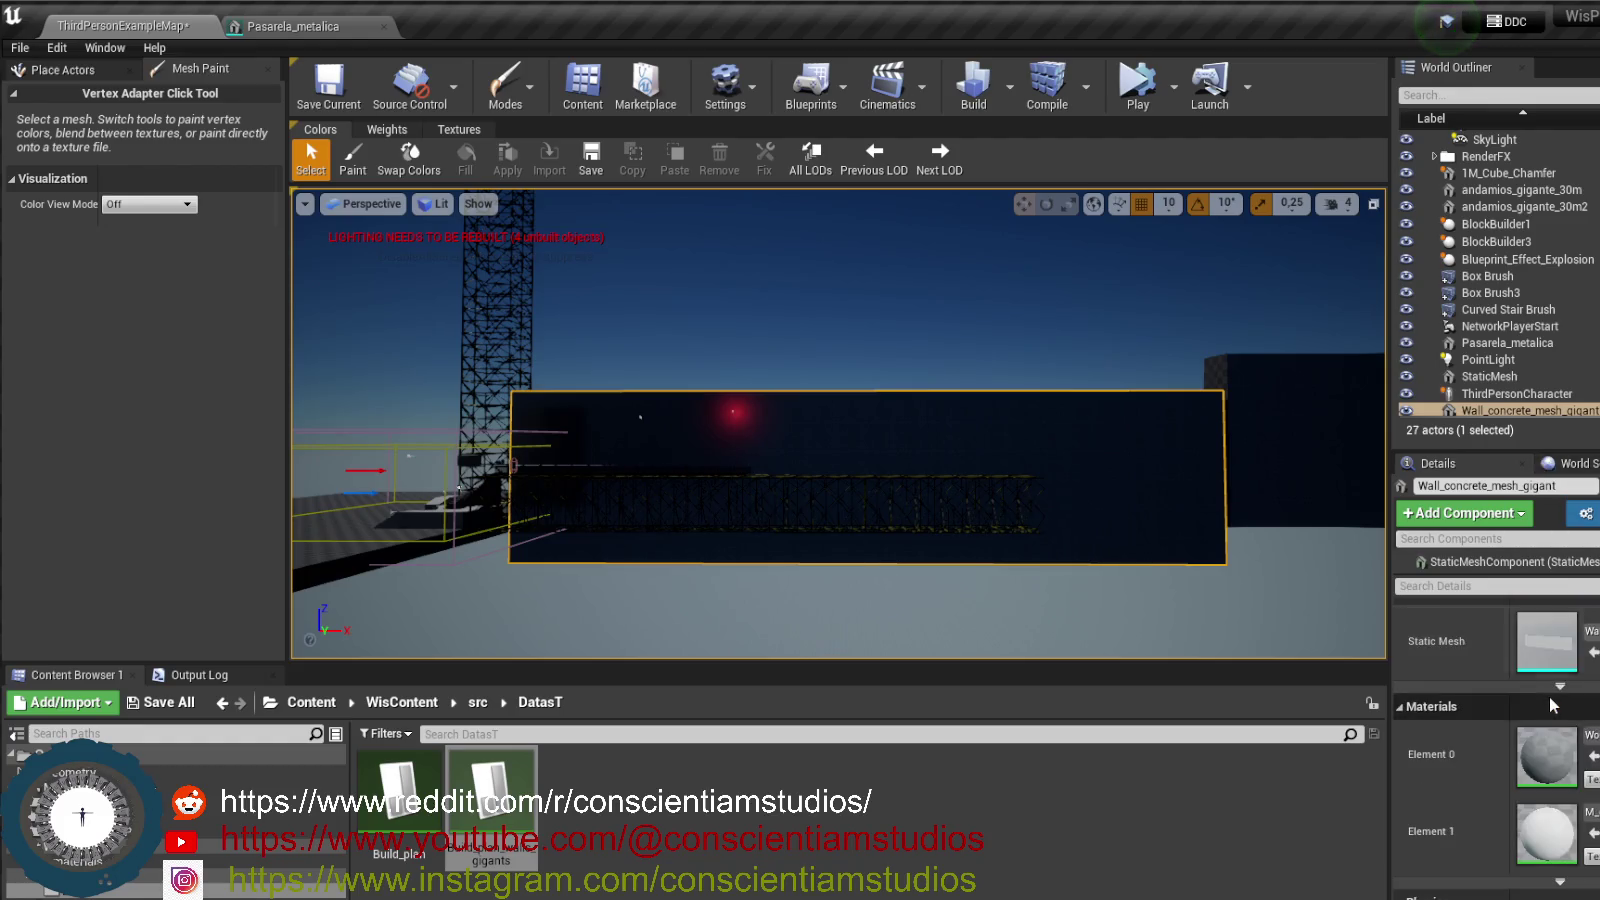
scroll(1550, 697, down, 4)
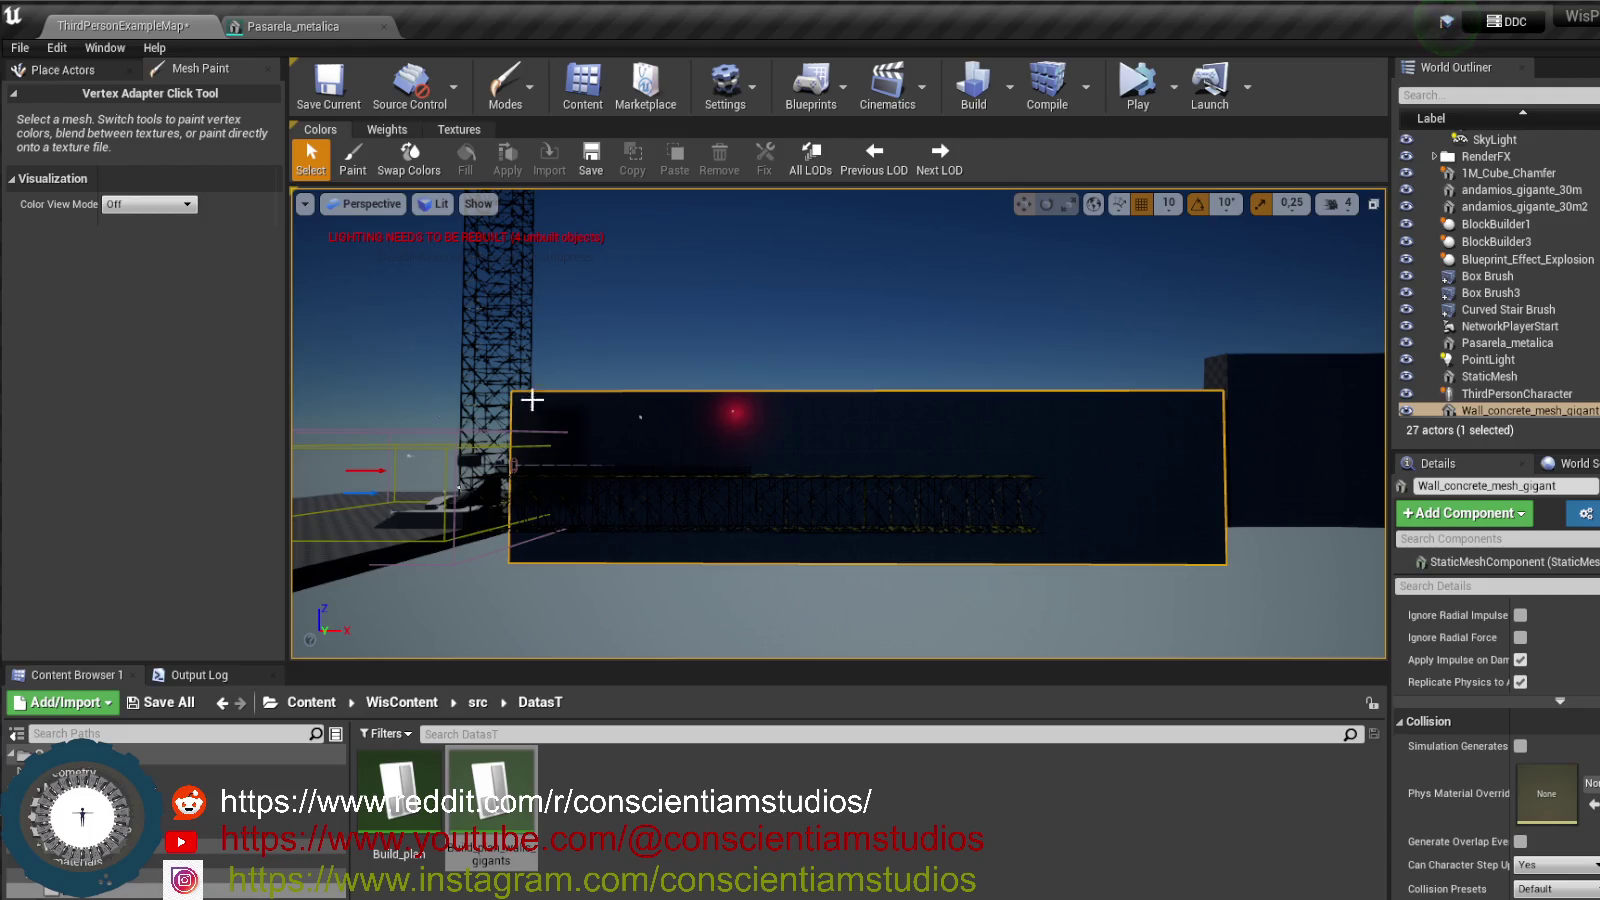
drag(679, 407, 676, 404)
right_click(676, 404)
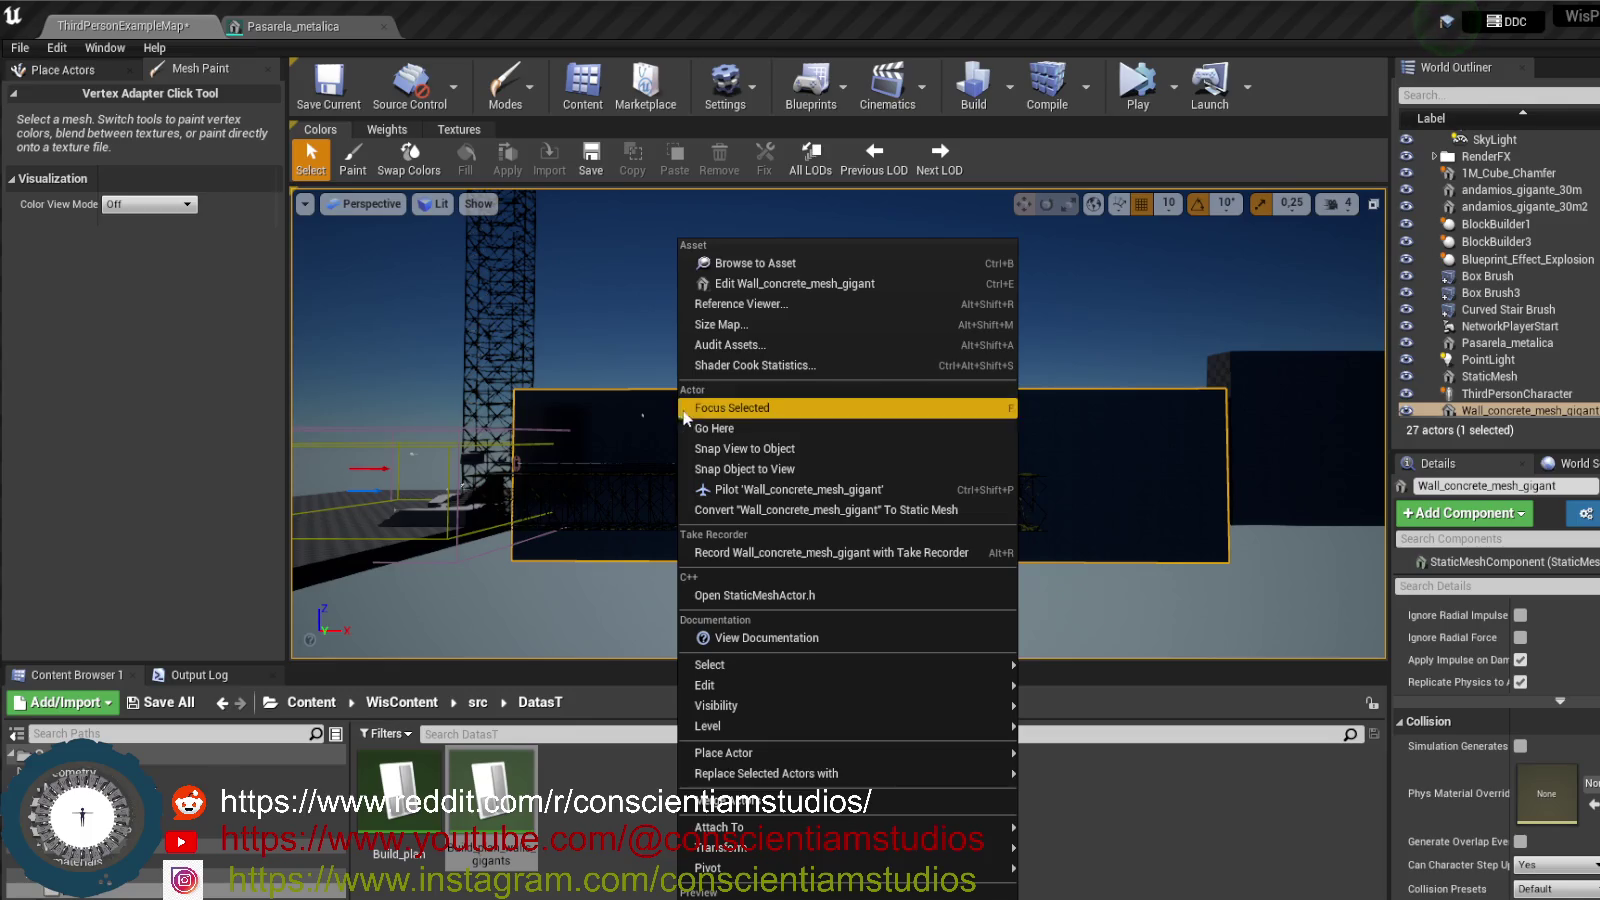
click(1164, 446)
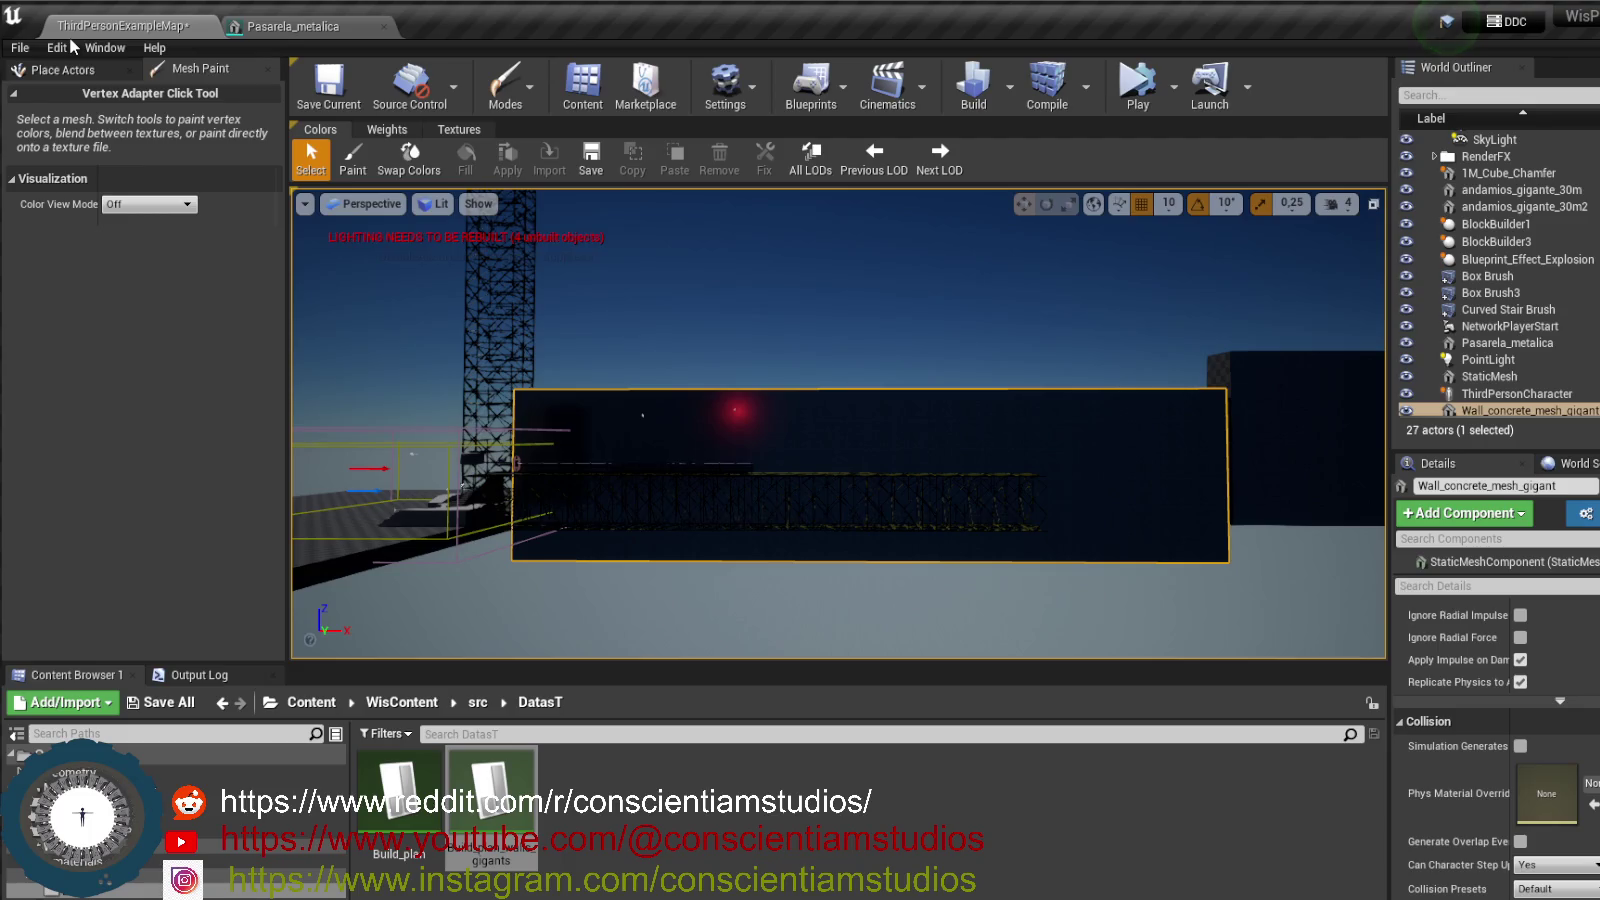
click(57, 48)
mouse_move(125, 50)
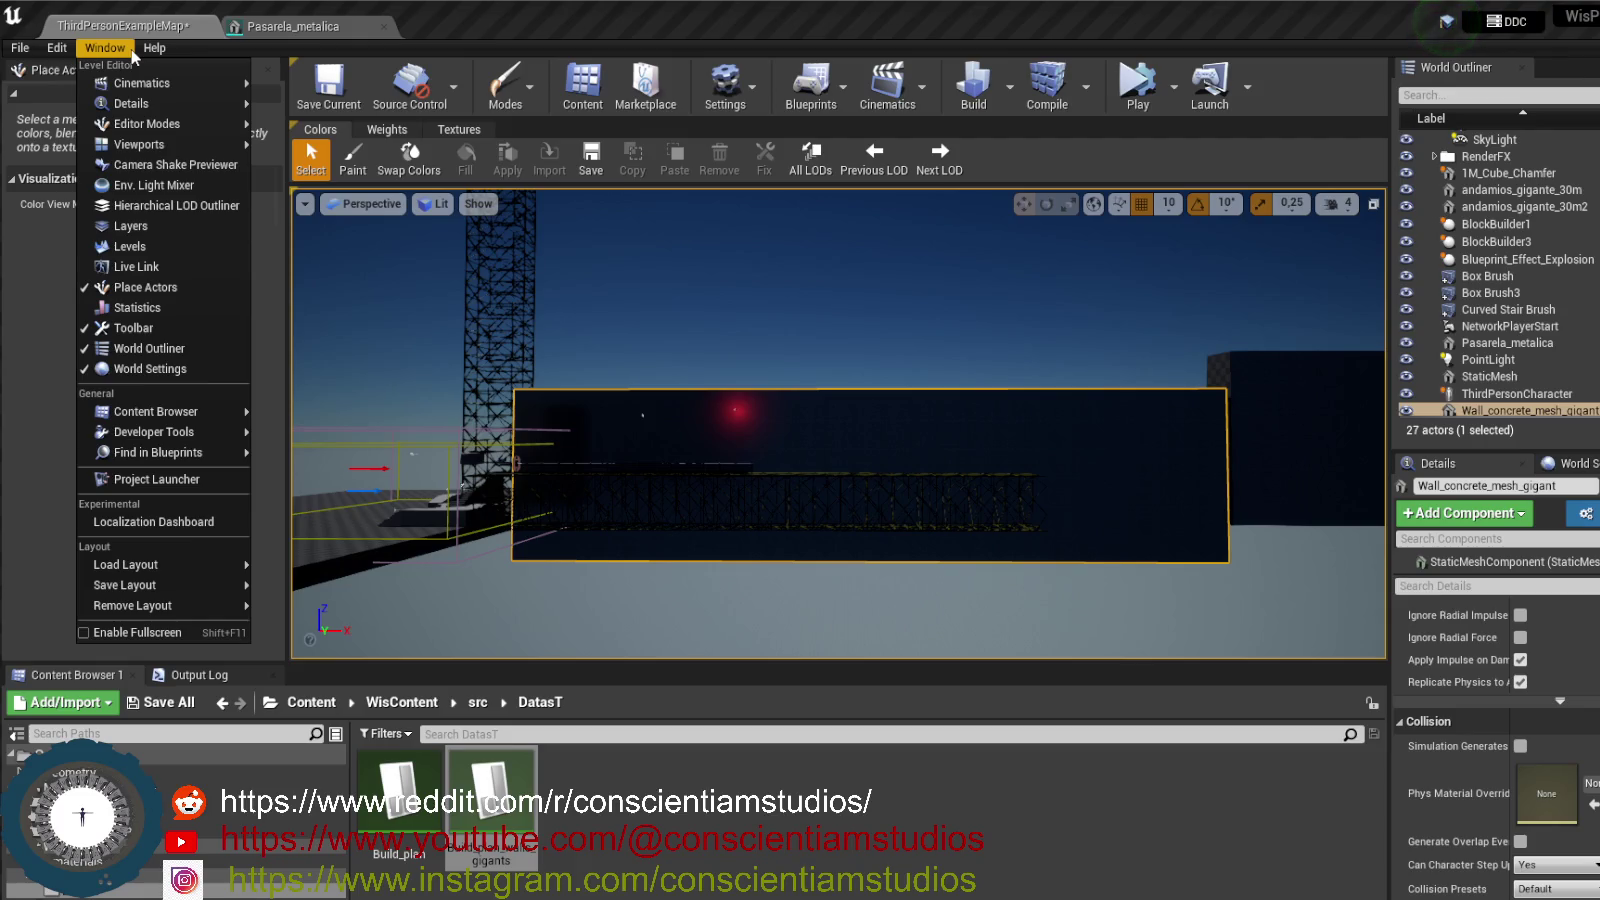
click(875, 351)
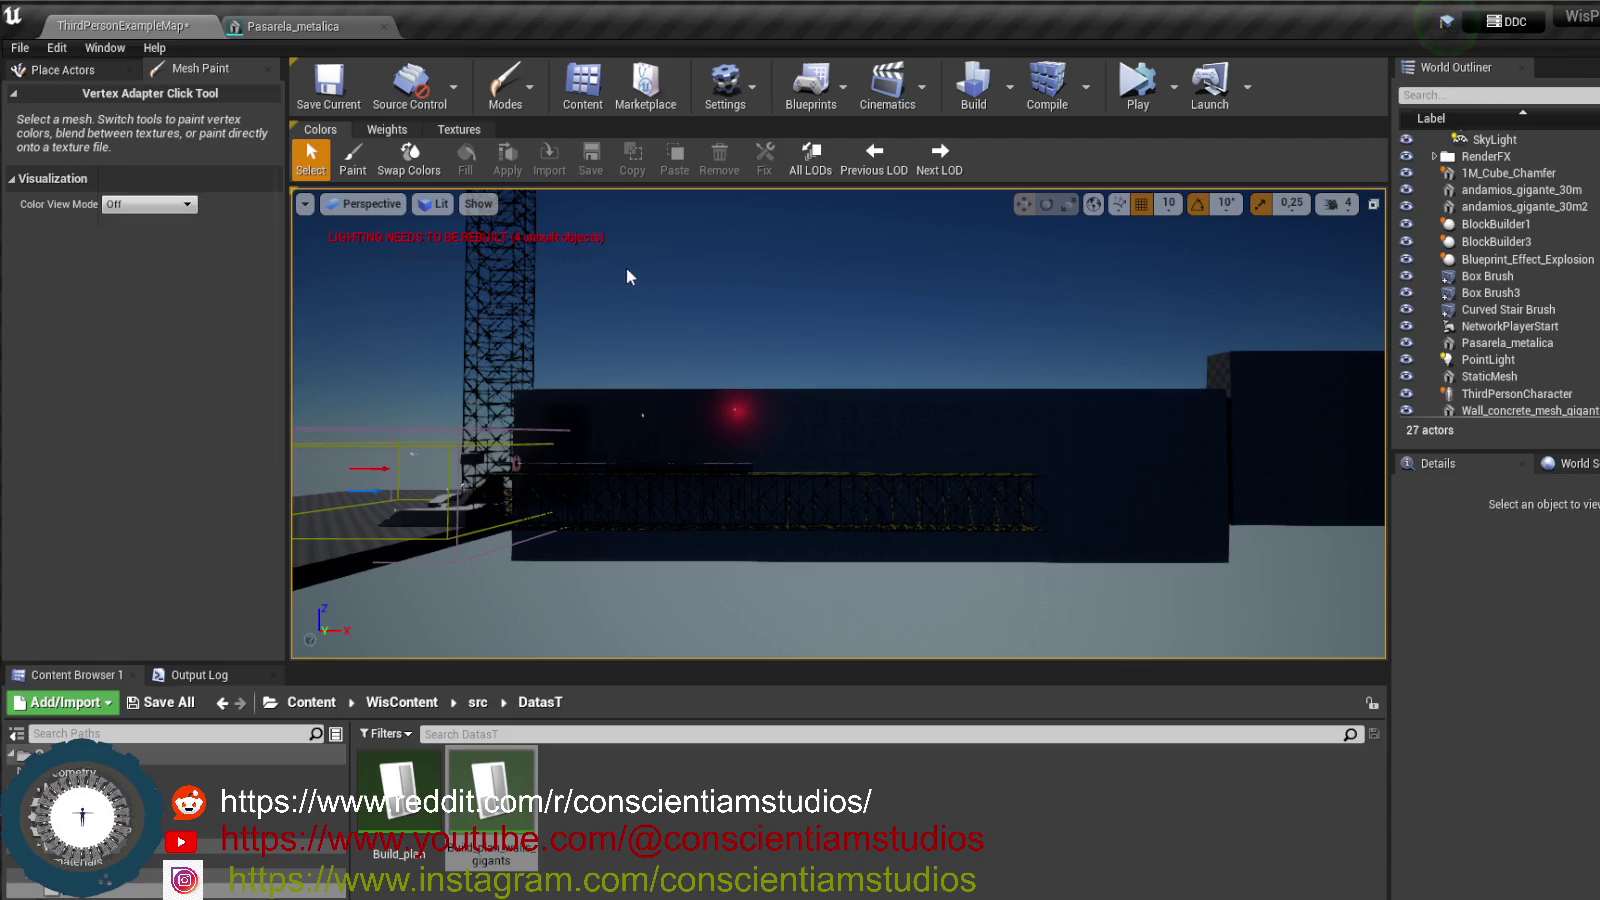
- Select Wall_concrete_mesh_gigant, save the mesh paint changes, and focus the view on it
click(857, 413)
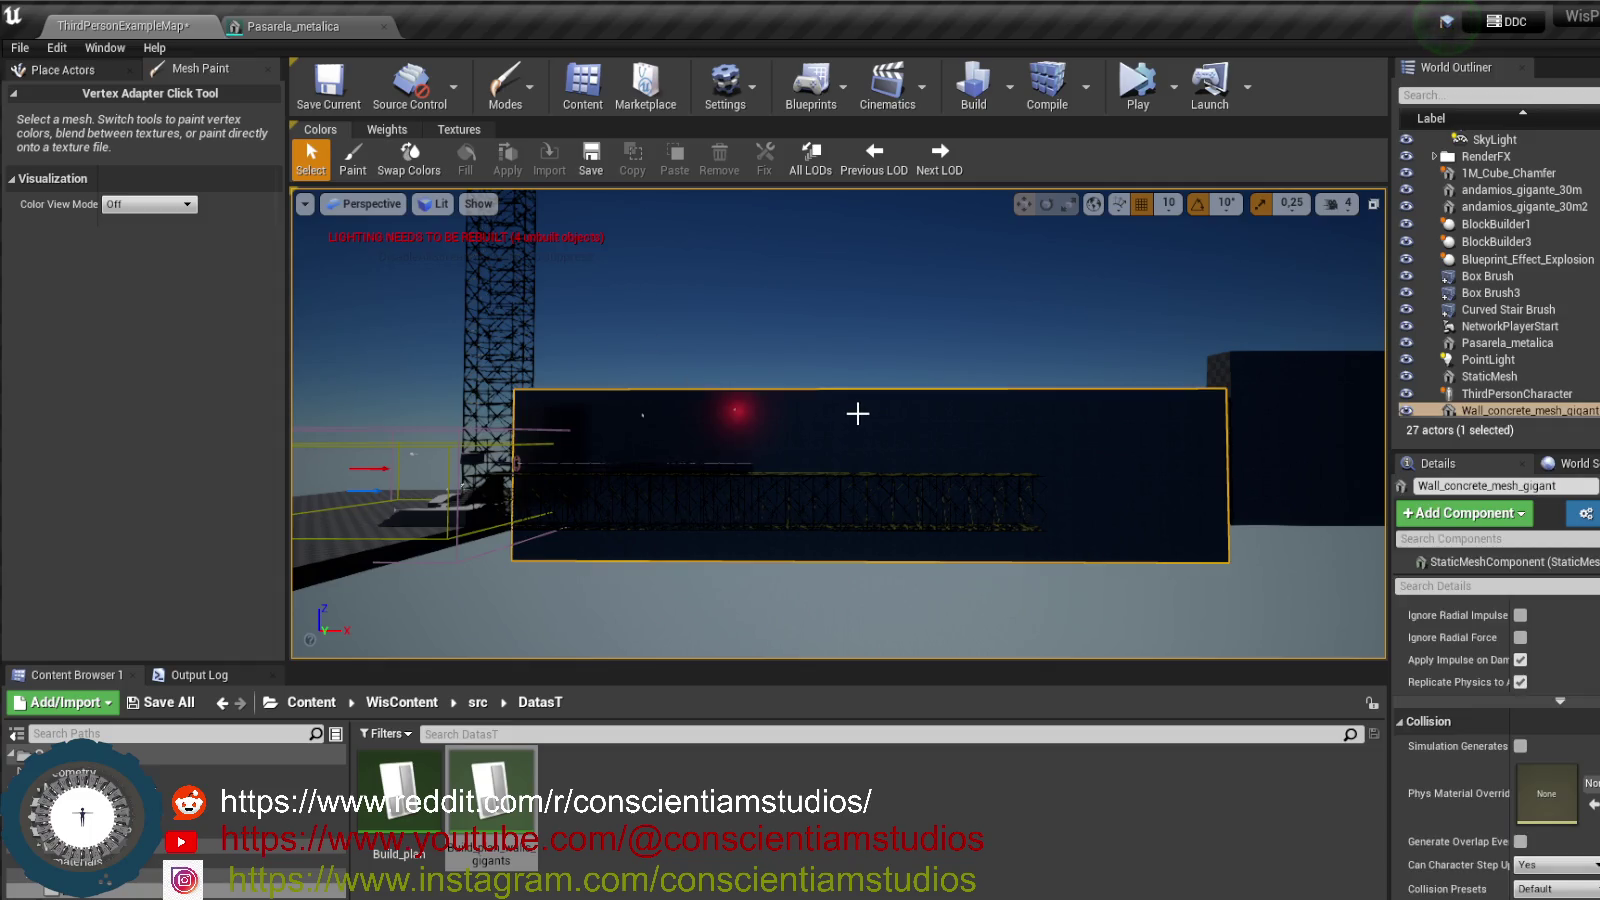
click(589, 168)
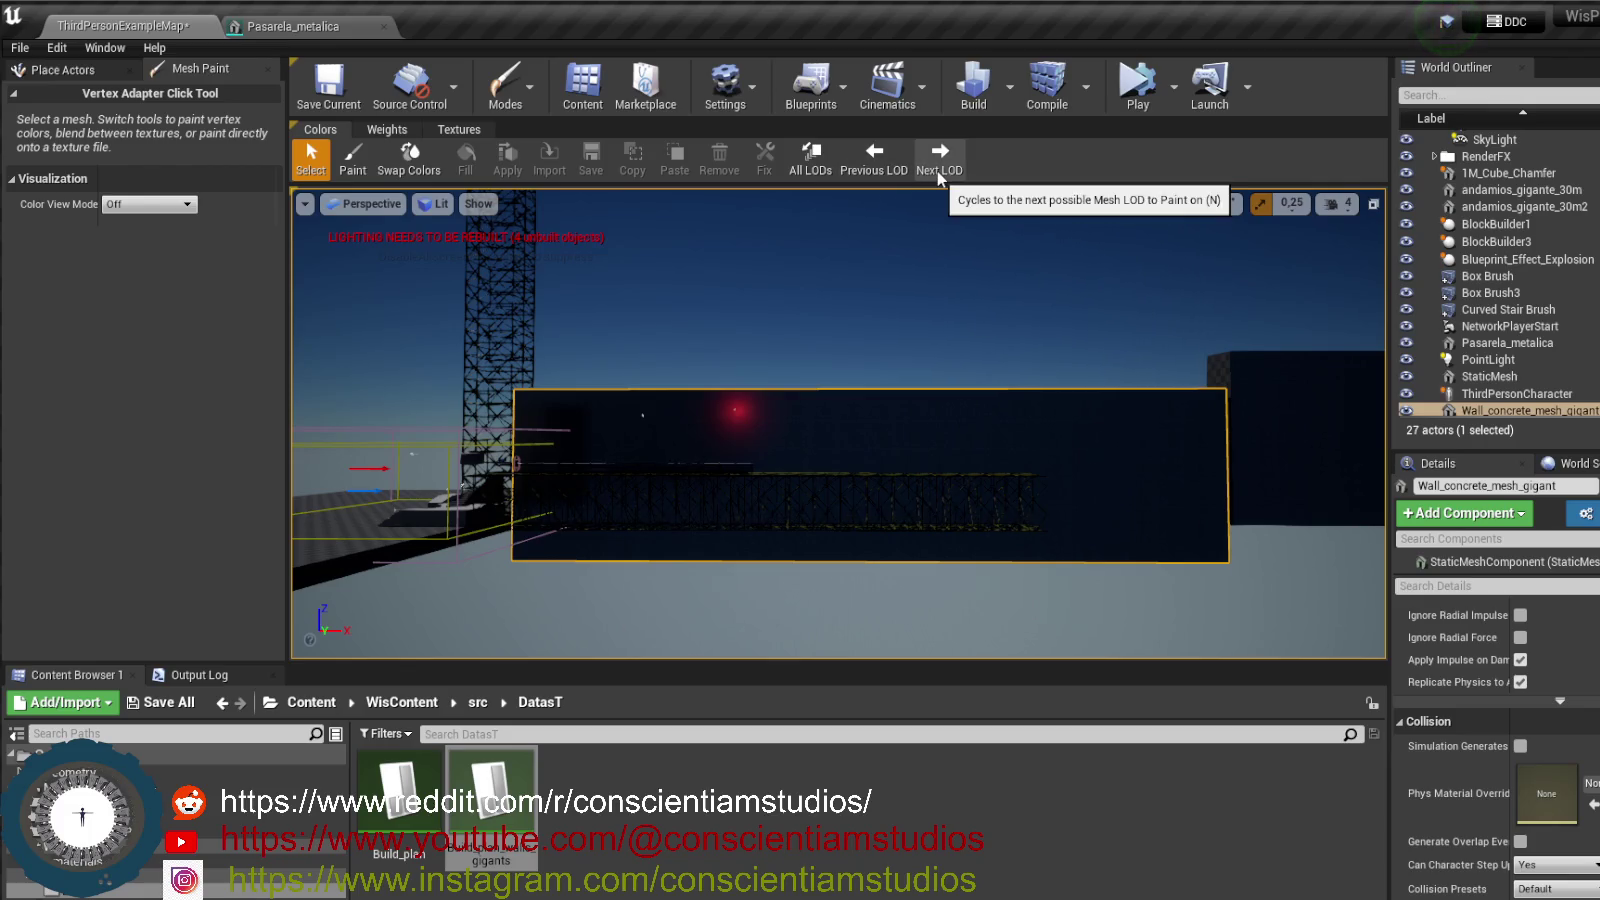
scroll(1546, 390, down, 1)
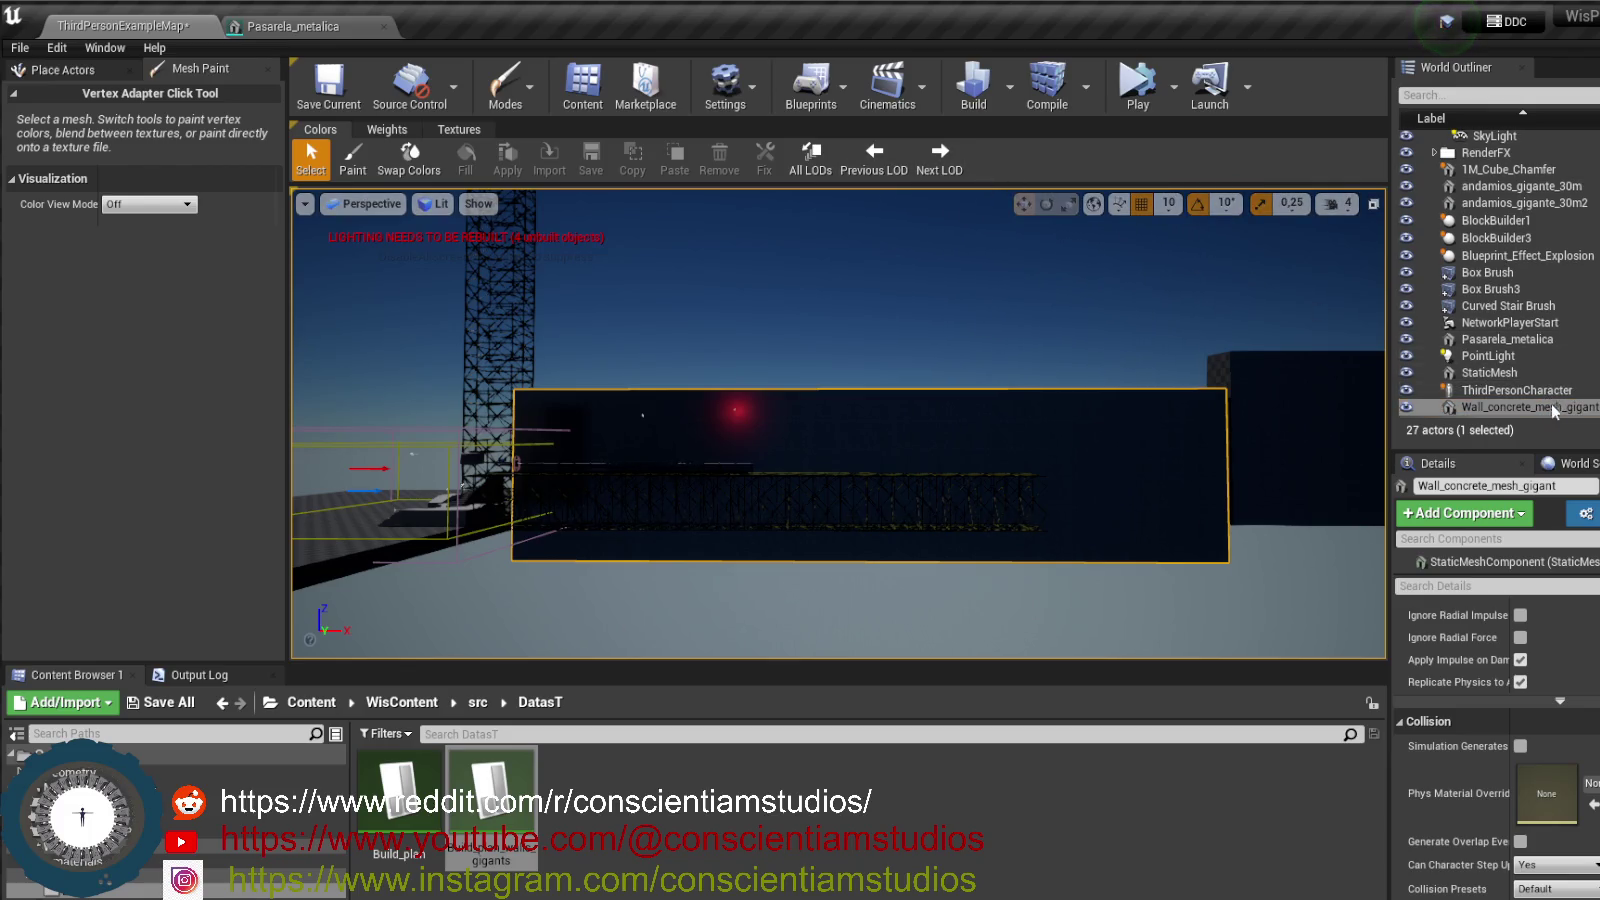
double_click(1550, 406)
right_click(1570, 410)
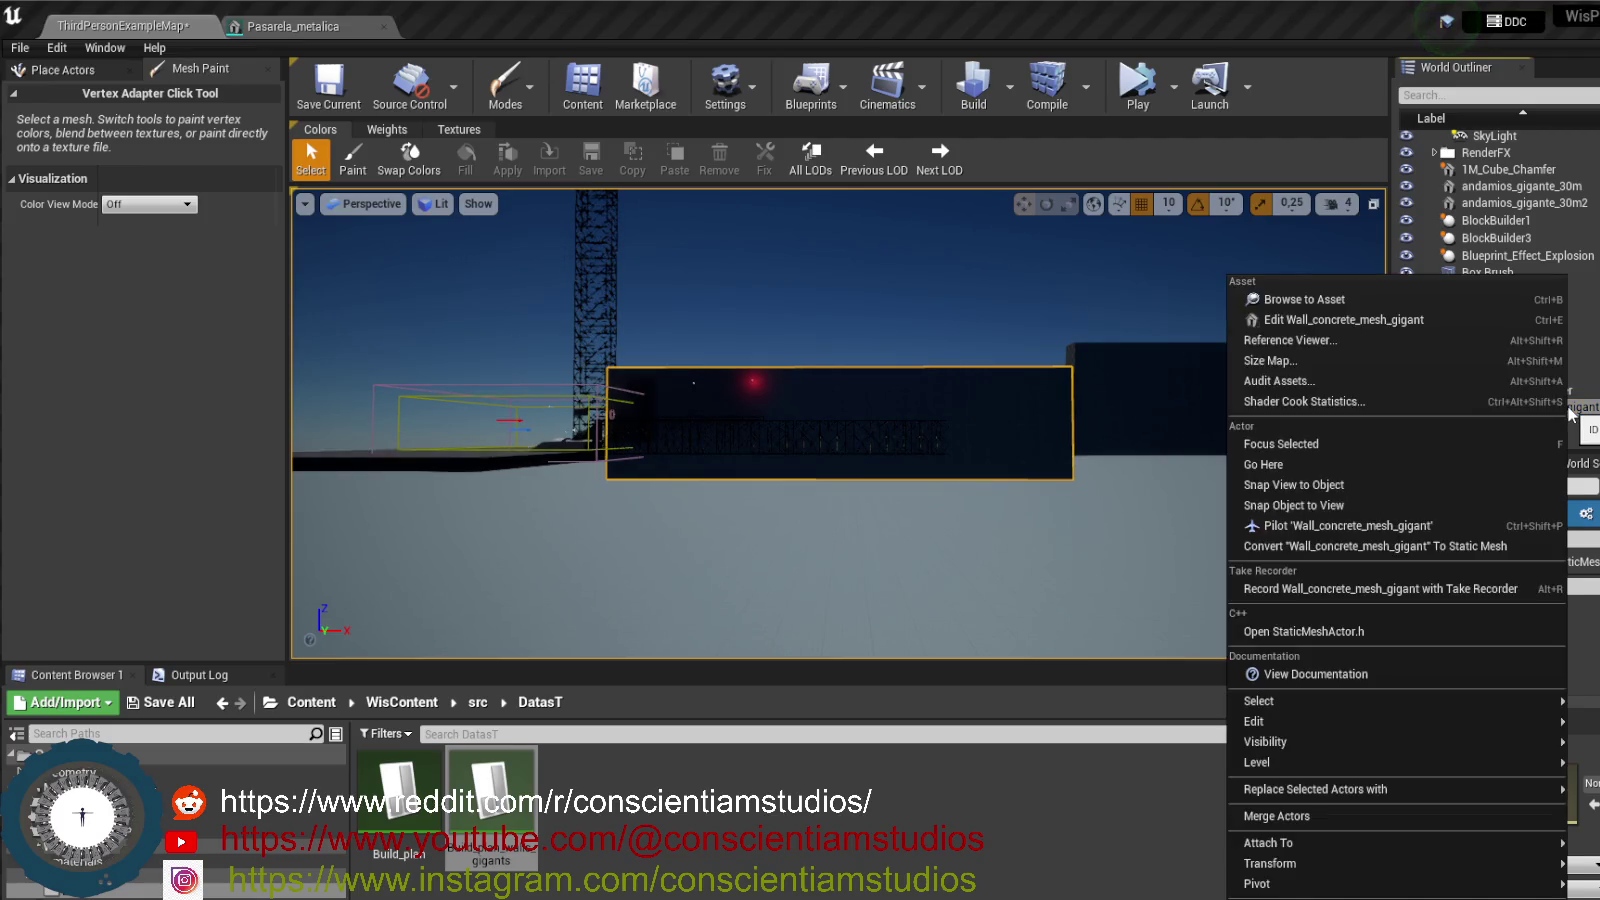
- Open Wall_concrete_mesh_gigant in the Static Mesh Editor, show its pivot, and browse its Details
click(1380, 320)
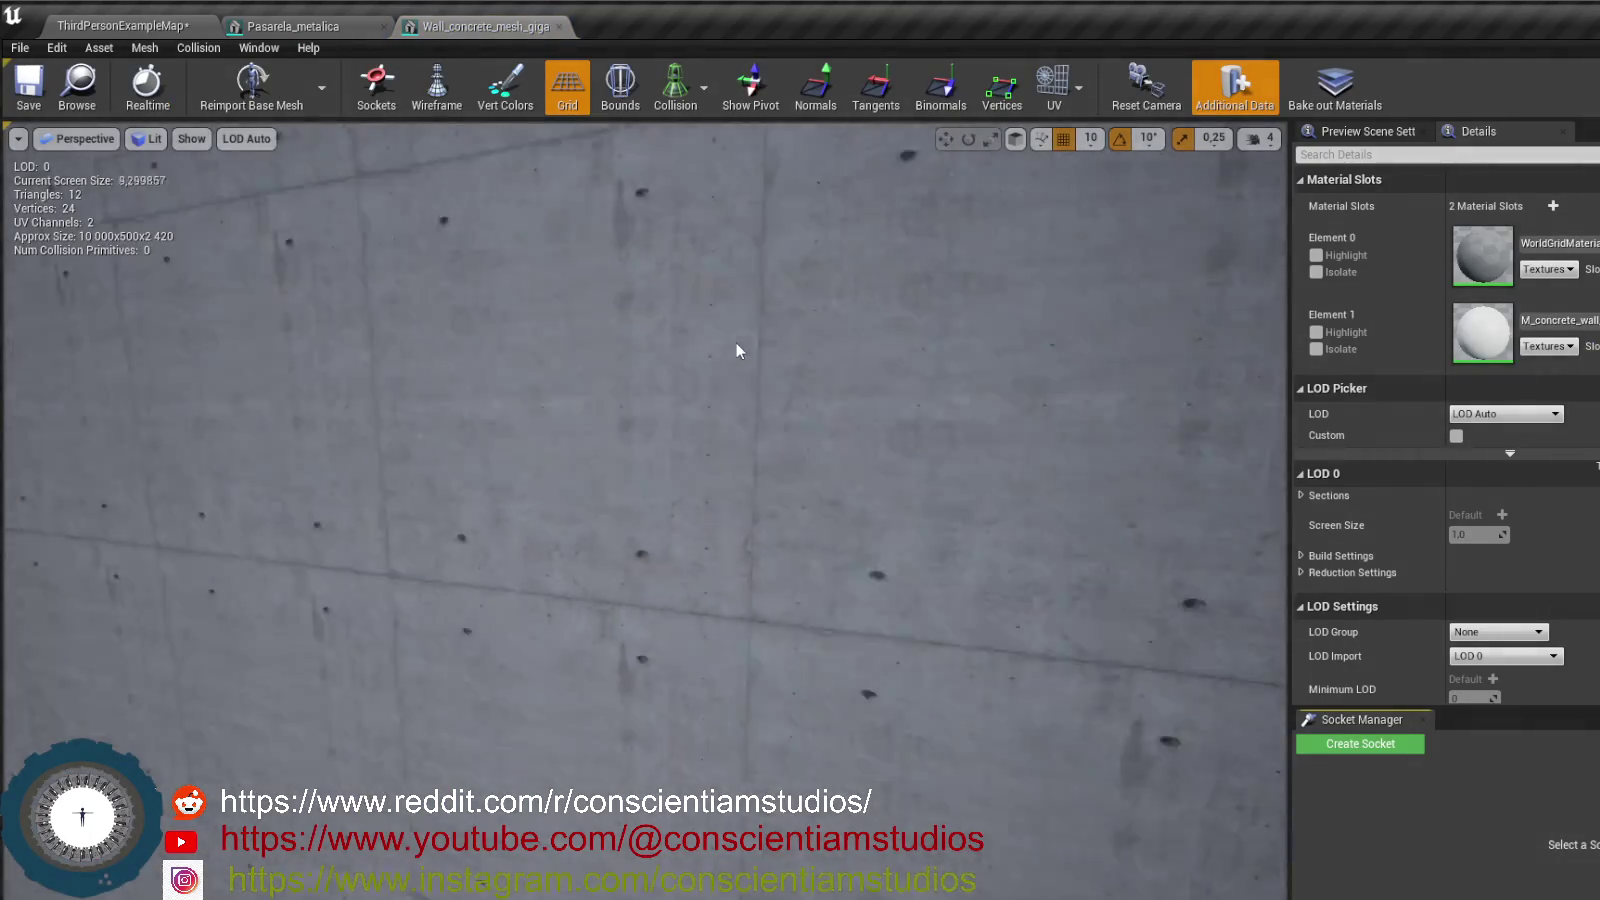
mouse_move(736, 342)
mouse_down()
mouse_move(540, 364)
mouse_move(475, 412)
mouse_move(565, 400)
mouse_up()
click(750, 85)
scroll(806, 350, up, 3)
scroll(1432, 426, down, 3)
scroll(1432, 426, down, 3)
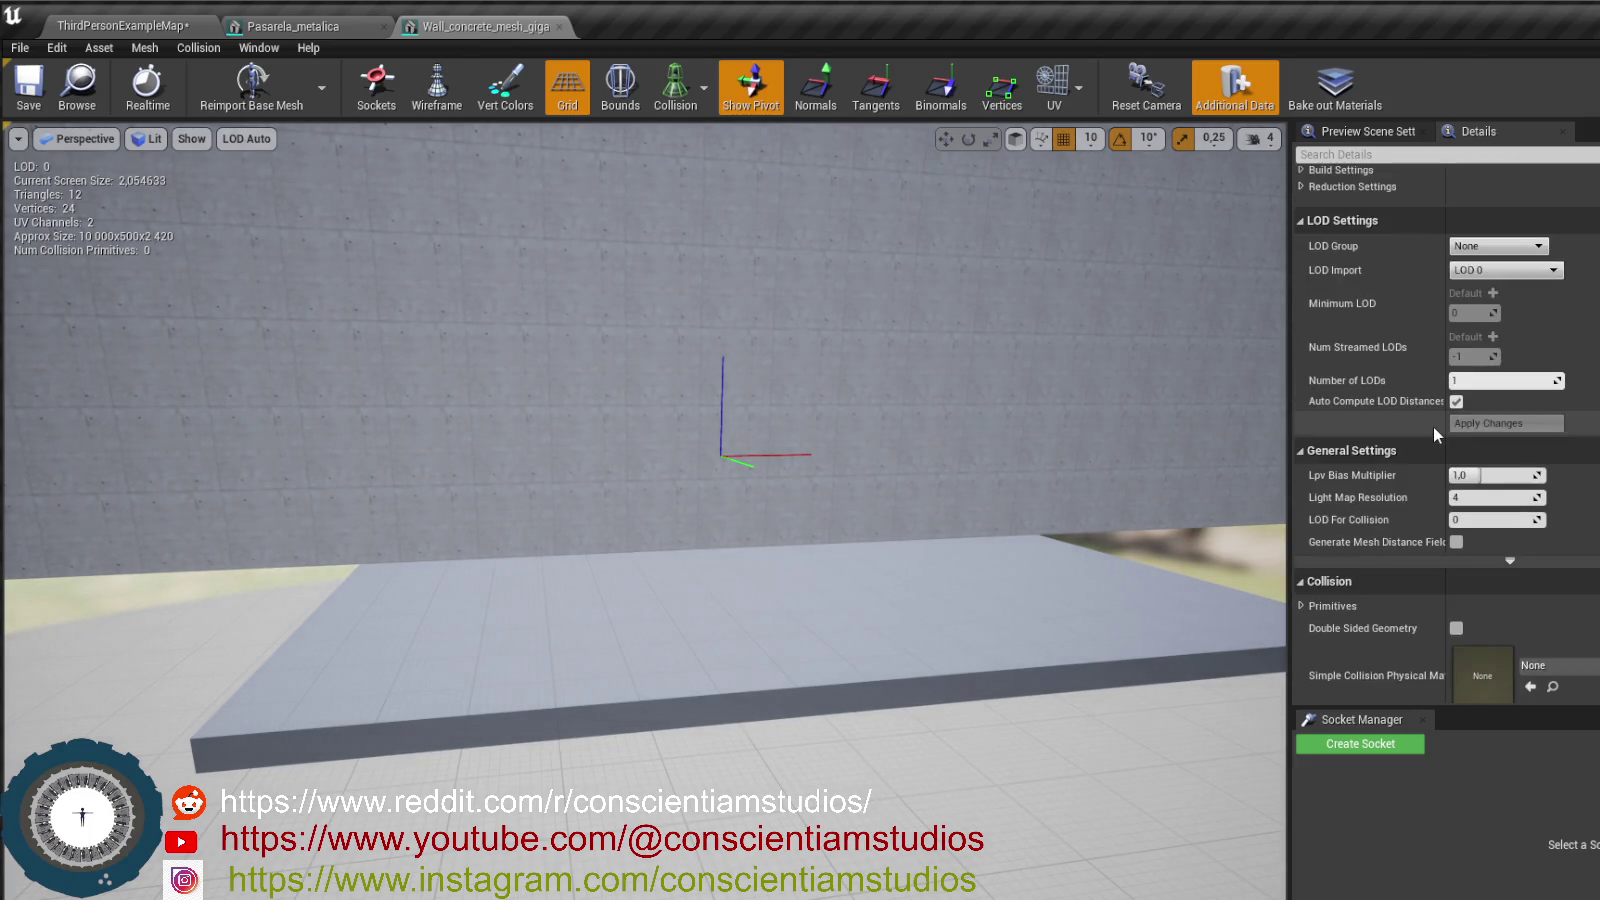
scroll(1432, 426, down, 5)
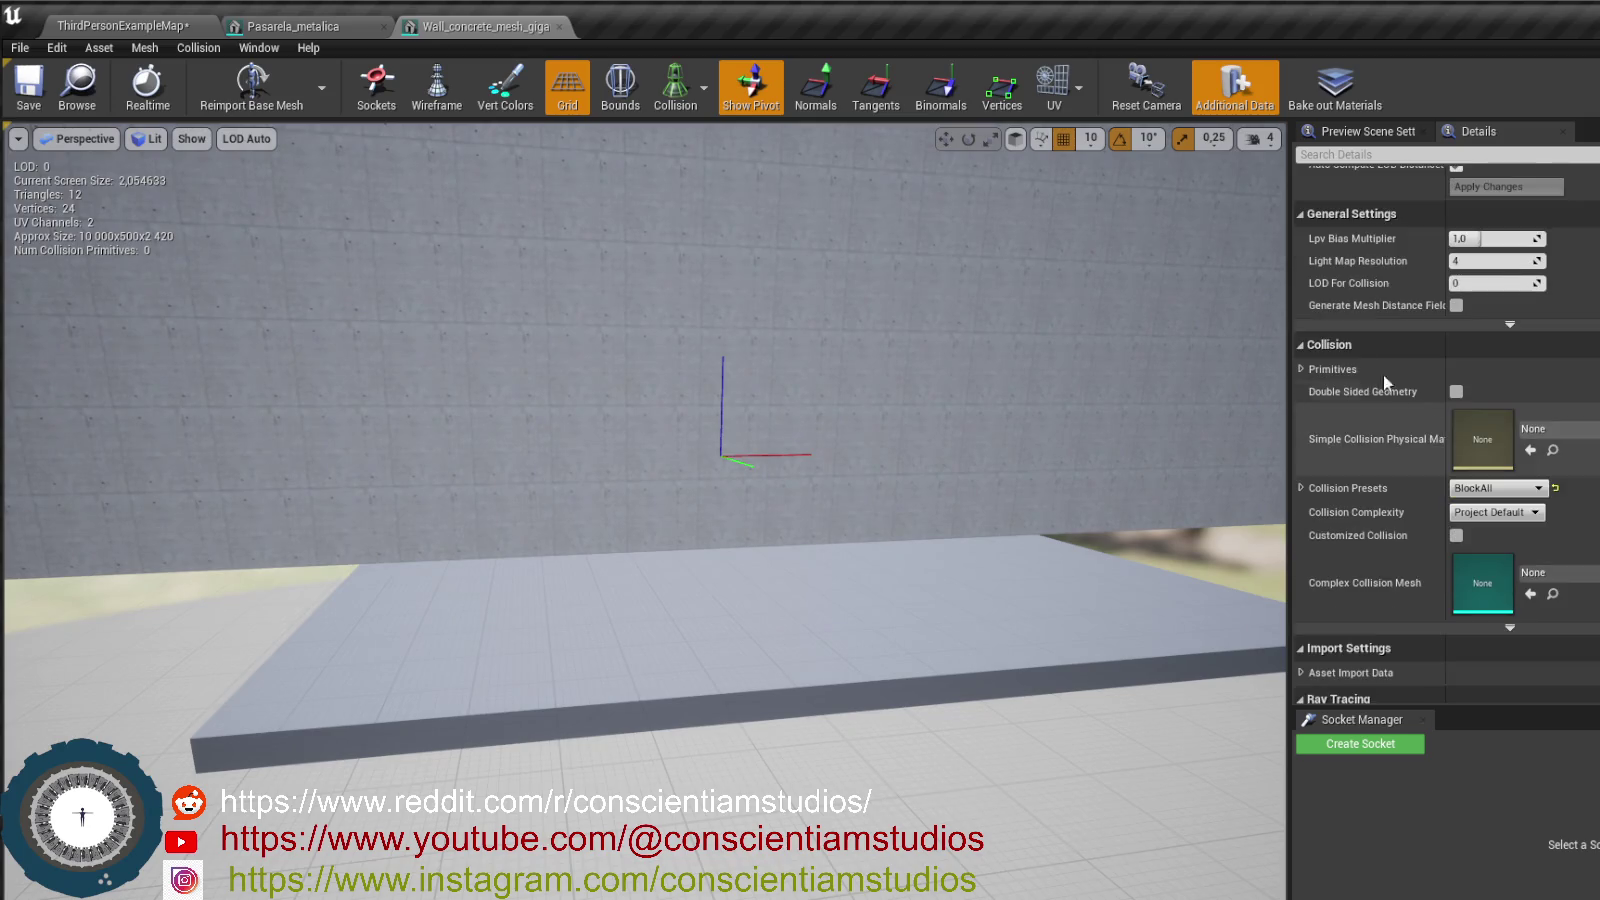
- Collapse the Collision settings, toggle the pivot gizmo, and turn on realtime viewport updates
click(1360, 350)
scroll(1398, 432, up, 5)
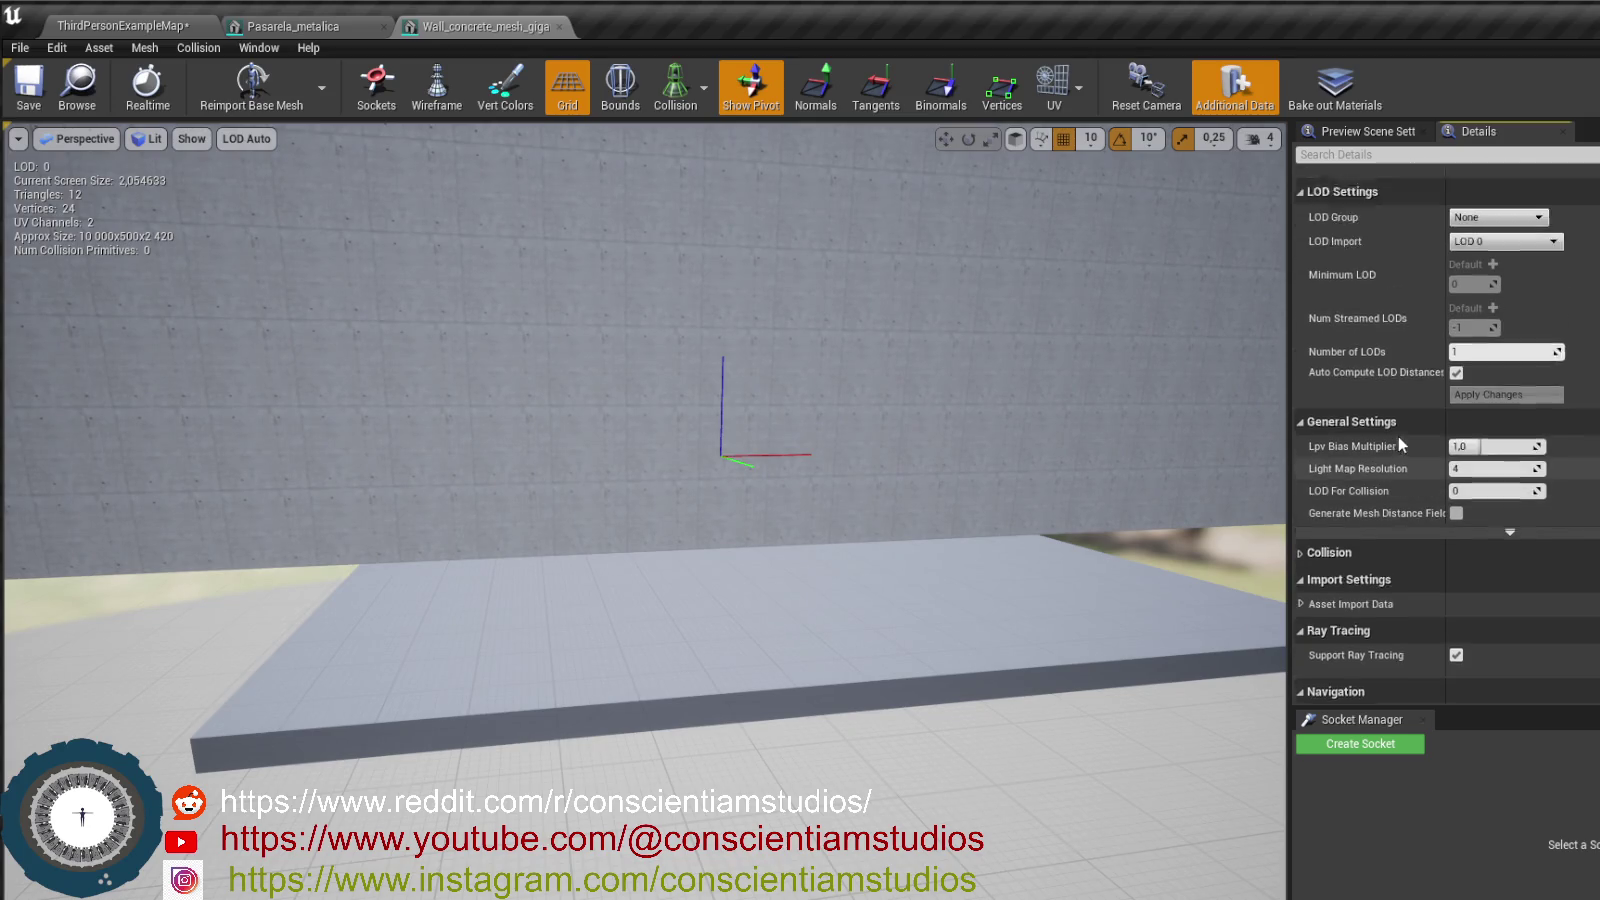
scroll(1398, 436, up, 6)
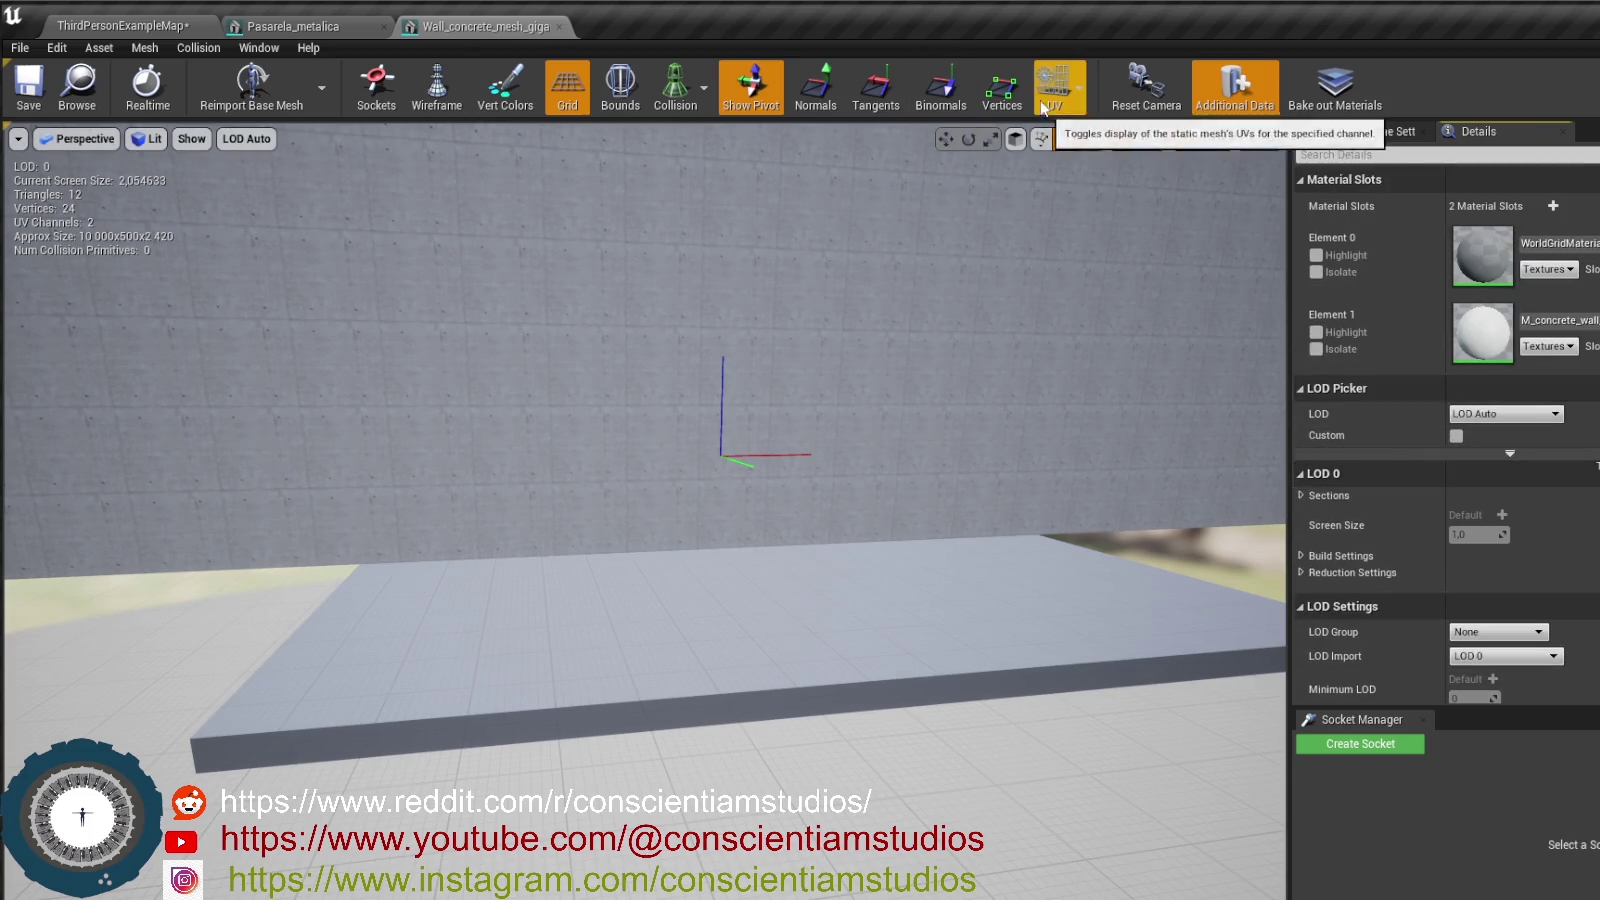
click(748, 110)
click(748, 110)
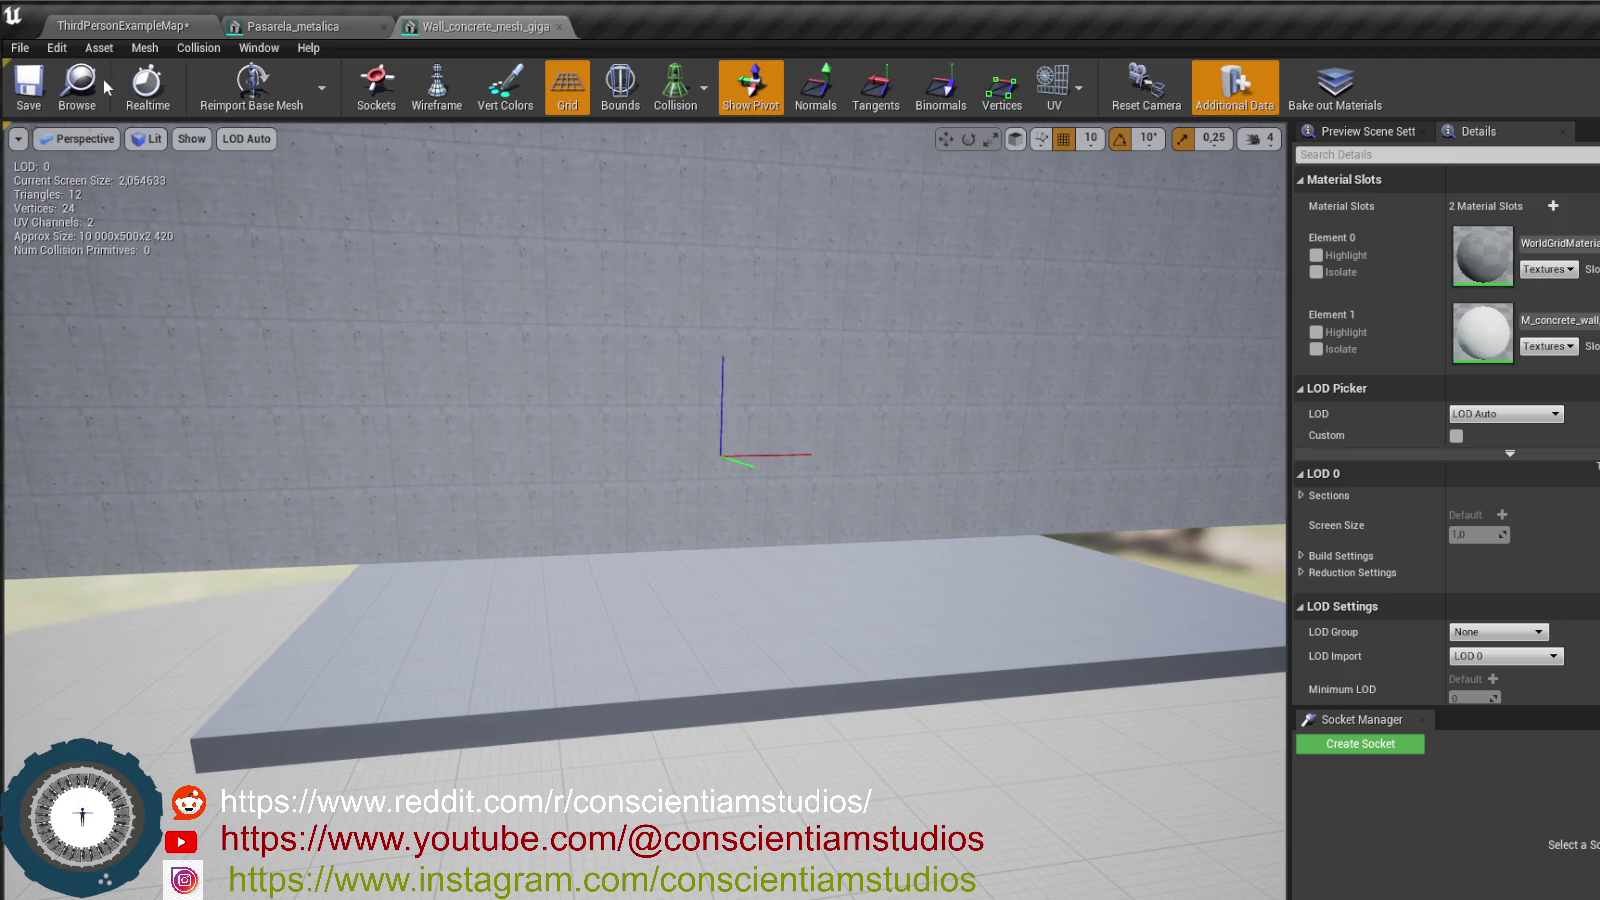
click(140, 82)
click(99, 47)
mouse_move(142, 52)
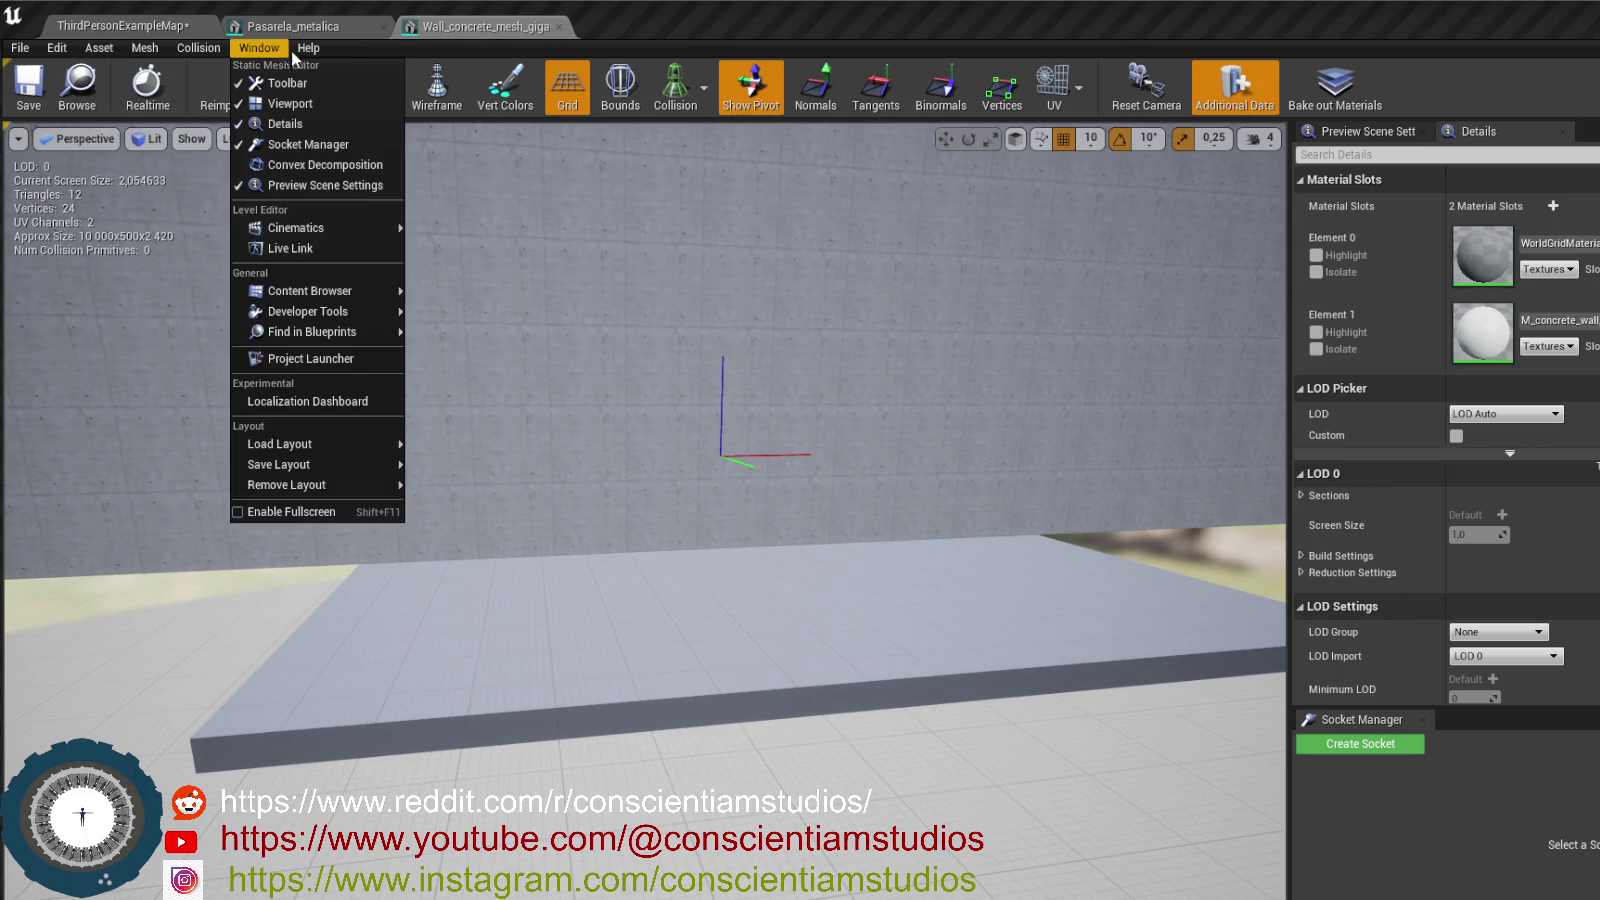
mouse_move(315, 57)
click(846, 205)
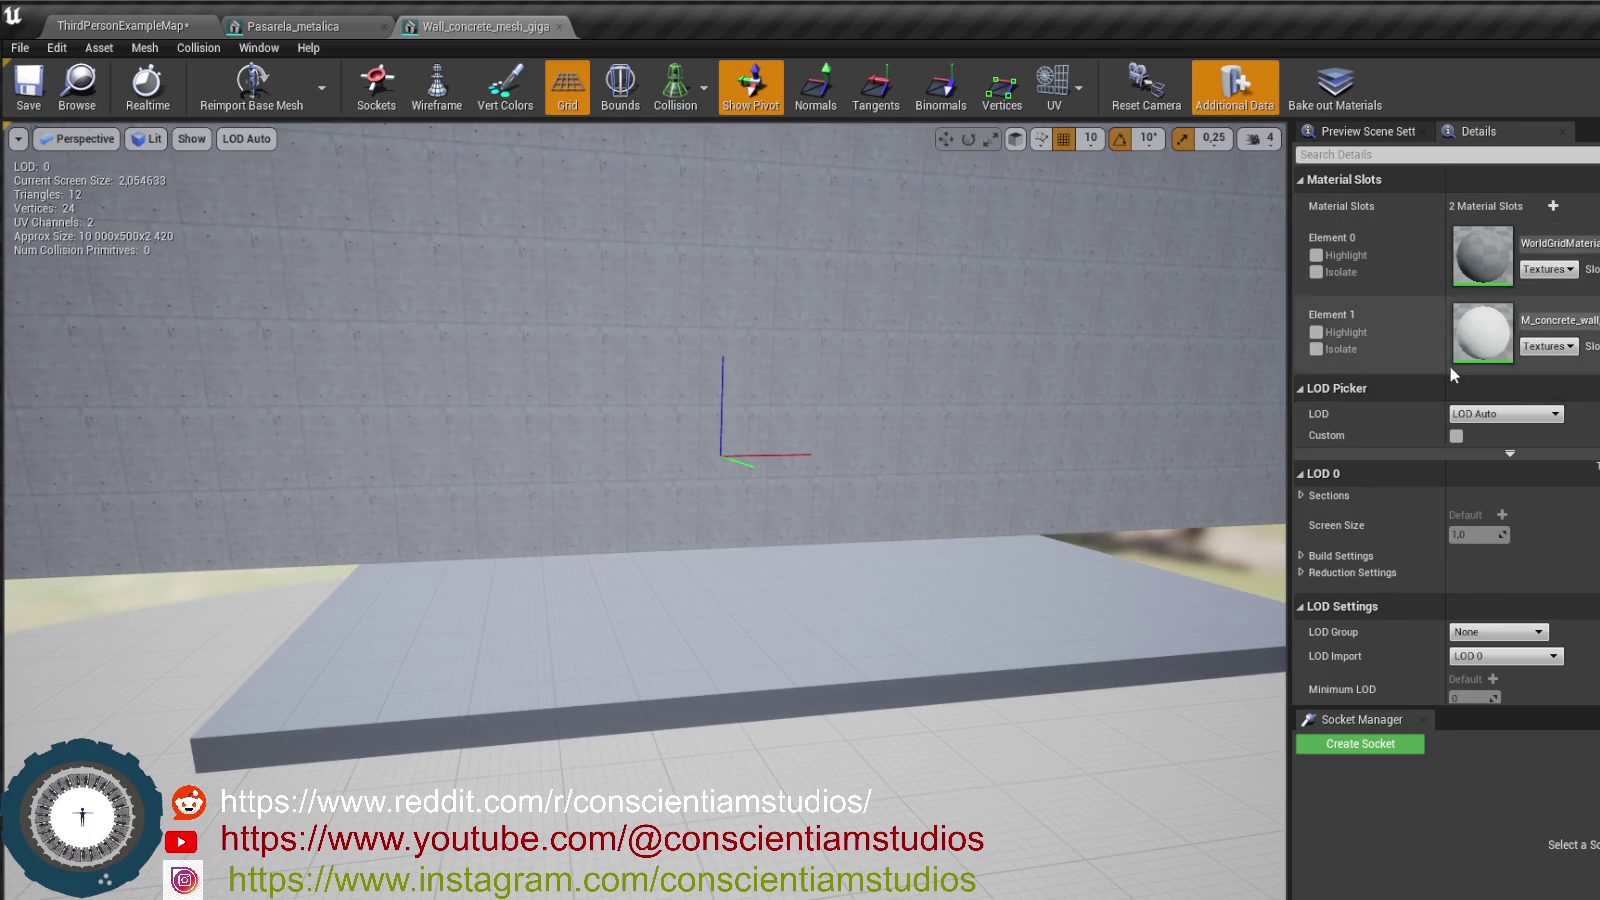
- Review the wall mesh's import settings, source file path, and Collision section in Details
scroll(1450, 366, down, 2)
scroll(1452, 368, down, 8)
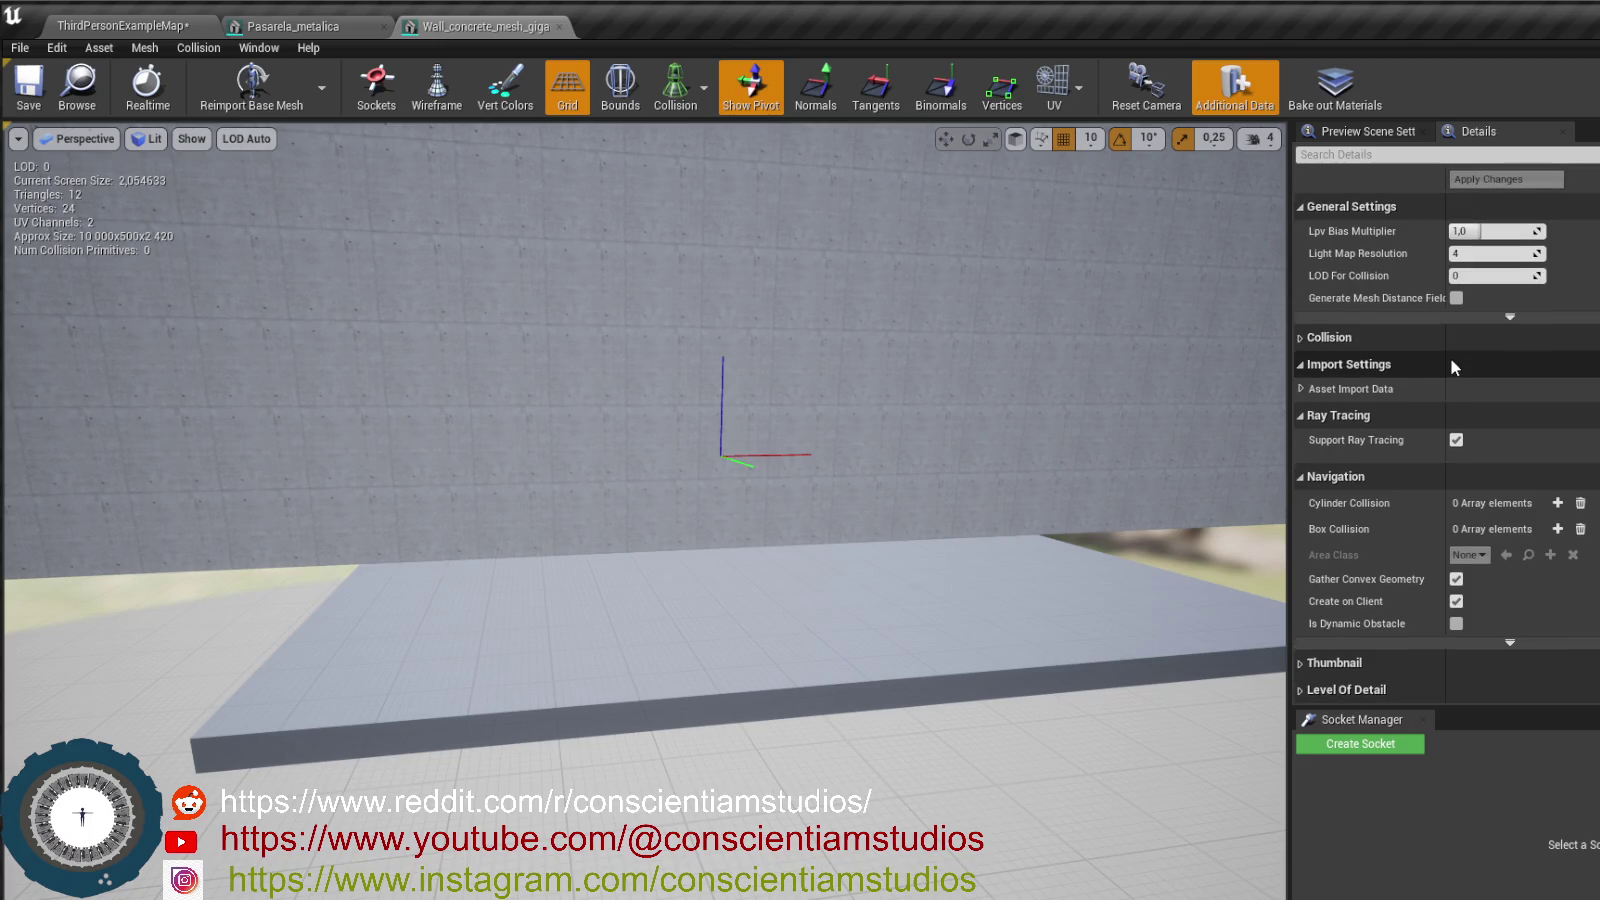
scroll(1458, 440, up, 10)
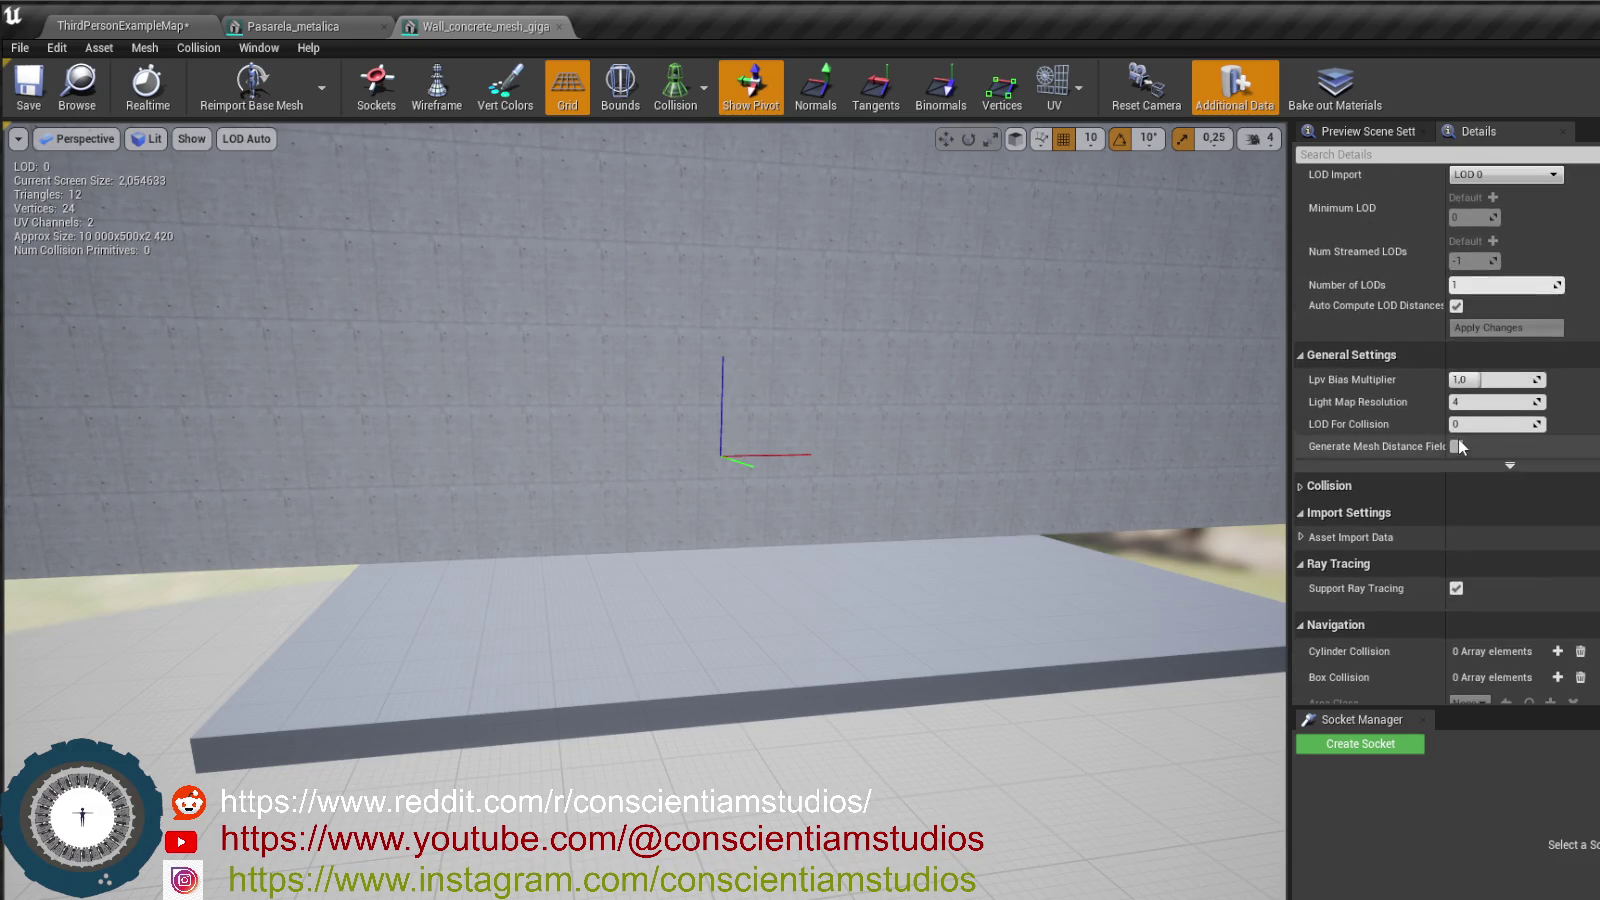
scroll(1459, 440, down, 8)
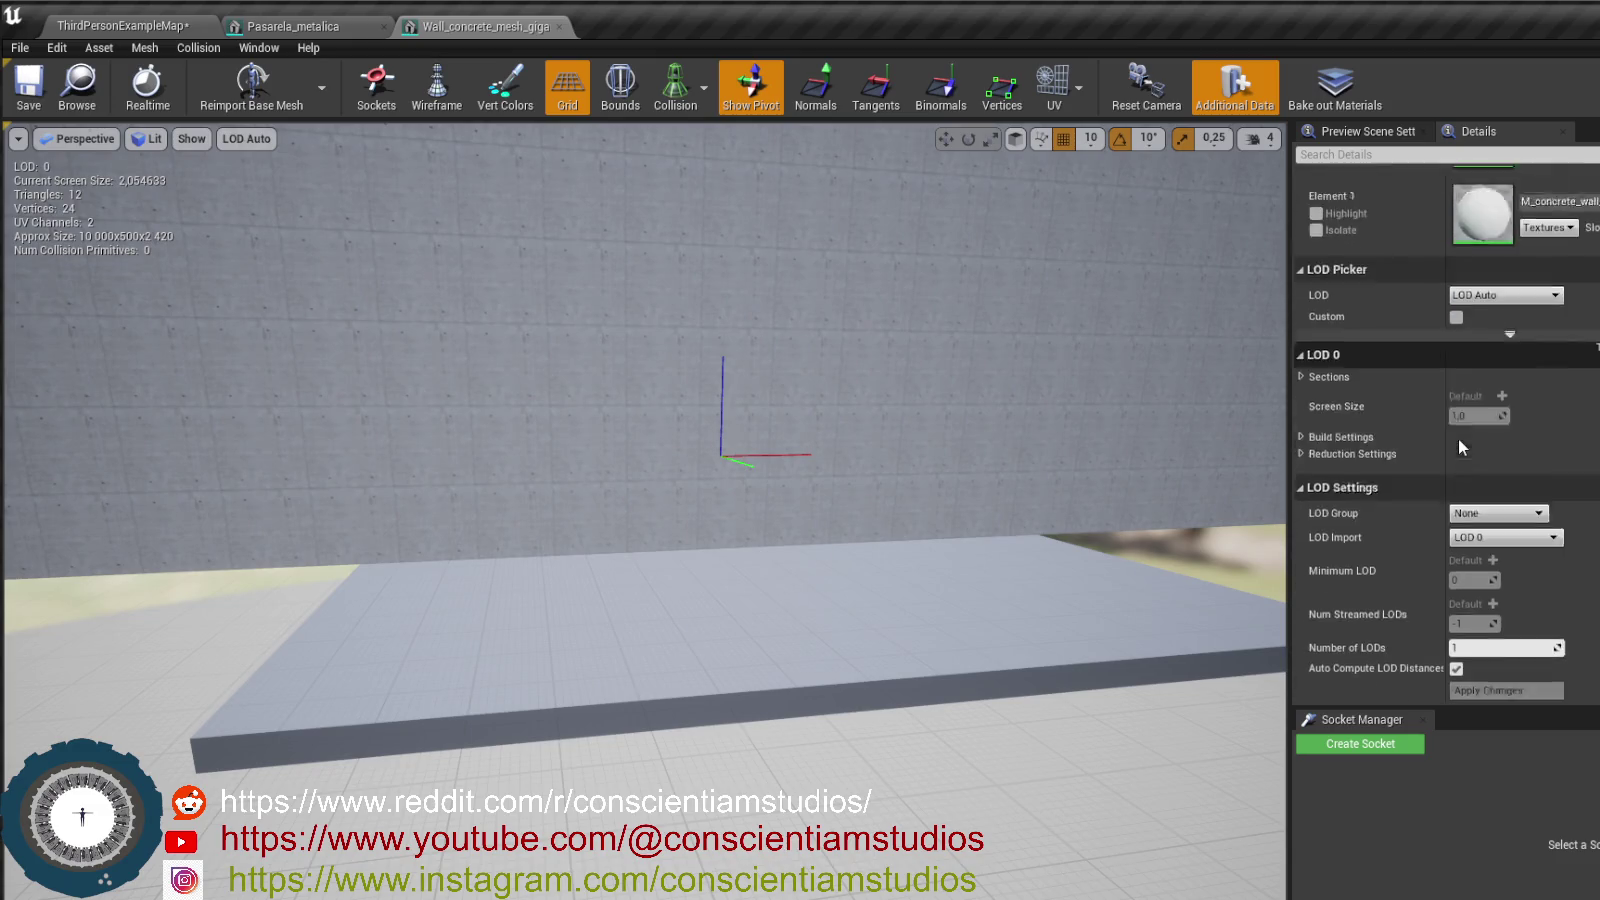
scroll(1458, 438, down, 3)
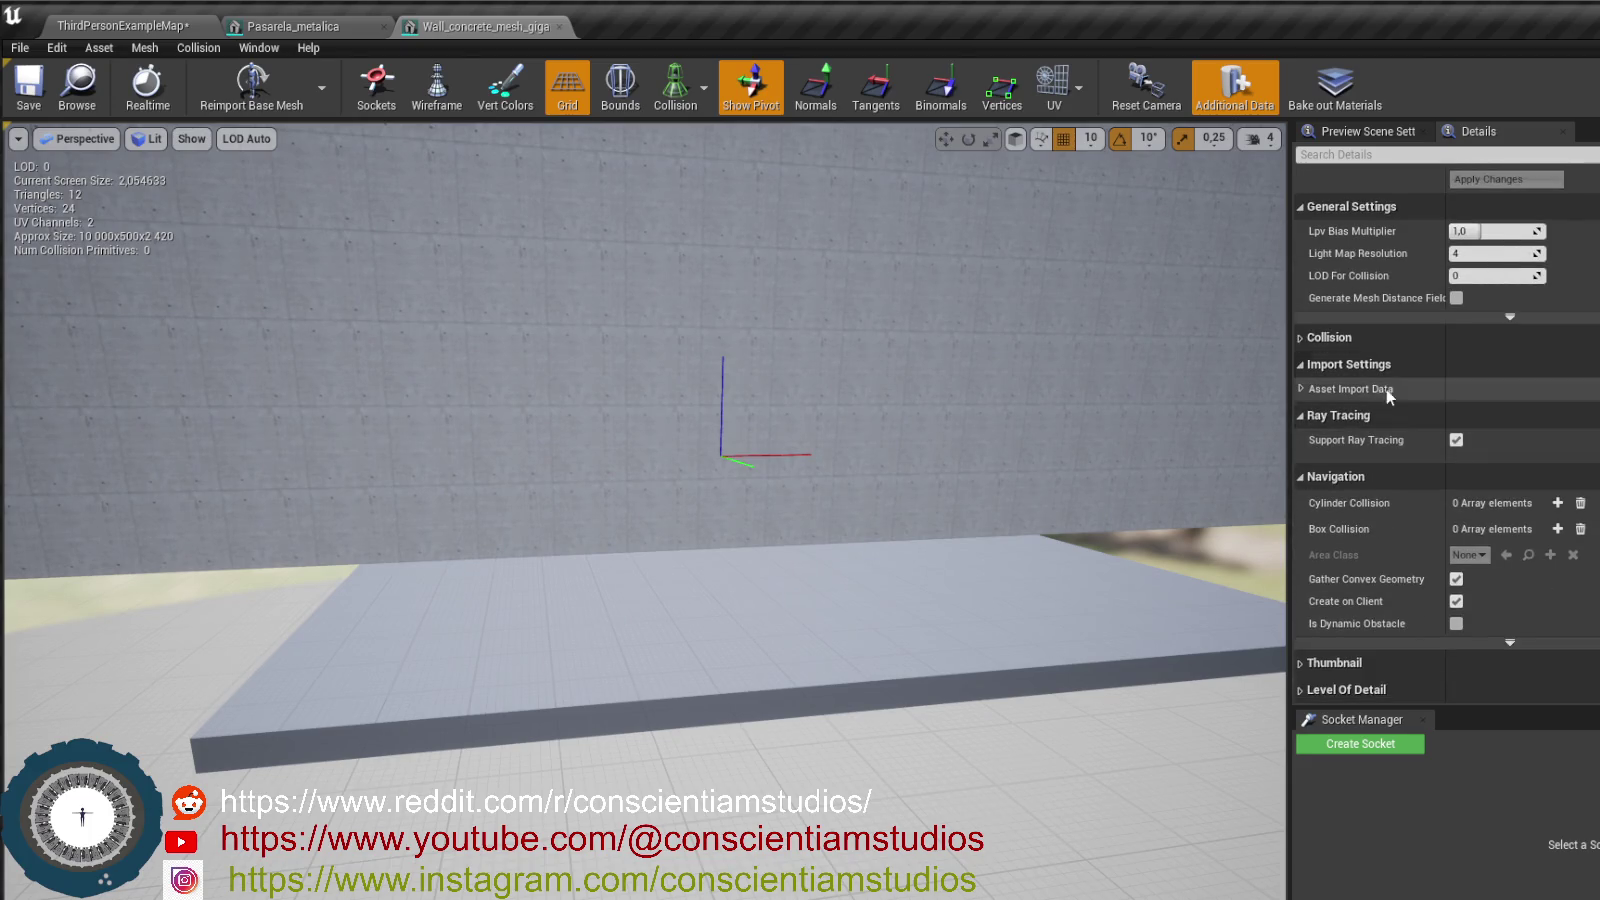
click(1301, 389)
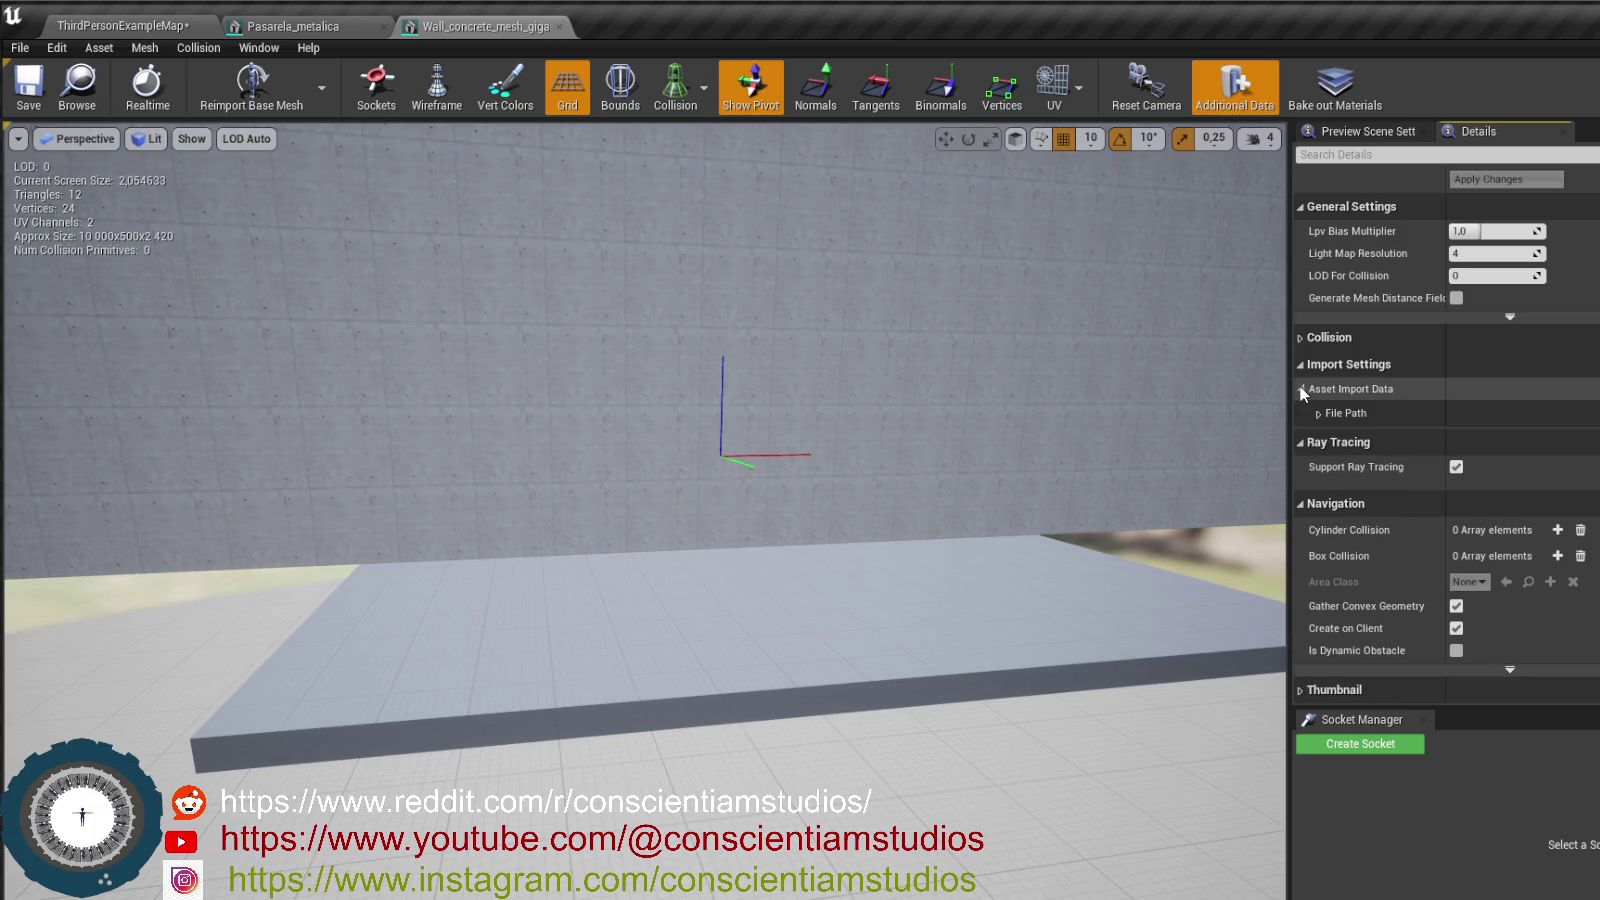
click(1318, 412)
click(1301, 389)
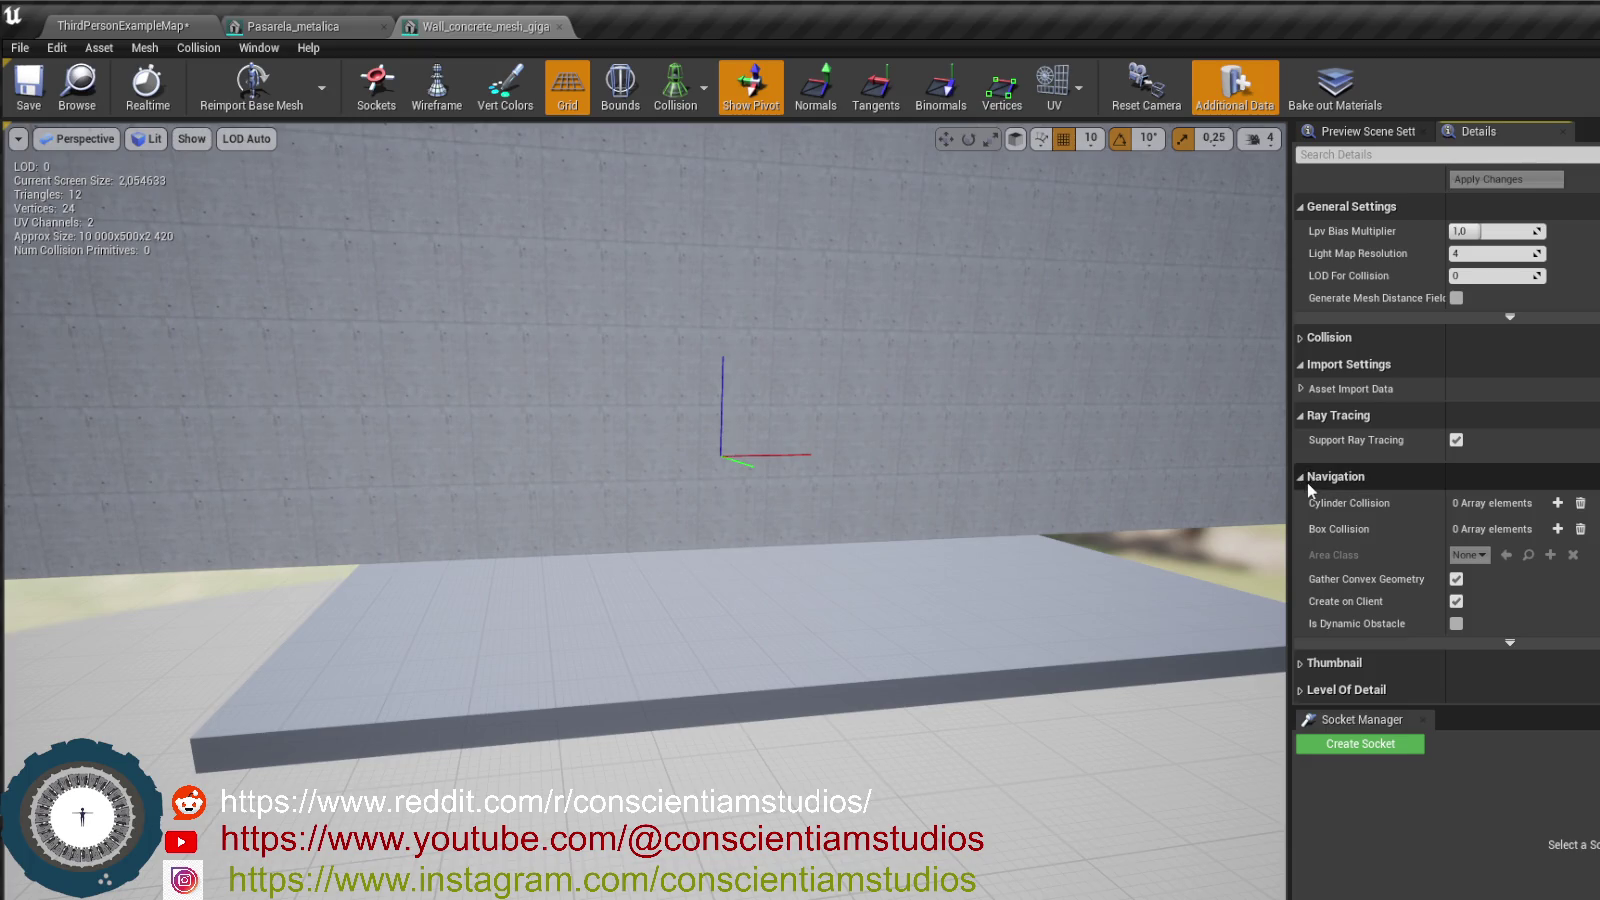
click(1300, 365)
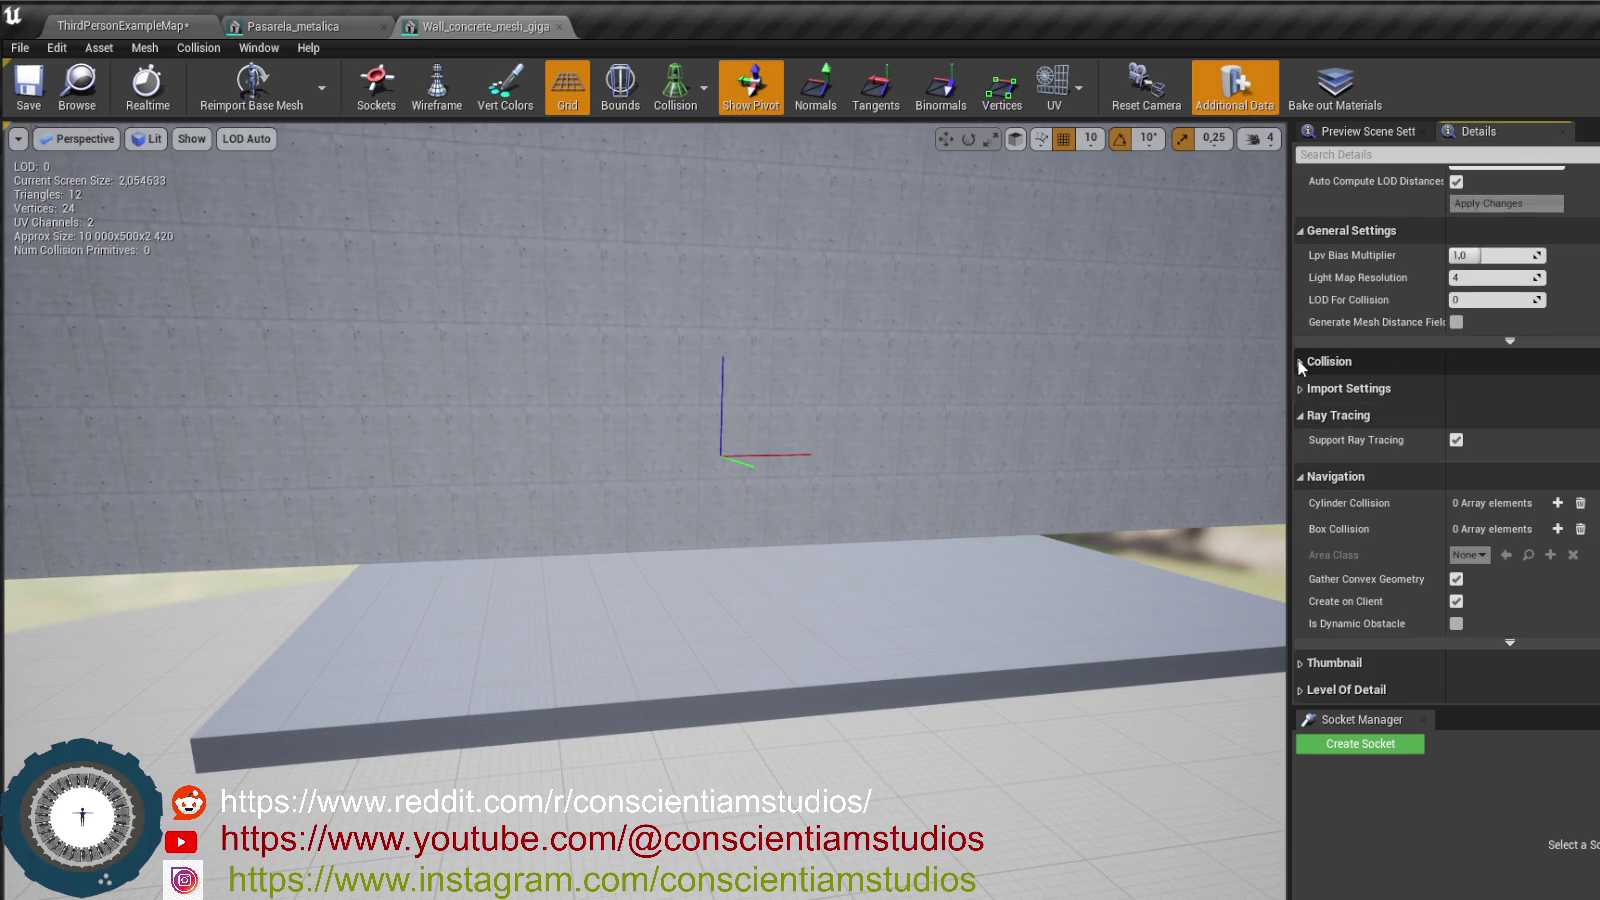
click(1300, 389)
click(1302, 414)
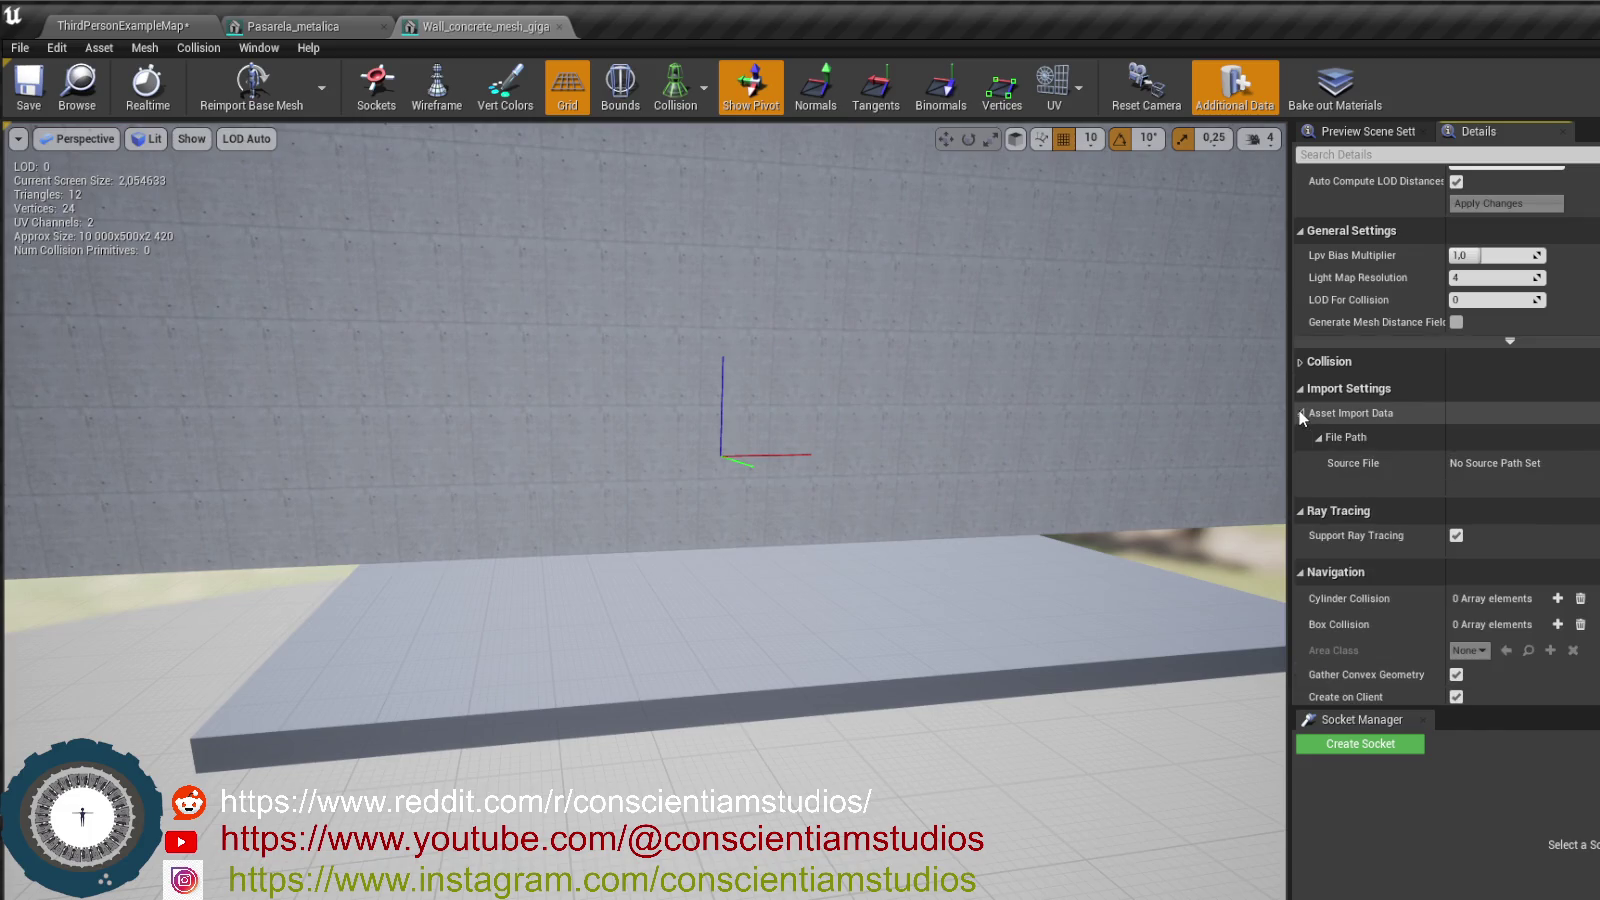
click(1301, 363)
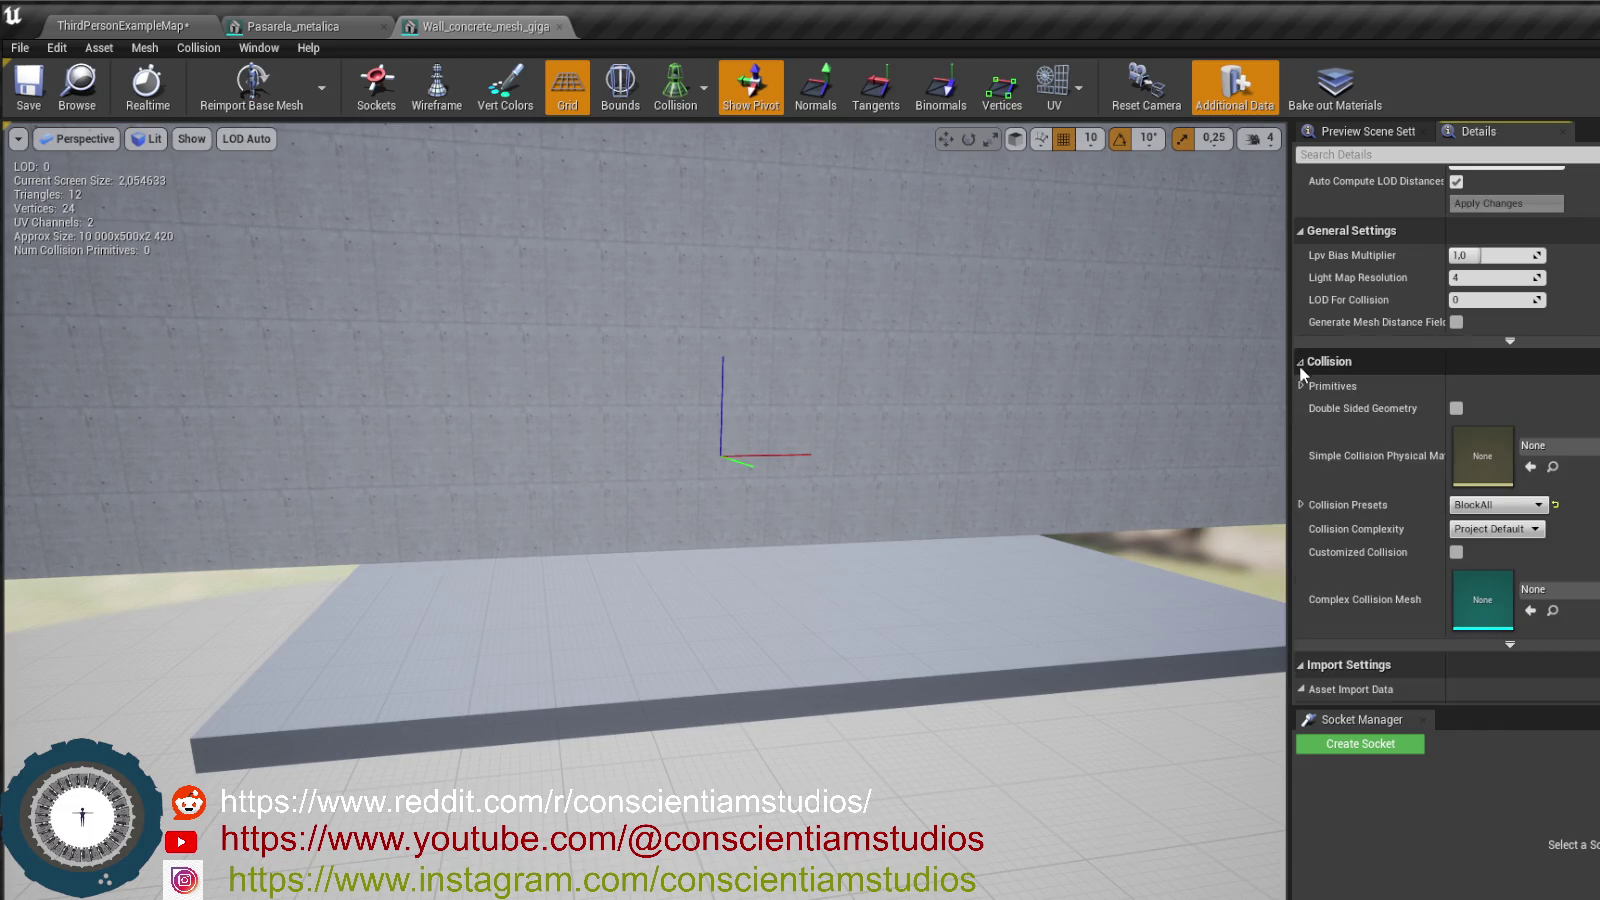
click(1301, 362)
scroll(1302, 374, up, 5)
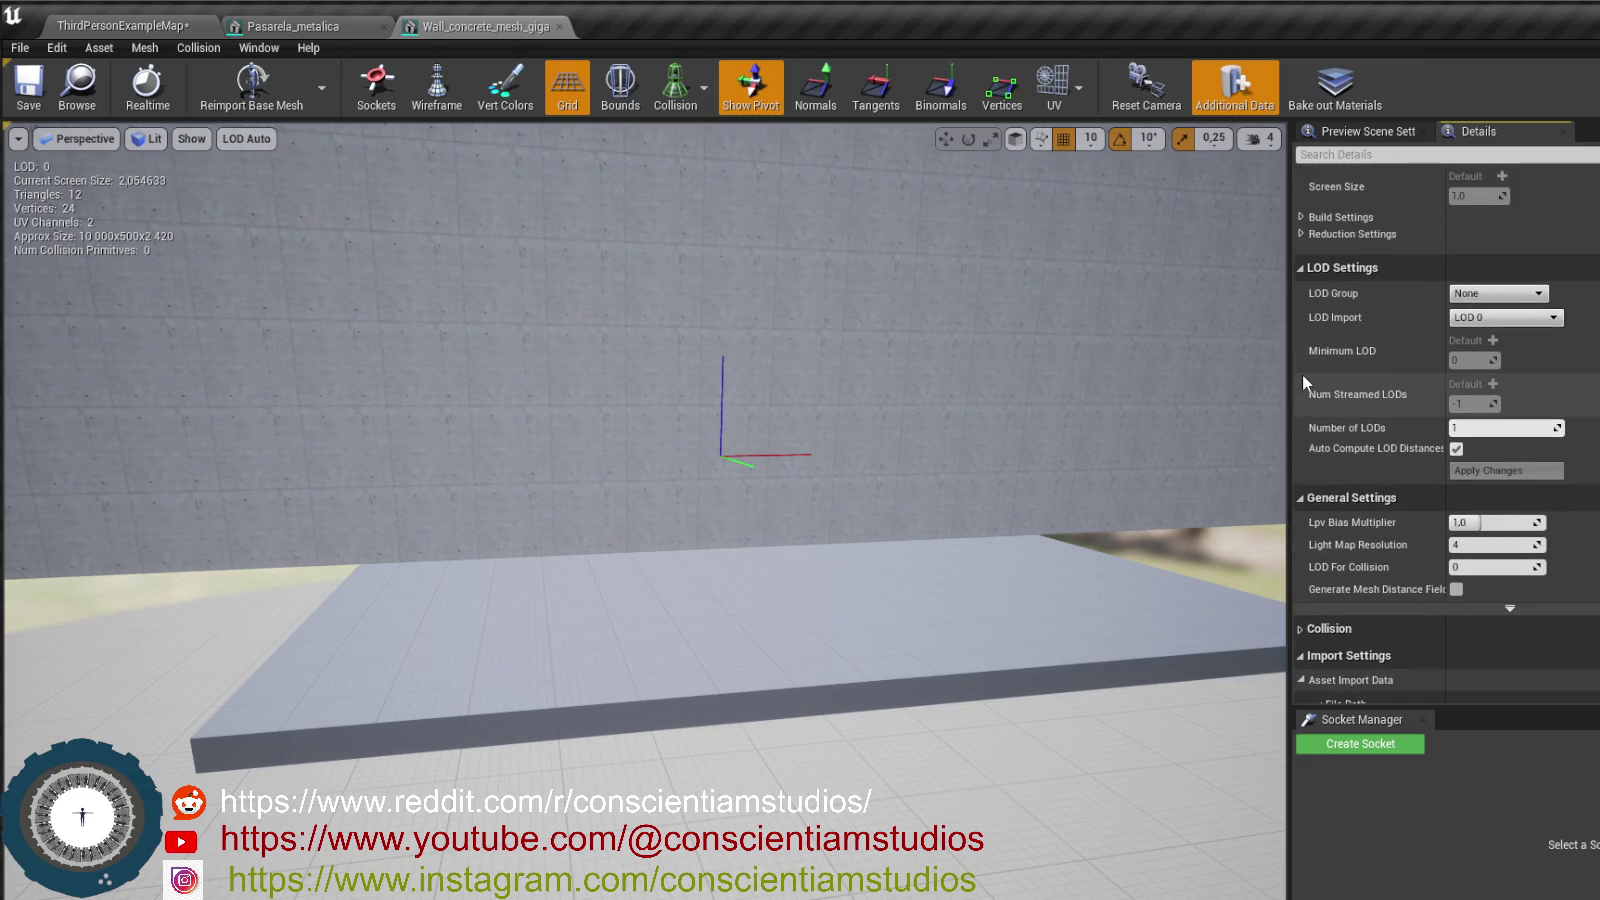
- Reveal the advanced general settings, then bring up the Pasarela_metalica railing mesh editor
click(1509, 608)
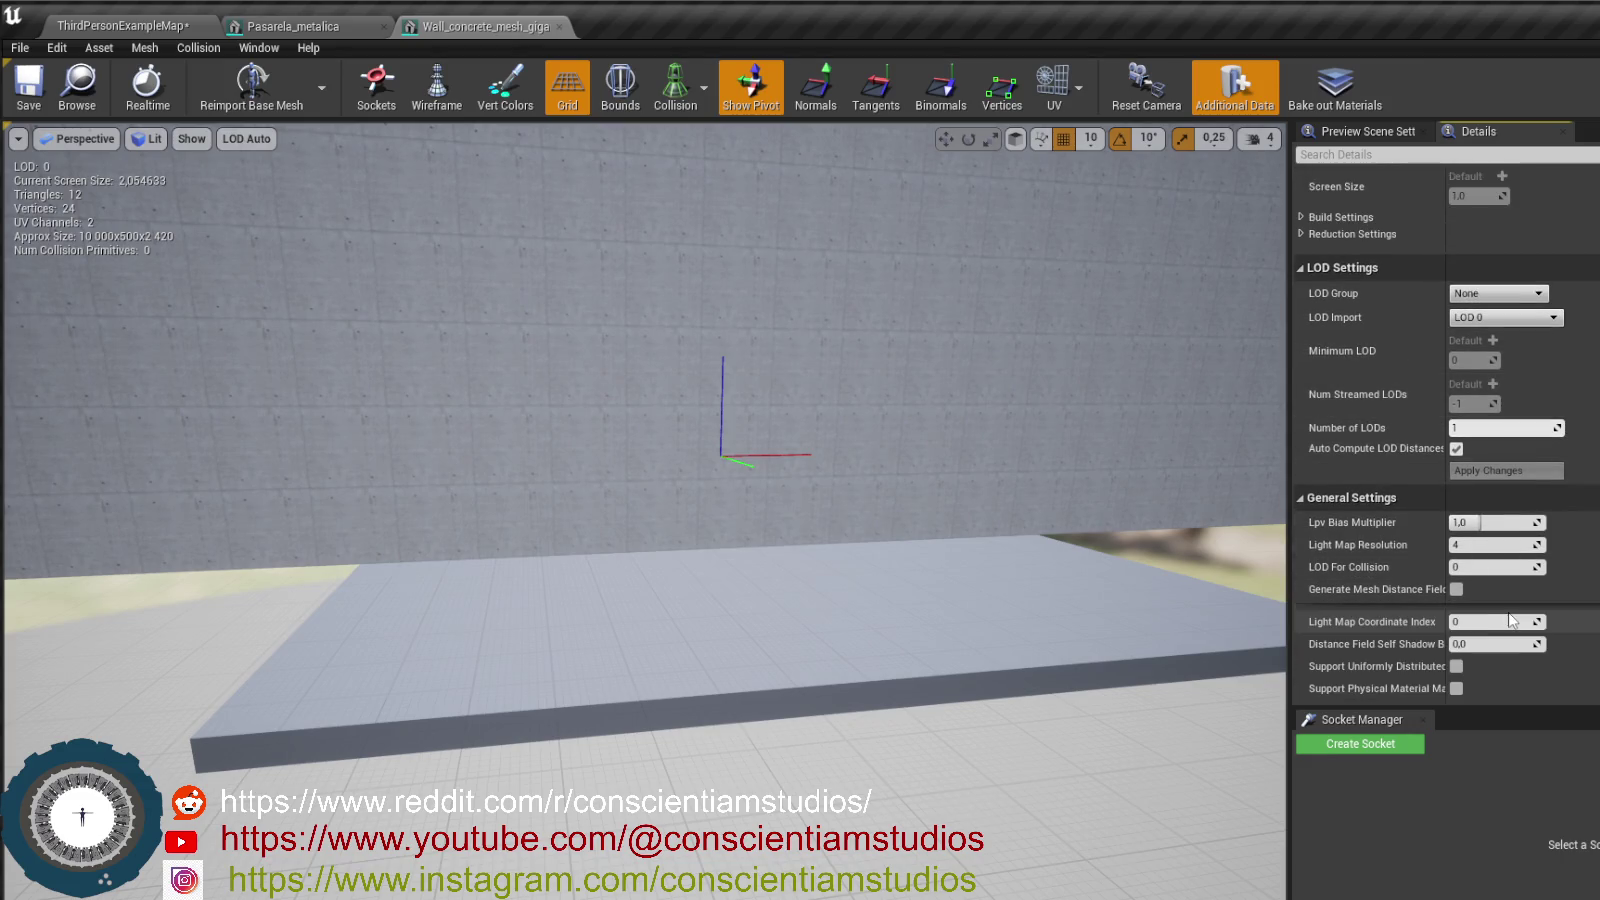
scroll(1510, 612, down, 5)
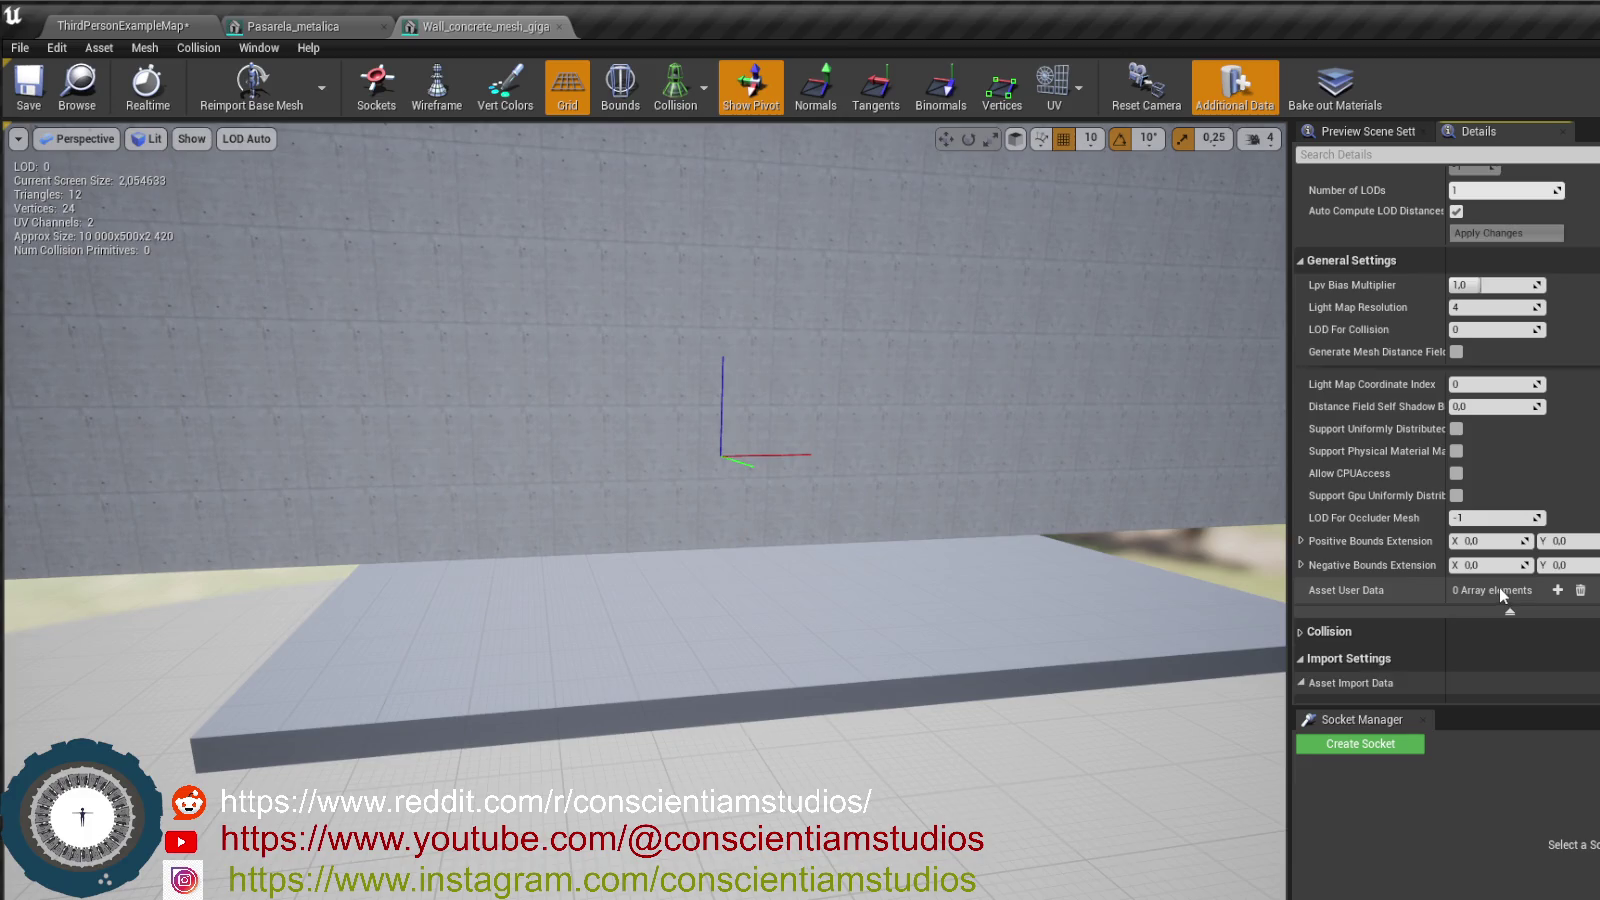
scroll(1485, 560, up, 5)
scroll(1478, 548, up, 10)
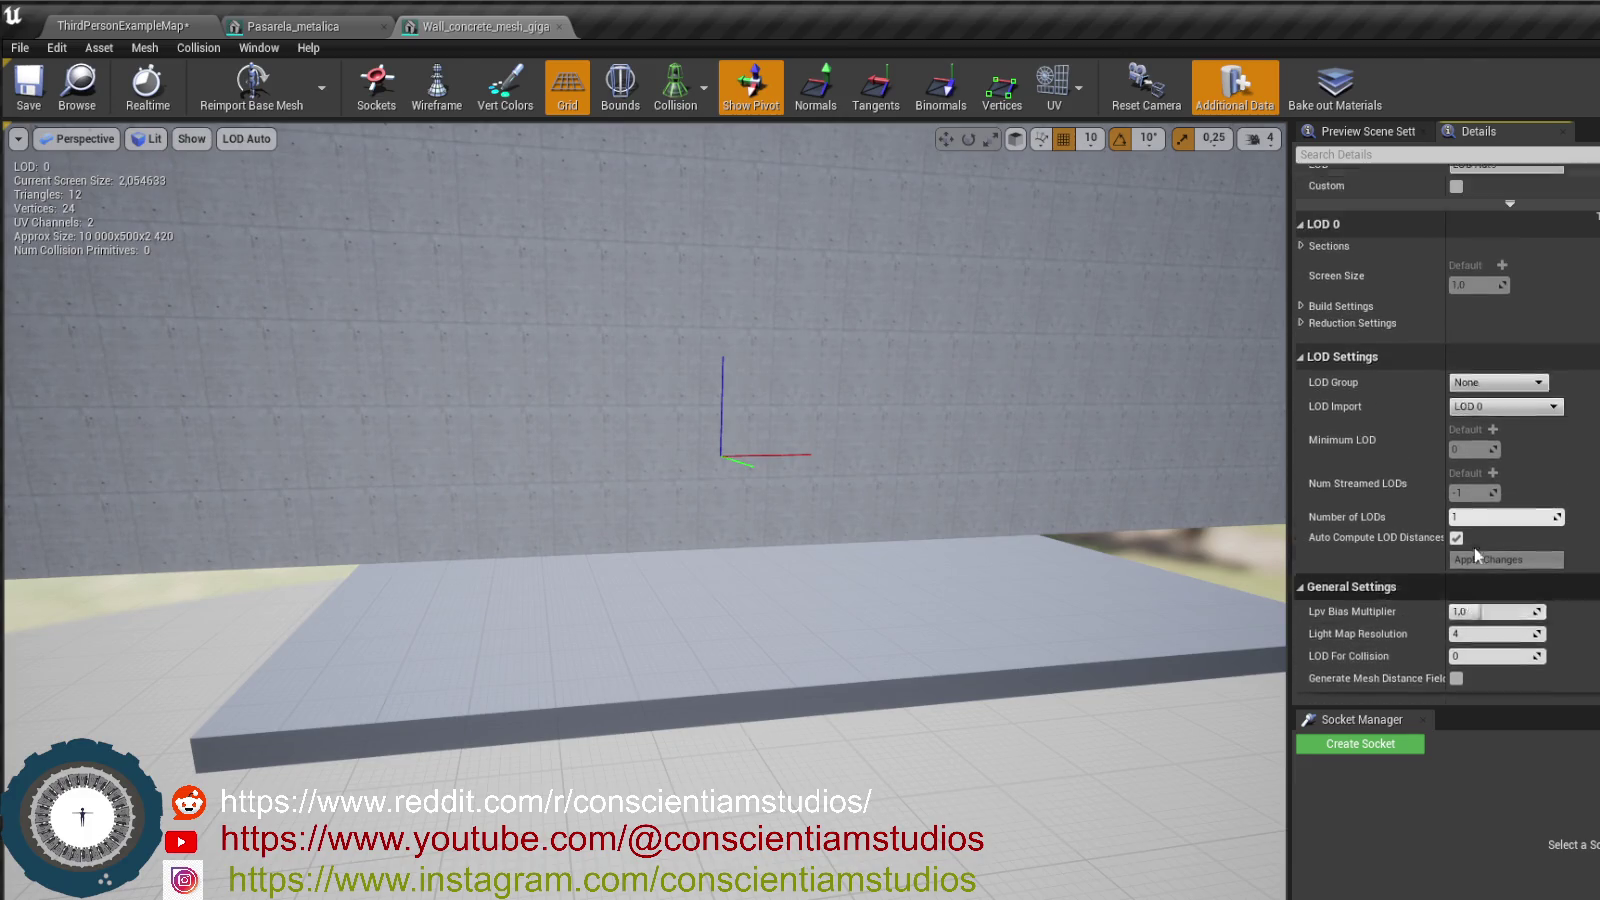
scroll(1570, 460, down, 4)
scroll(1570, 460, down, 15)
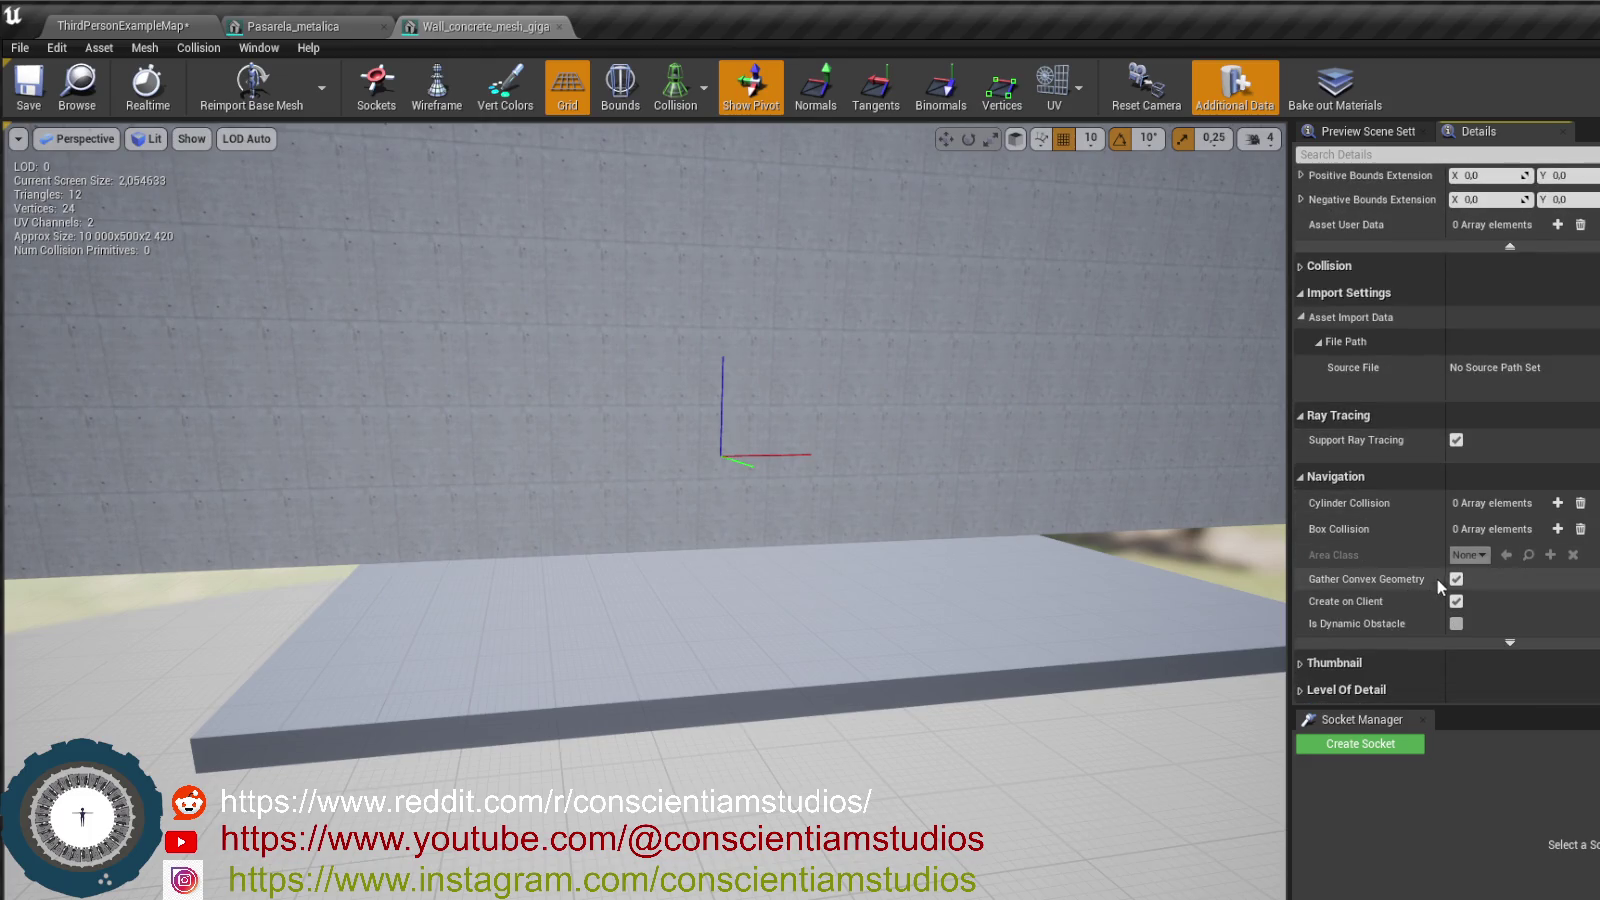
click(313, 30)
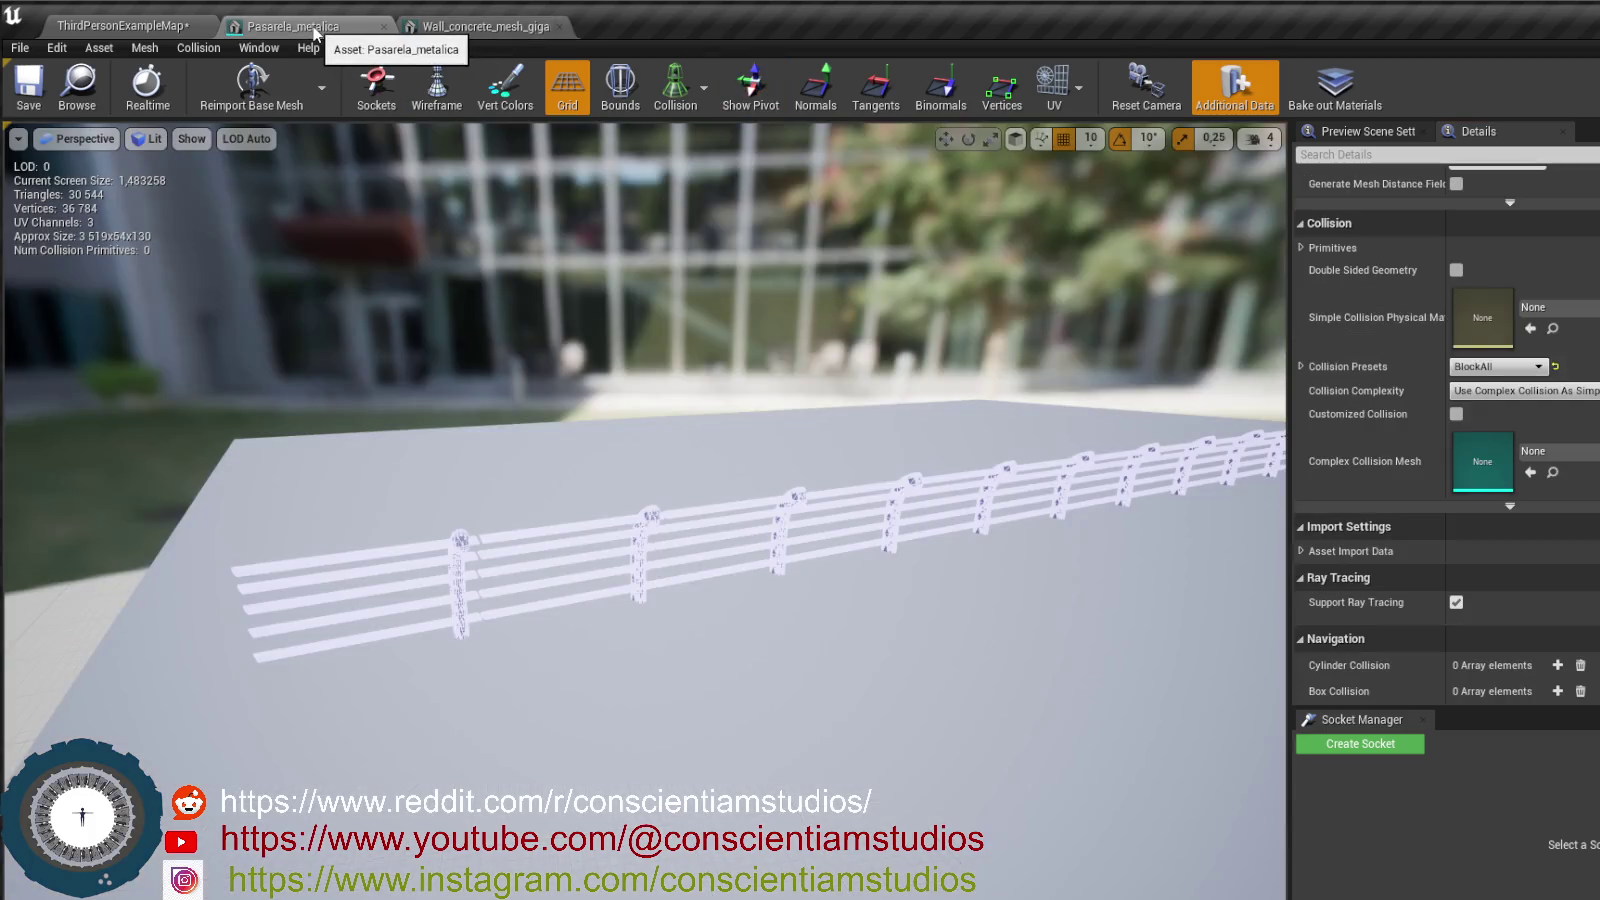
- Close the Pasarela_metalica mesh editor, move toward the concrete wall, and call up its actions
click(384, 27)
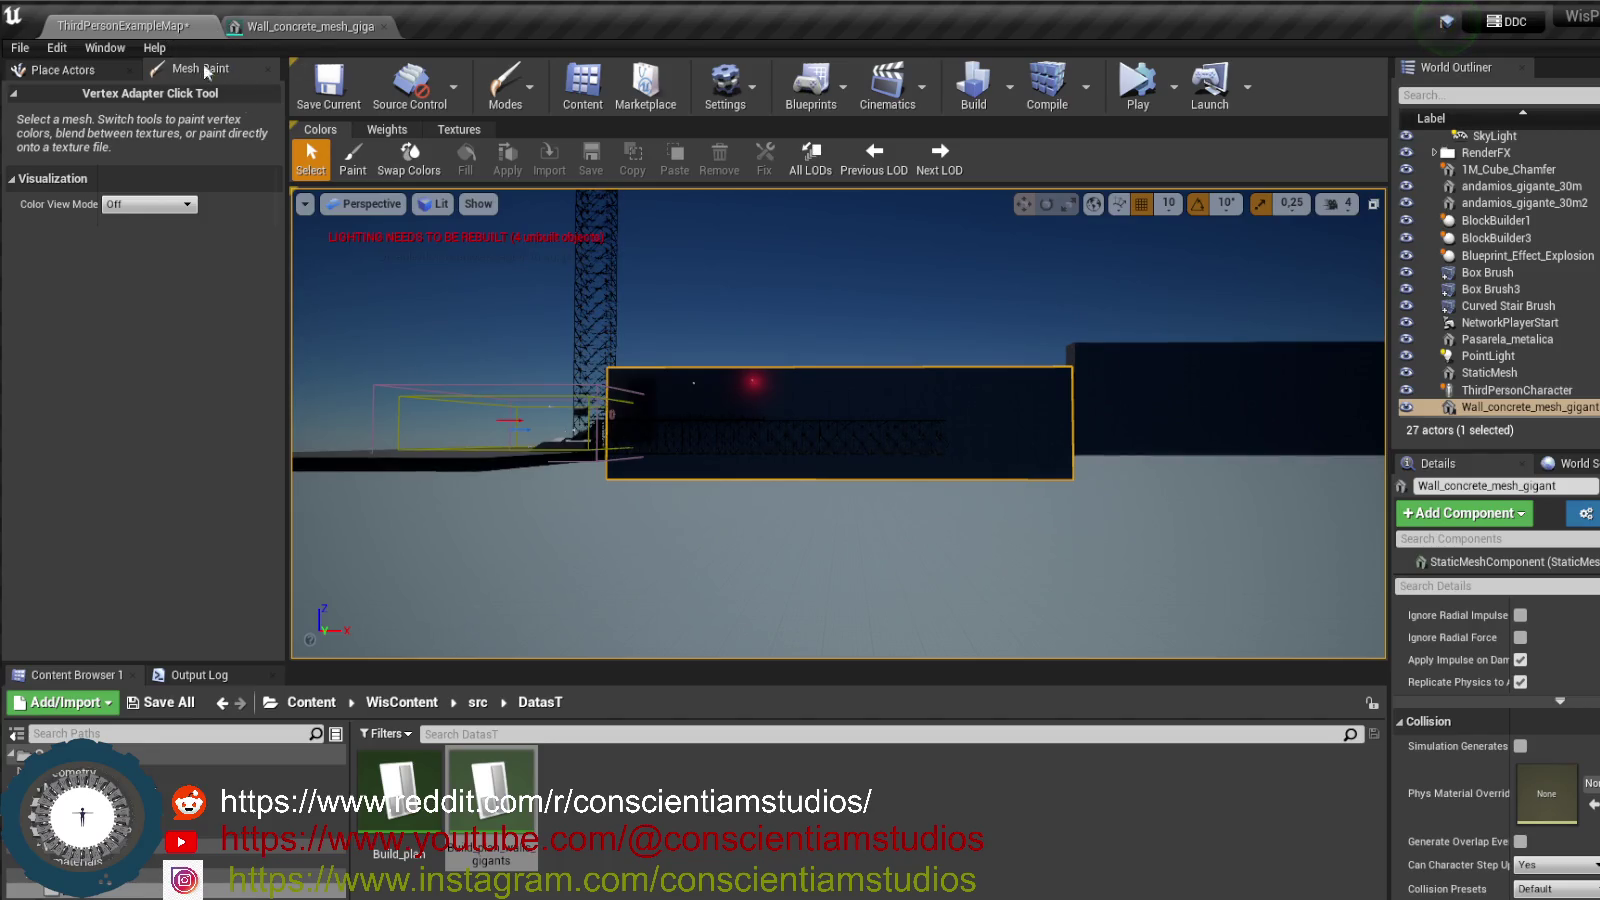
scroll(838, 423, up, 3)
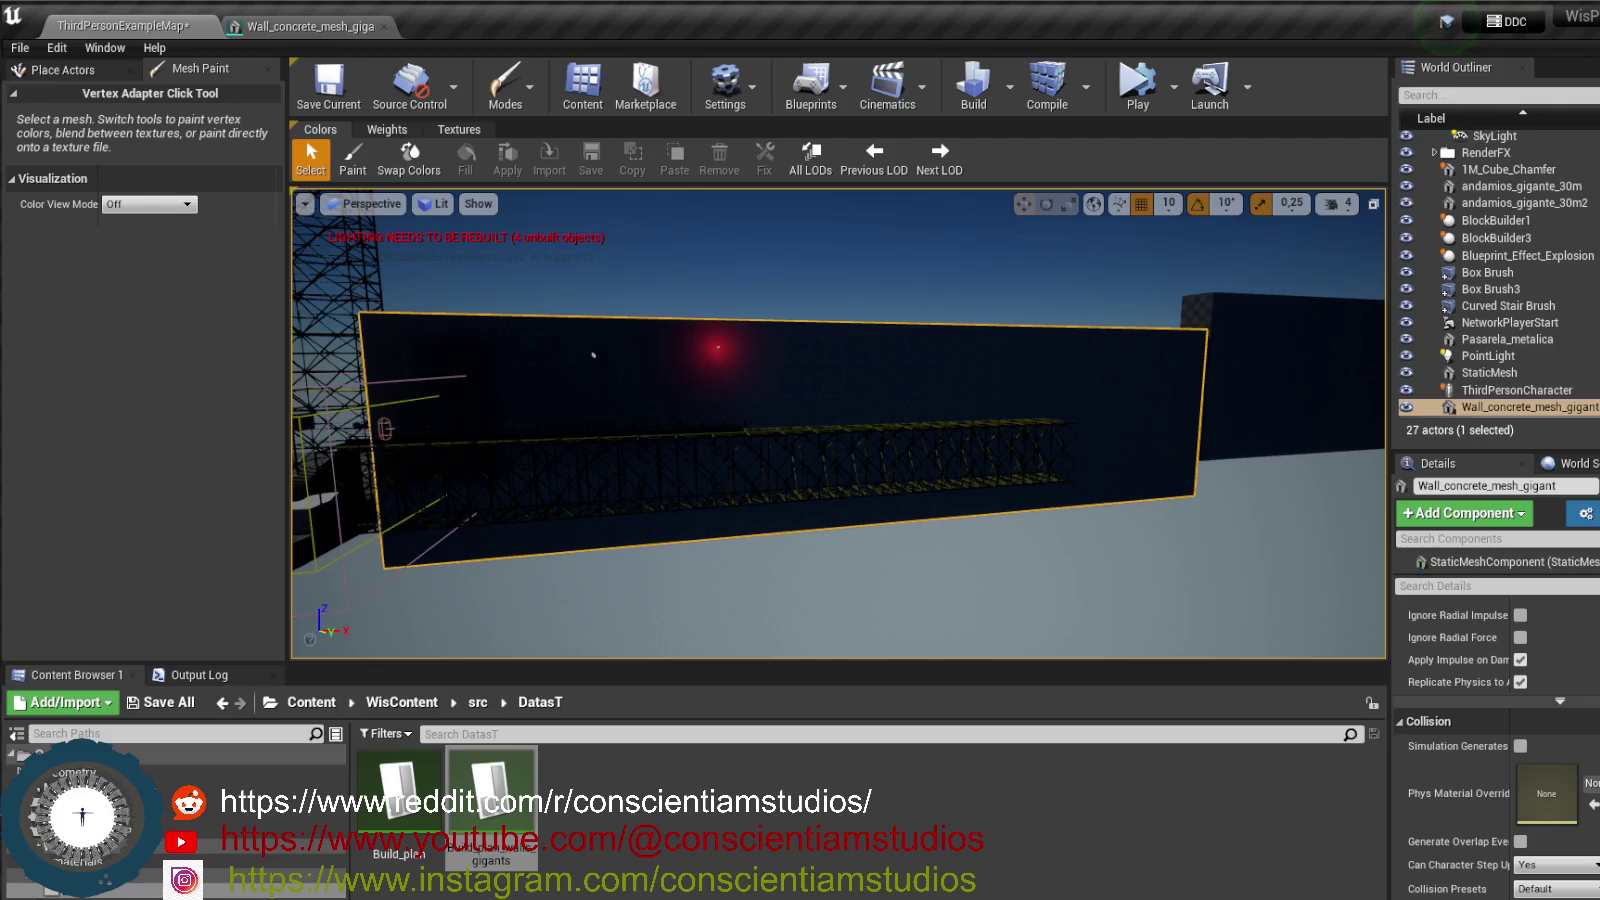
right_click(684, 370)
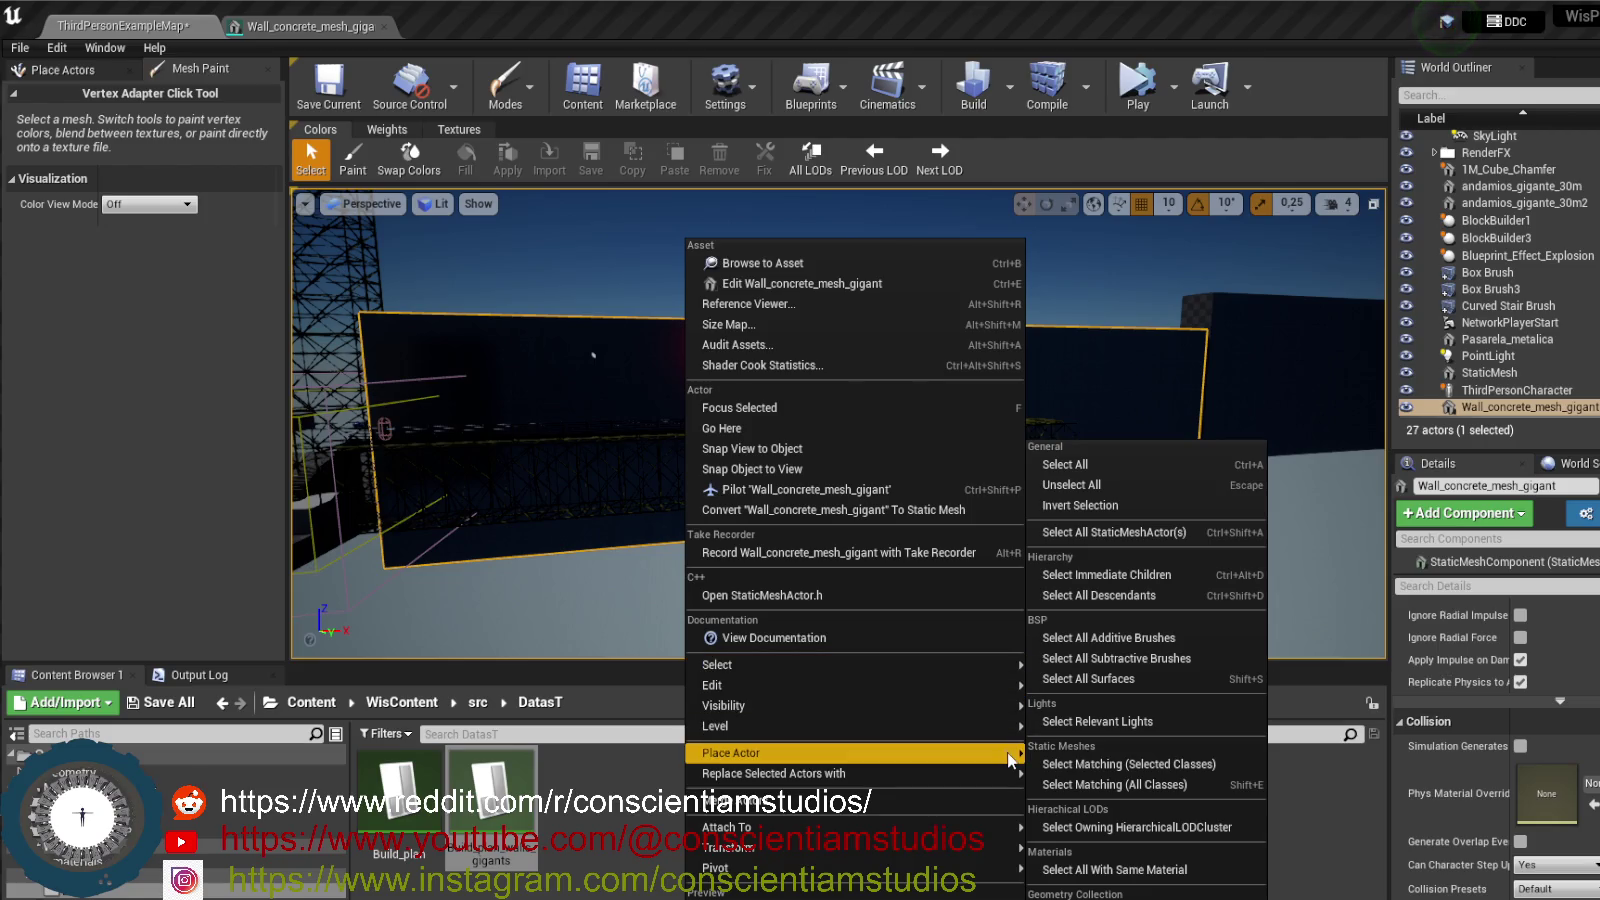
- Store the Wall_concrete_mesh_gigant wall's current pivot as its pivot offset
mouse_move(985, 781)
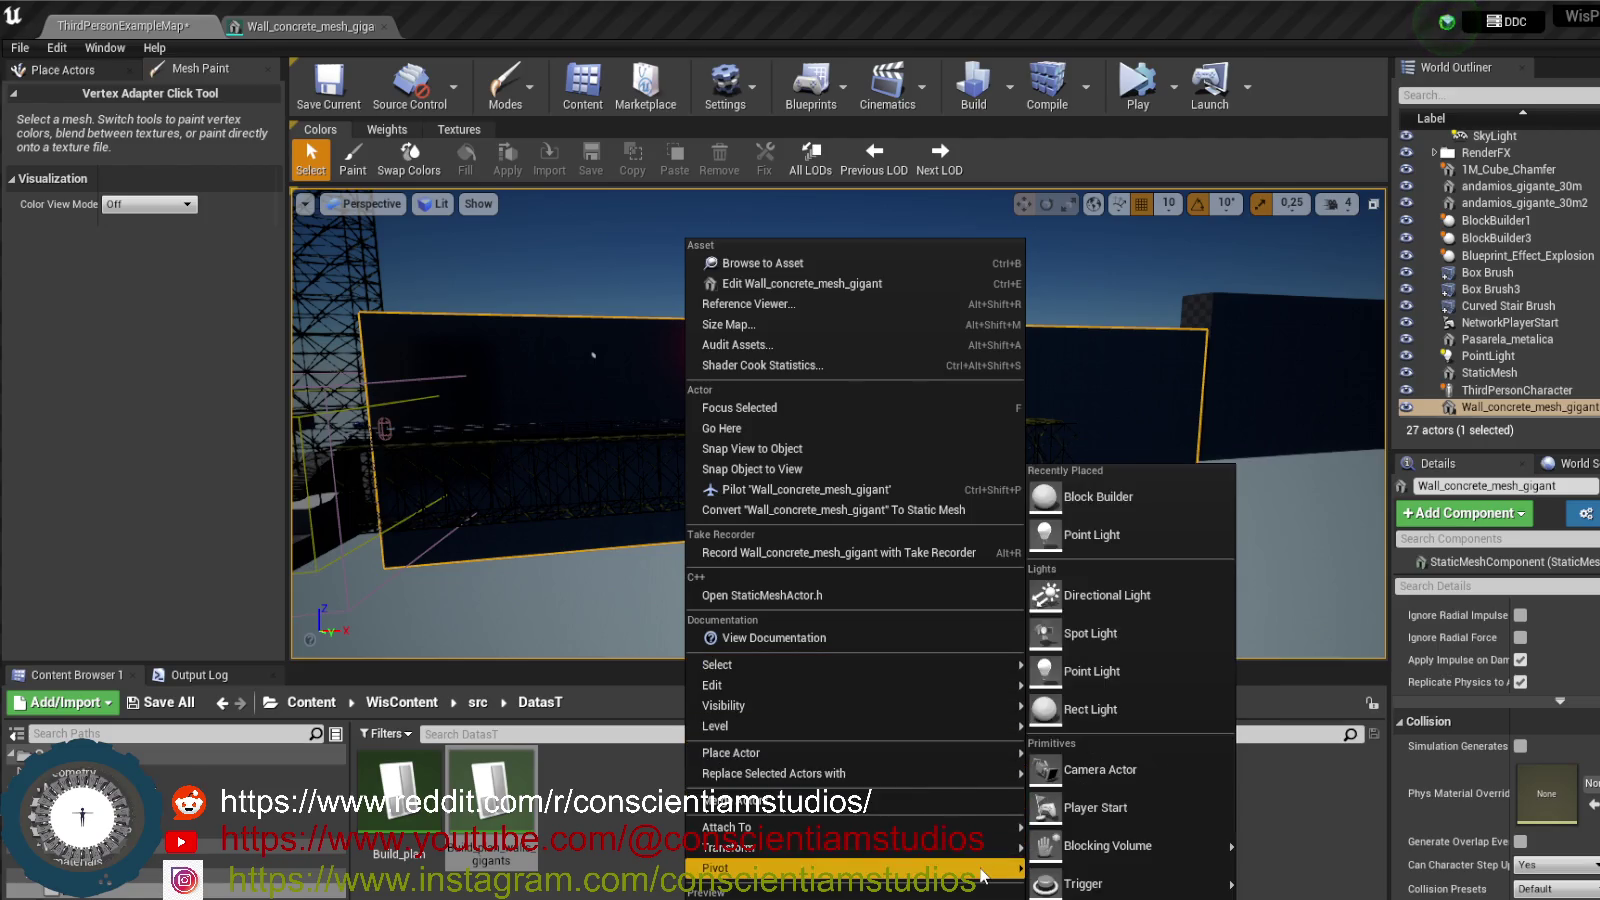
mouse_move(990, 876)
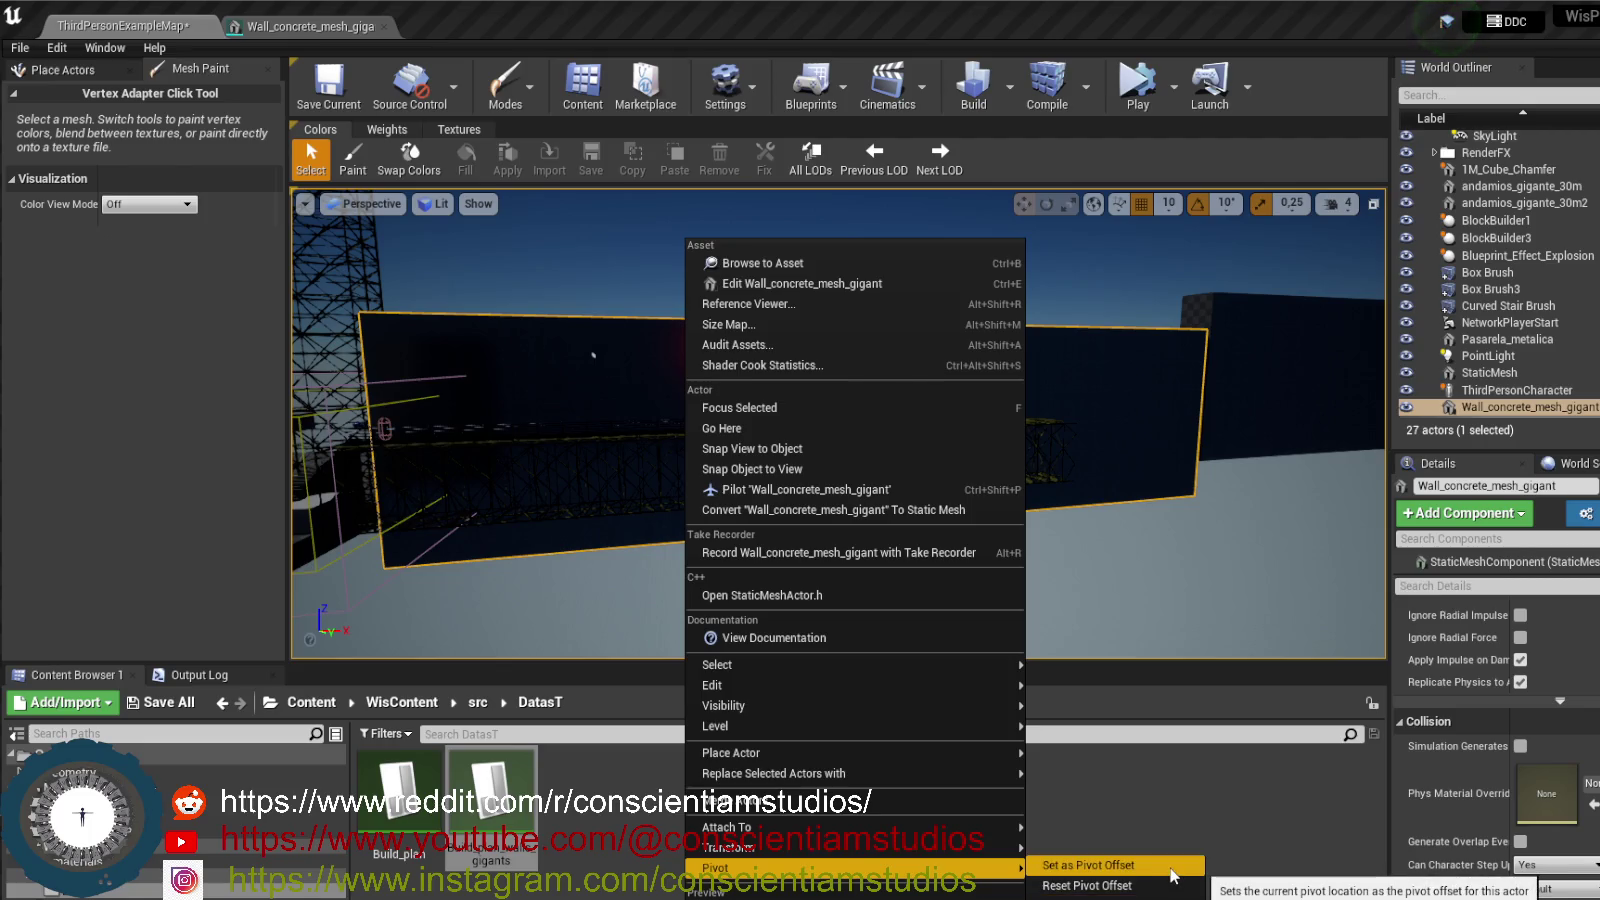
click(1110, 866)
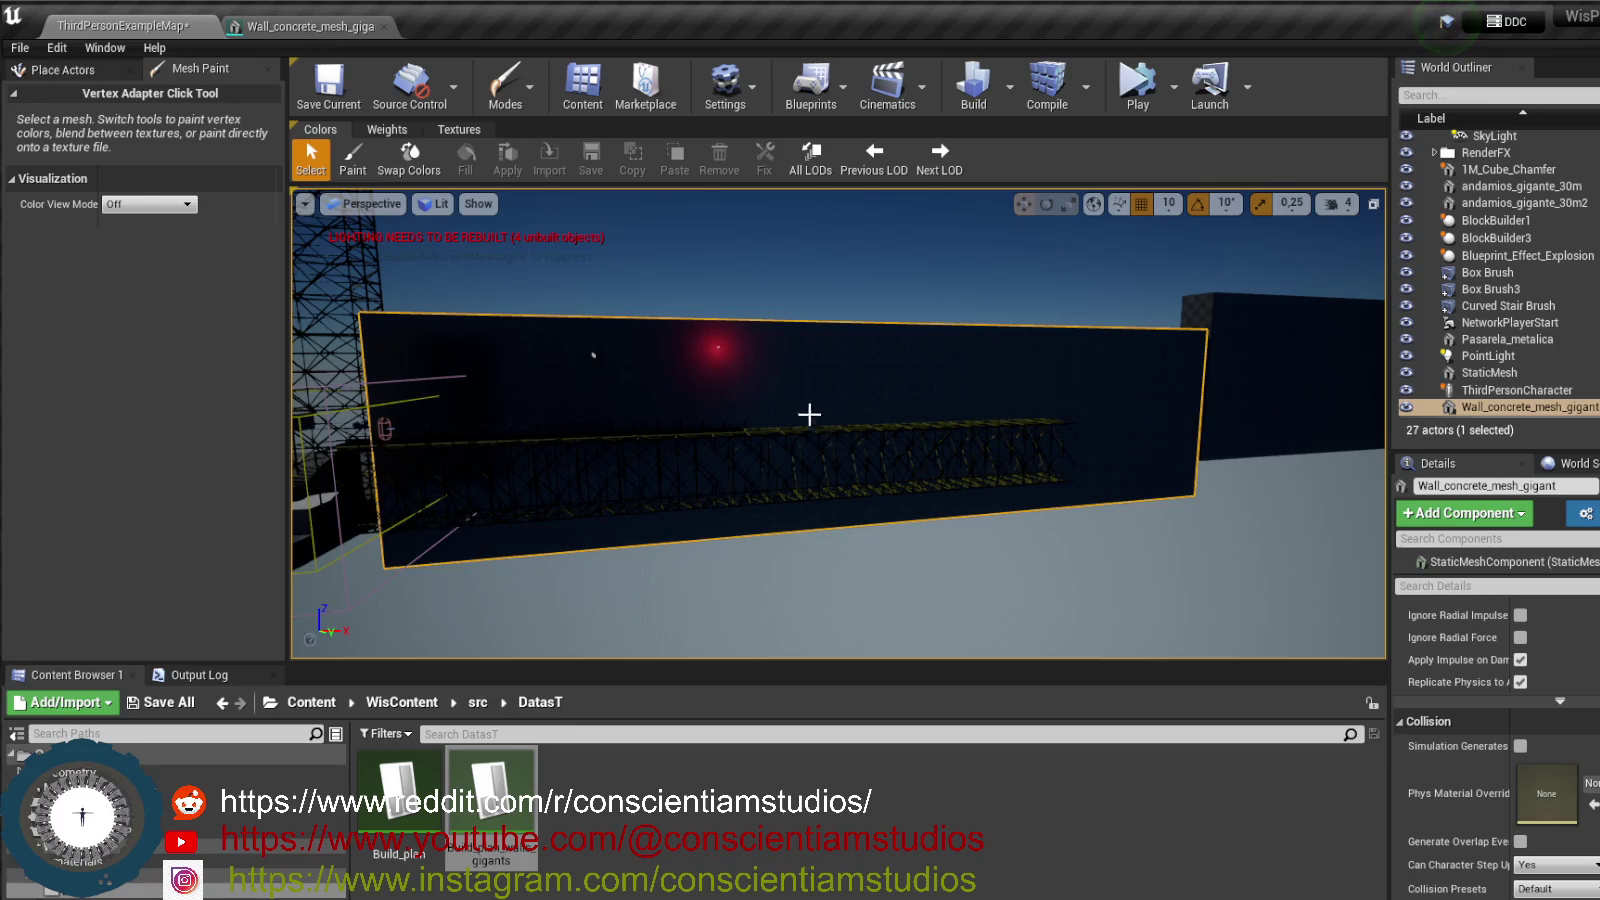
- Move the view closer, reselect the concrete wall, and change its pivot offset
mouse_move(853, 528)
mouse_down()
mouse_move(825, 443)
mouse_move(821, 500)
mouse_up()
right_click(808, 498)
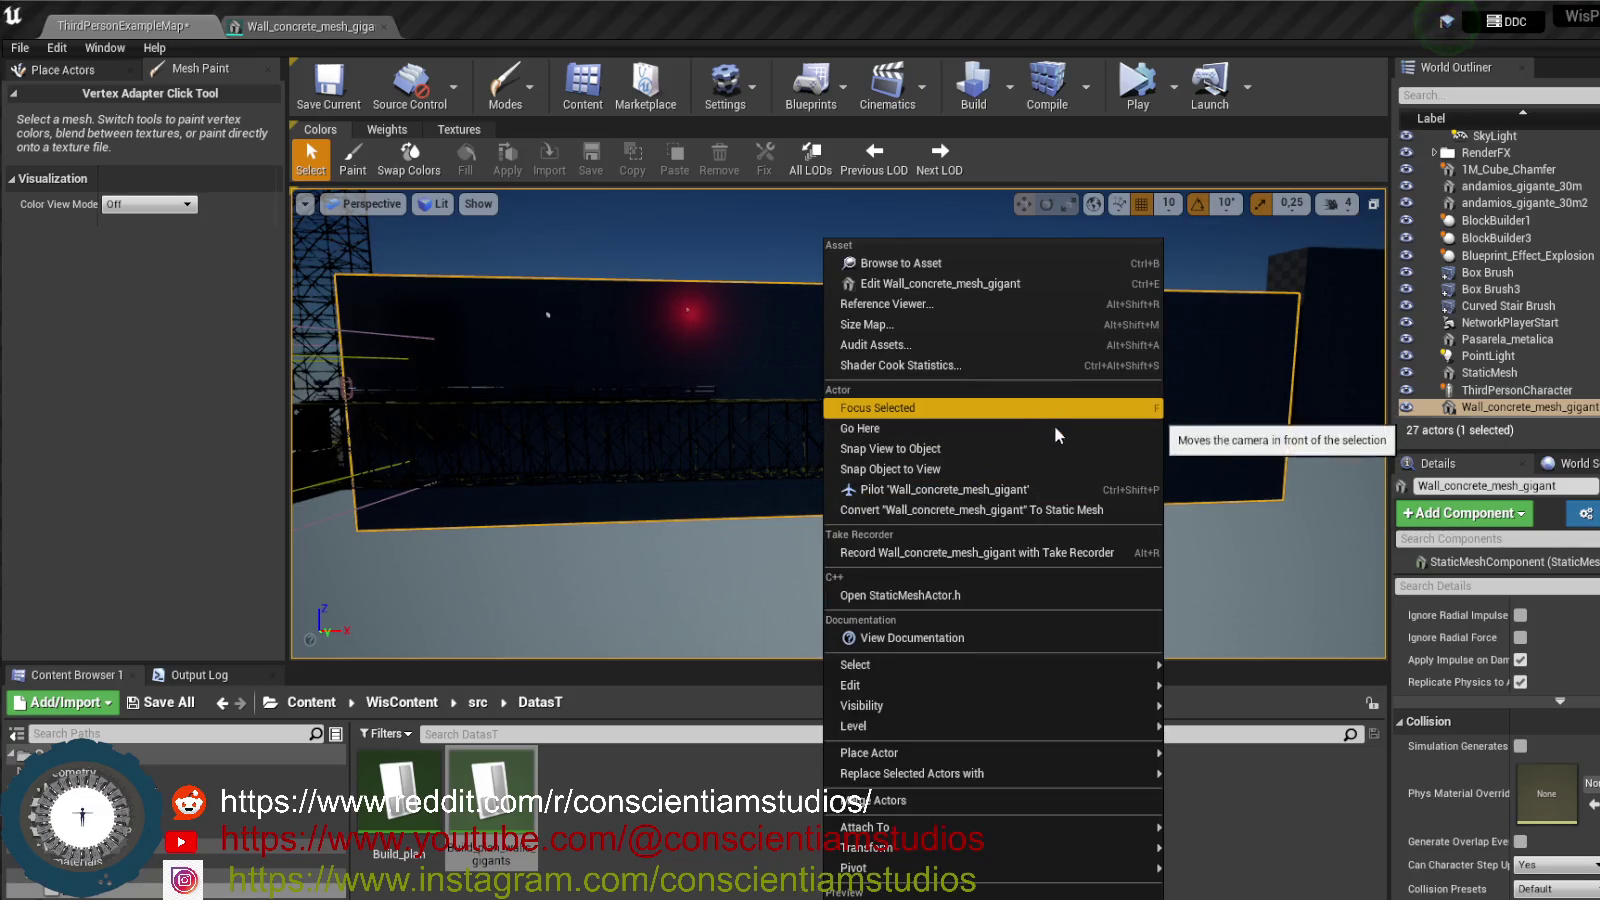
click(696, 535)
click(732, 361)
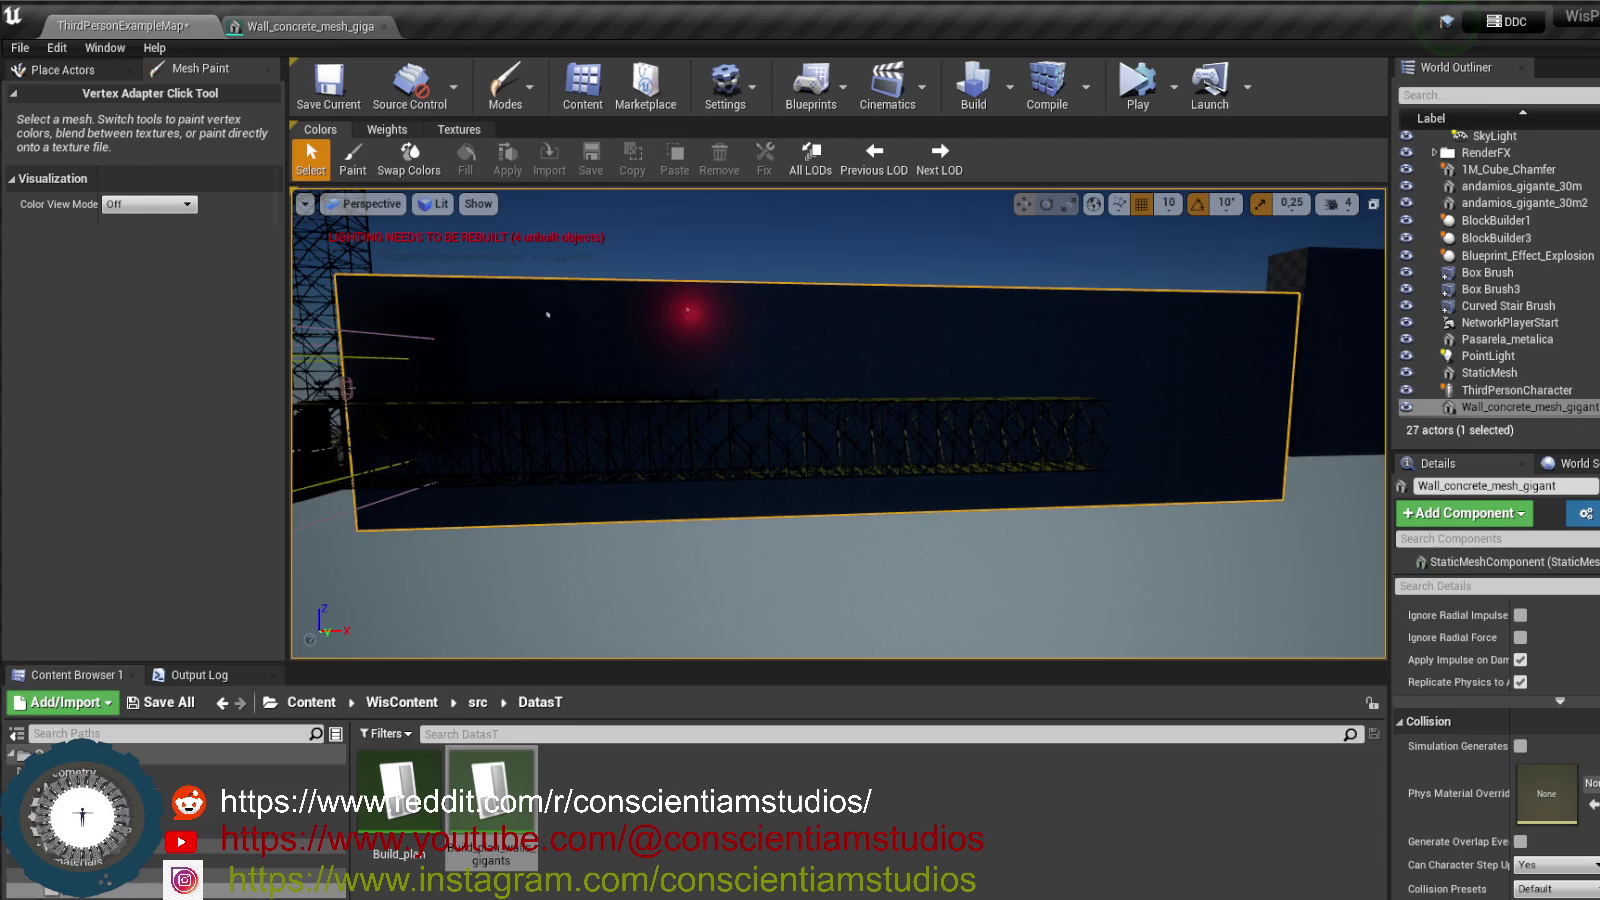
scroll(1480, 700, down, 3)
right_click(805, 370)
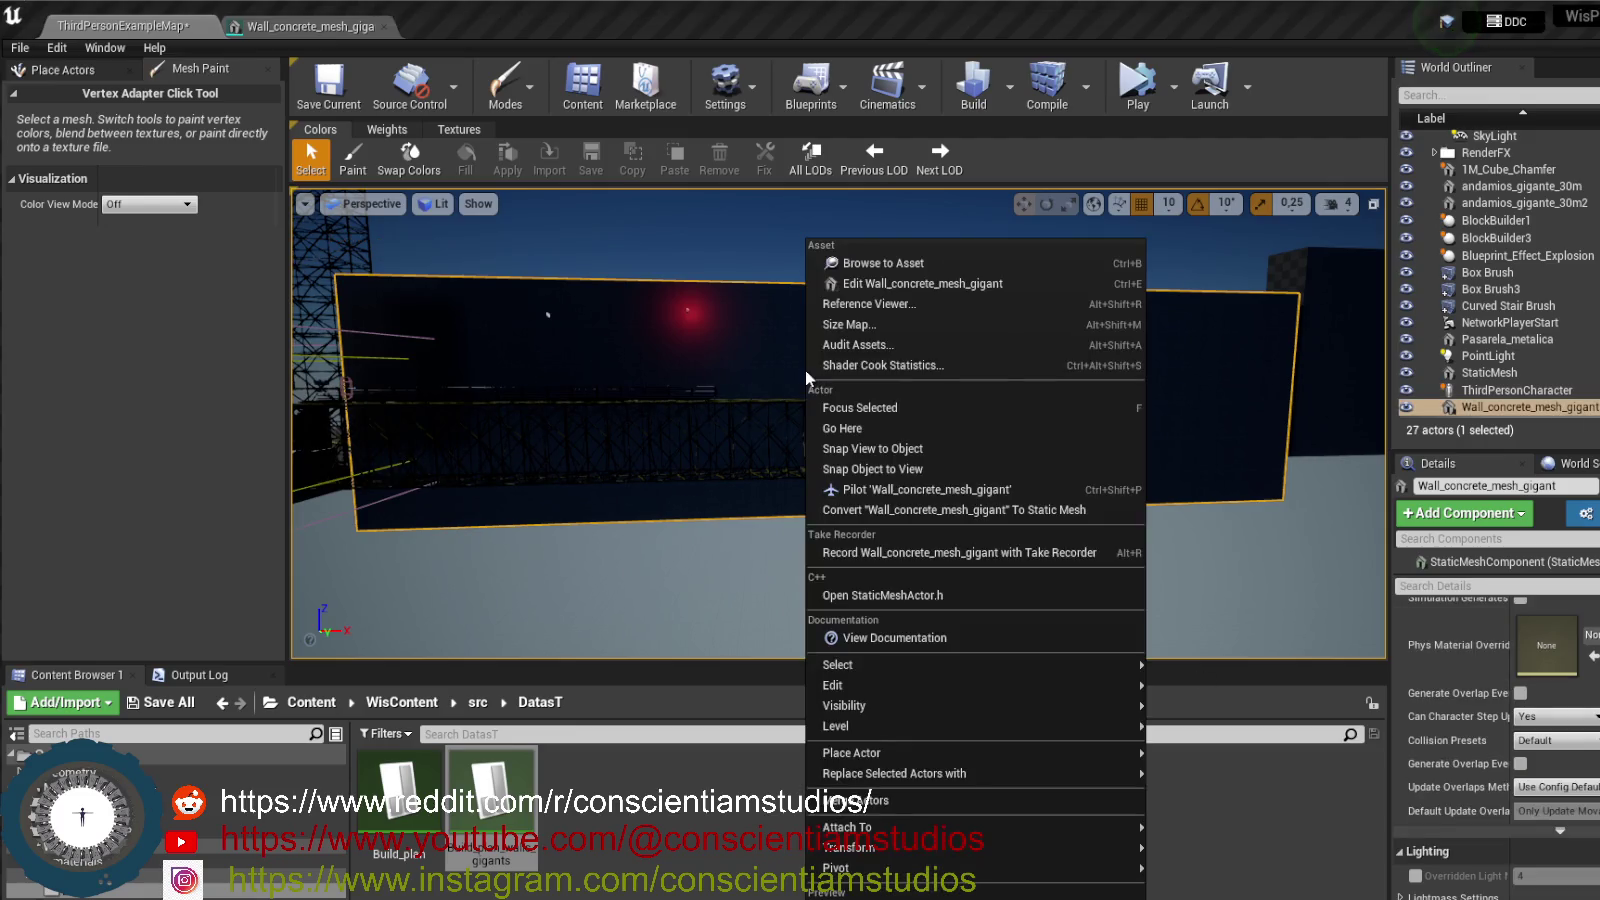
mouse_move(1050, 856)
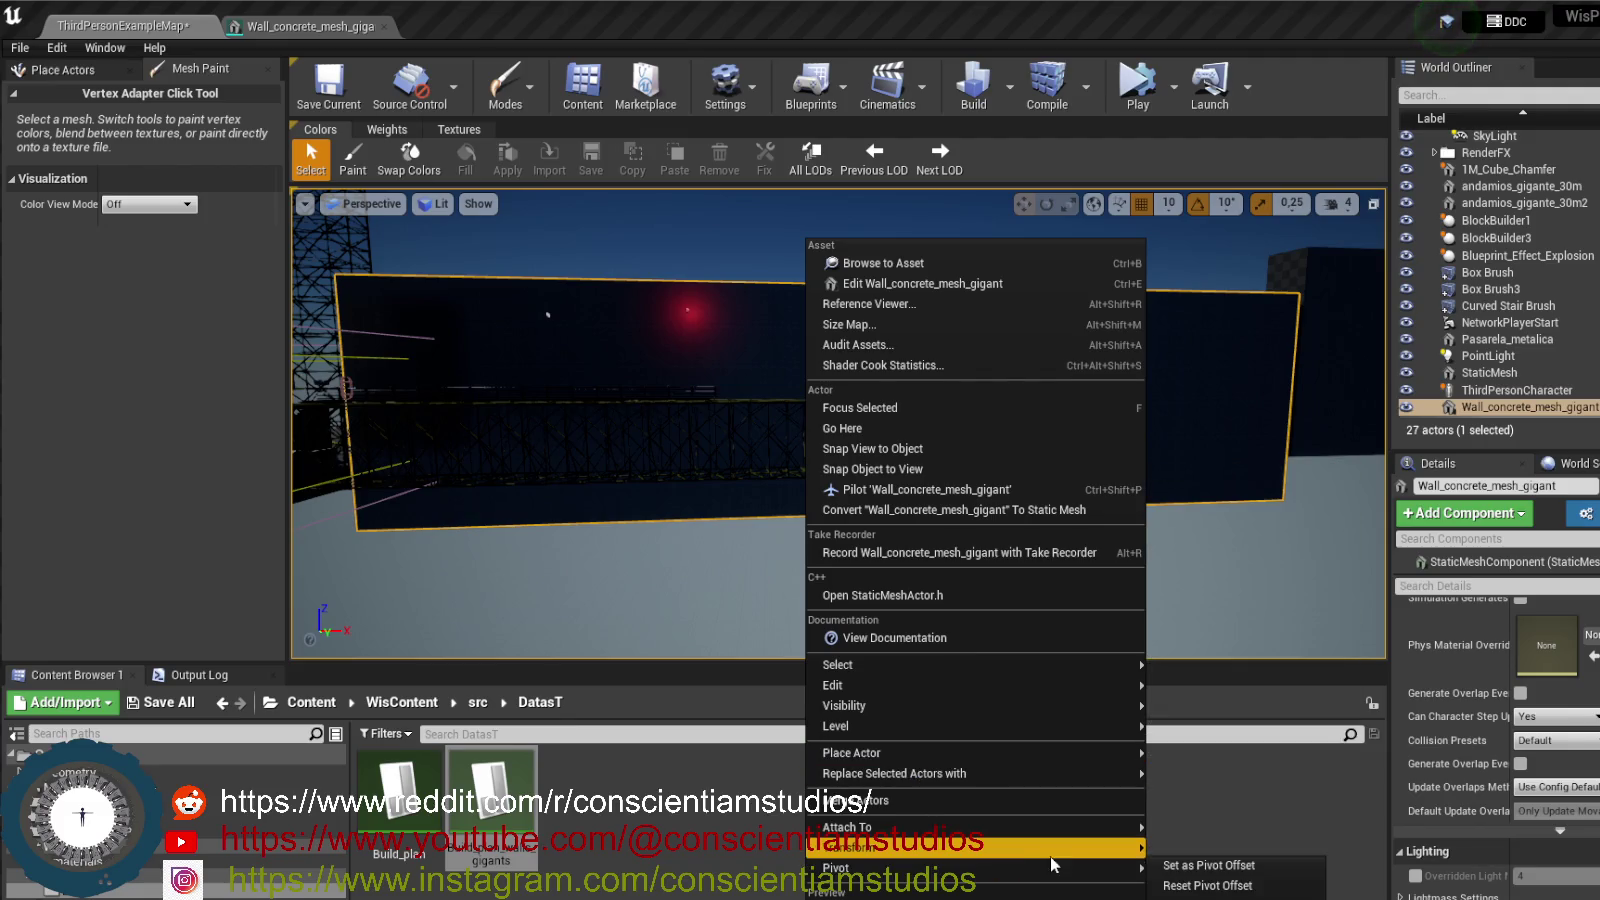
click(758, 360)
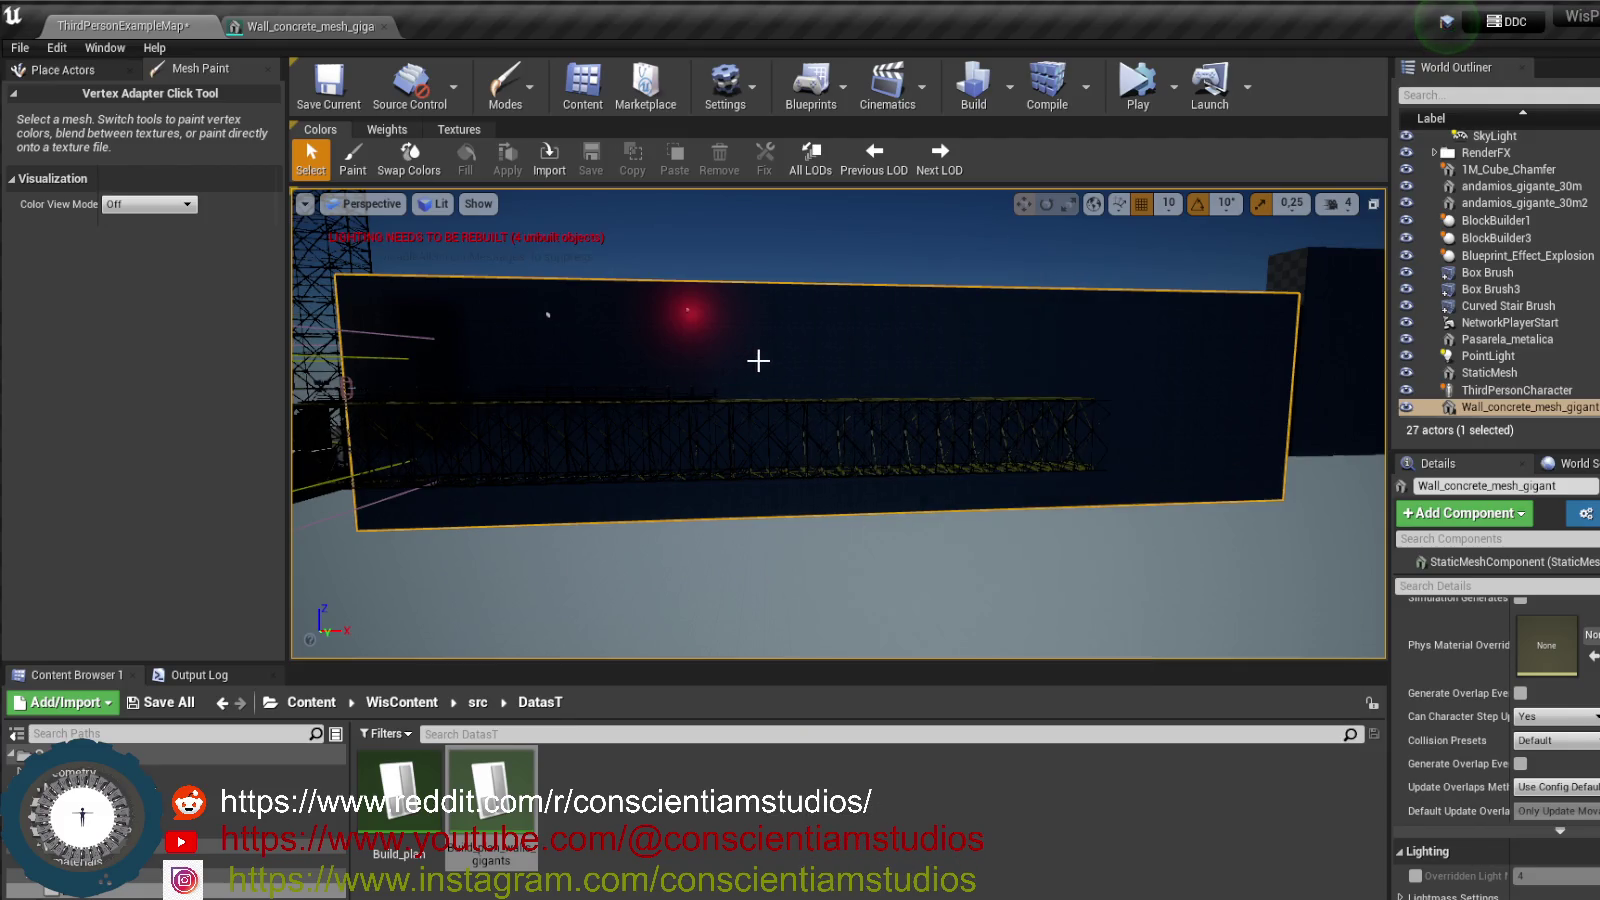
- Return to Select mode and drag the wall's pivot higher up toward its centre
click(507, 88)
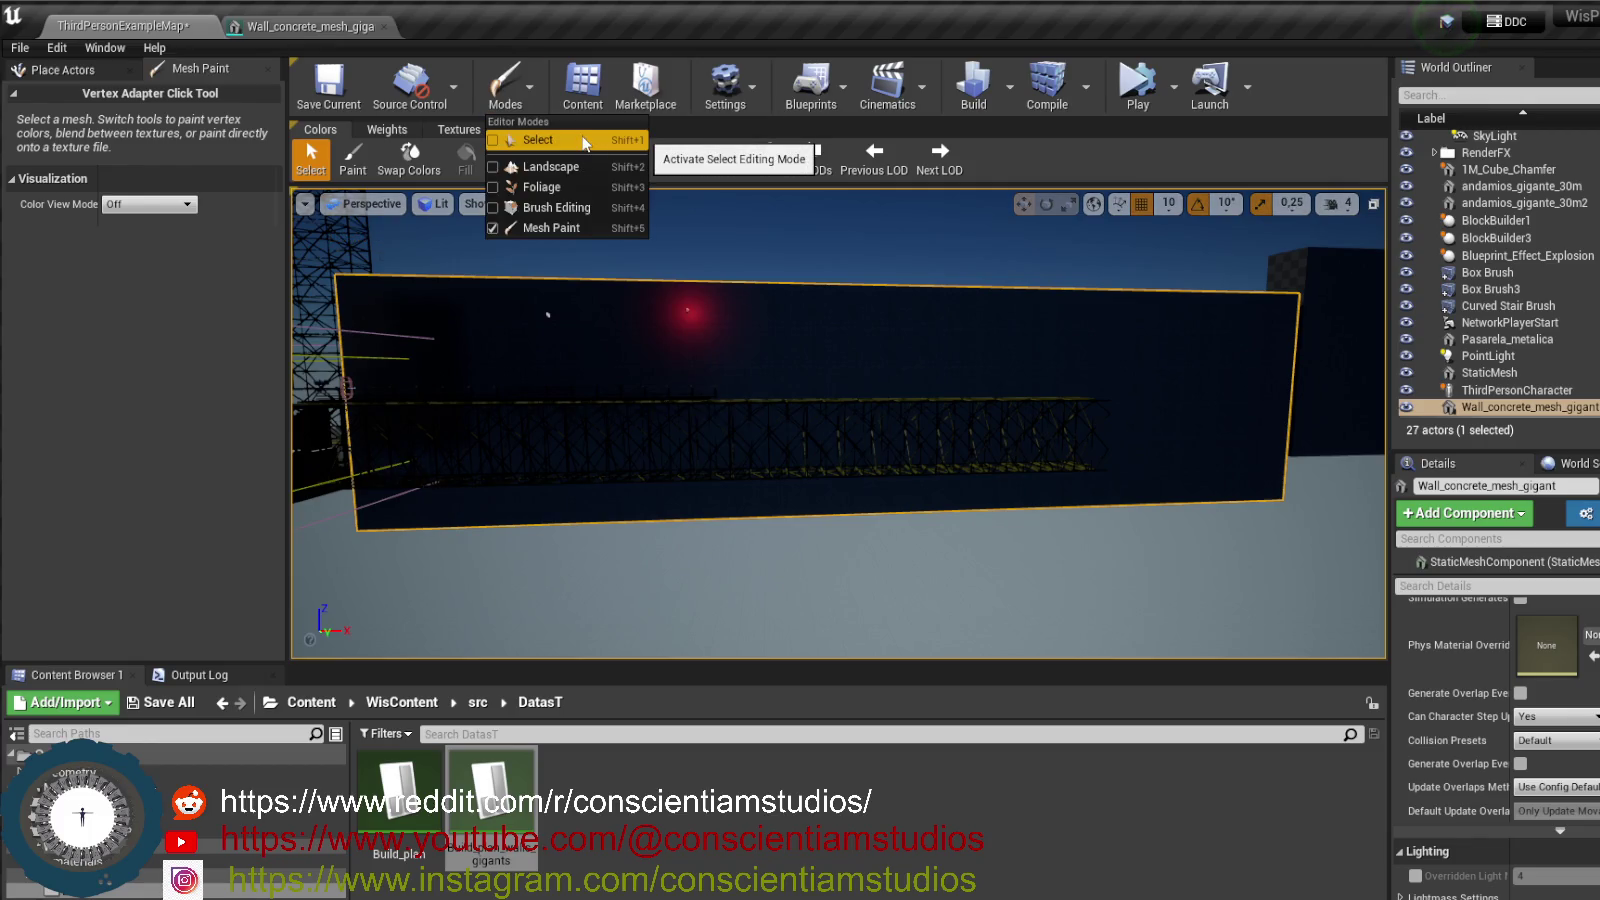
click(586, 144)
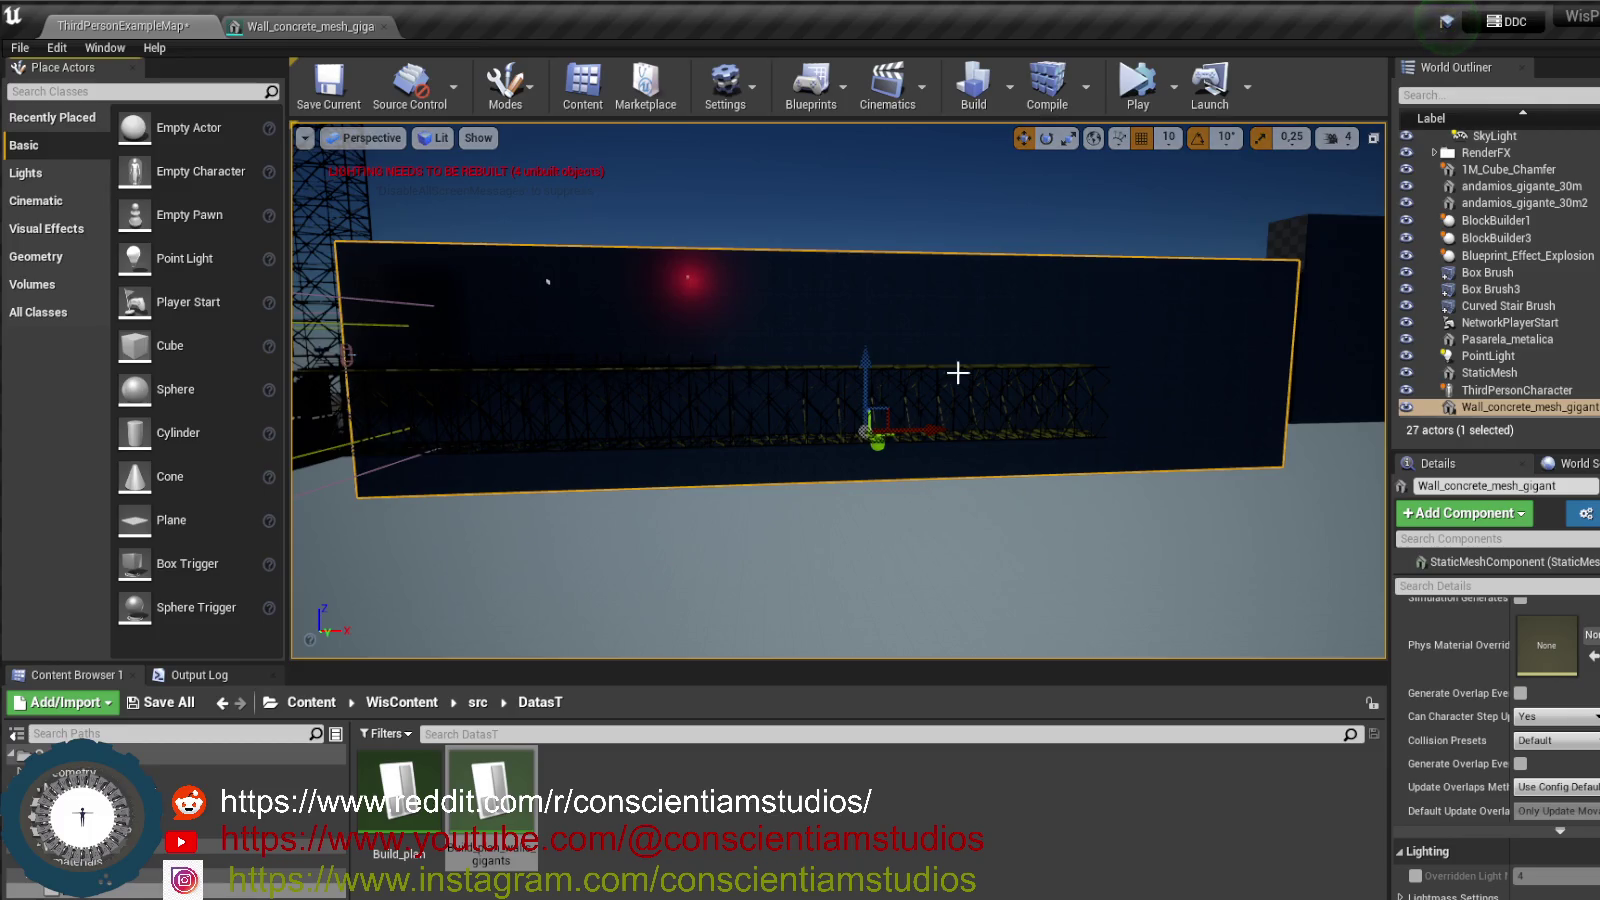
right_click(857, 325)
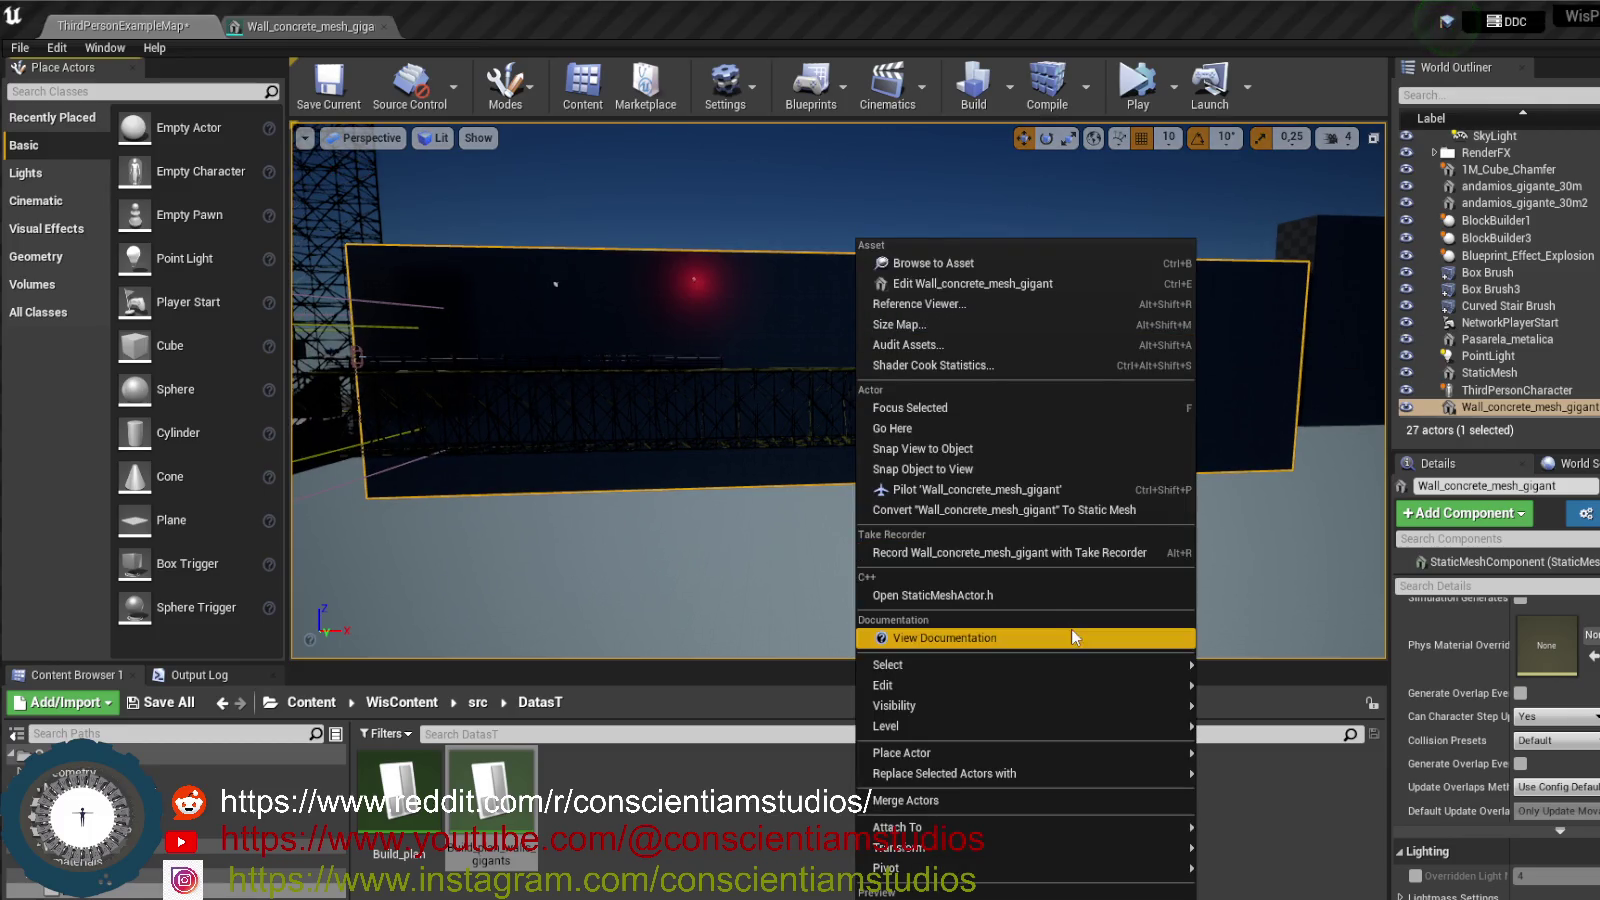
mouse_move(1060, 664)
mouse_move(900, 890)
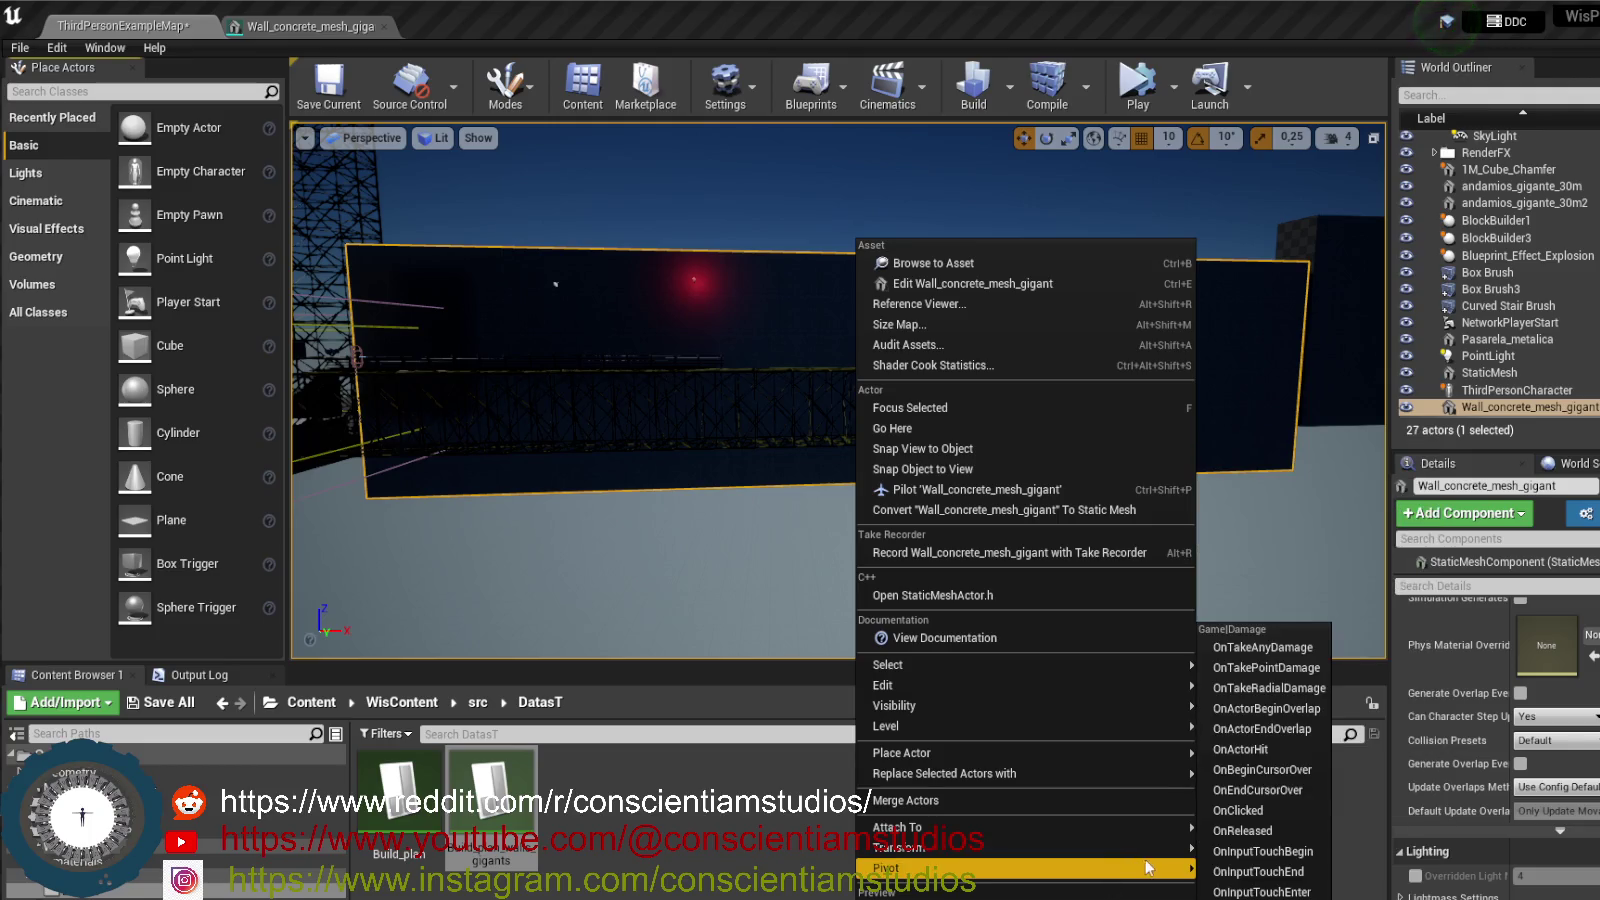
mouse_move(1150, 868)
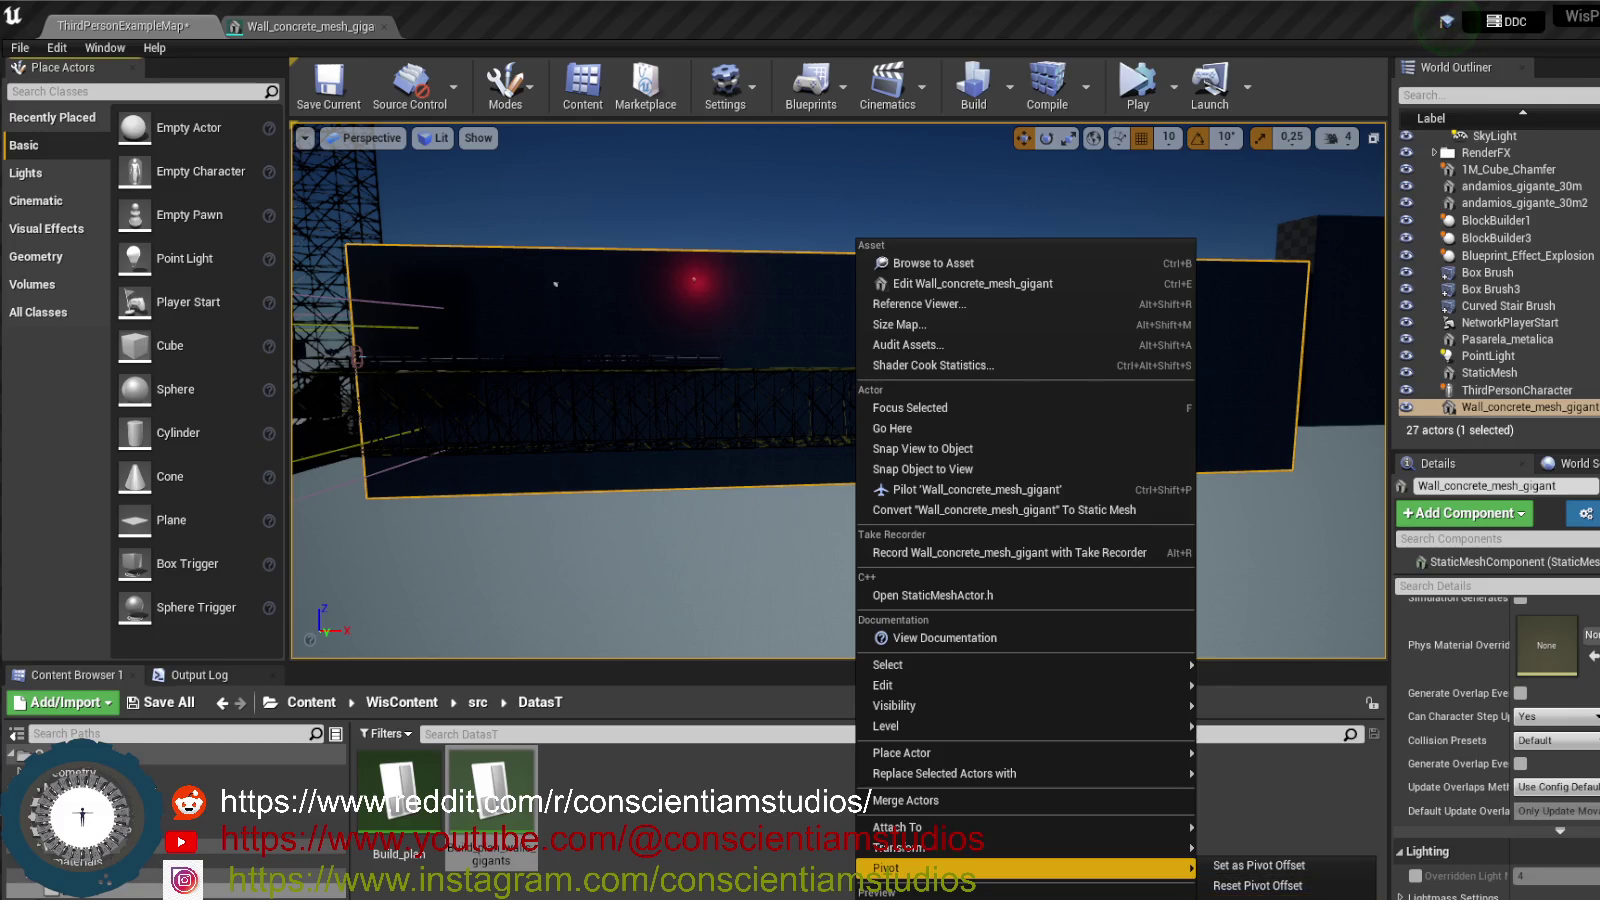
key(Escape)
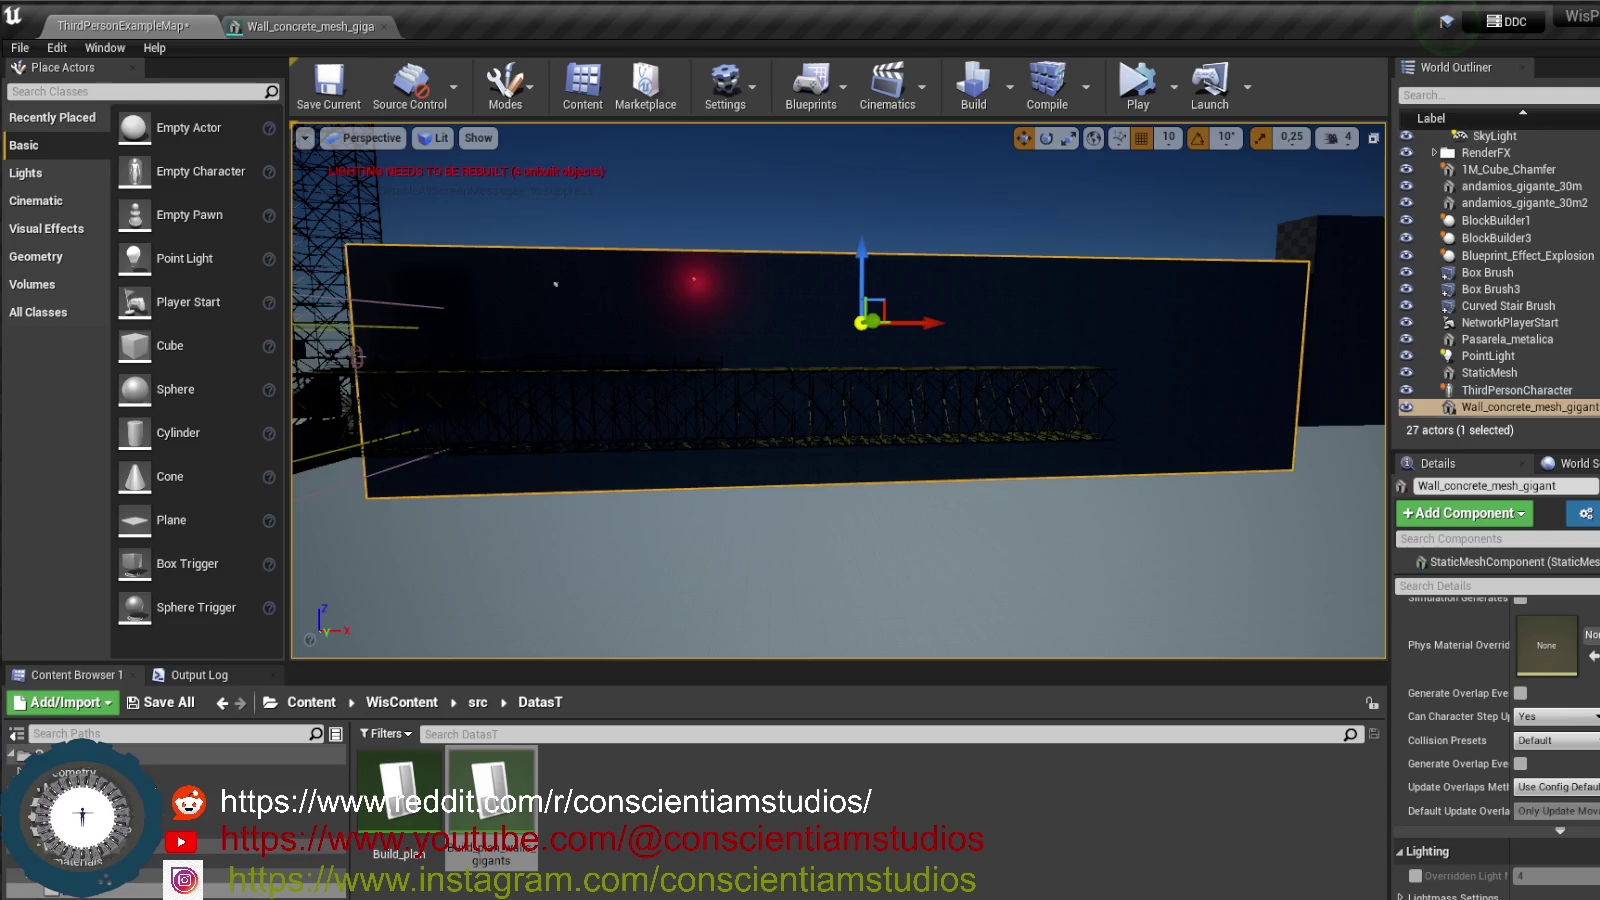
mouse_move(866, 268)
mouse_down()
mouse_move(862, 250)
mouse_move(864, 289)
mouse_move(862, 236)
mouse_up()
click(367, 146)
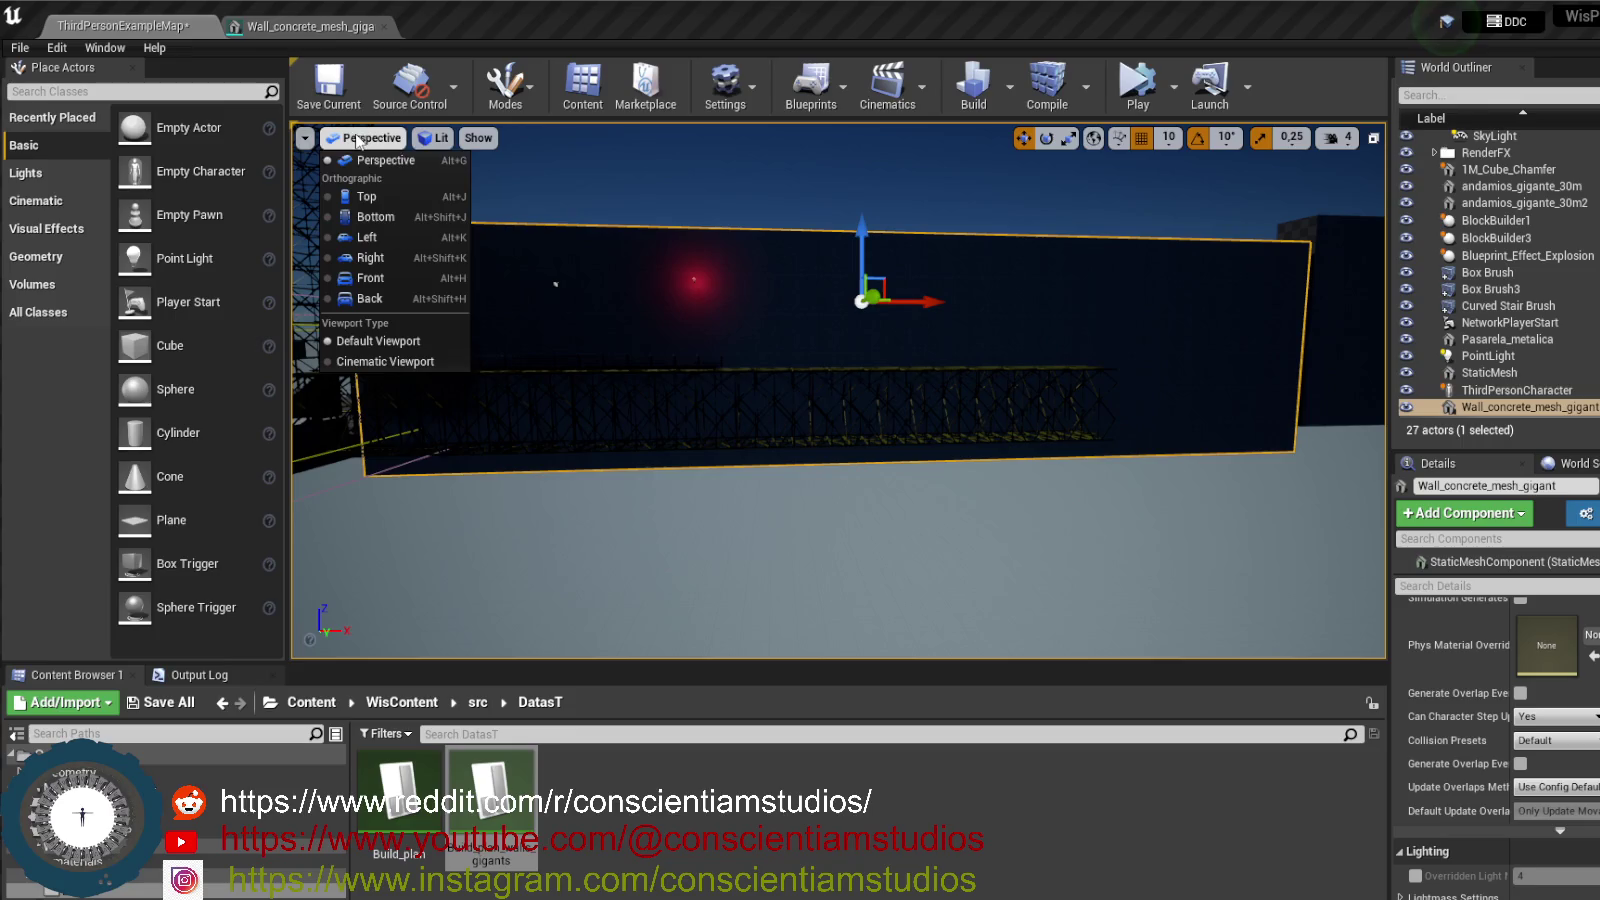
- Switch to the Right orthographic view, center the wall, and reset its pivot offset
click(418, 252)
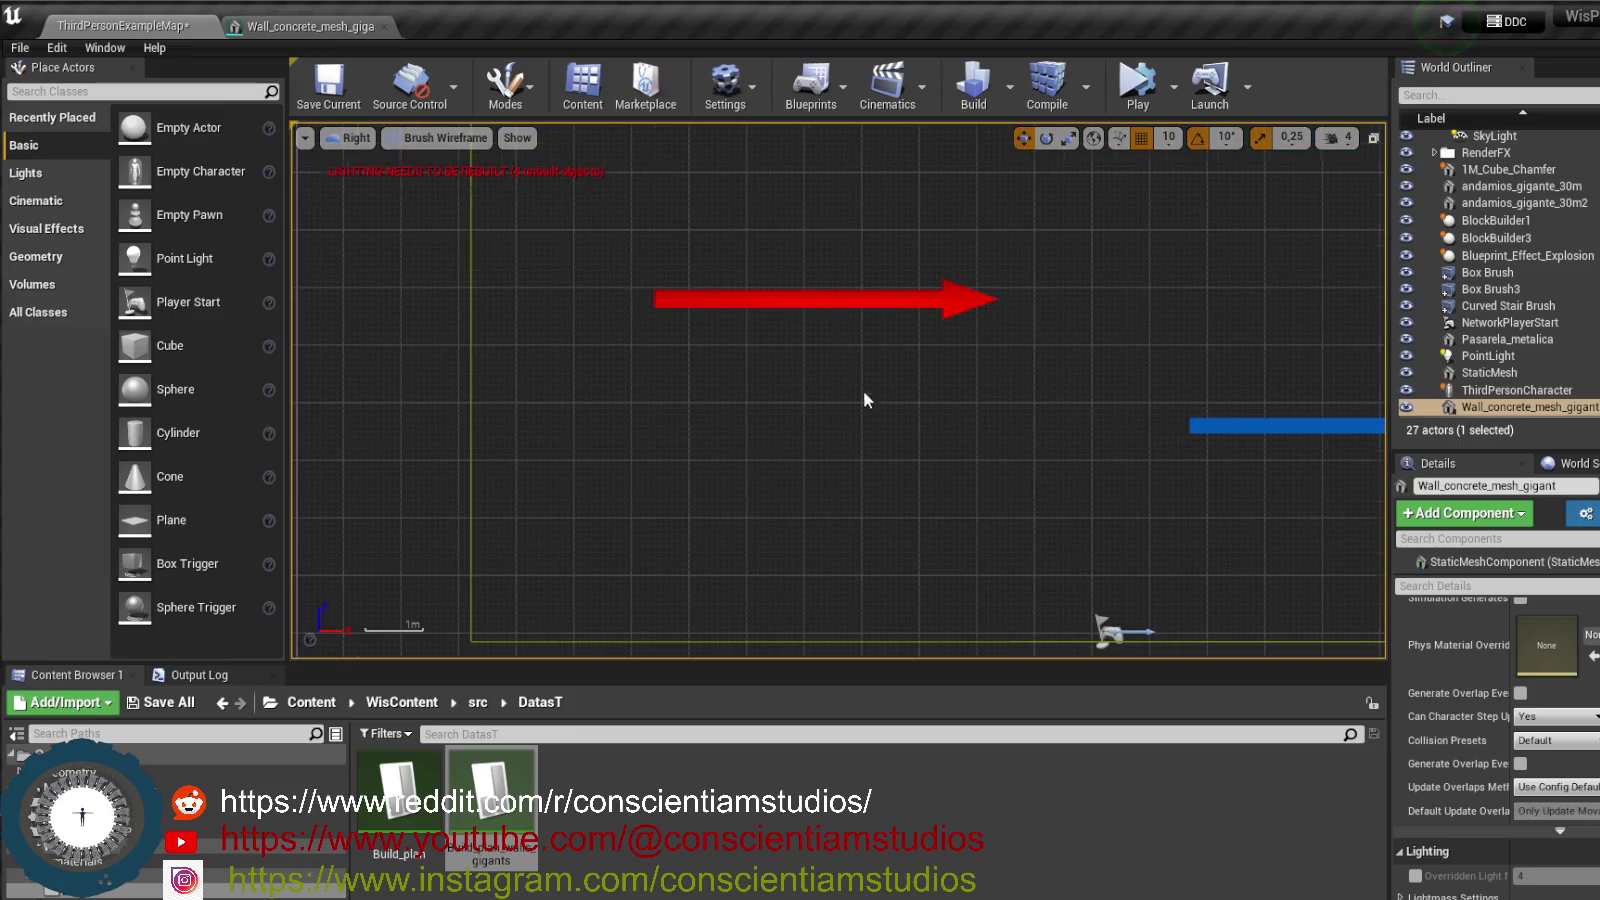
scroll(952, 431, down, 5)
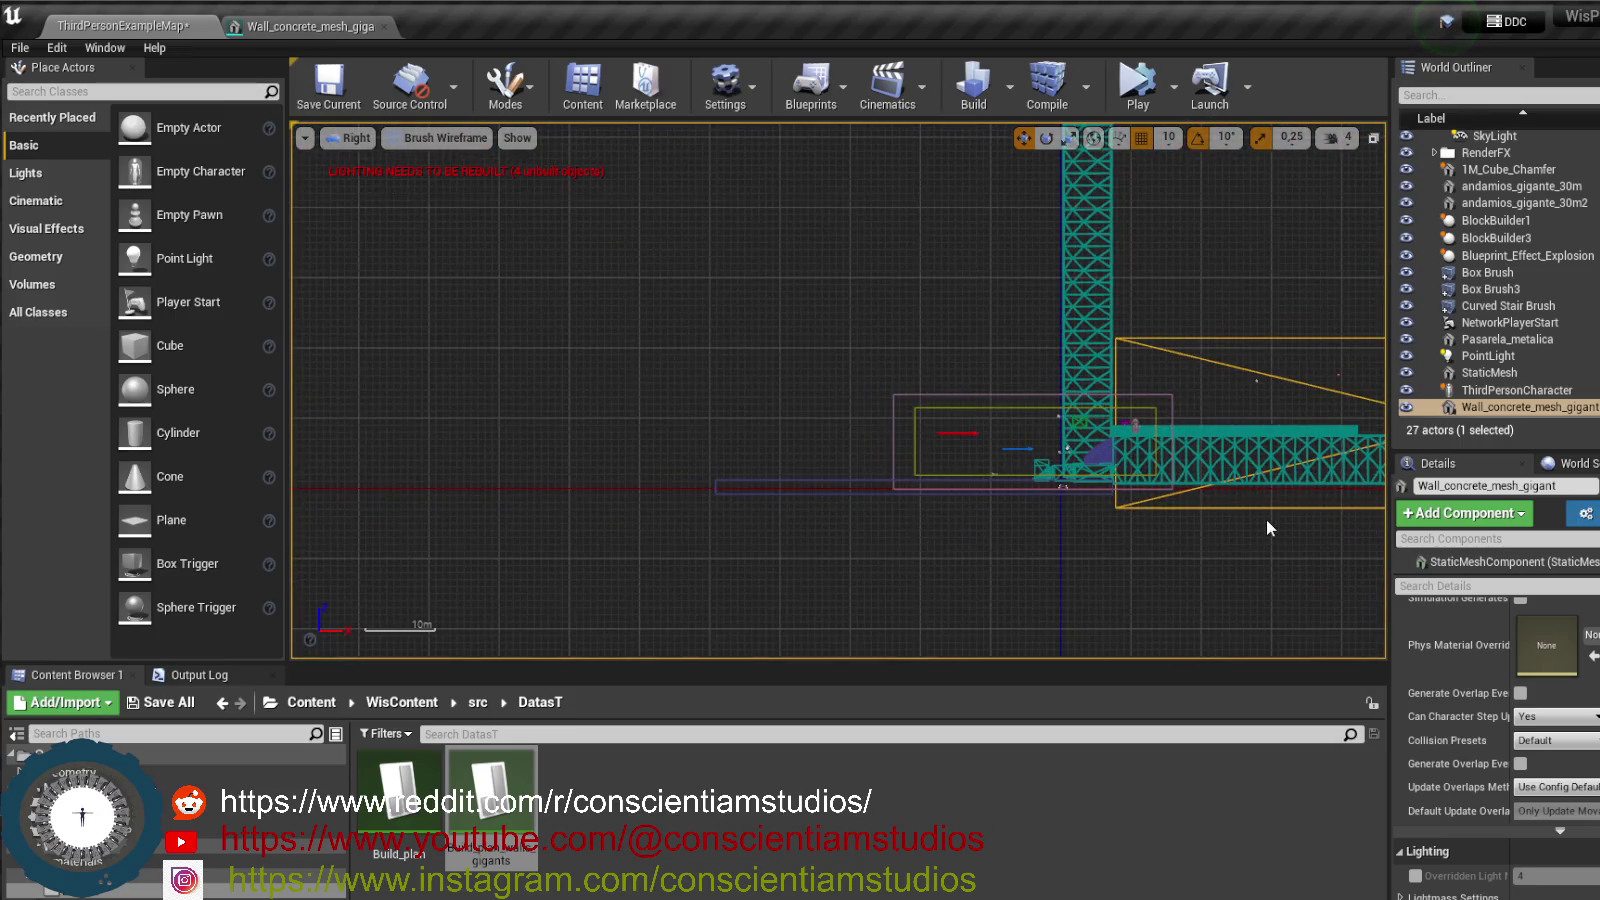
mouse_move(1191, 540)
mouse_down()
mouse_move(1194, 553)
mouse_move(600, 541)
mouse_up()
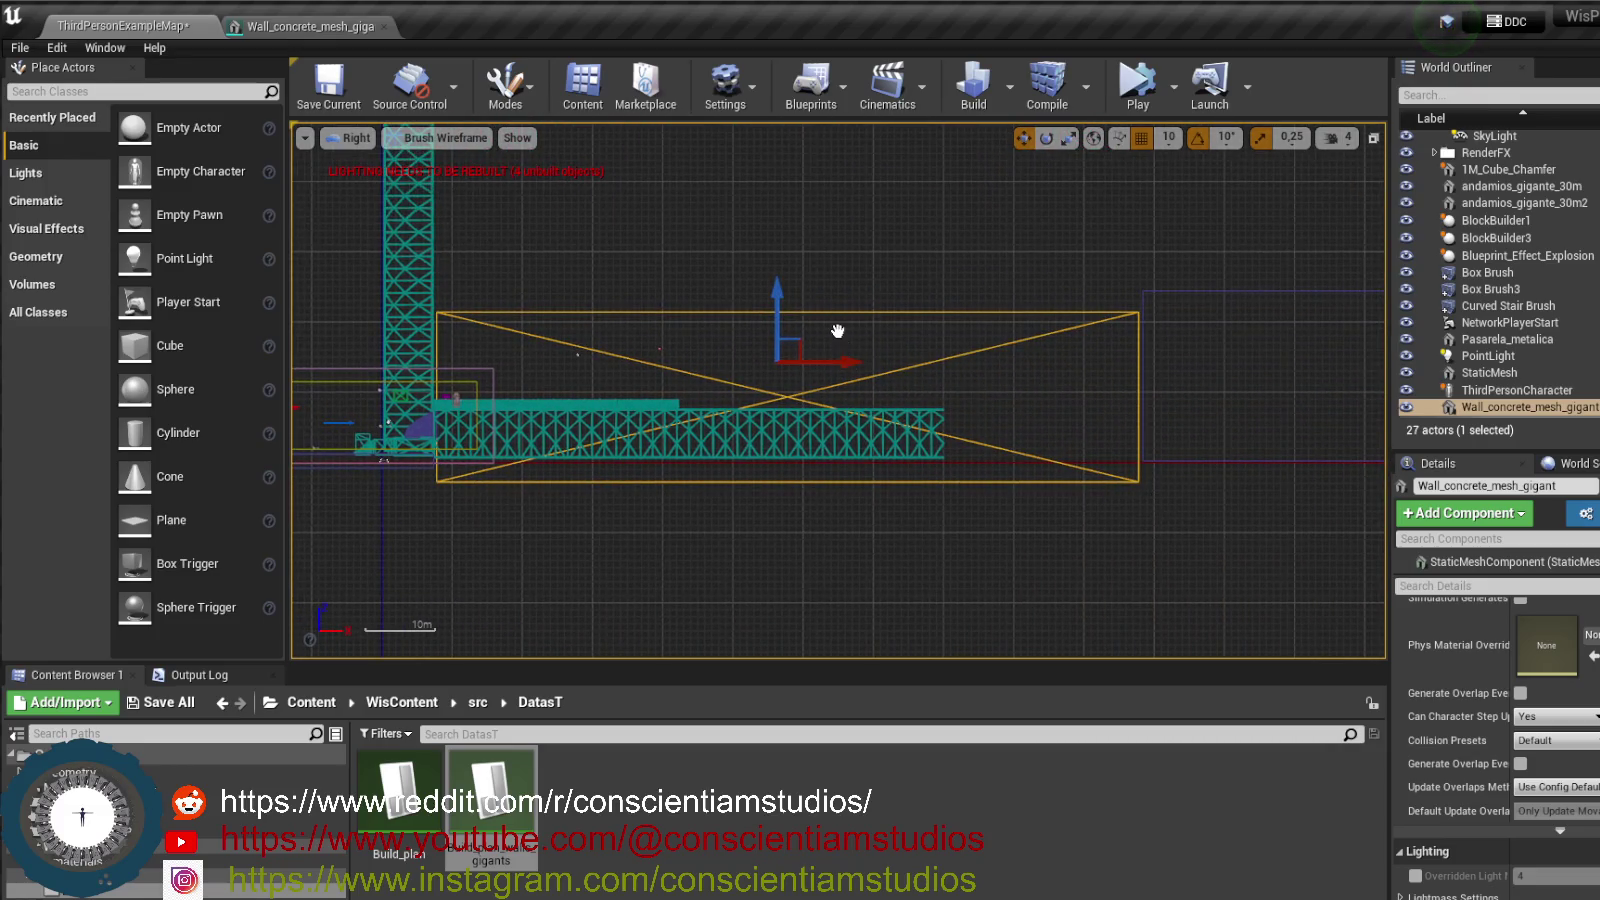
right_click(838, 325)
mouse_move(1060, 752)
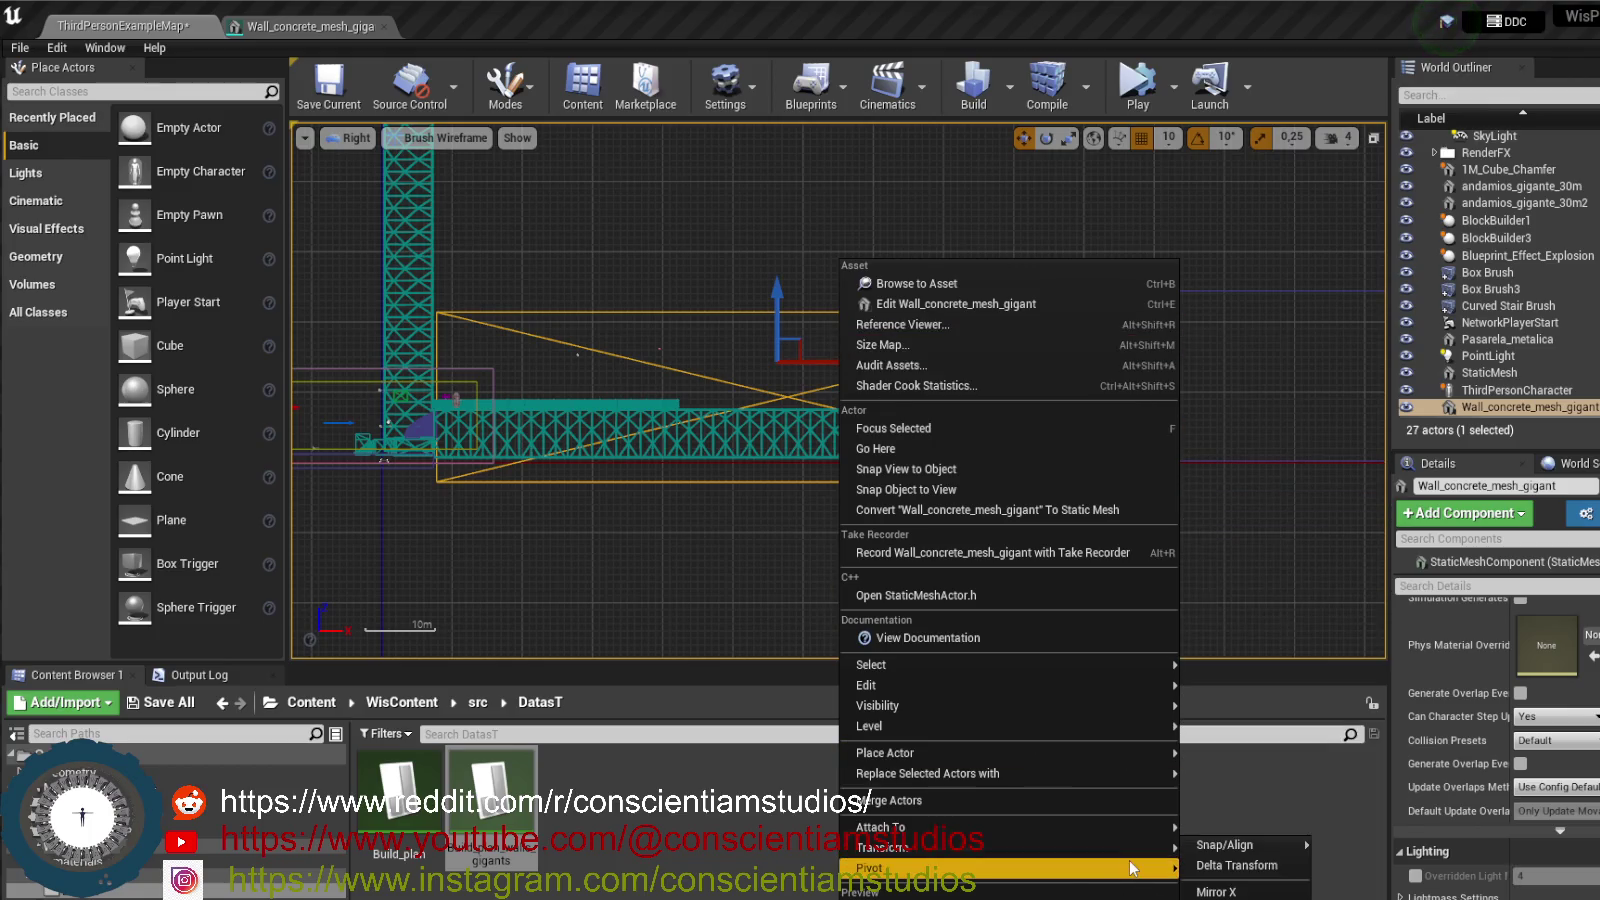
click(1295, 886)
- Apply the chosen pivot option to the wall and reselect it in the viewport
right_click(952, 382)
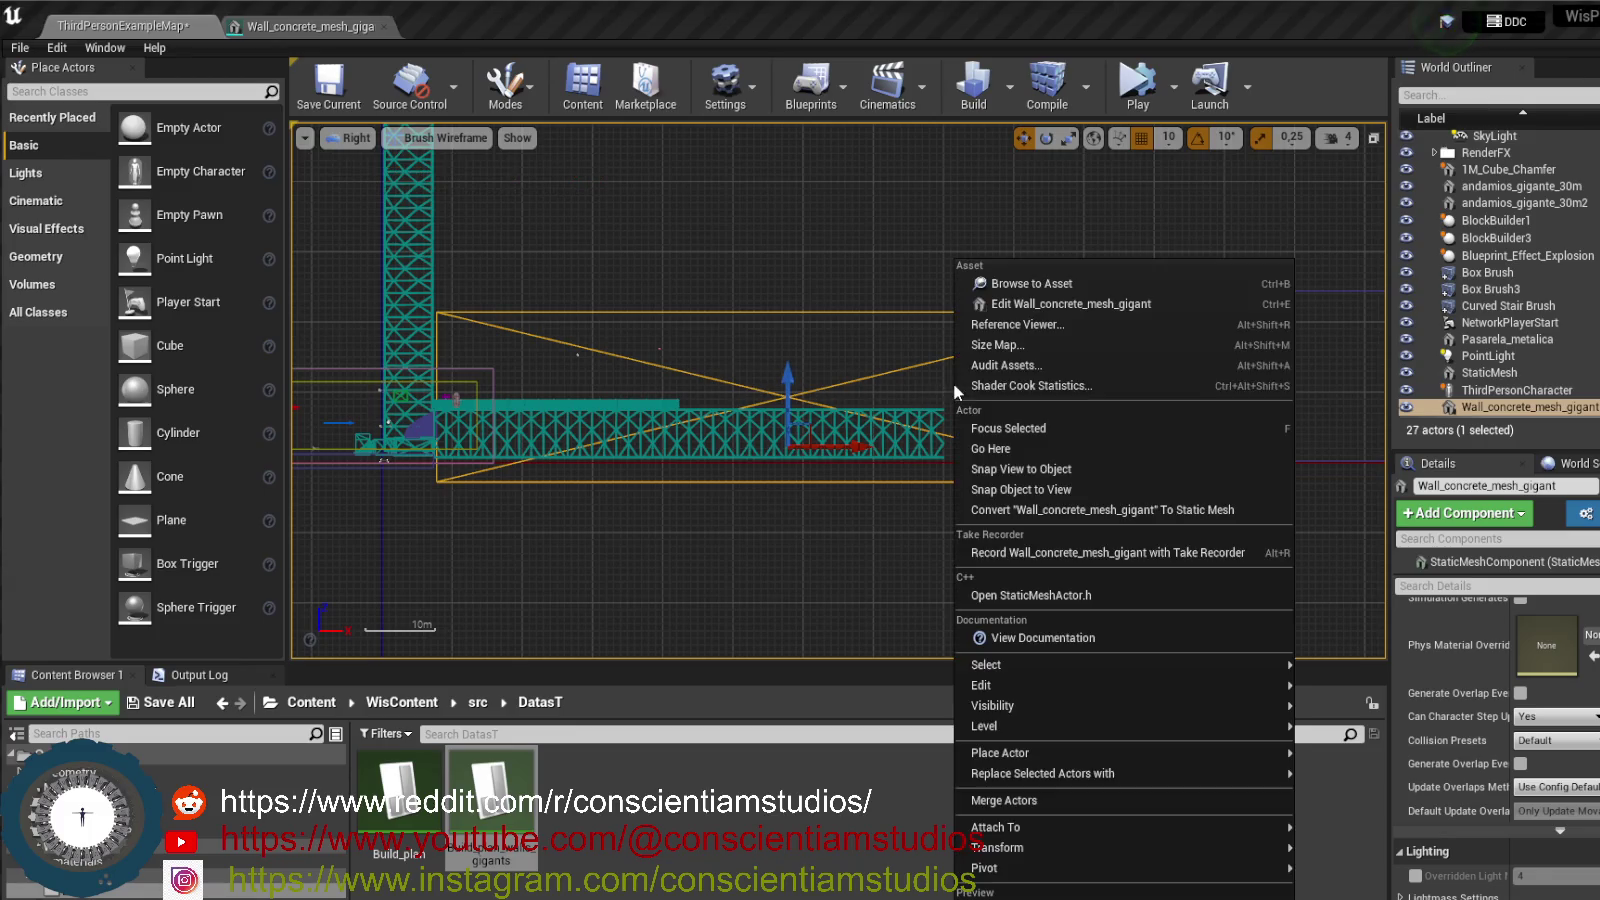
mouse_move(1212, 877)
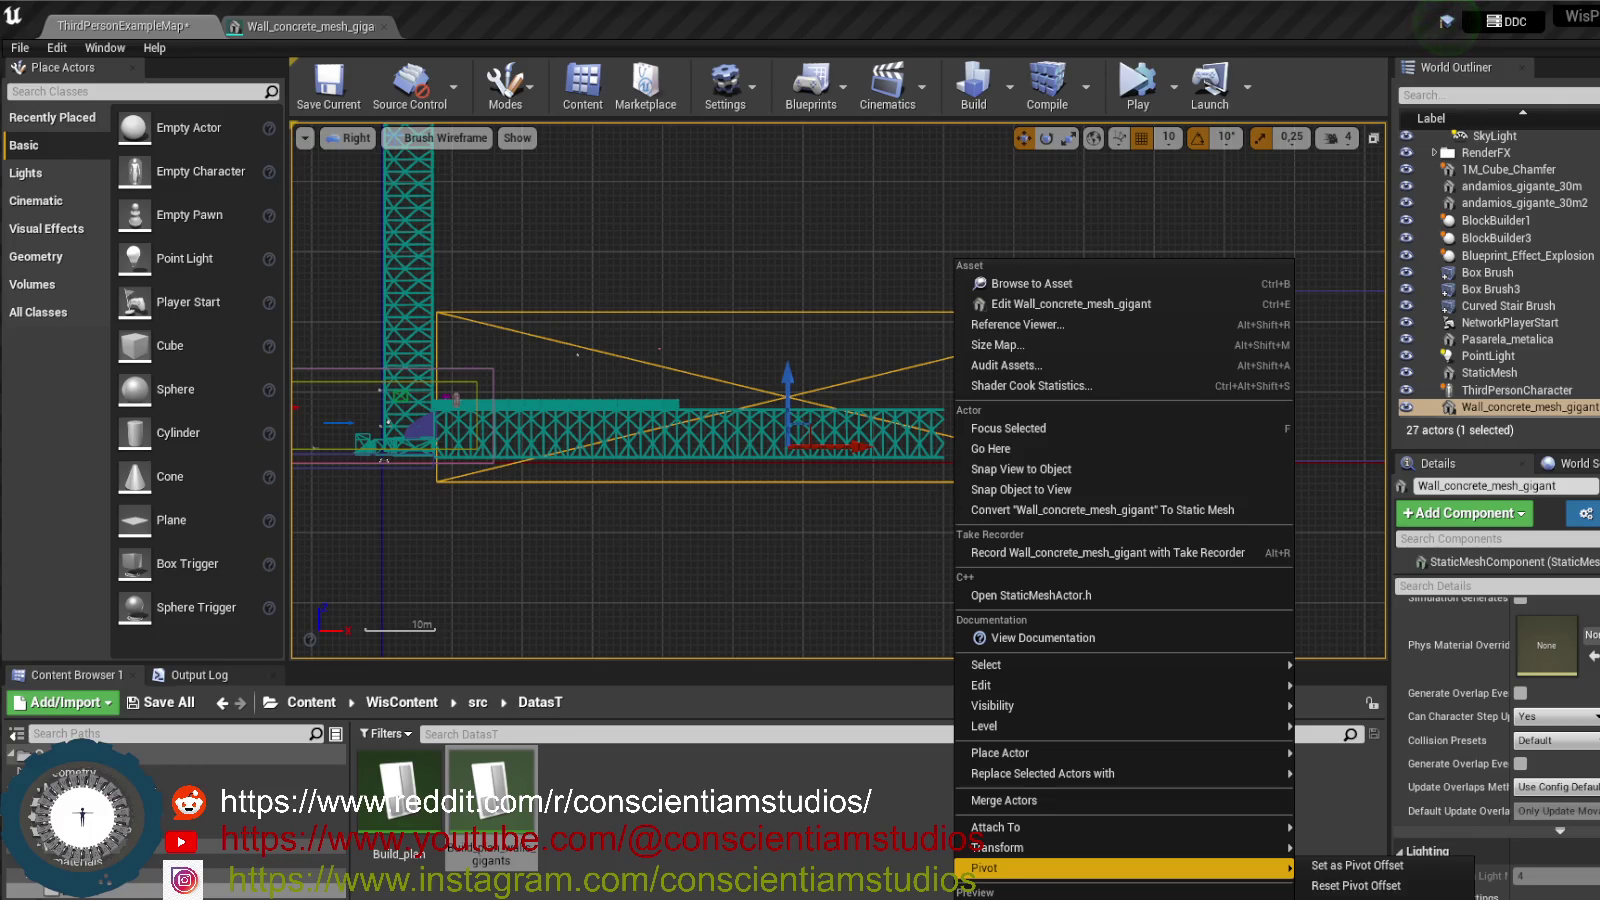
click(1356, 885)
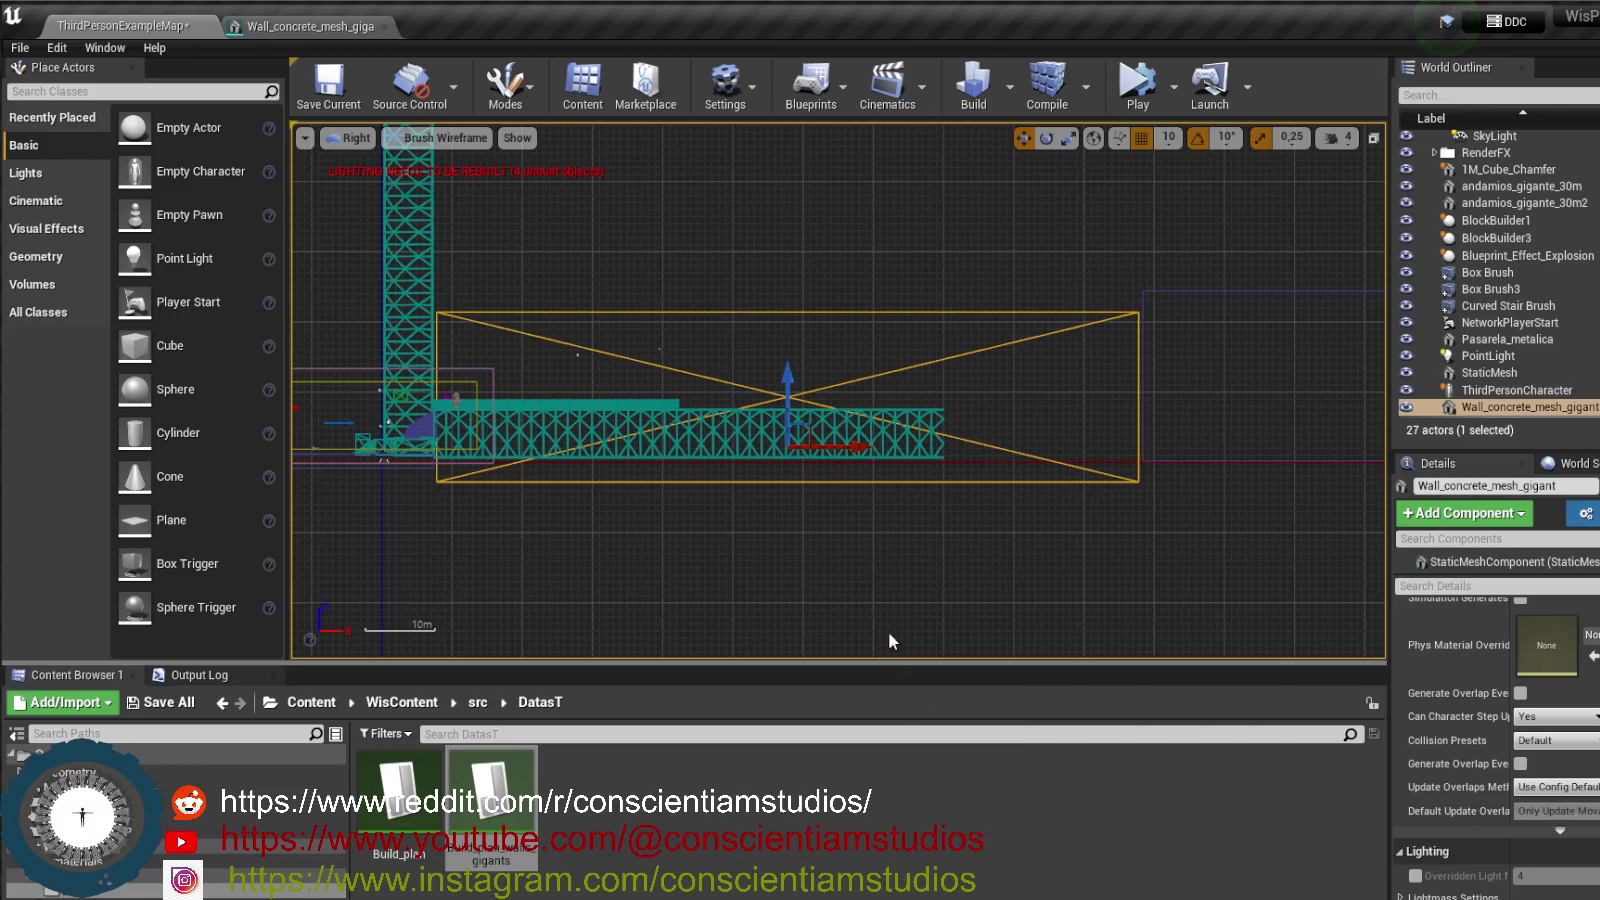
click(785, 474)
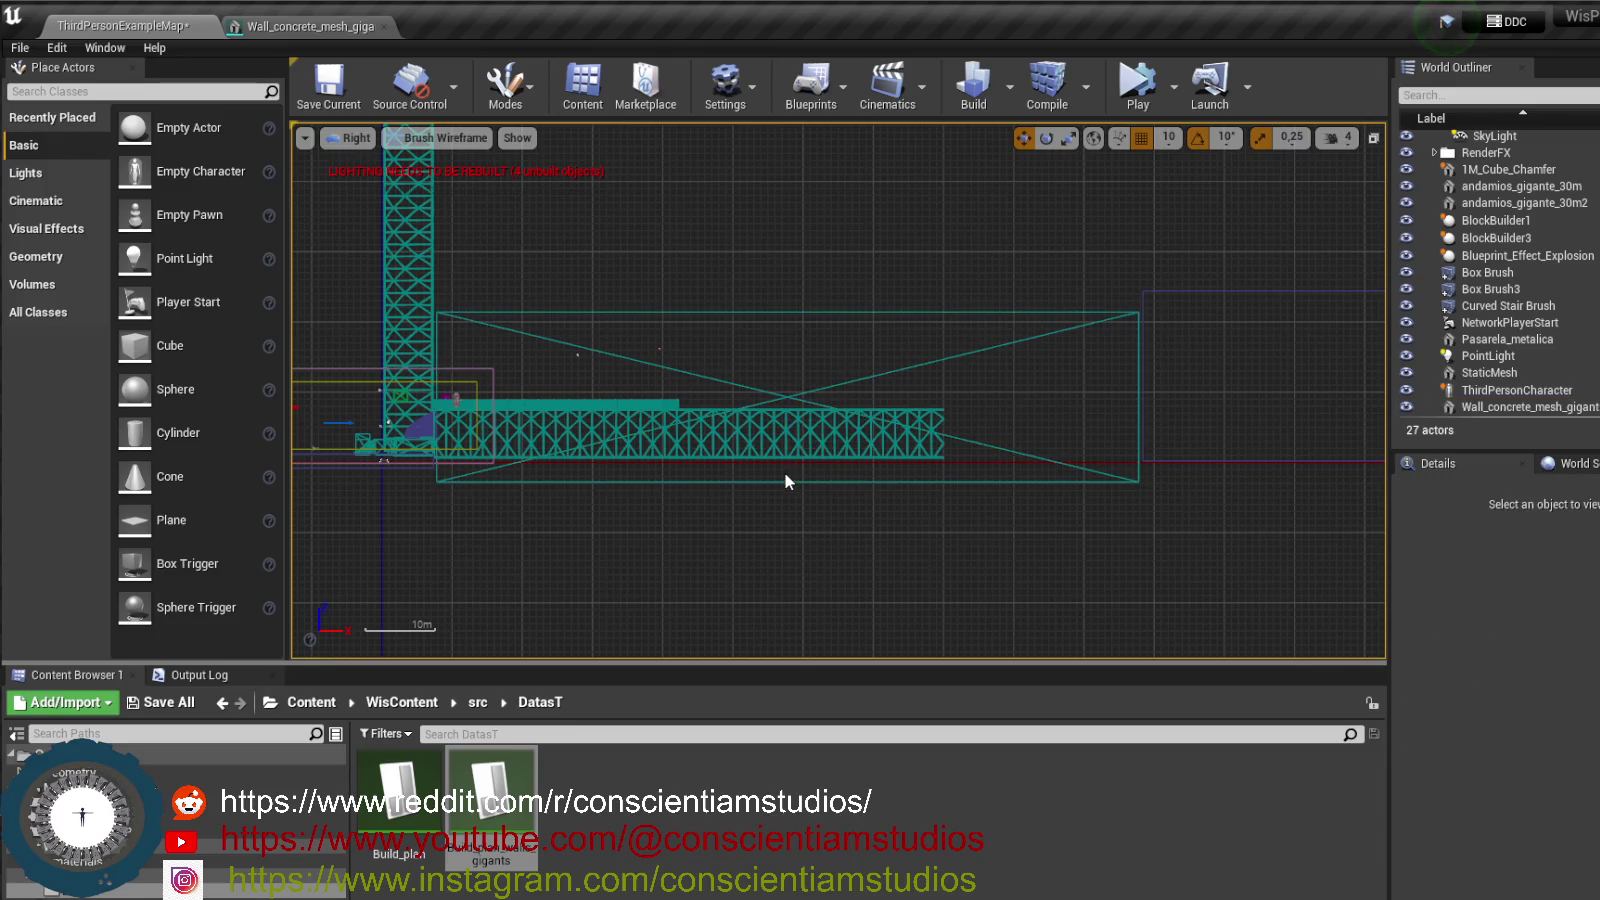
click(786, 475)
drag(1005, 500, 996, 461)
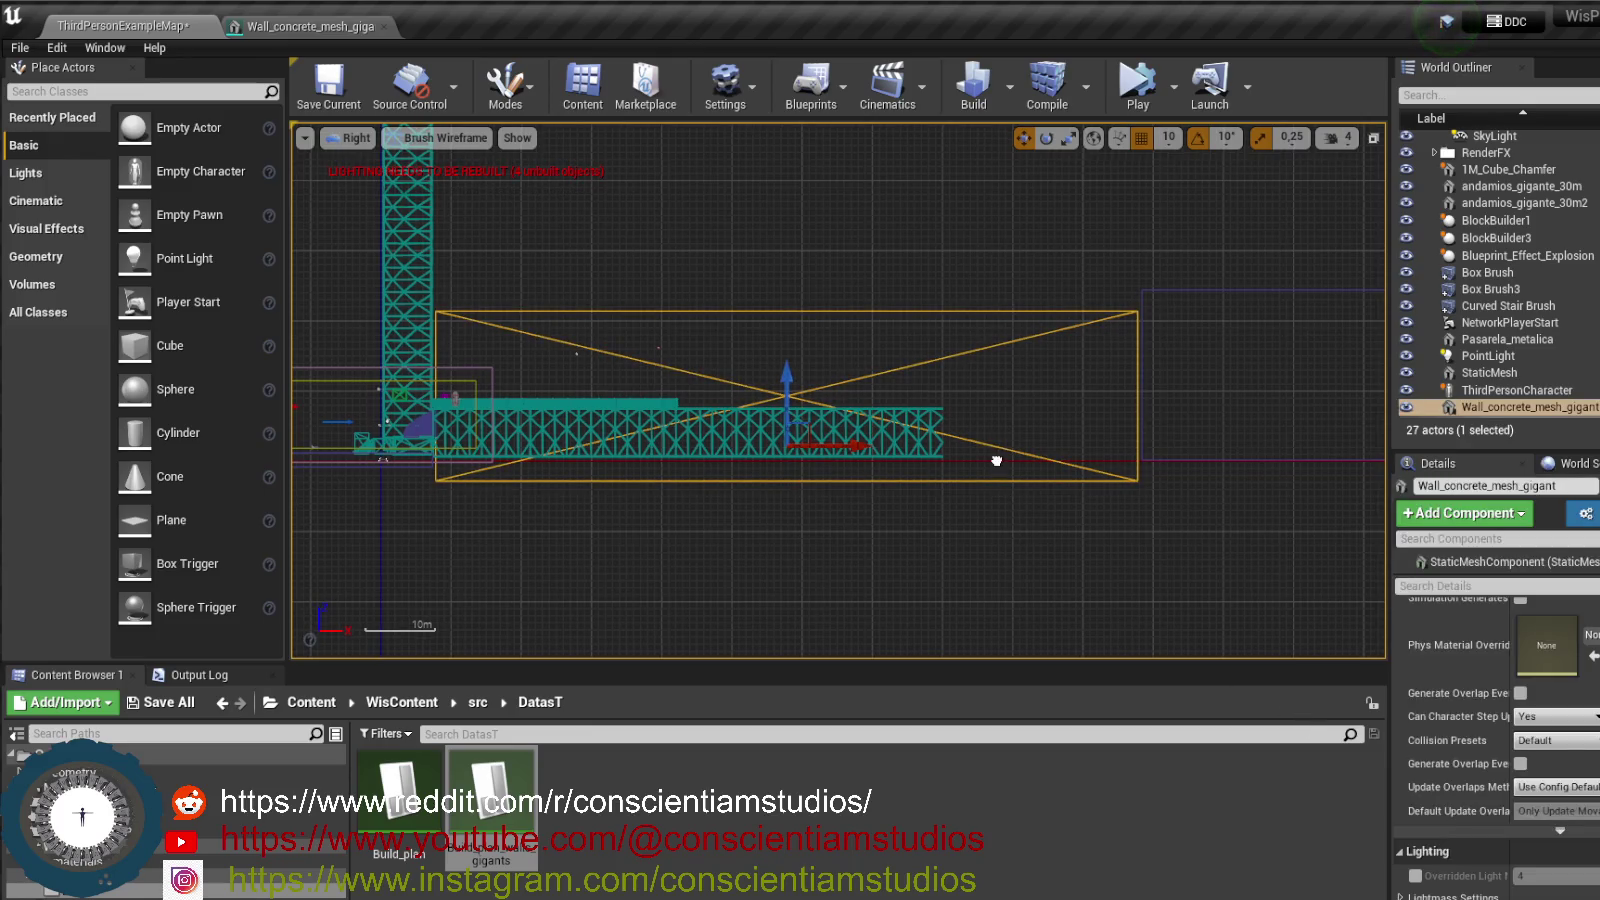
right_click(980, 320)
- Reset the wall's pivot offset and raise the wall box slightly
mouse_move(1245, 866)
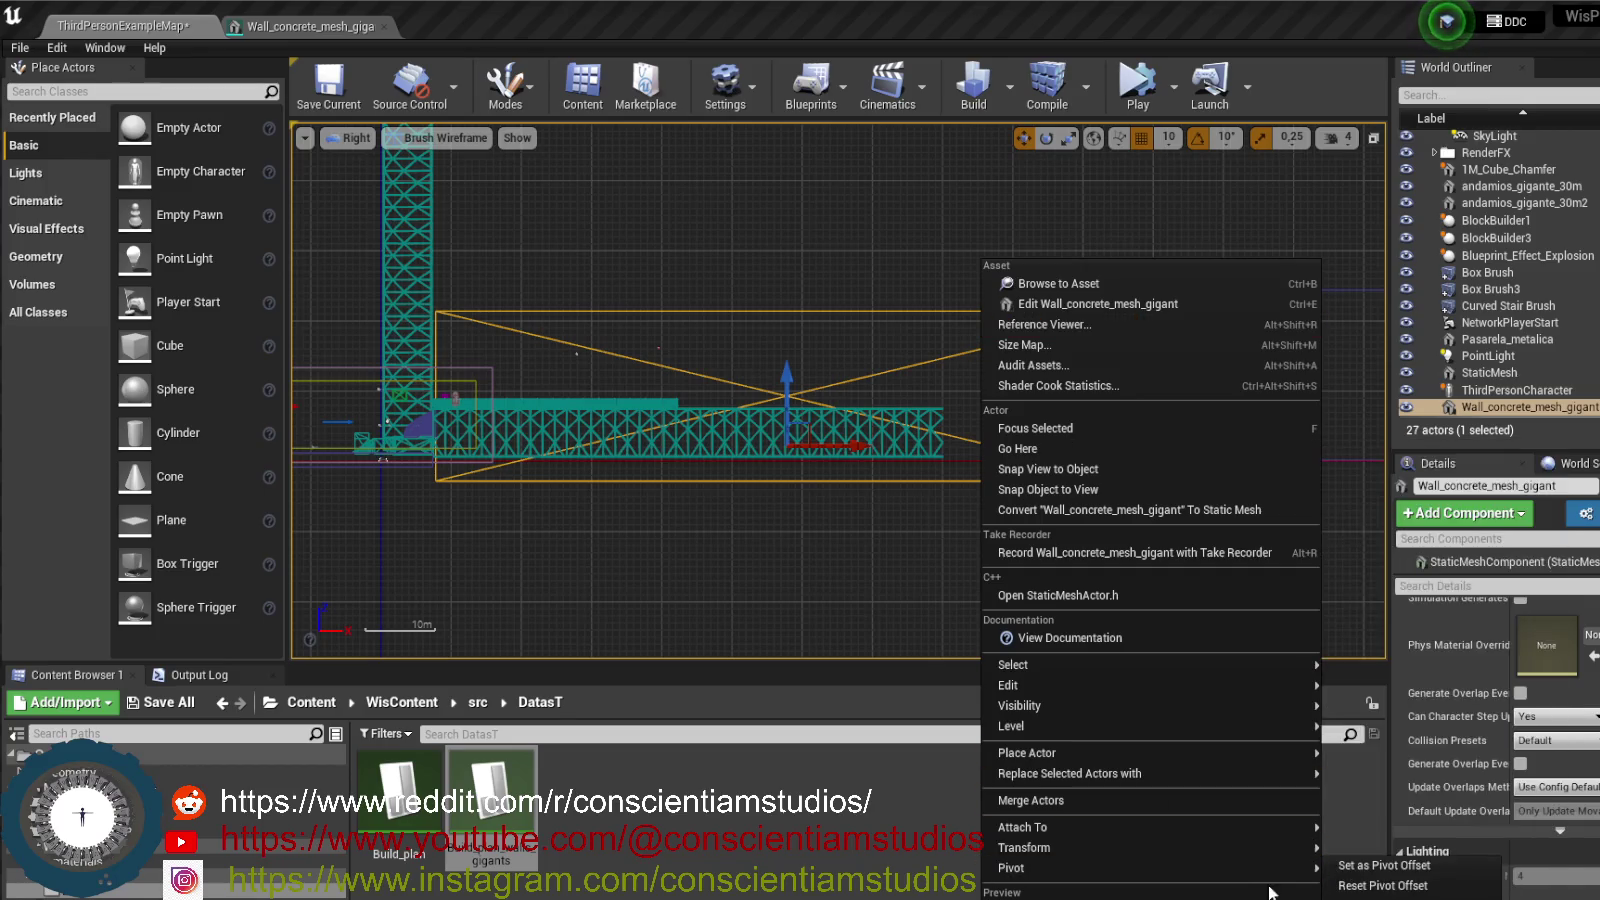
click(1441, 868)
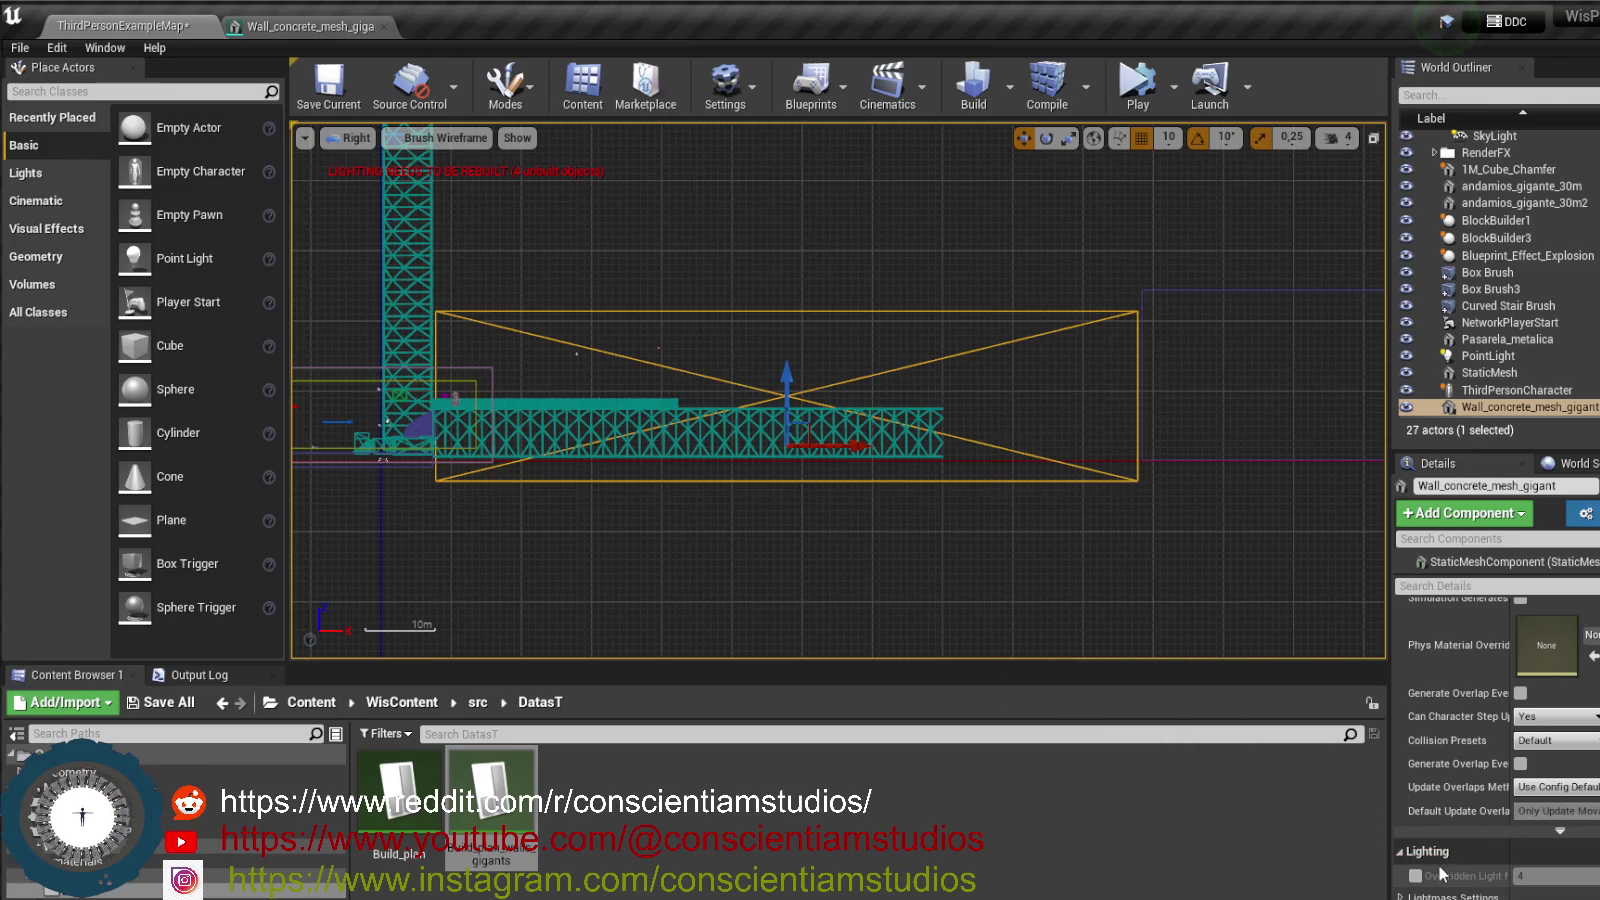
drag(784, 383, 787, 368)
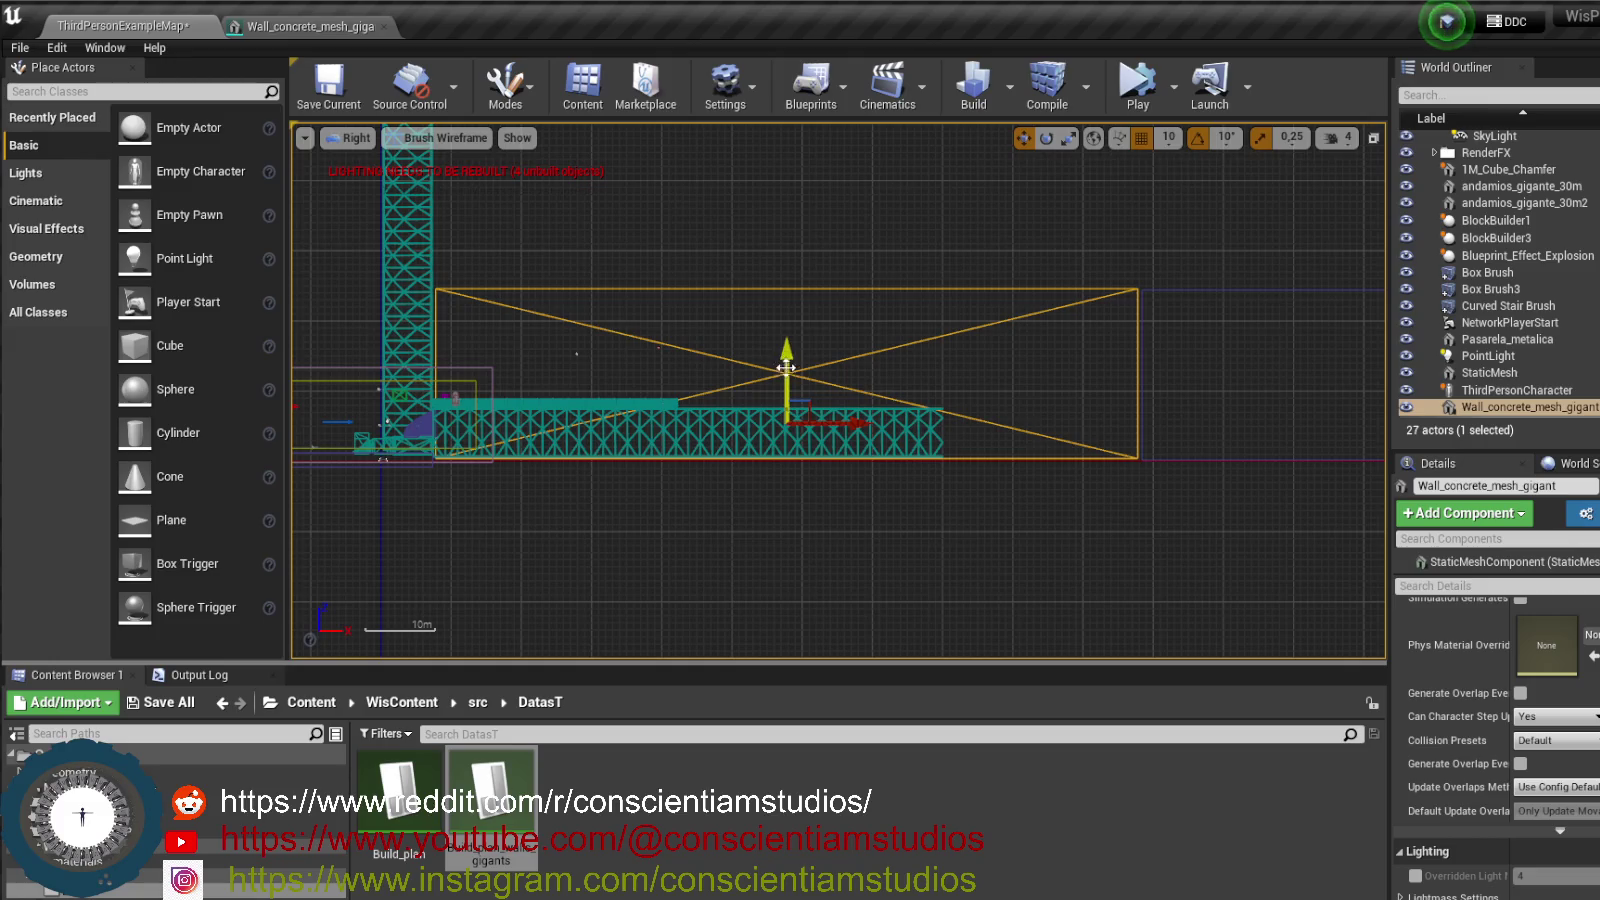
- Reselect the wall and set its pivot offset at the new upper-right spot
right_click(789, 452)
click(712, 316)
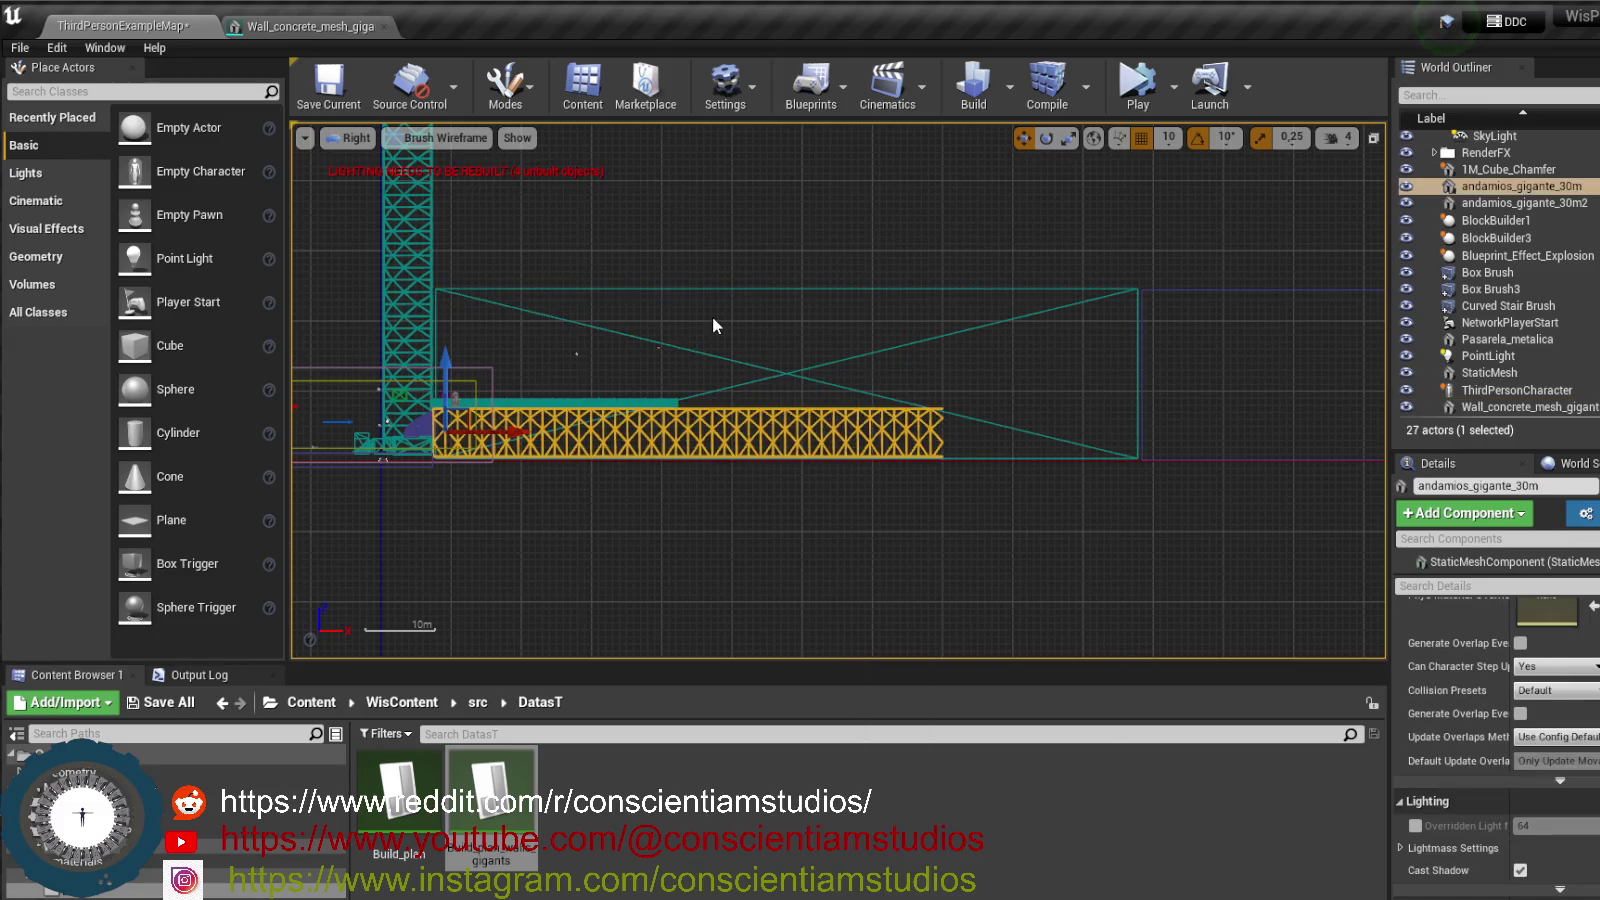
click(792, 291)
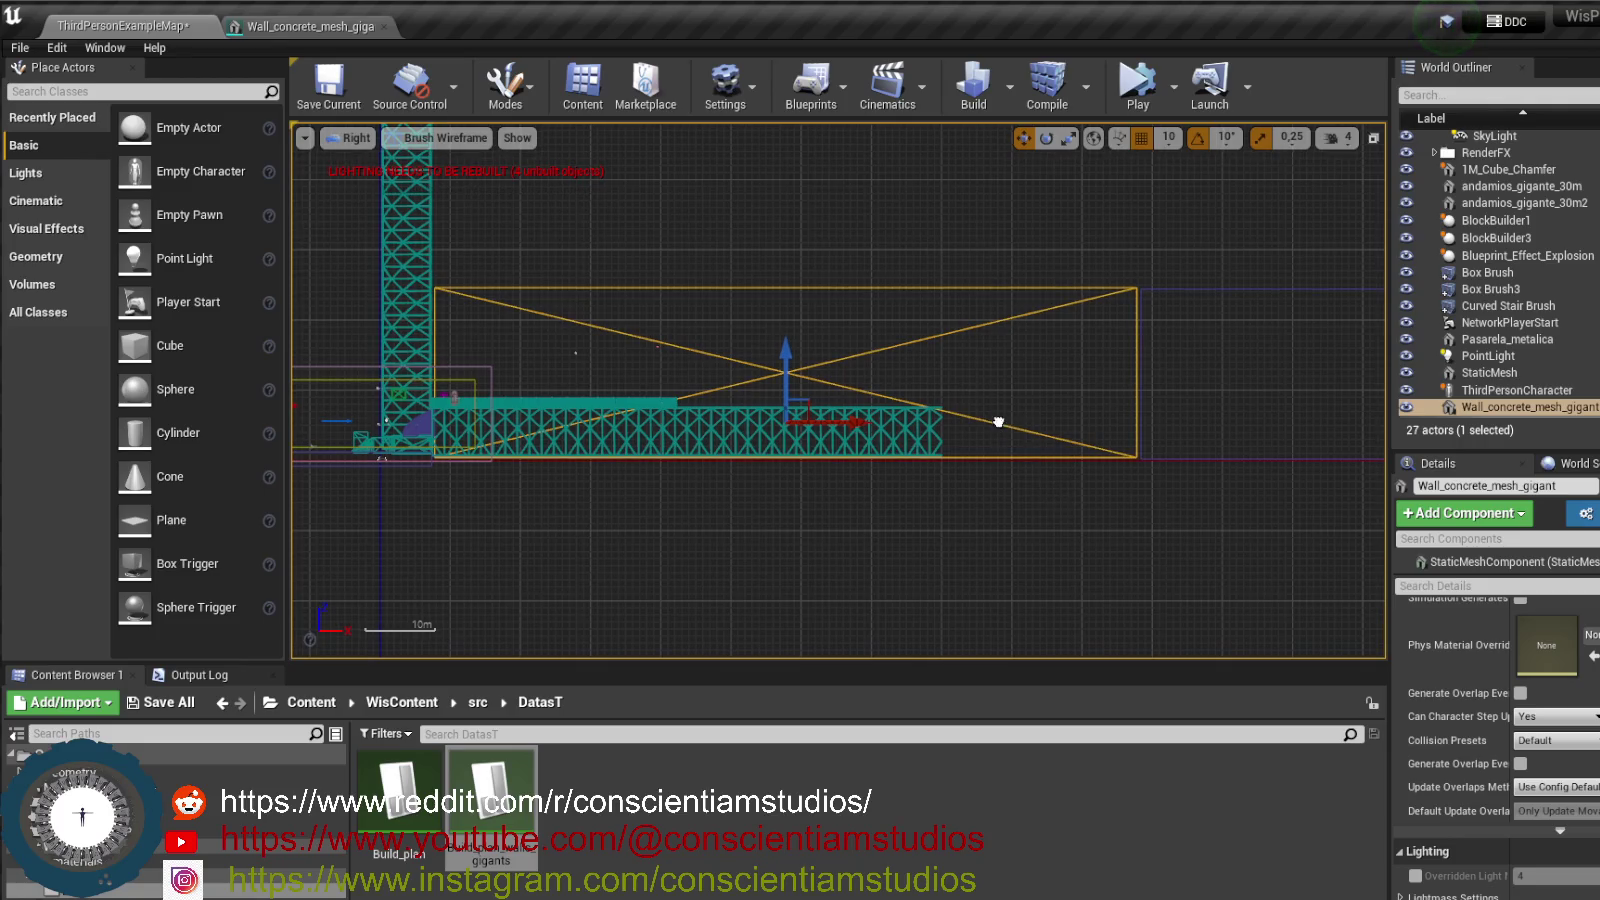
right_click(984, 362)
mouse_move(1194, 858)
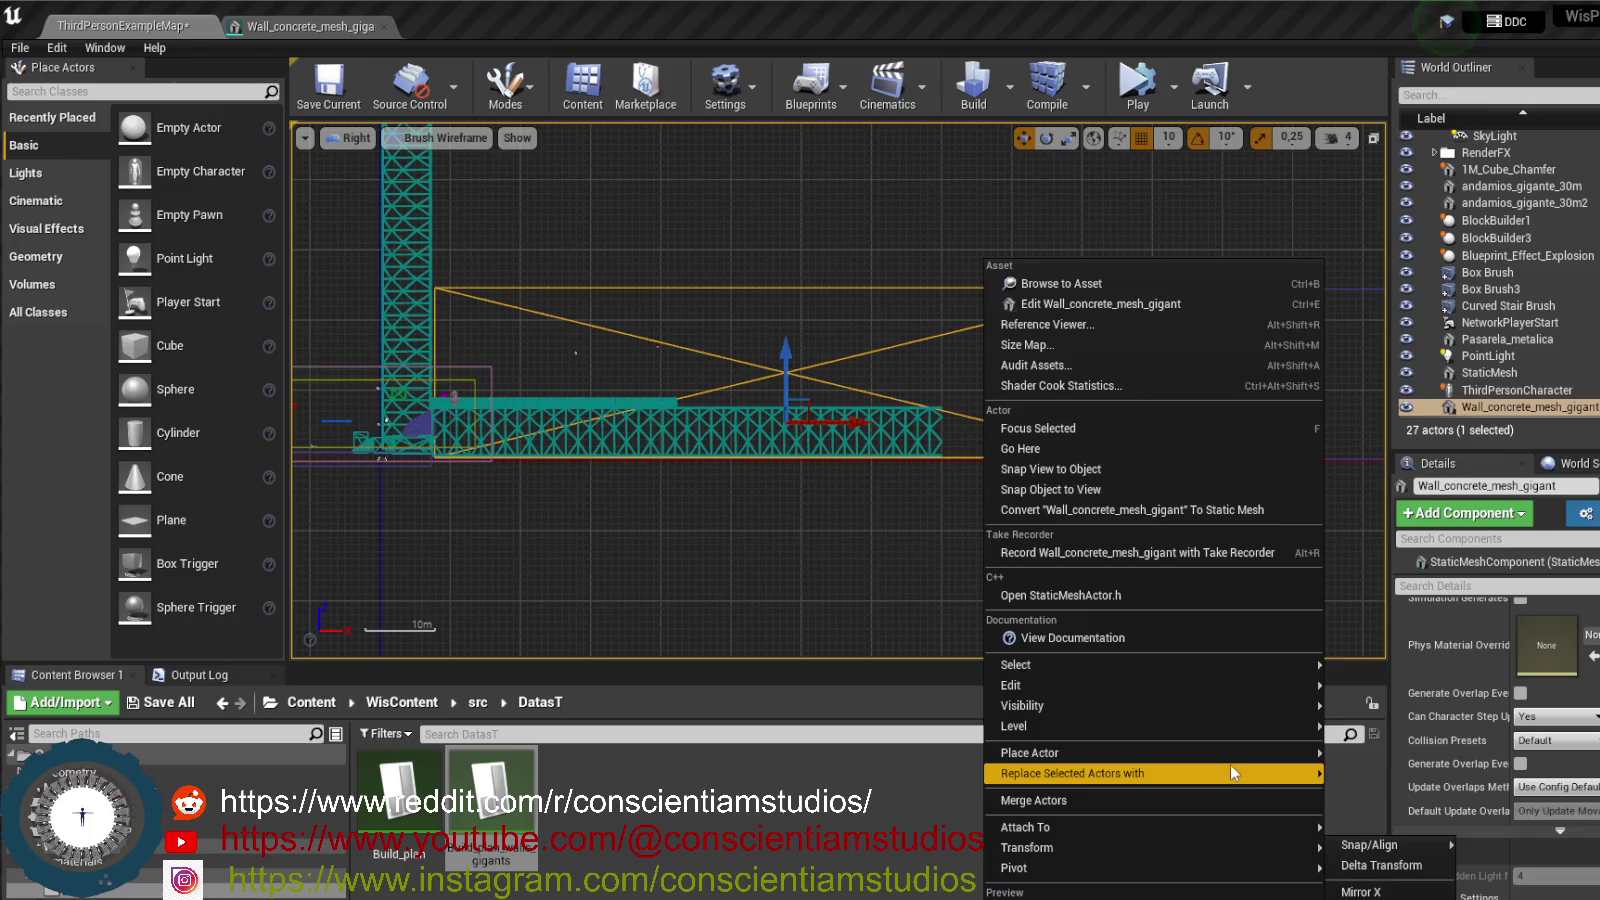
mouse_move(1240, 766)
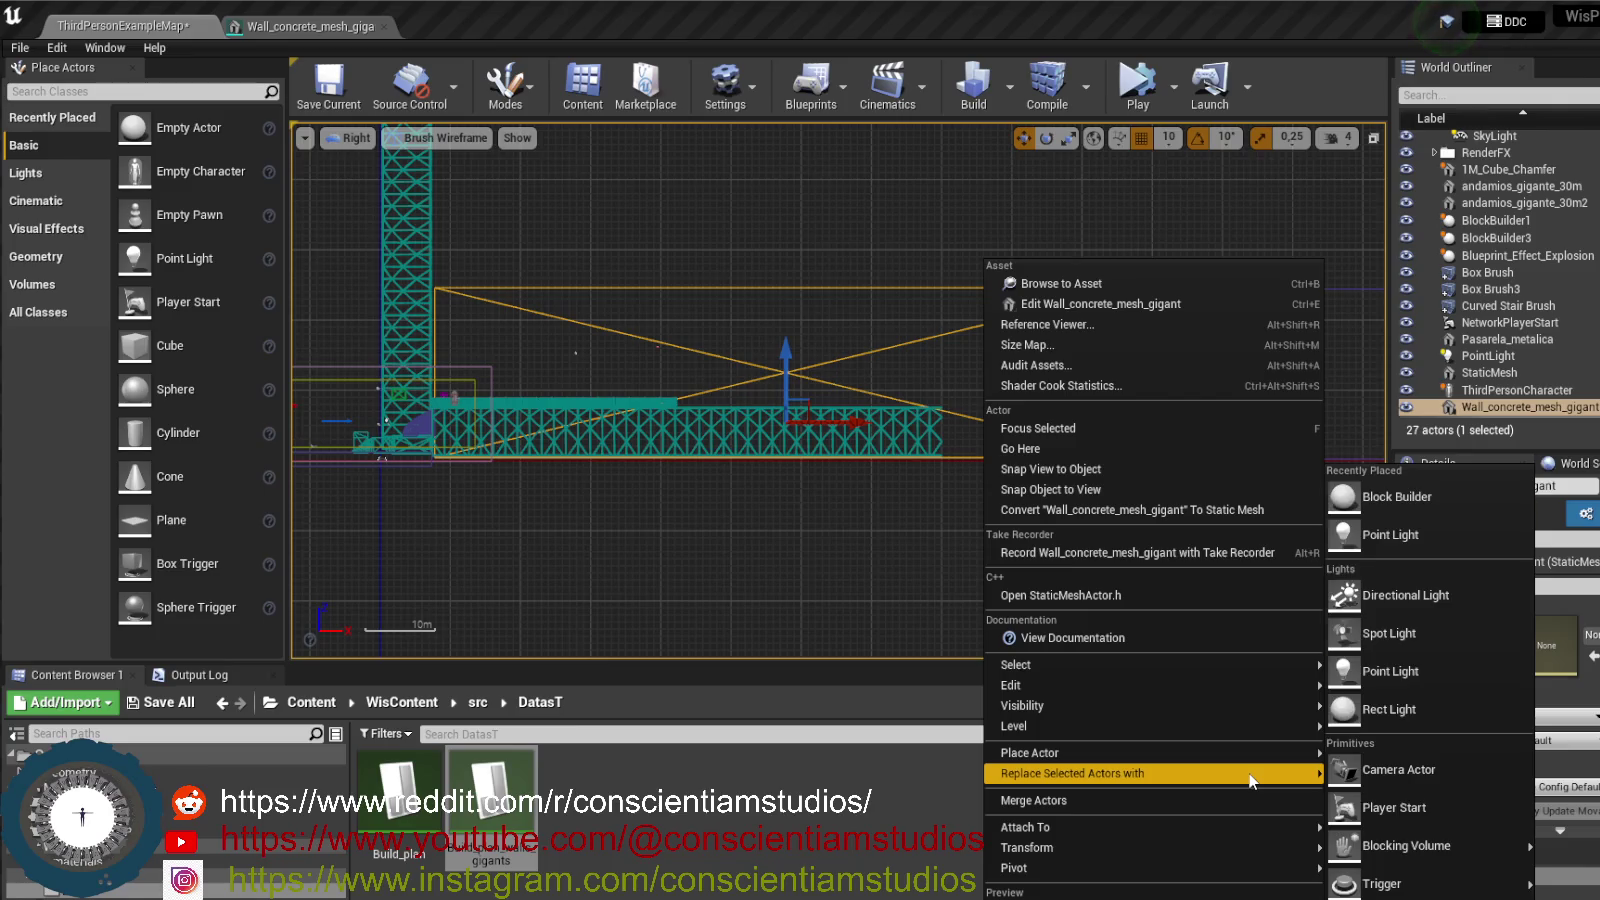
mouse_move(1260, 847)
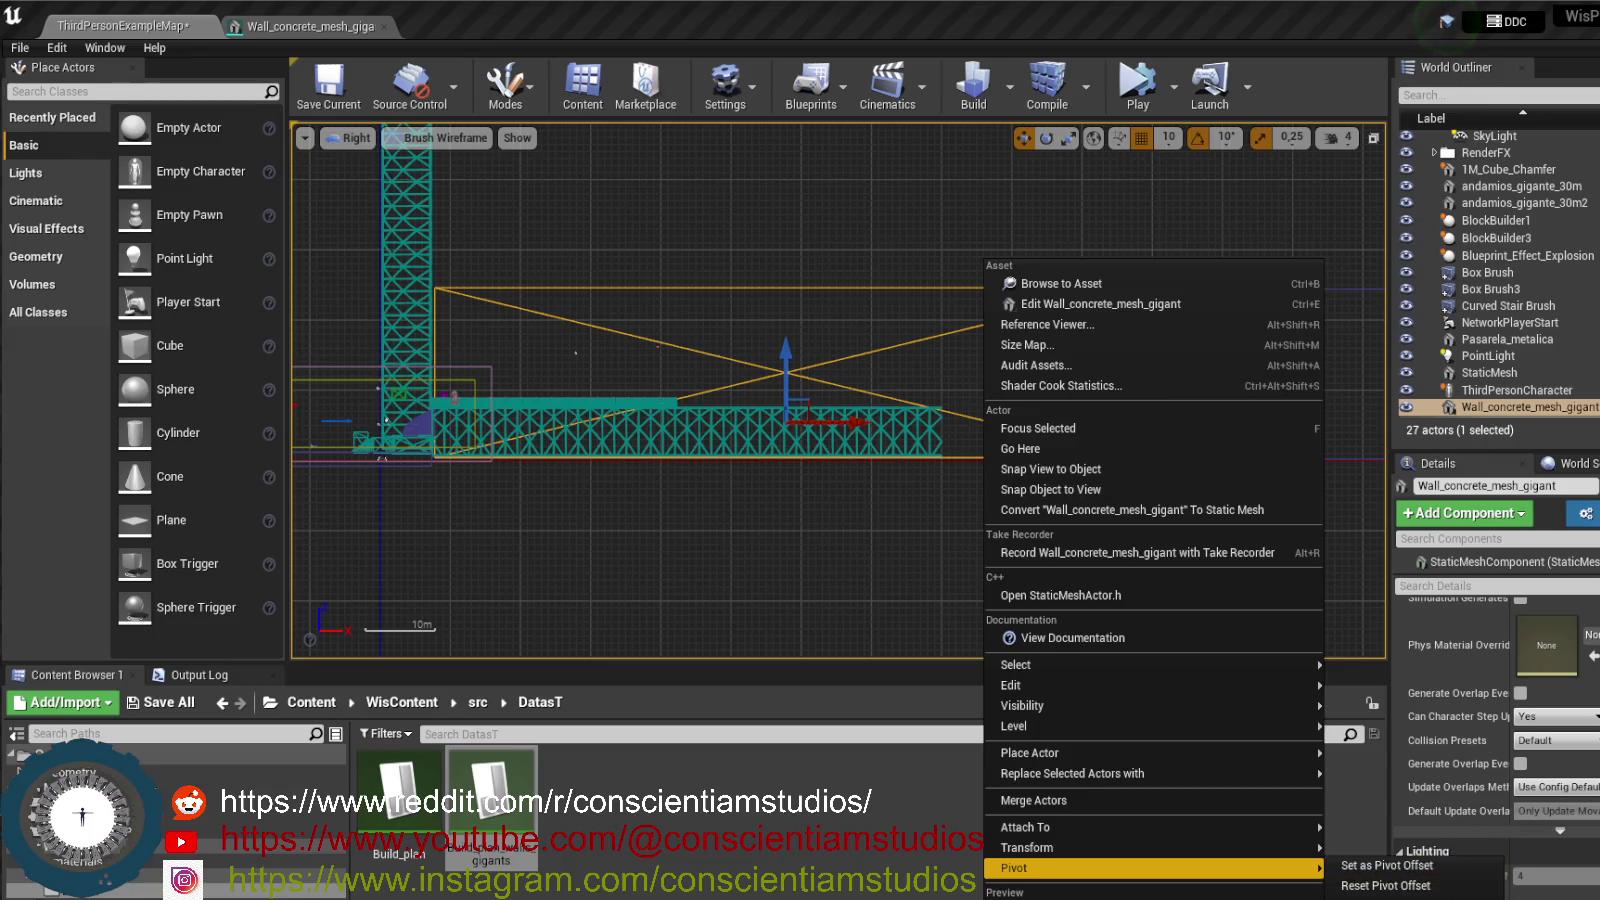
click(1410, 895)
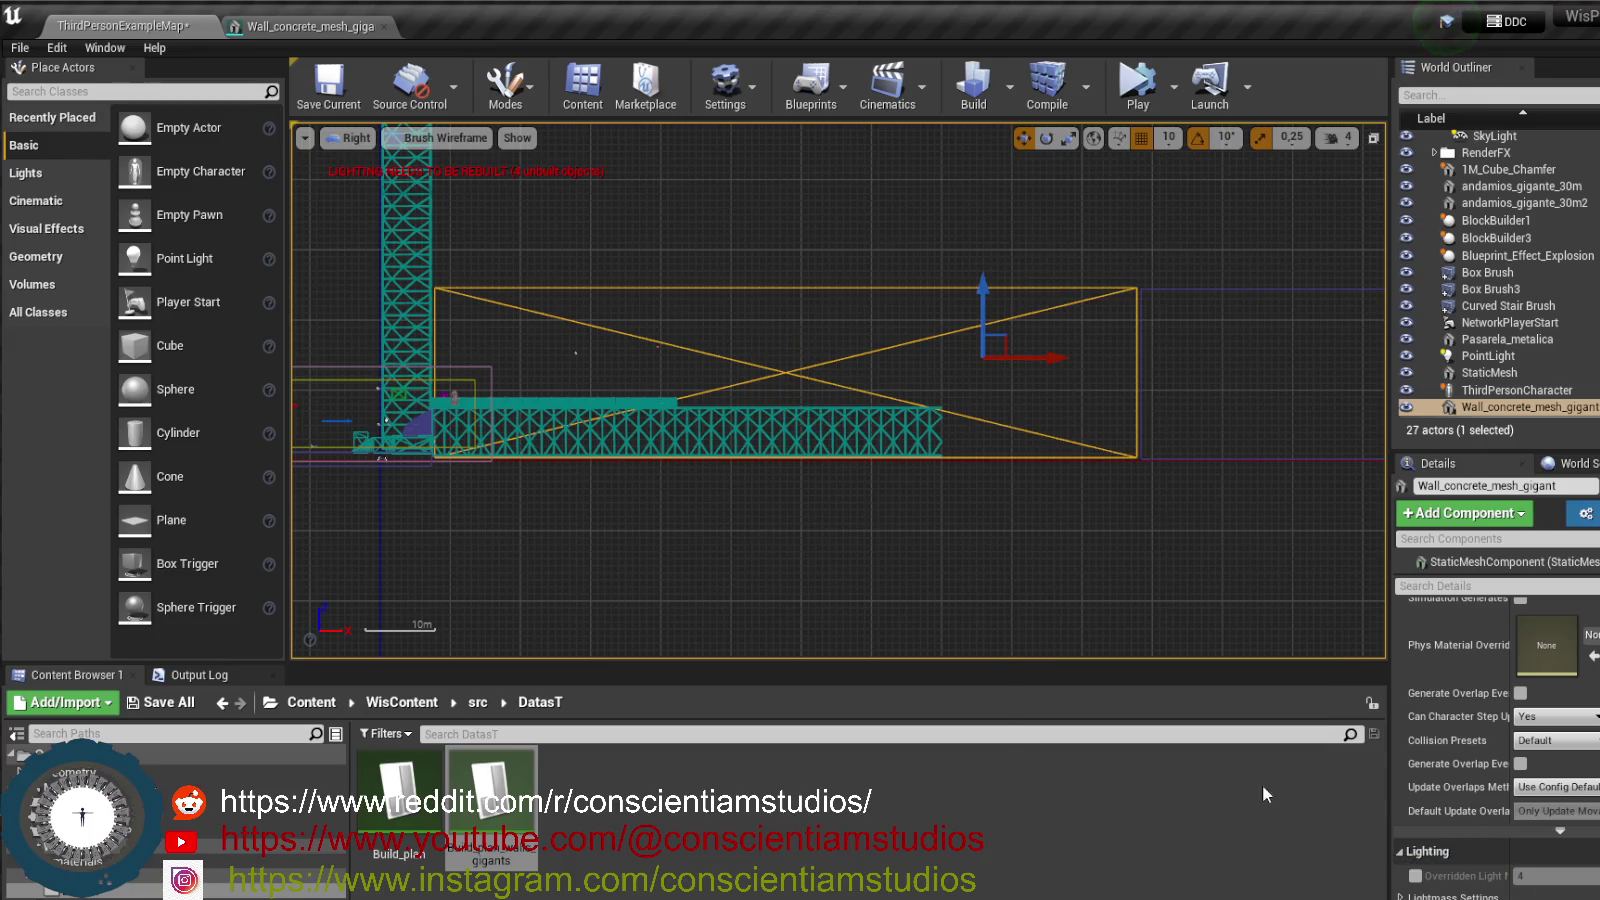
- Set the wall's pivot offset back at its centre, keep it selected, and enter Mesh Paint mode
mouse_move(1040, 357)
mouse_down()
mouse_move(993, 357)
mouse_move(1042, 365)
mouse_up()
right_click(975, 384)
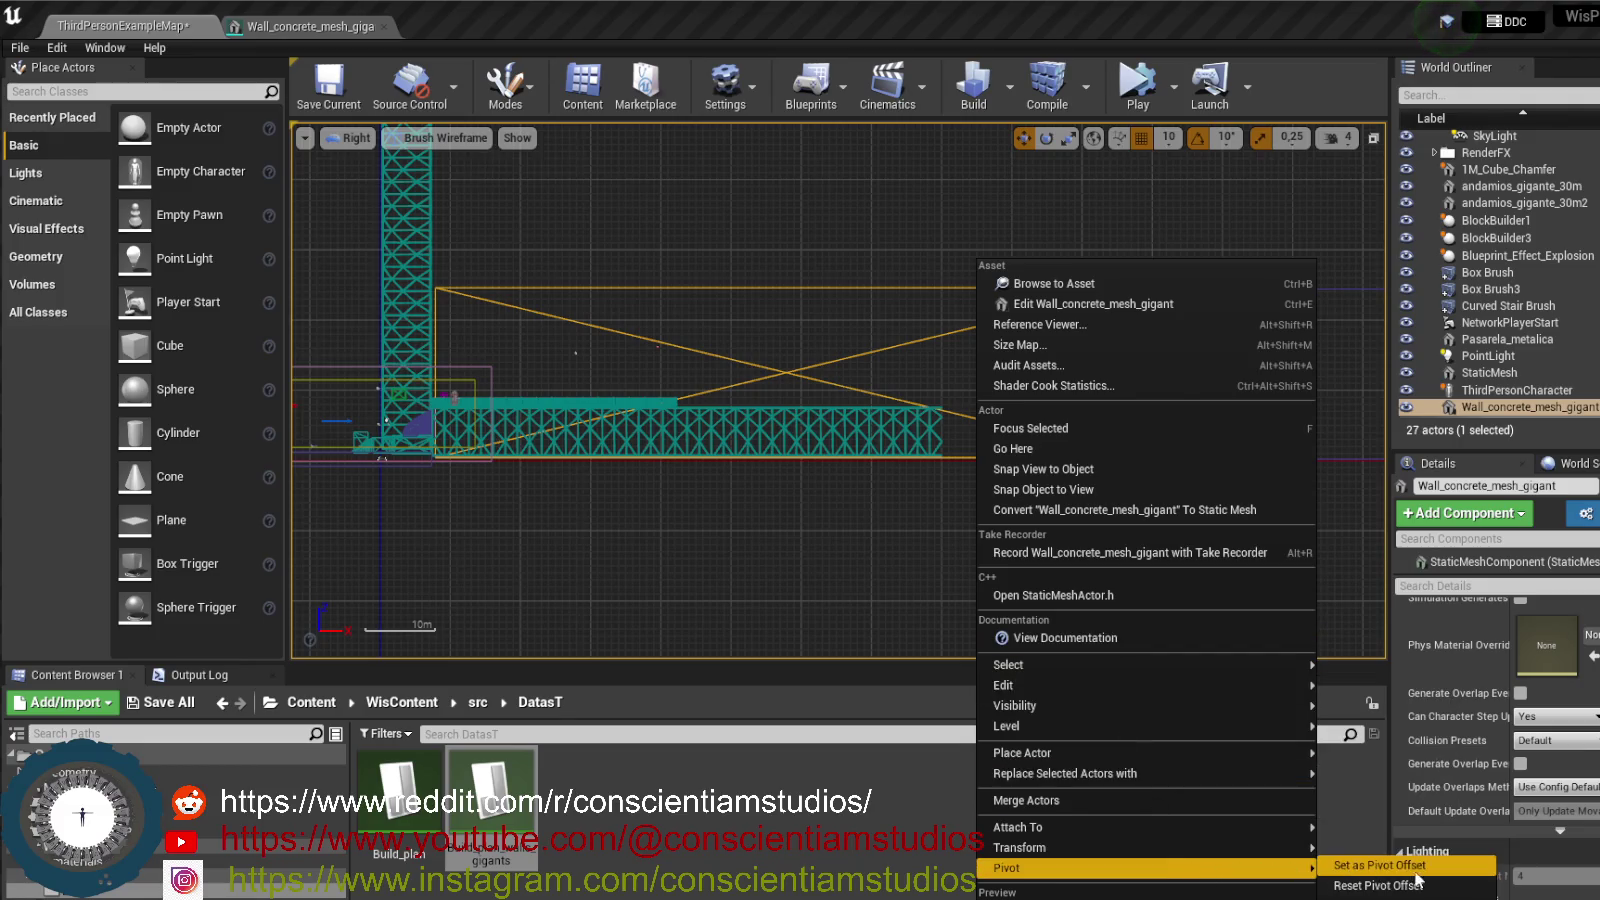
click(1437, 886)
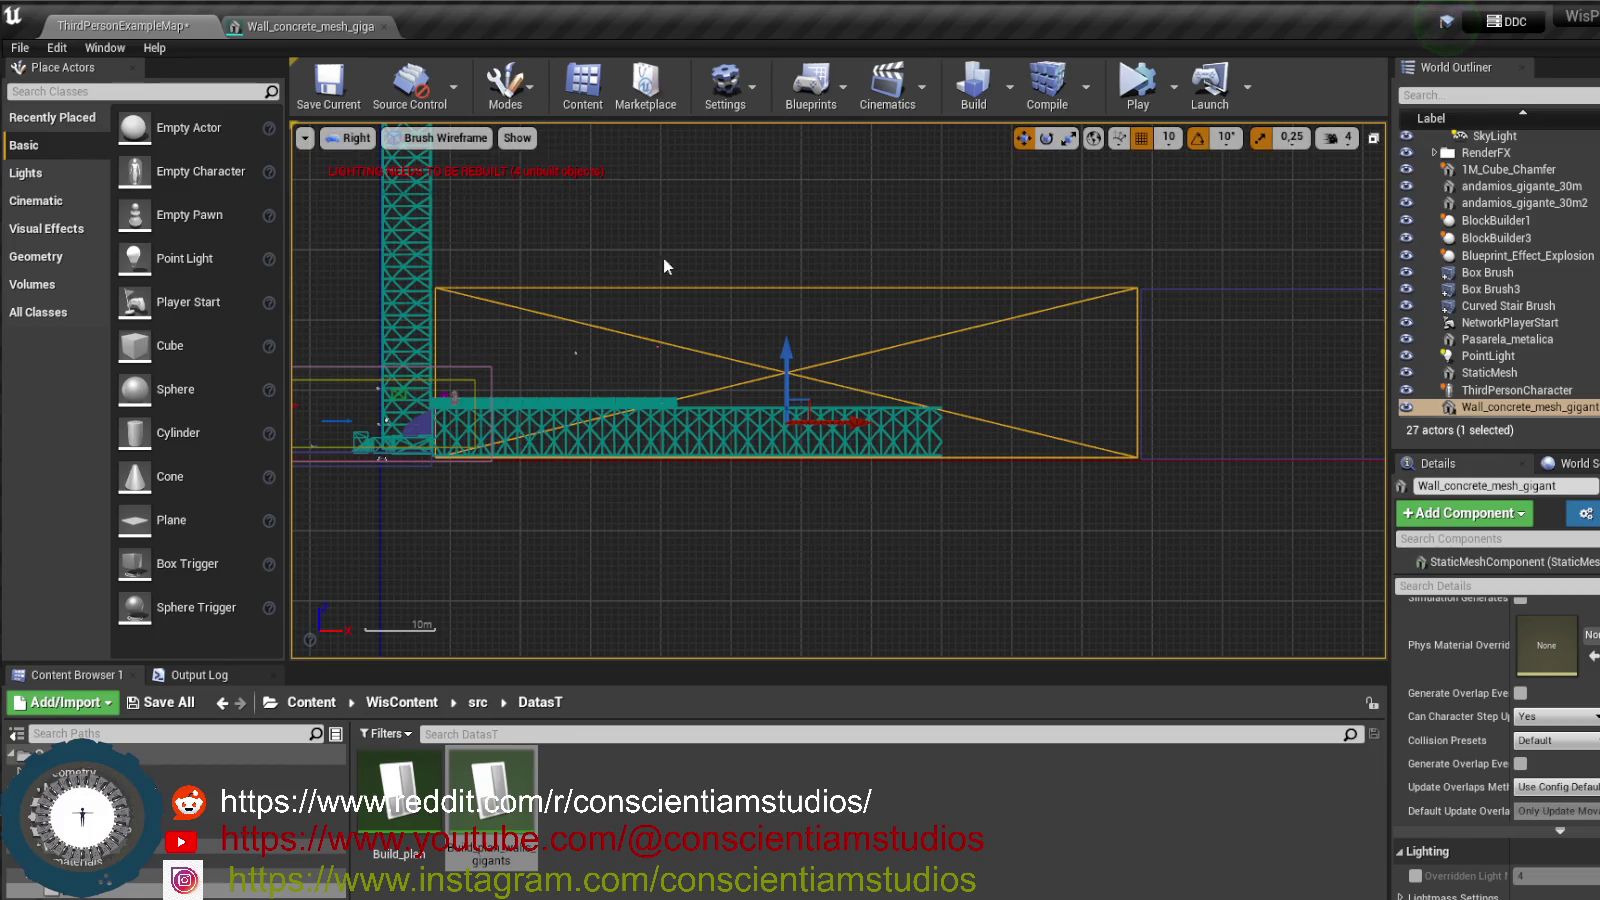
click(778, 301)
click(783, 289)
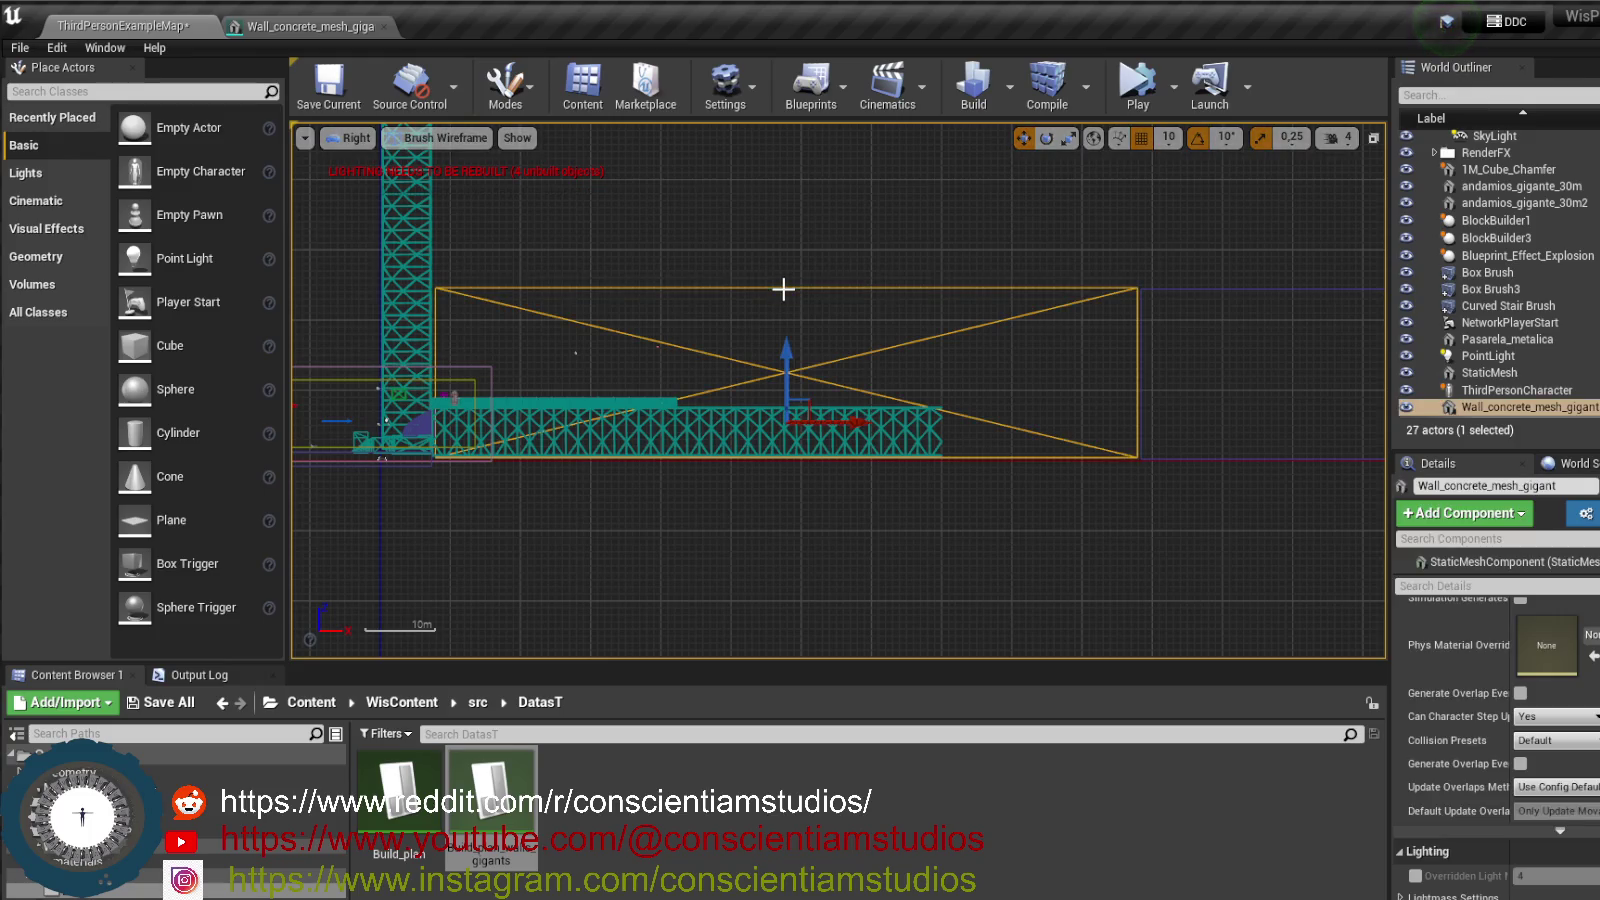
key(shift+2)
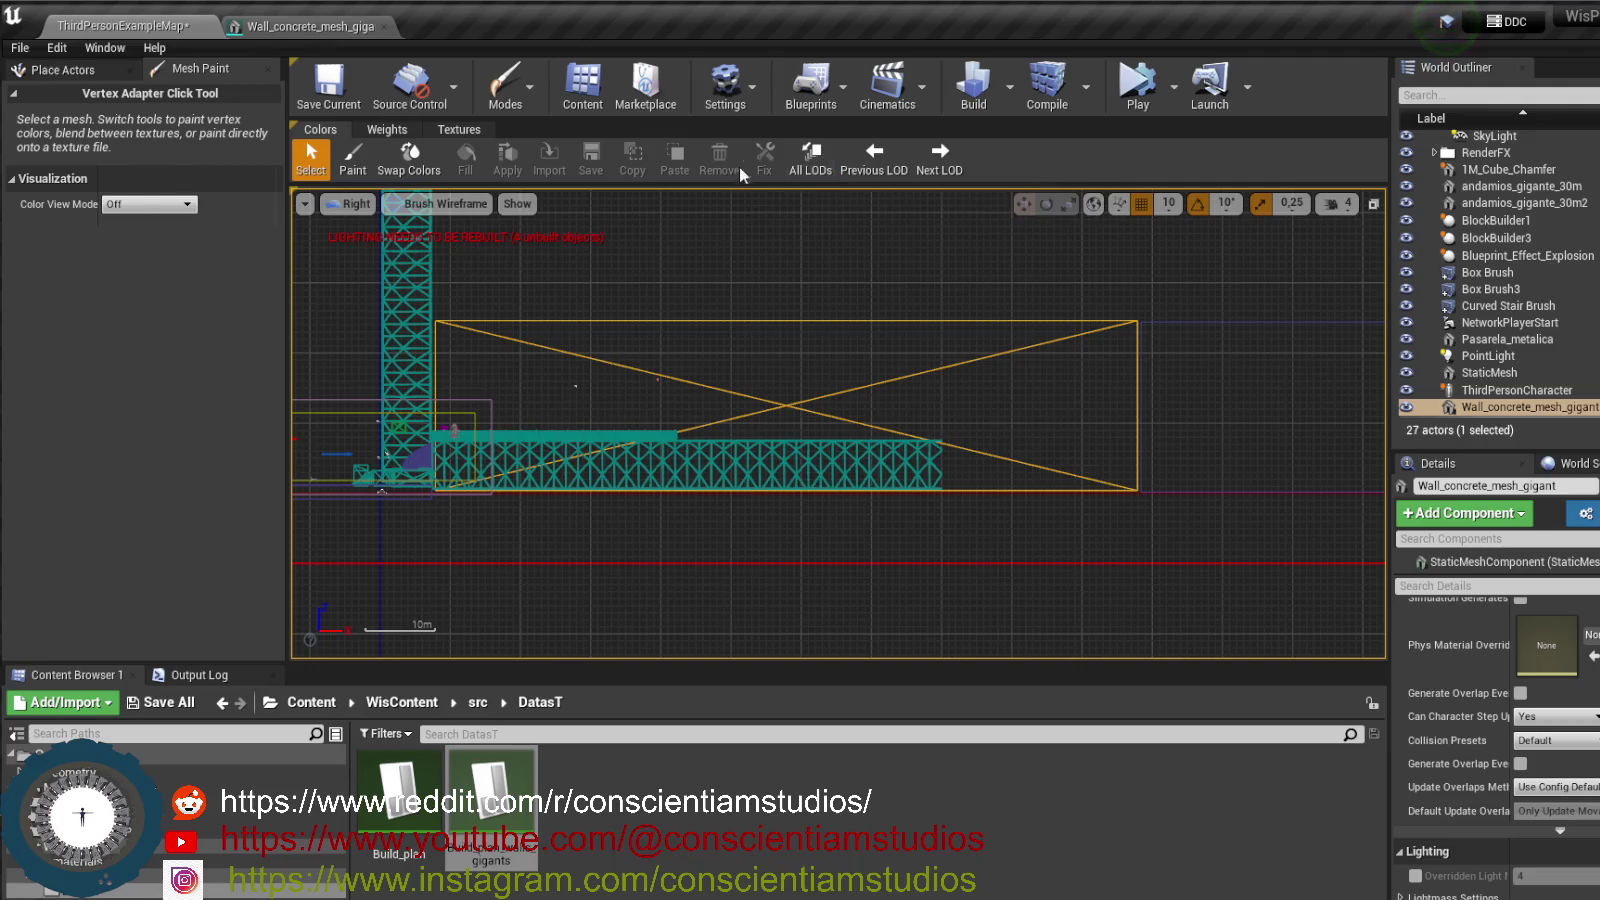
click(360, 170)
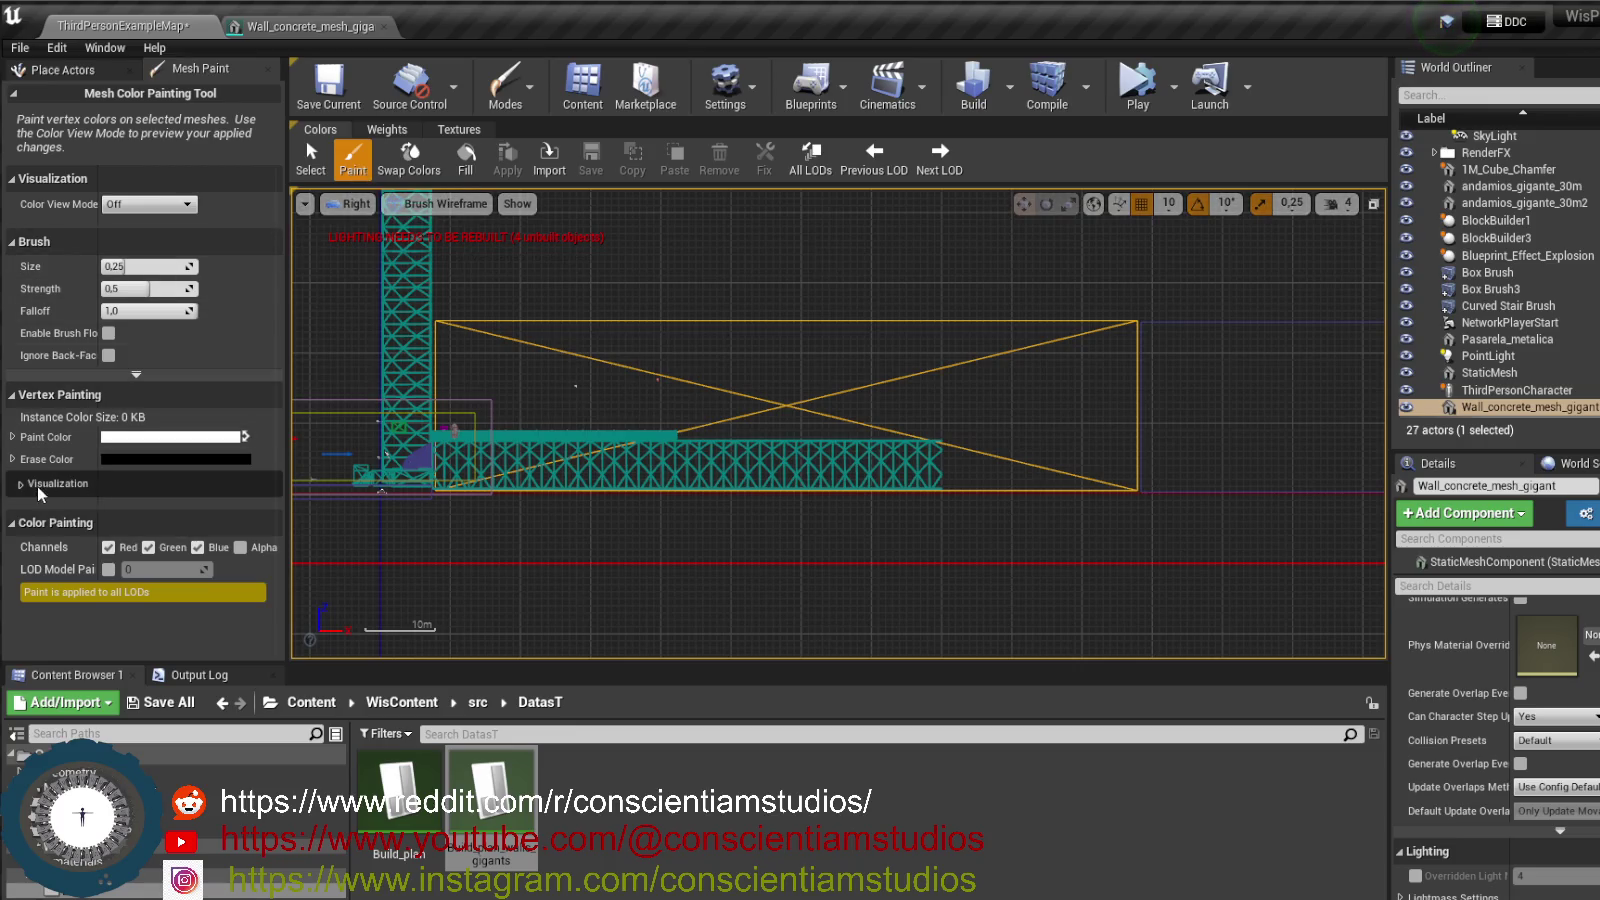
click(16, 485)
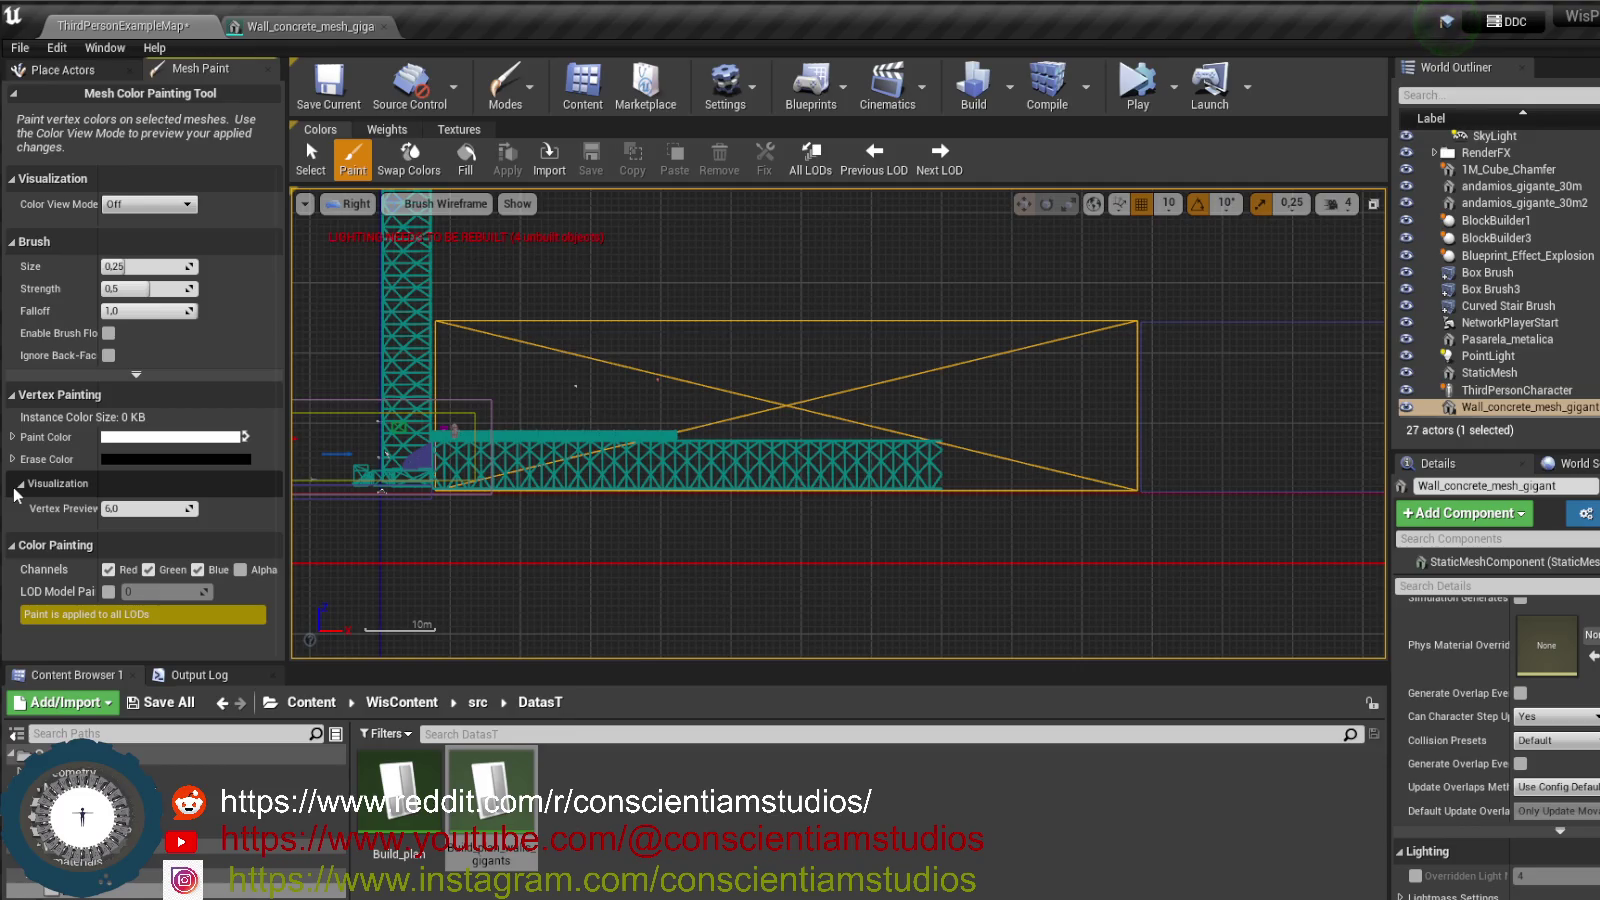
click(155, 205)
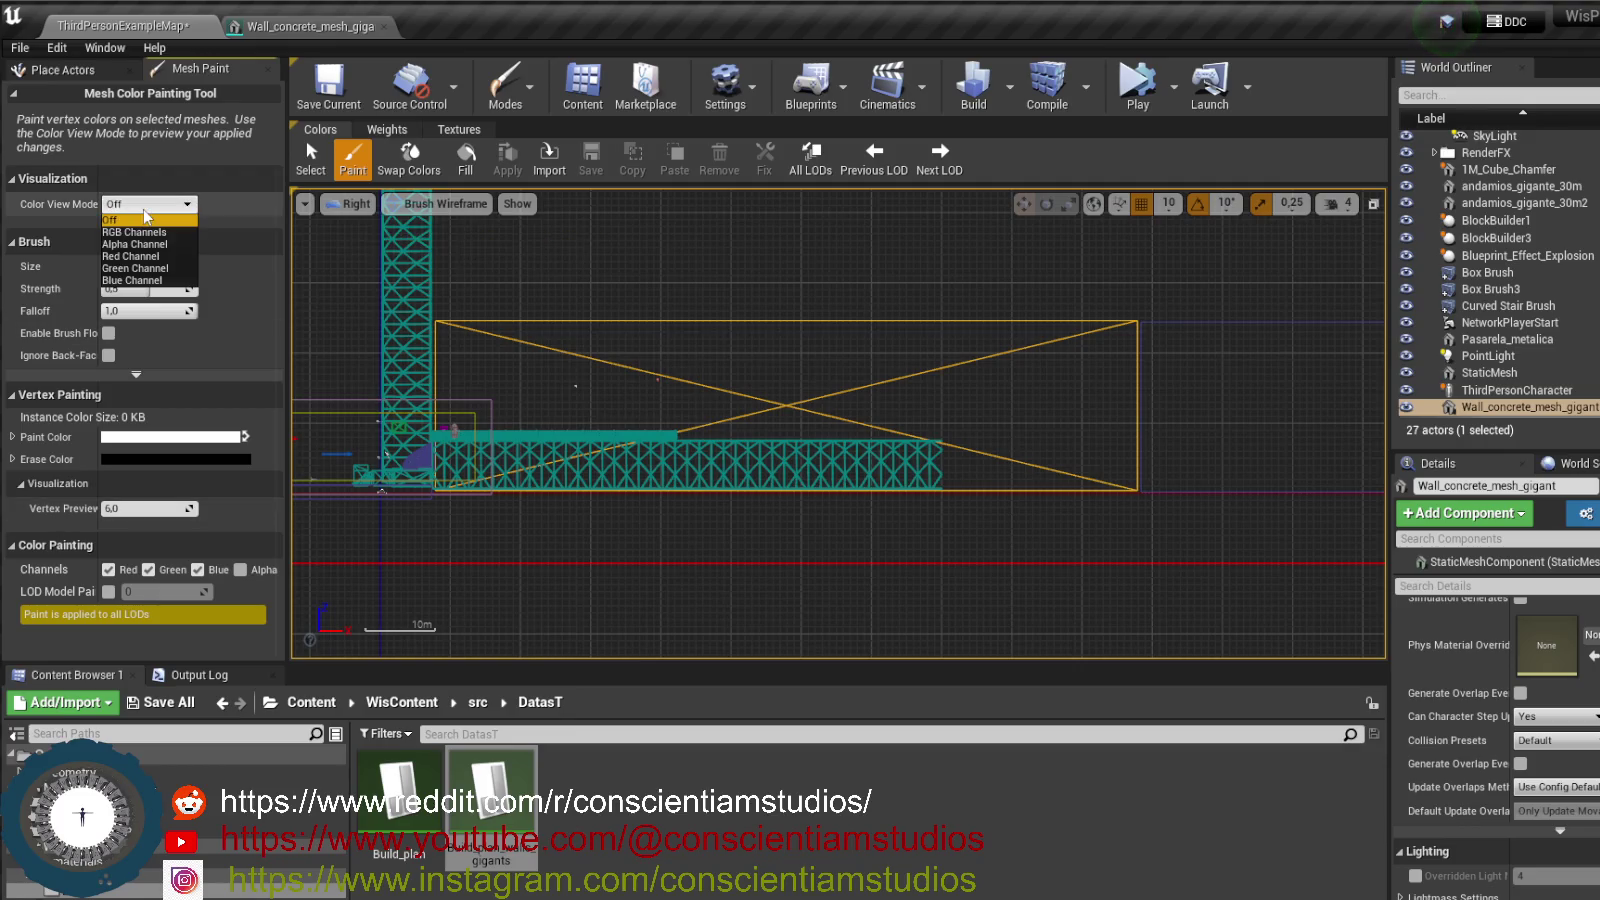
click(135, 219)
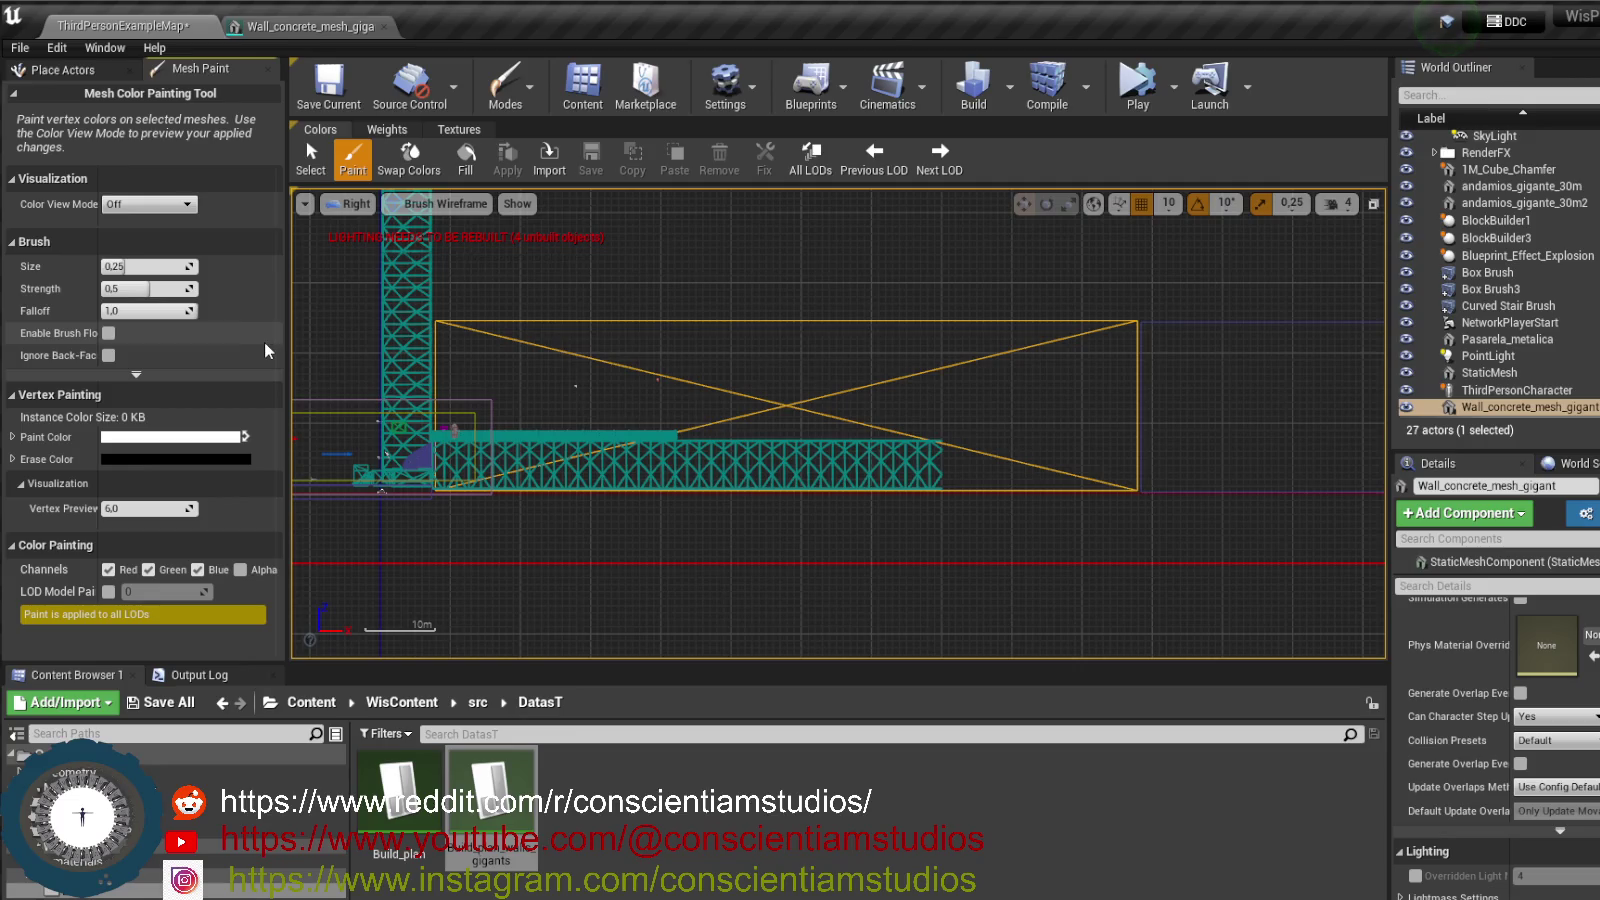
click(322, 168)
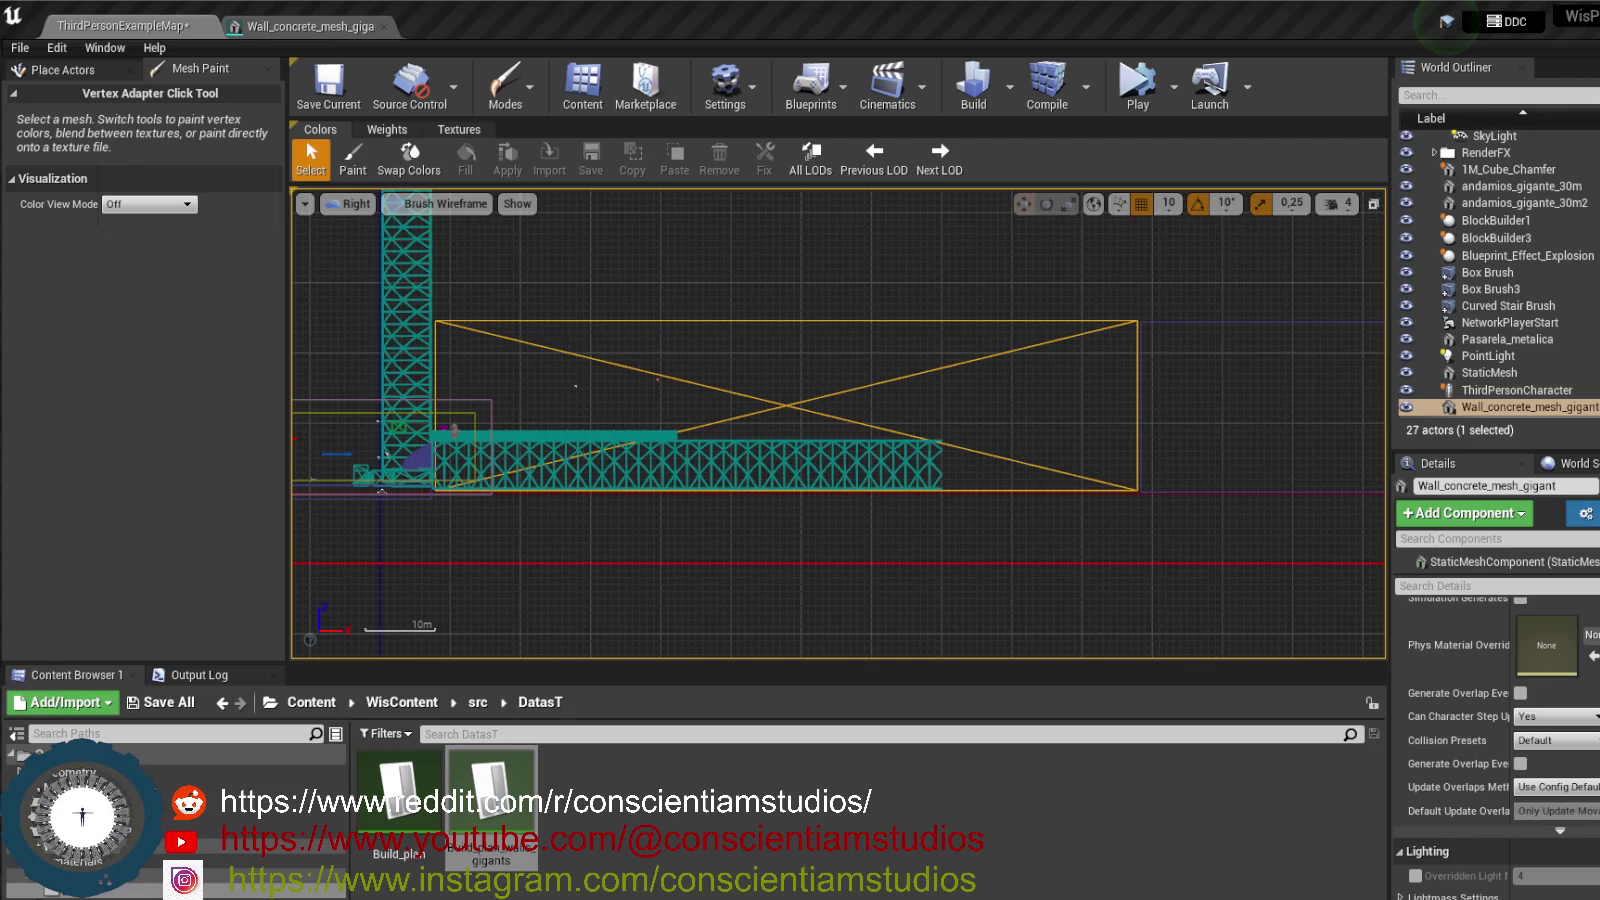
- Reselect the concrete wall and switch between Place and Brush Editing modes
click(941, 318)
click(943, 319)
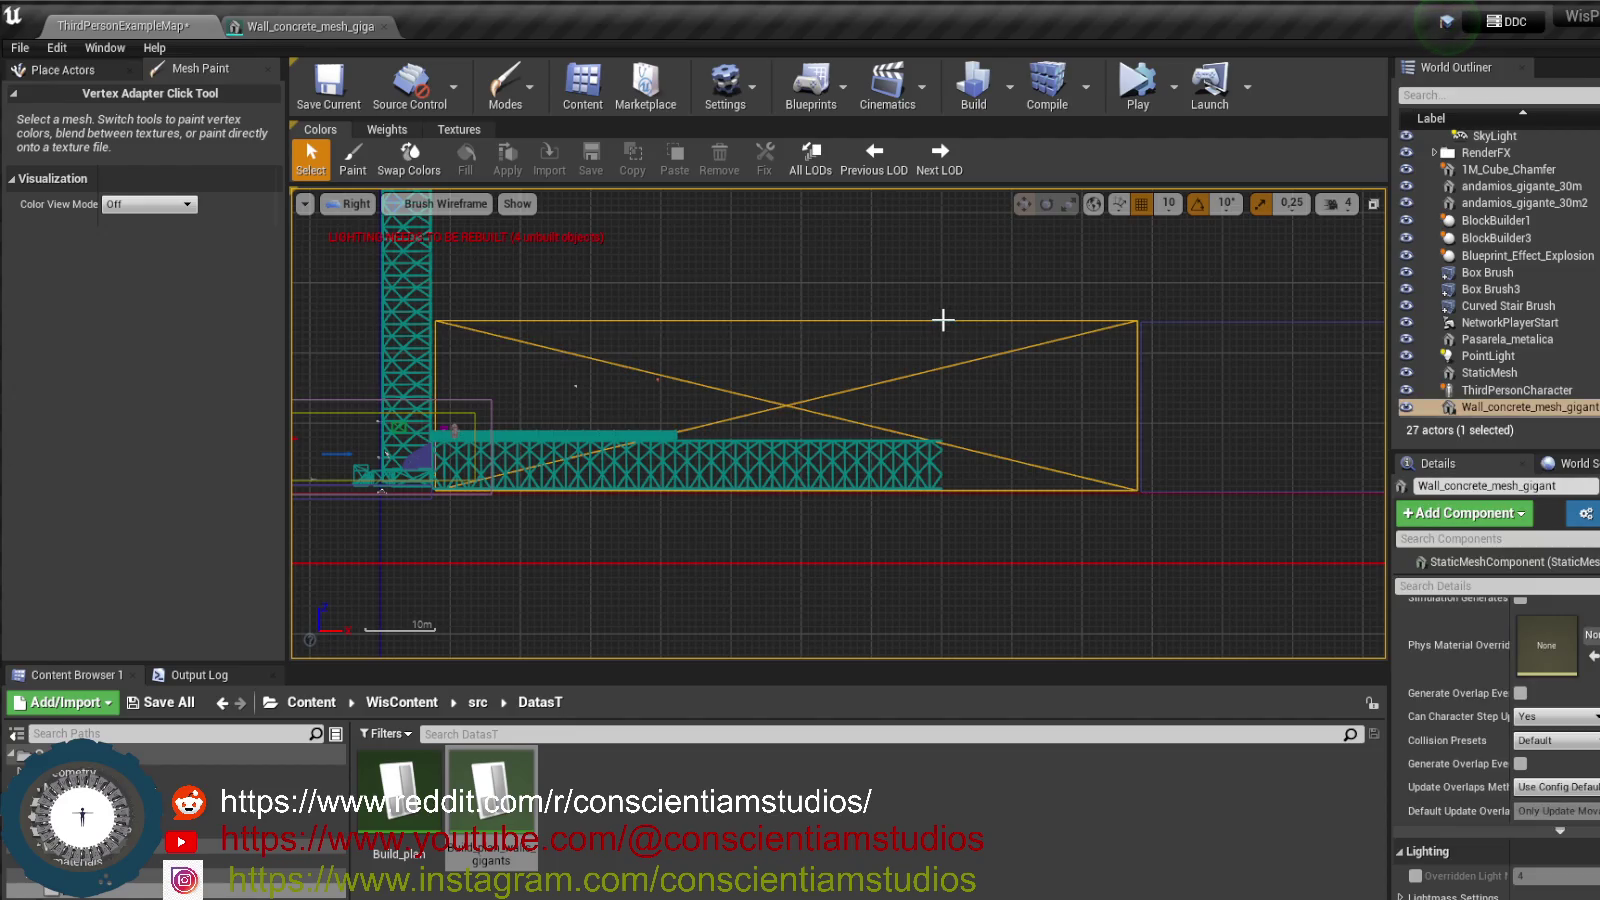
click(102, 66)
click(233, 72)
click(505, 85)
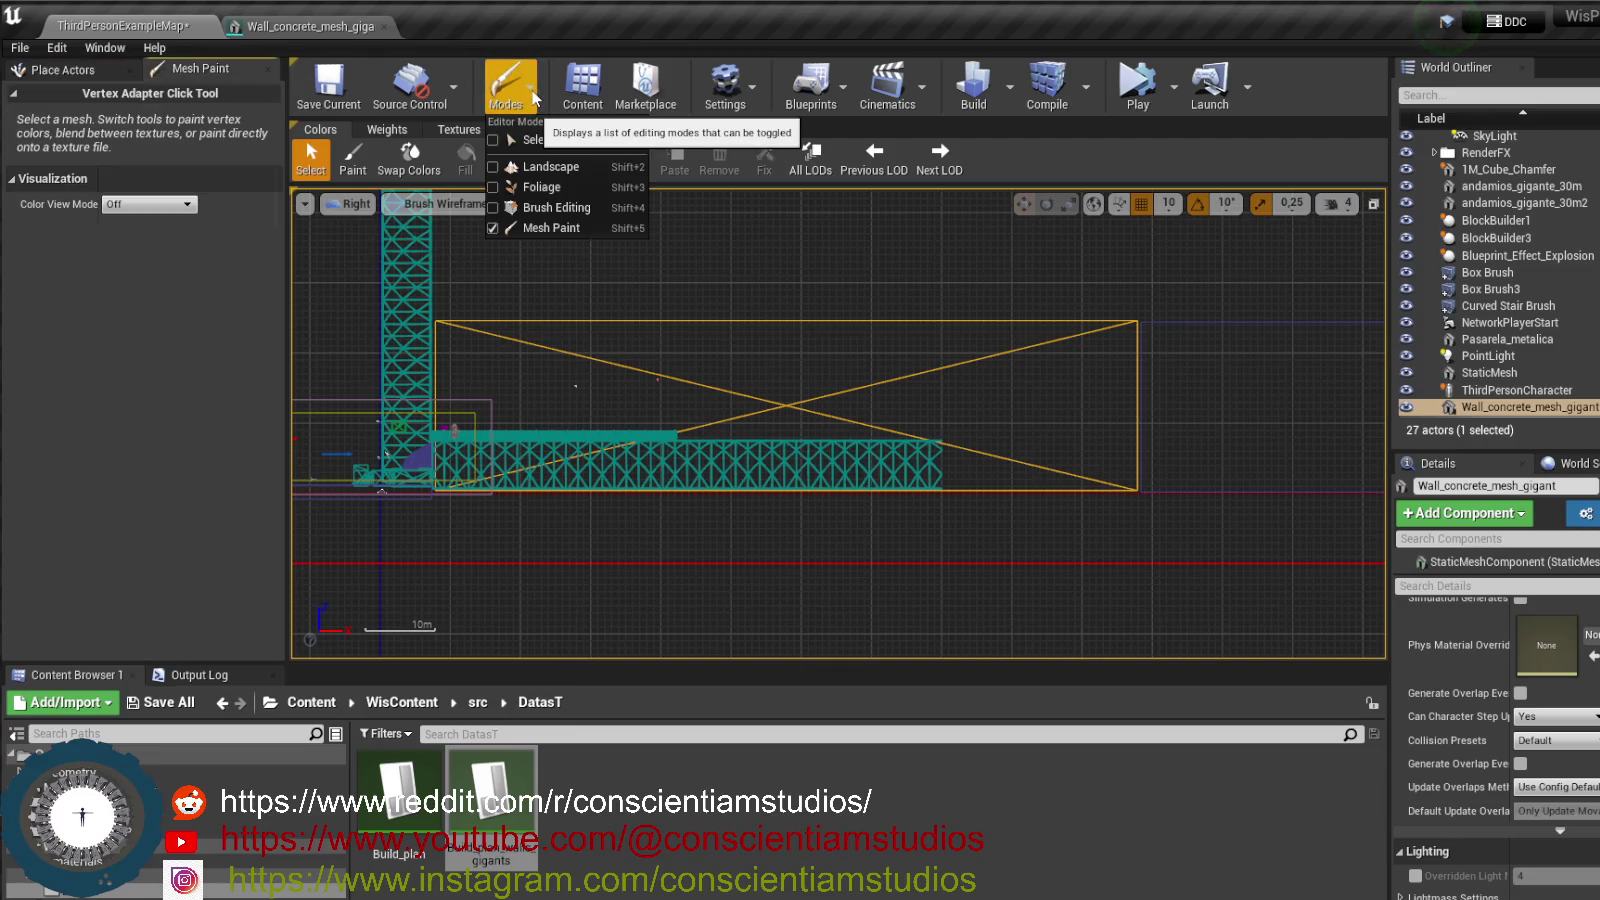
click(594, 208)
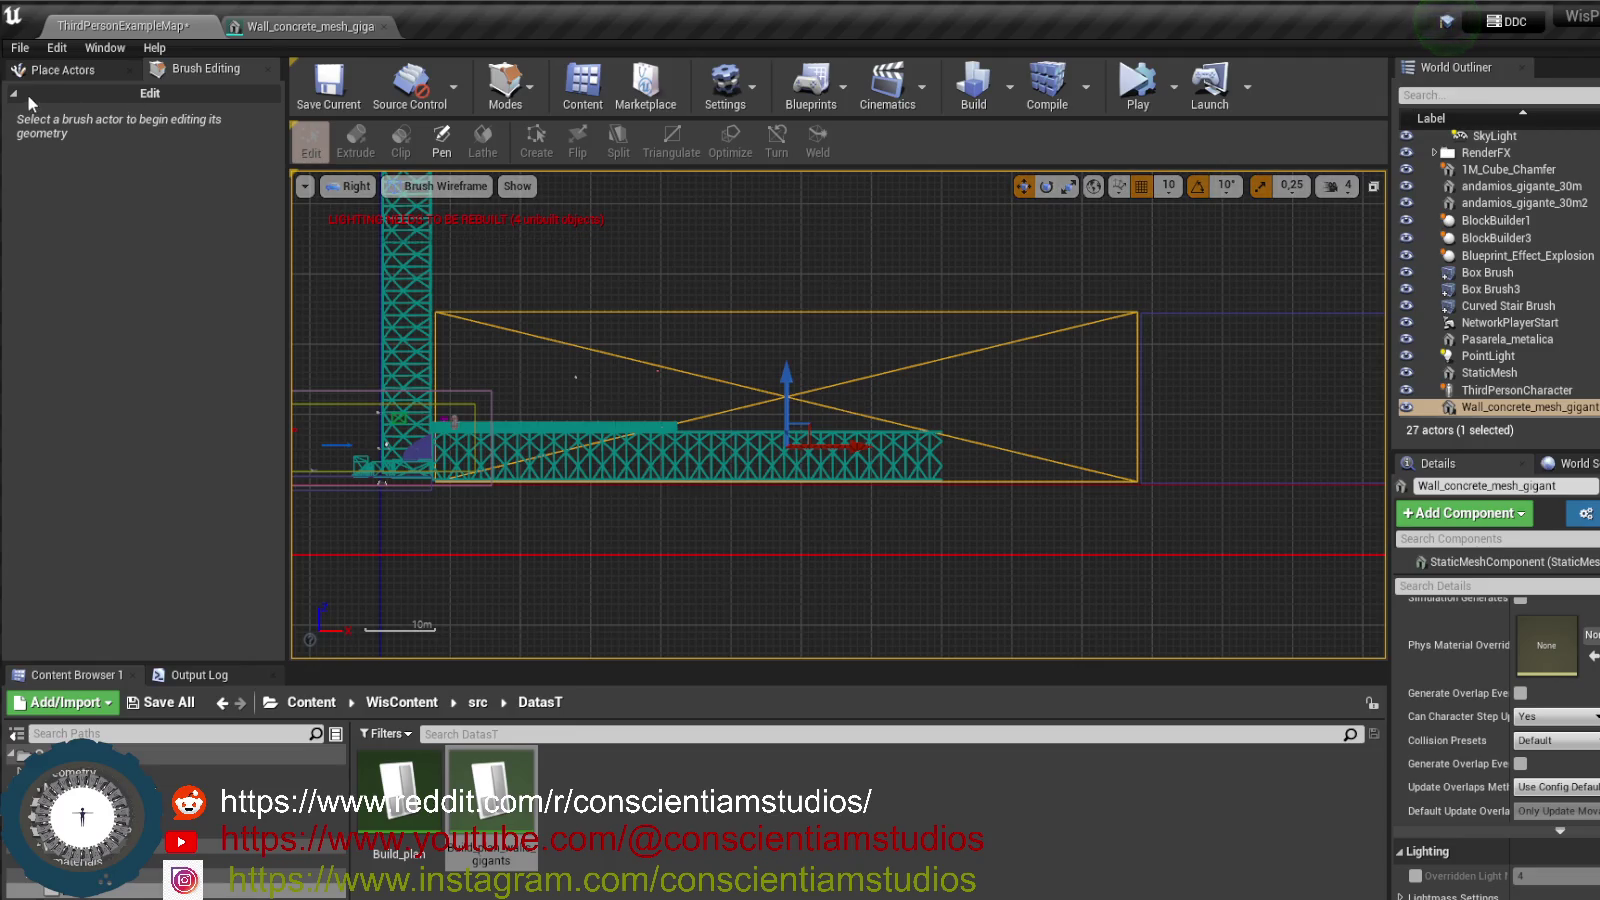
click(95, 75)
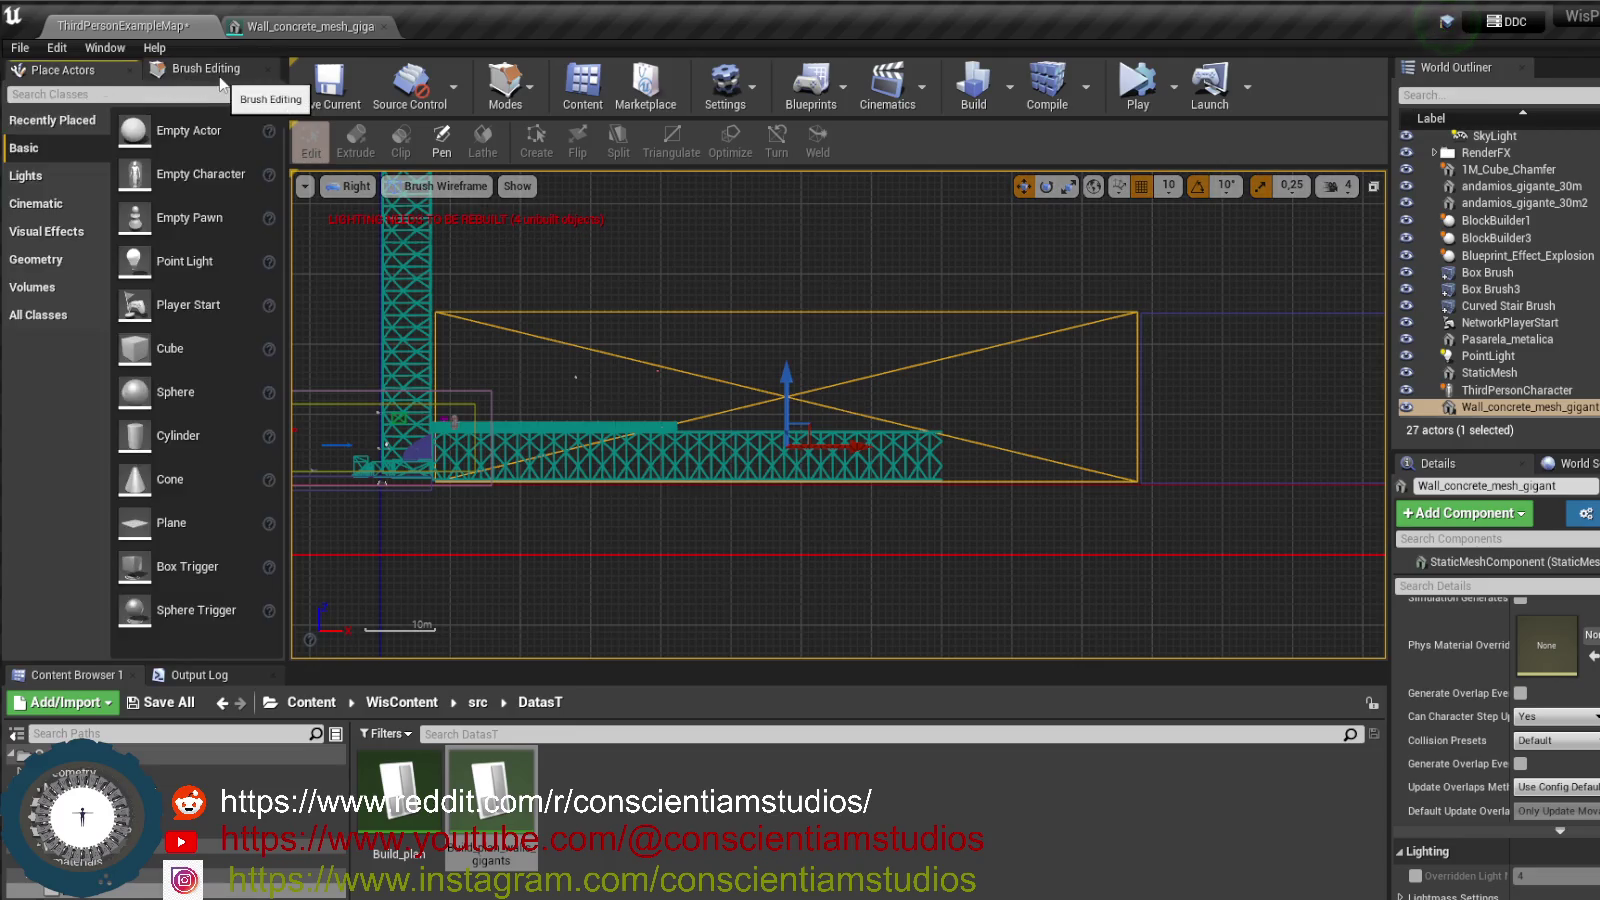
click(205, 72)
- Switch to Mesh Paint mode and set Color View Mode to RGB Channels
click(522, 107)
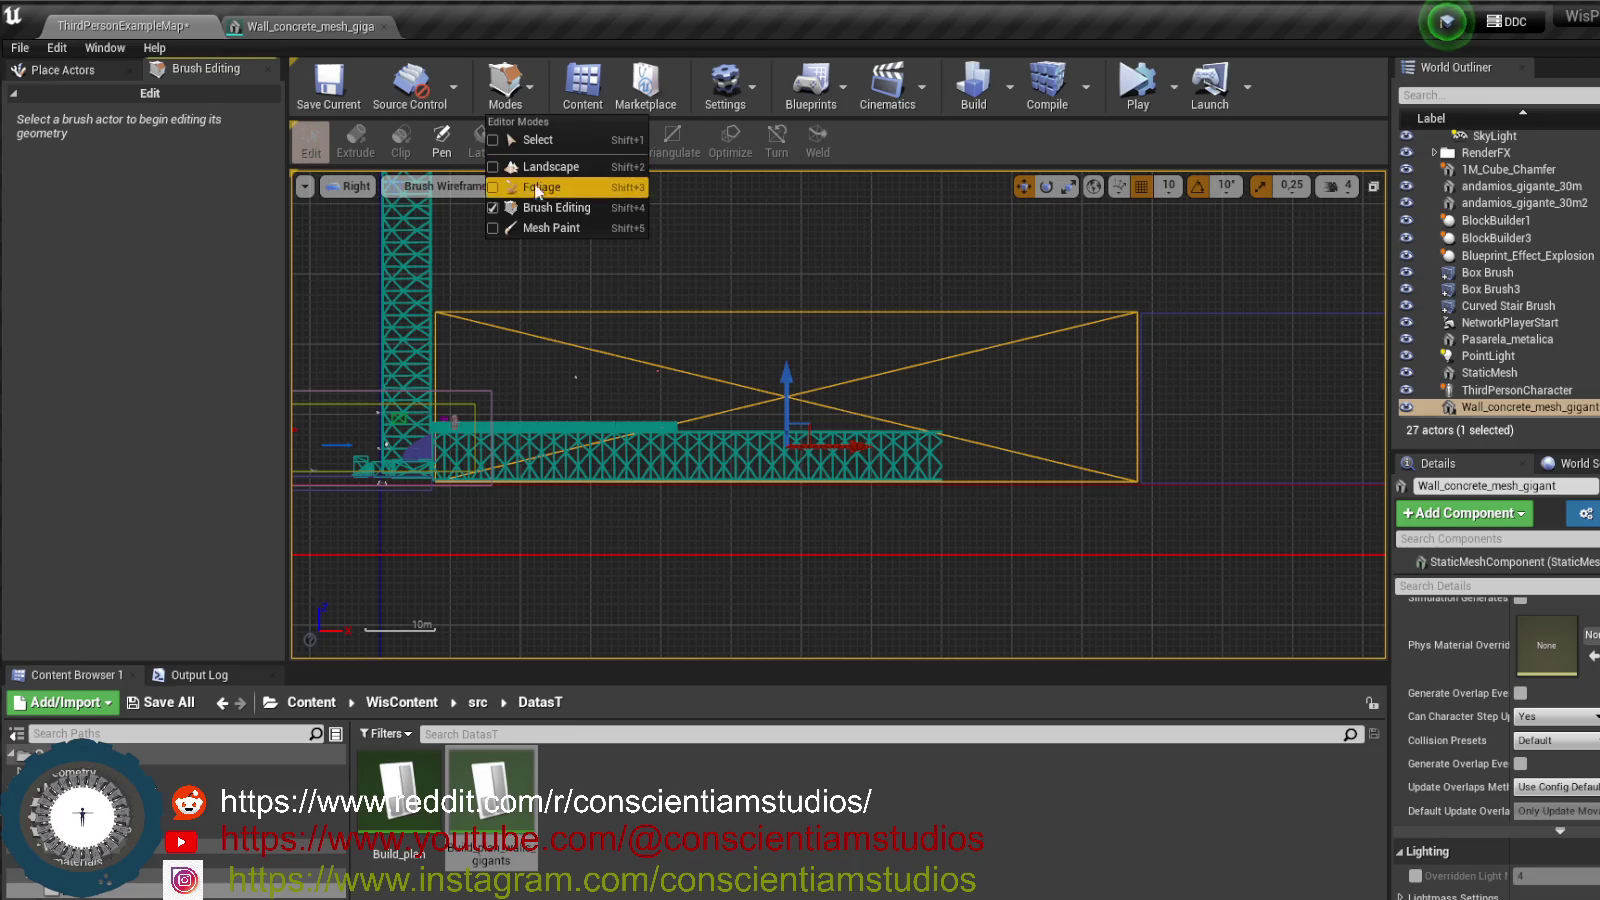
click(561, 230)
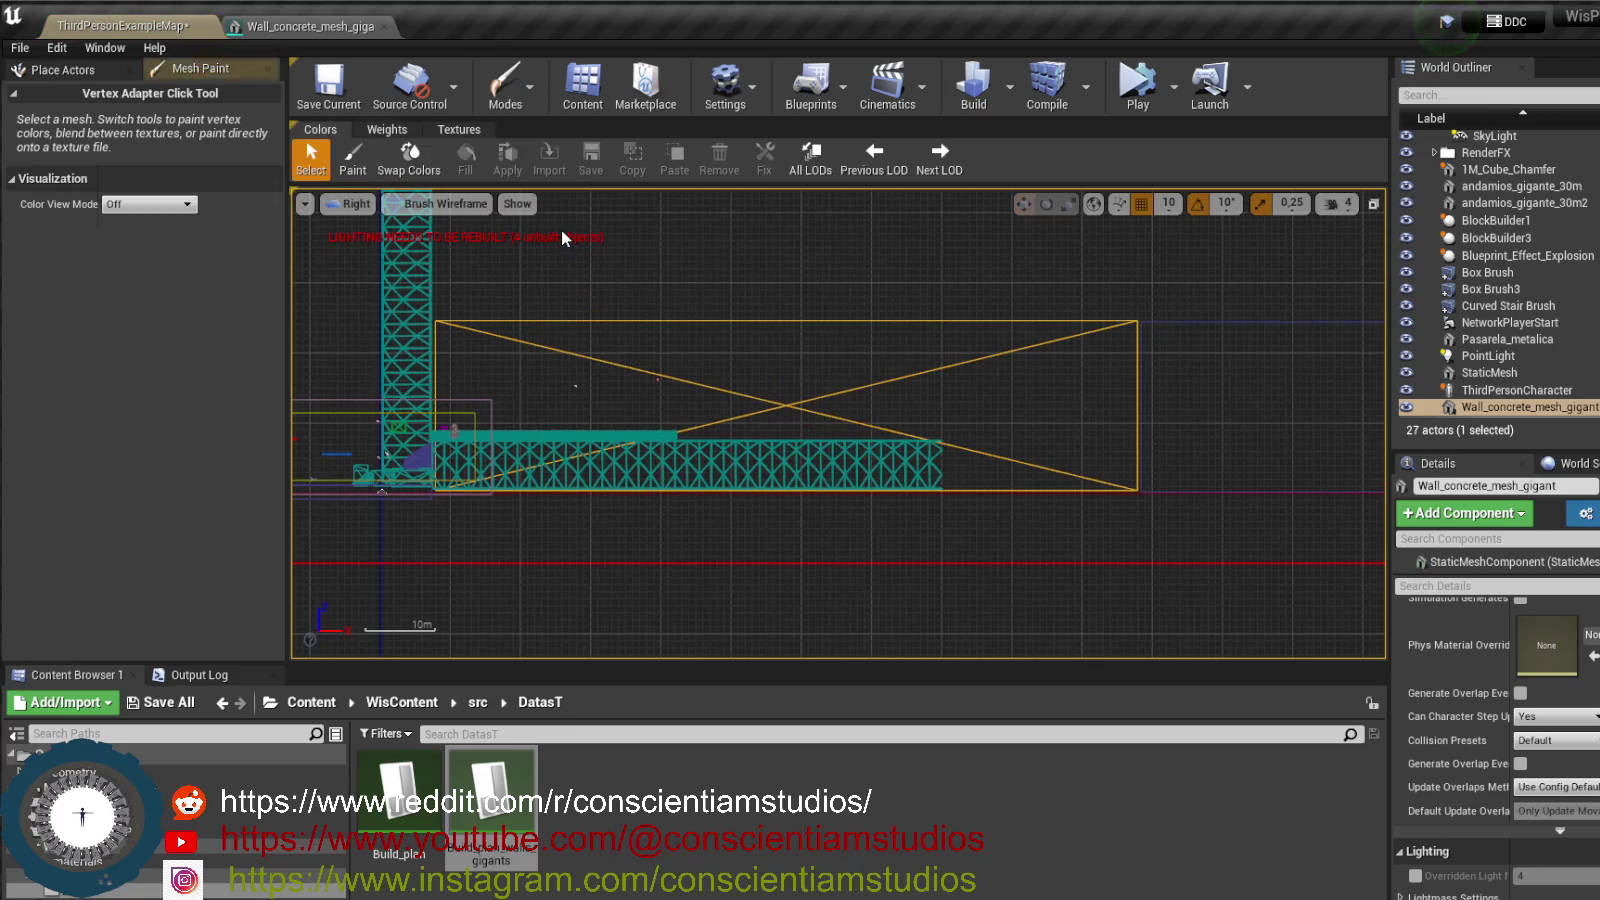
click(150, 204)
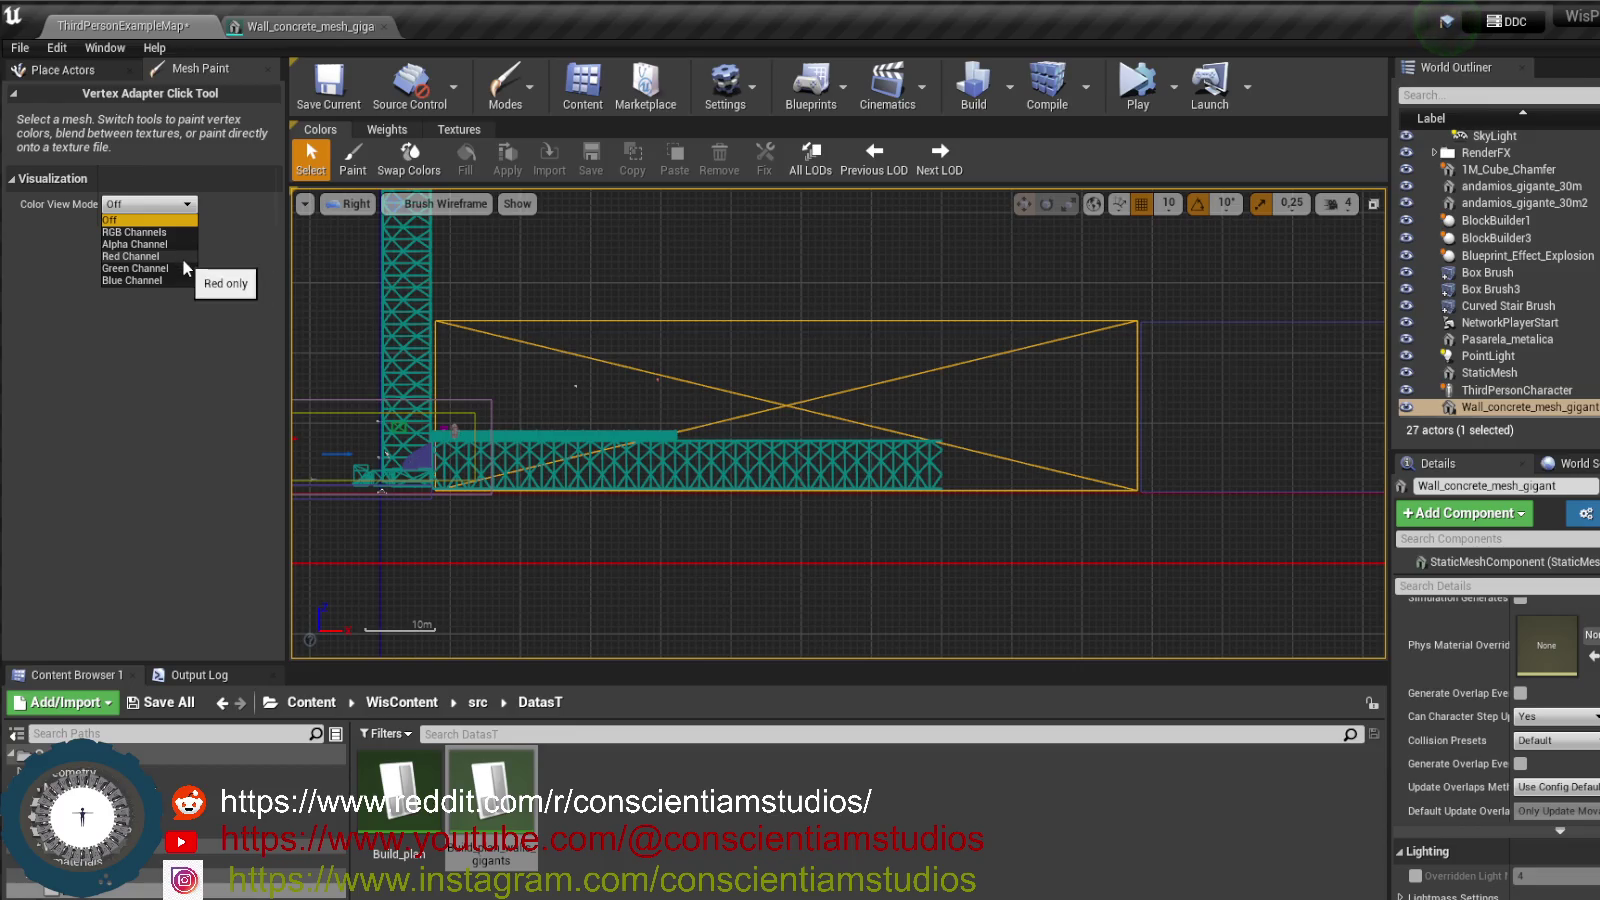
click(180, 234)
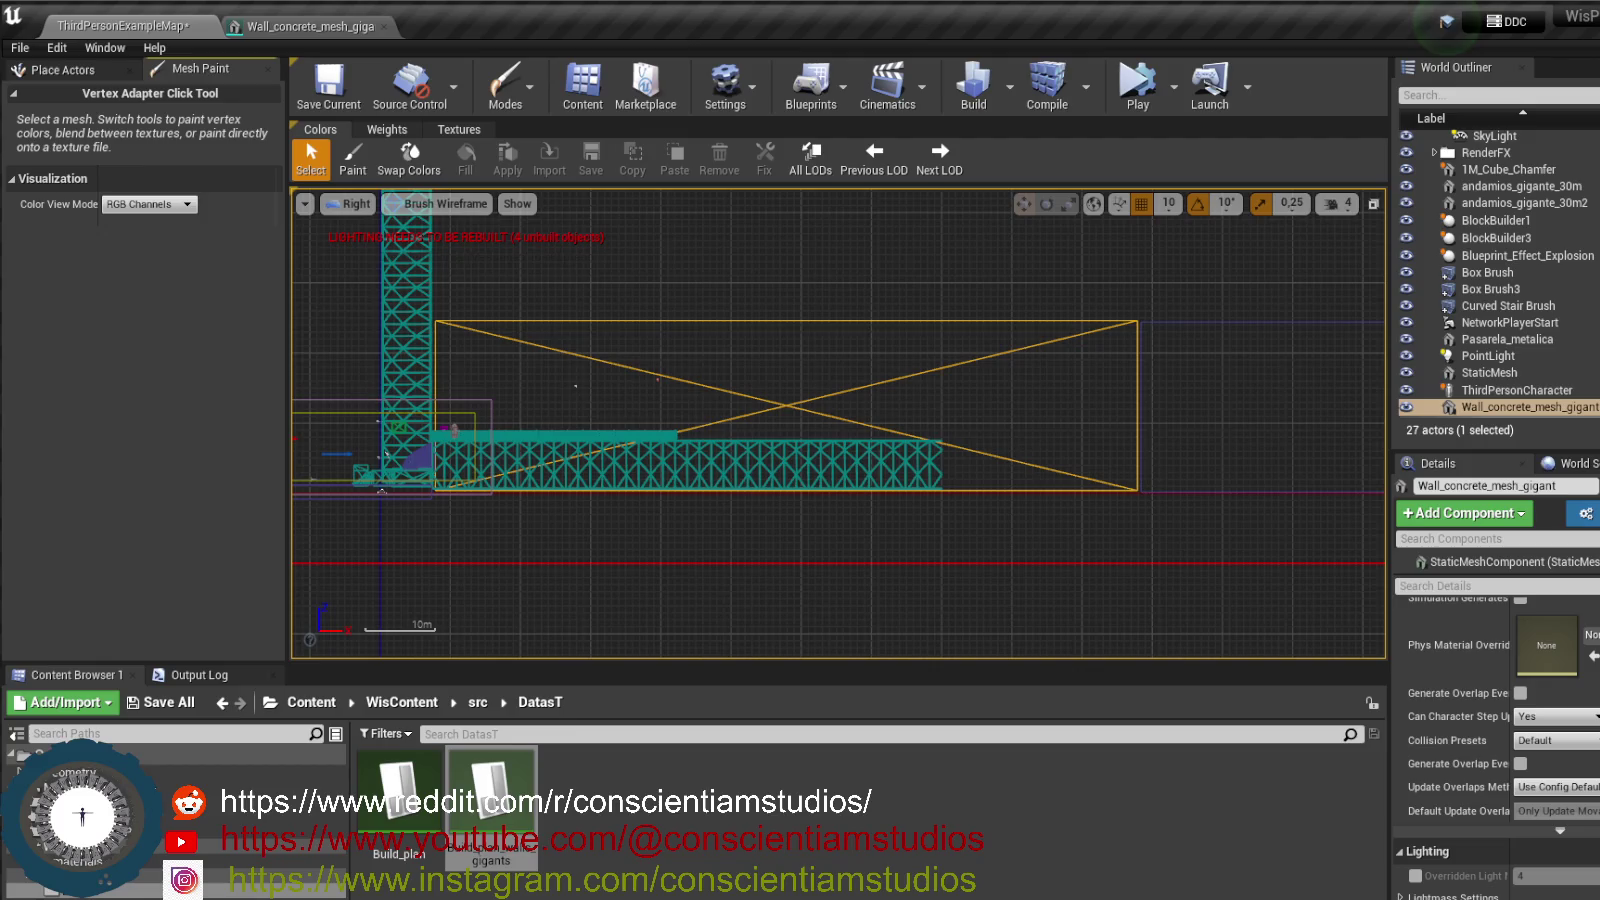
click(527, 95)
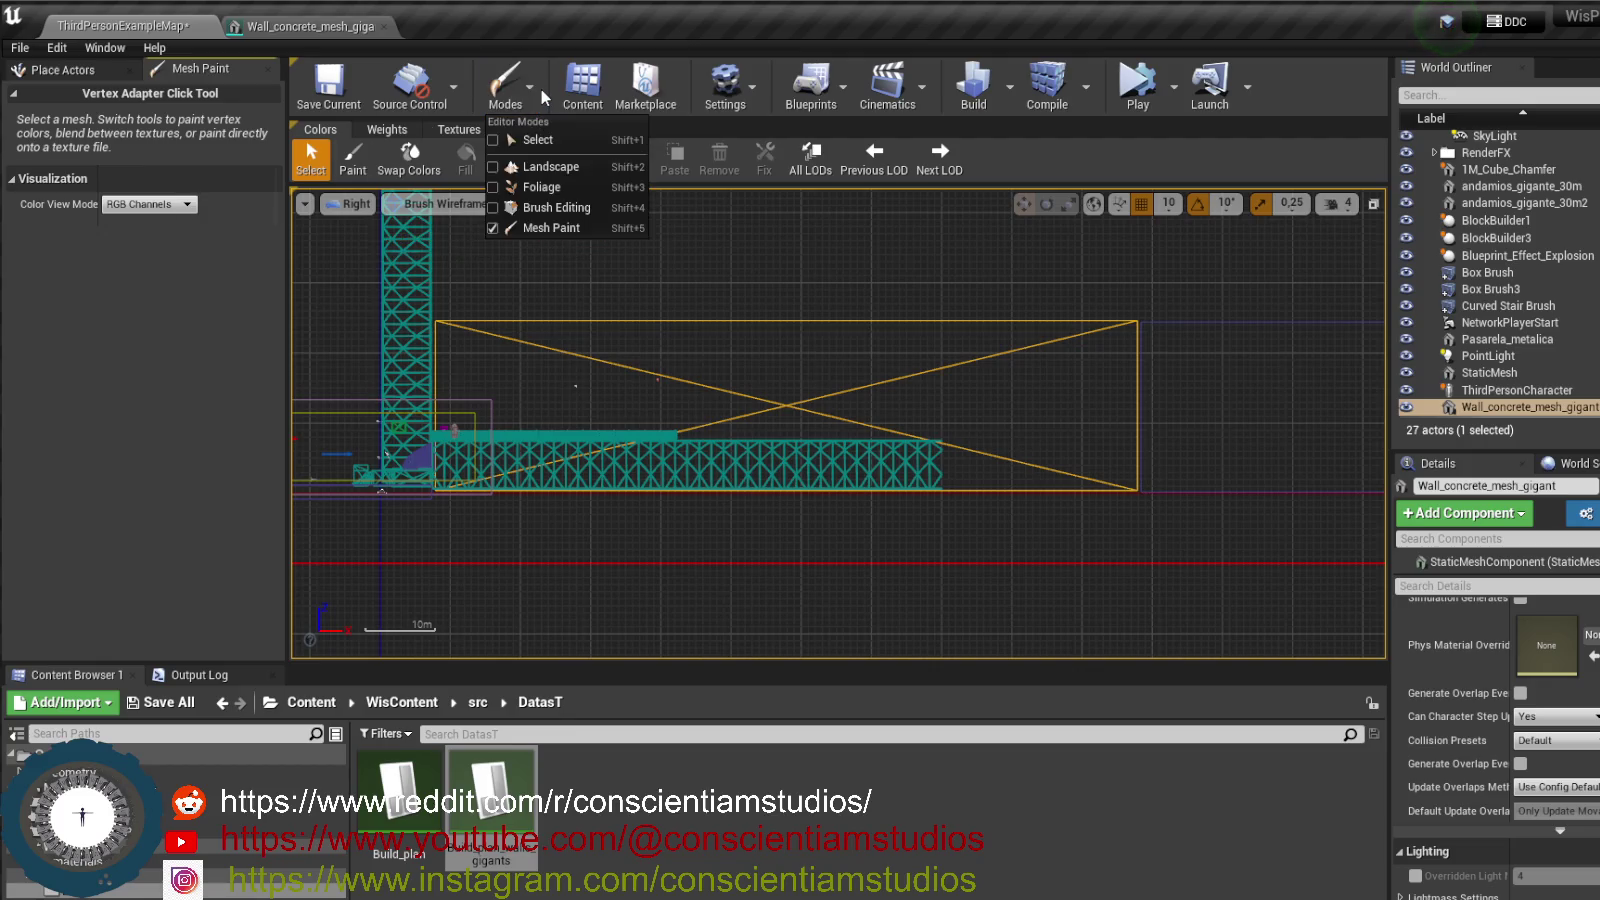
click(533, 96)
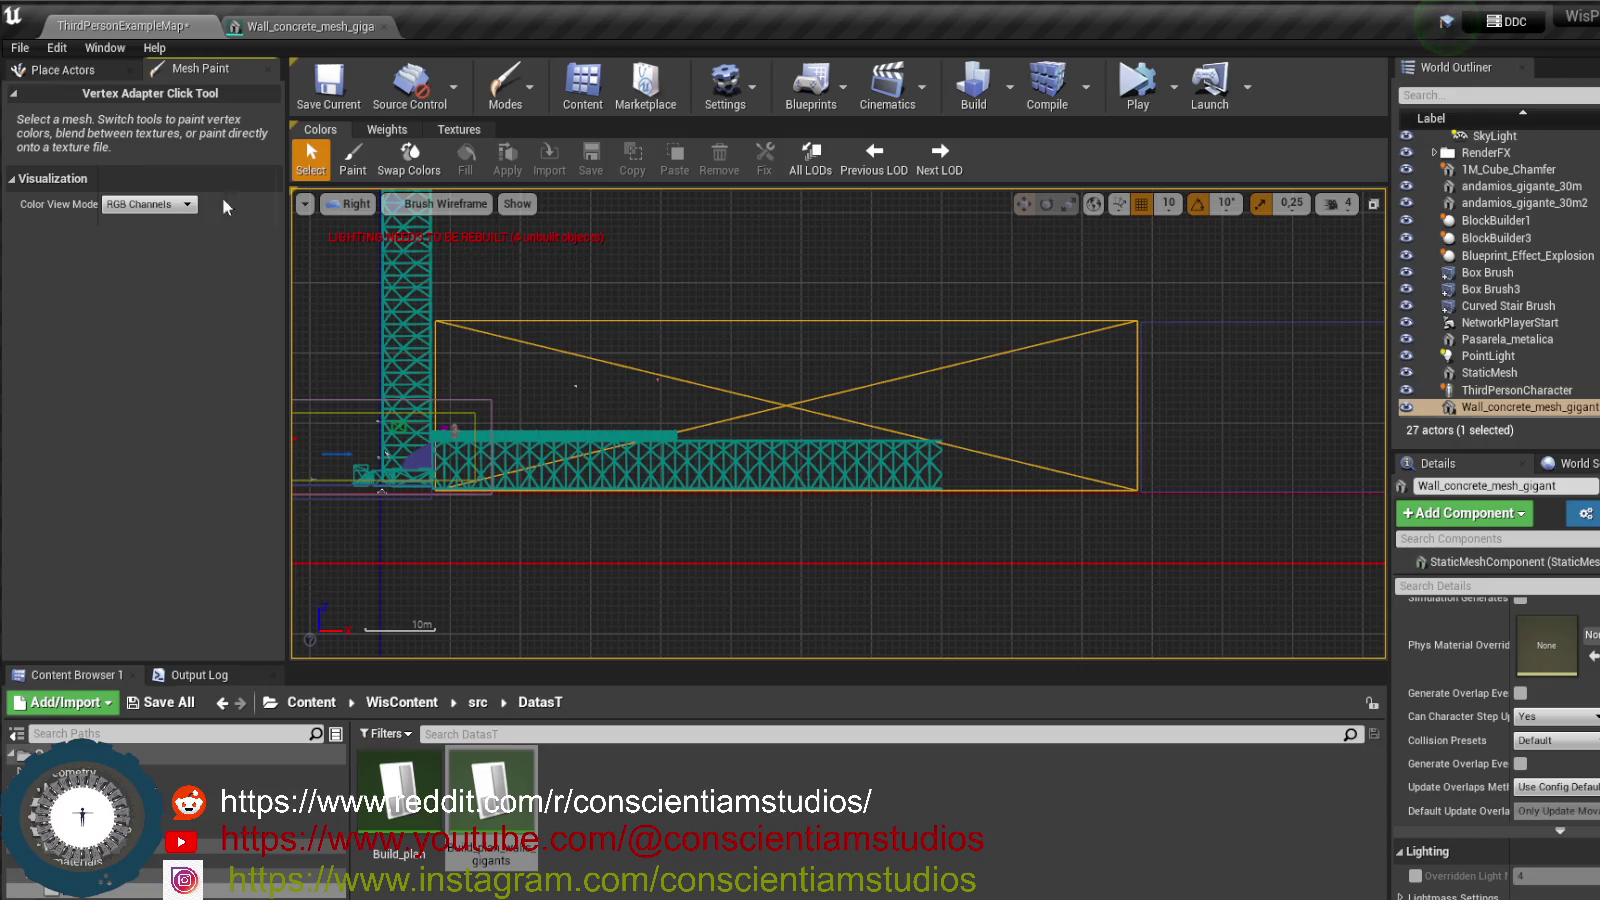
click(519, 93)
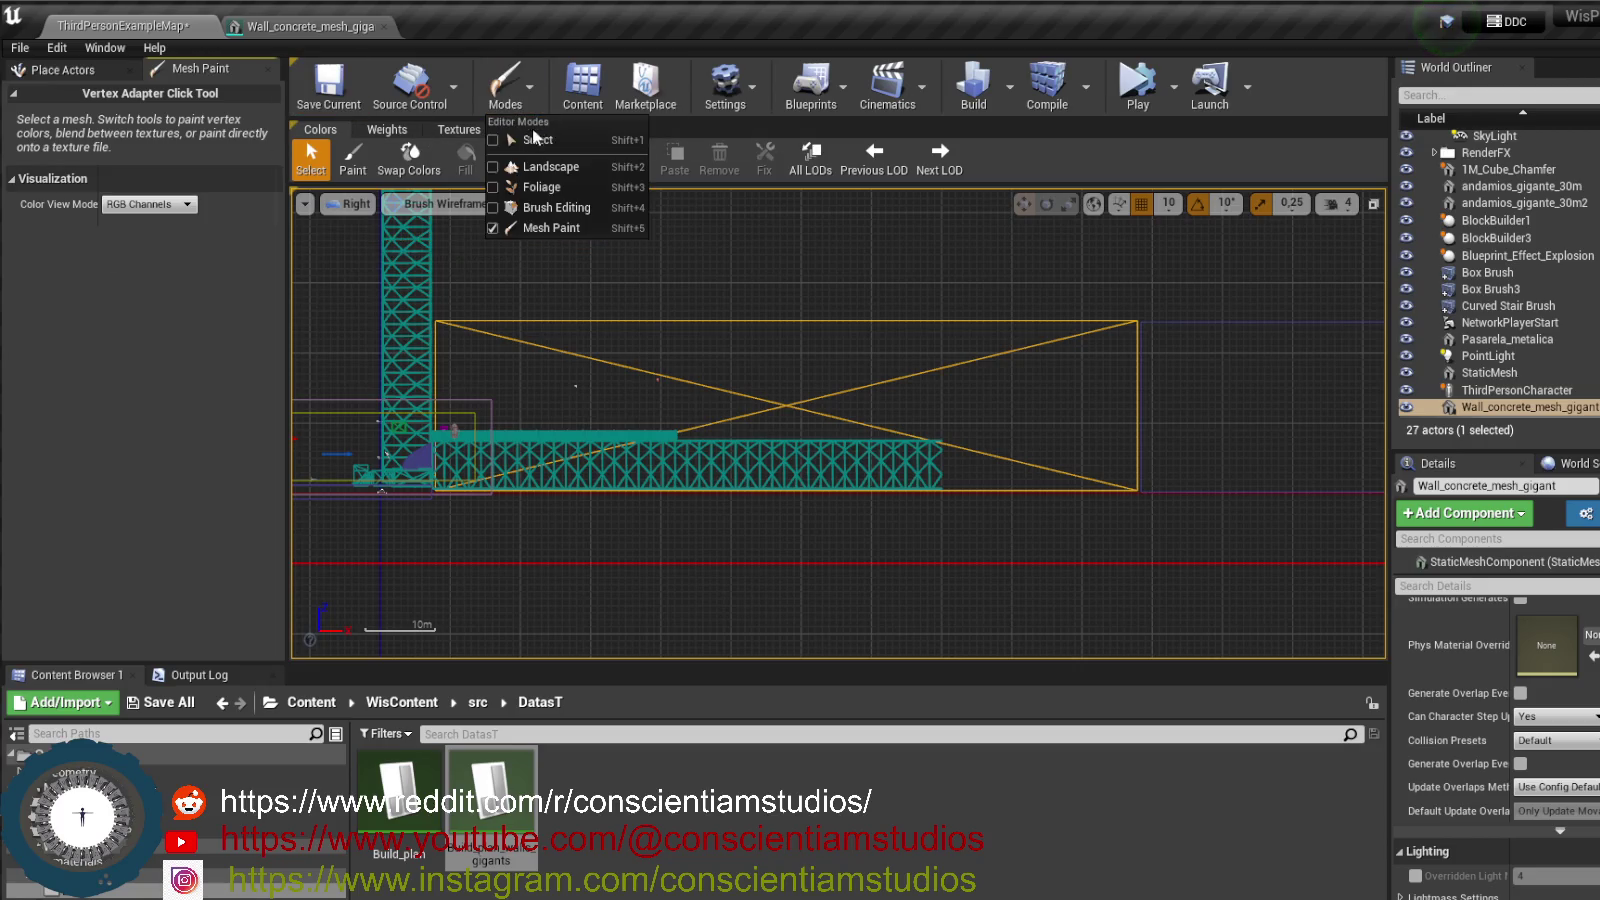
- Return to Place mode and change the viewport from Right to Perspective
click(537, 144)
click(350, 138)
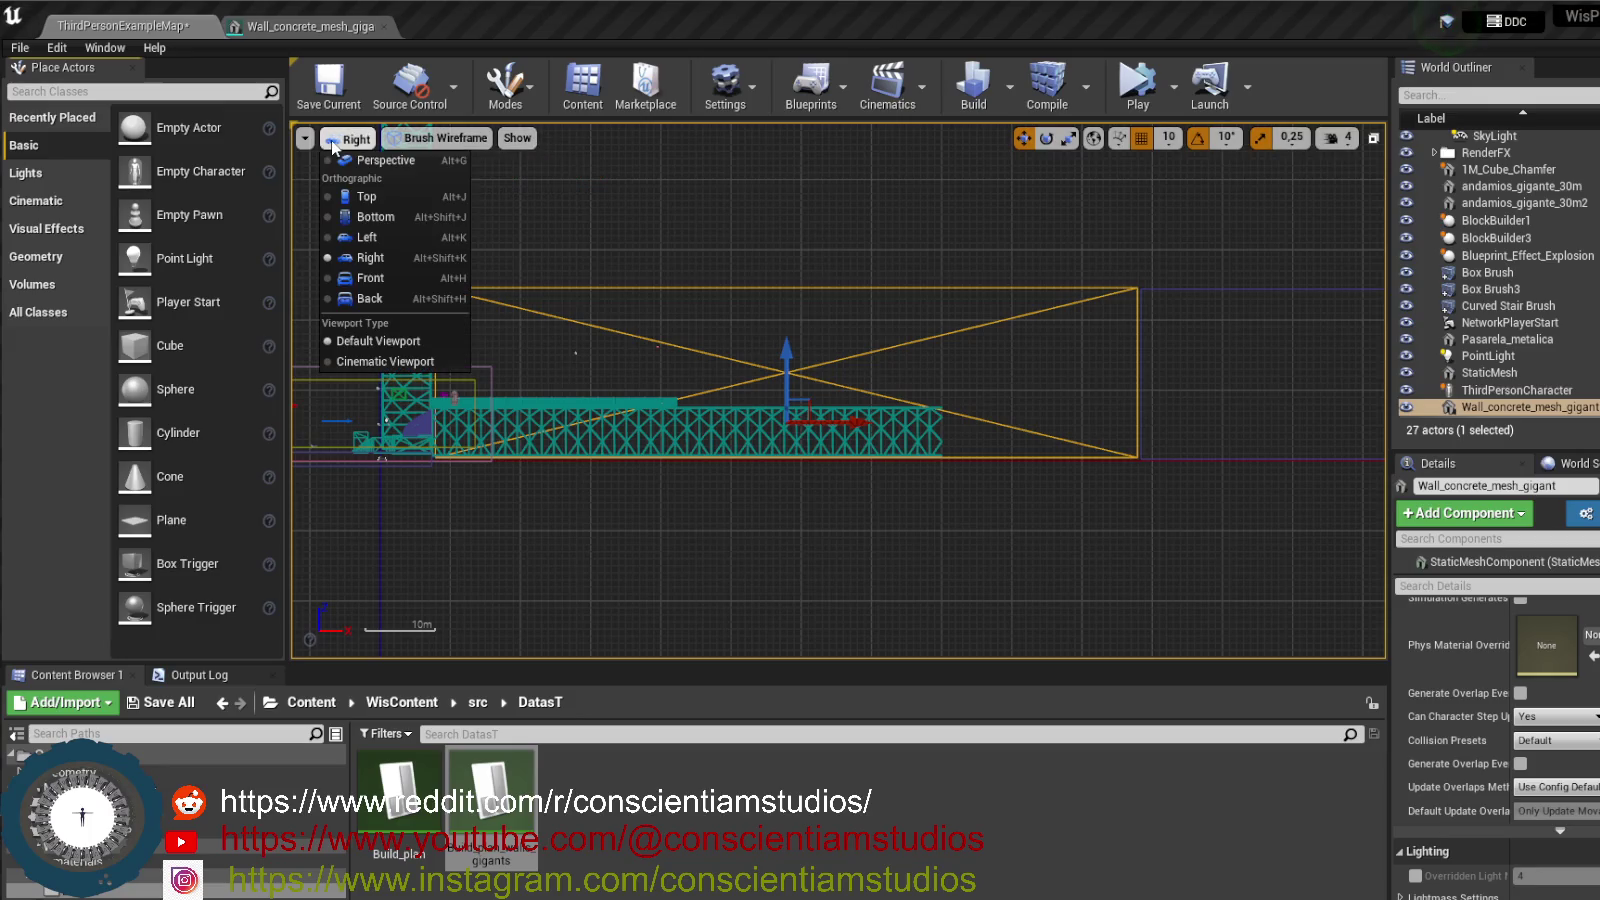
click(398, 155)
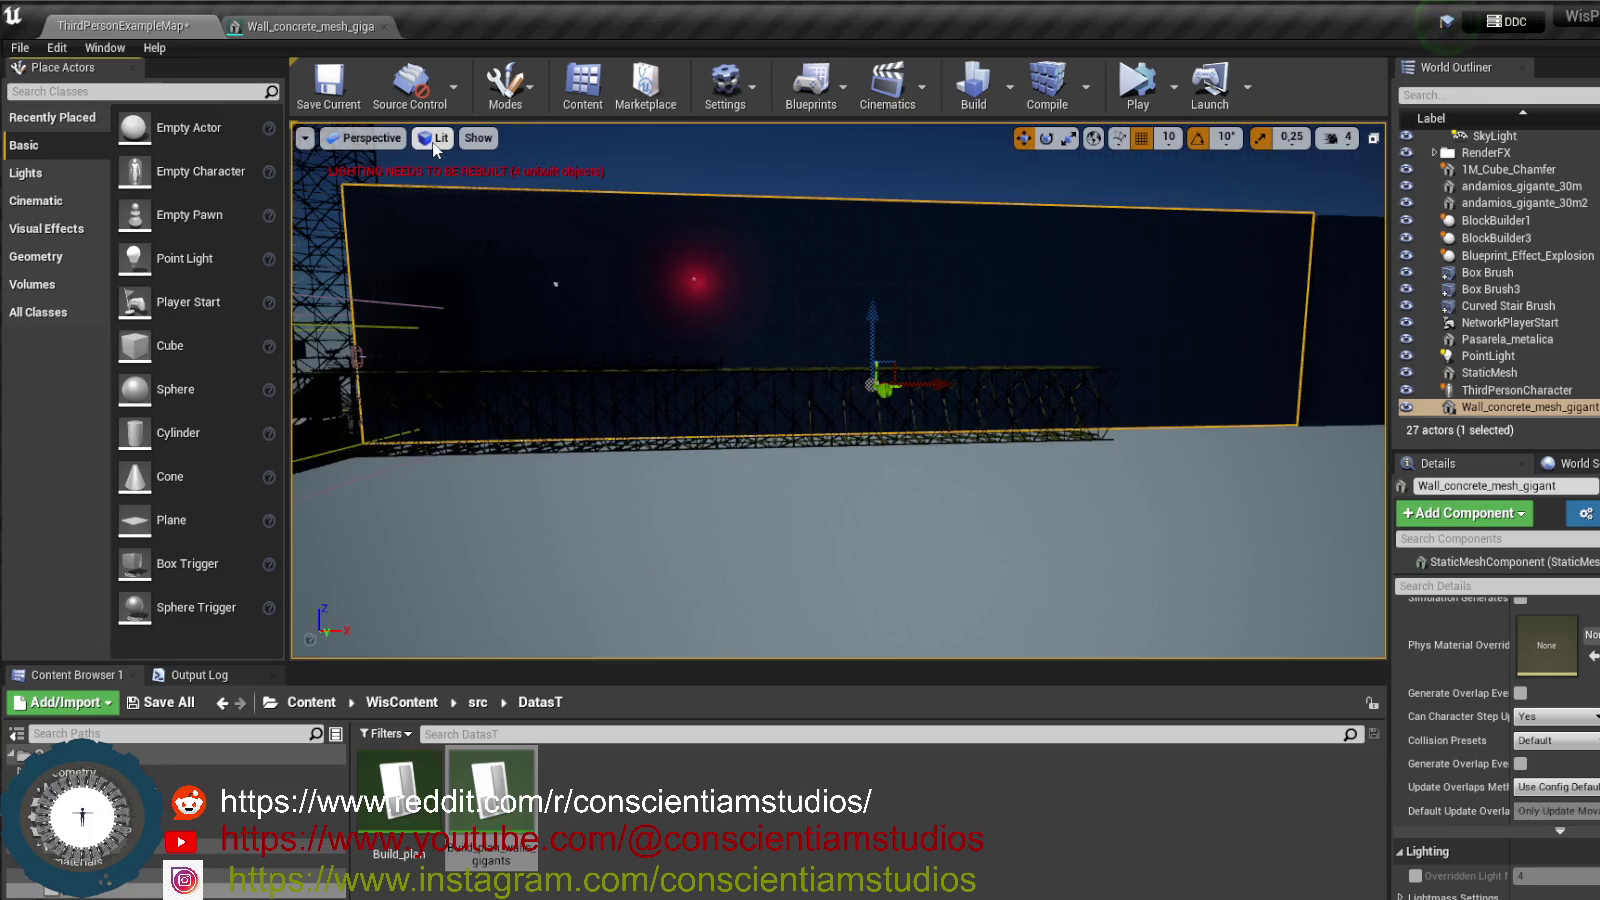
click(450, 95)
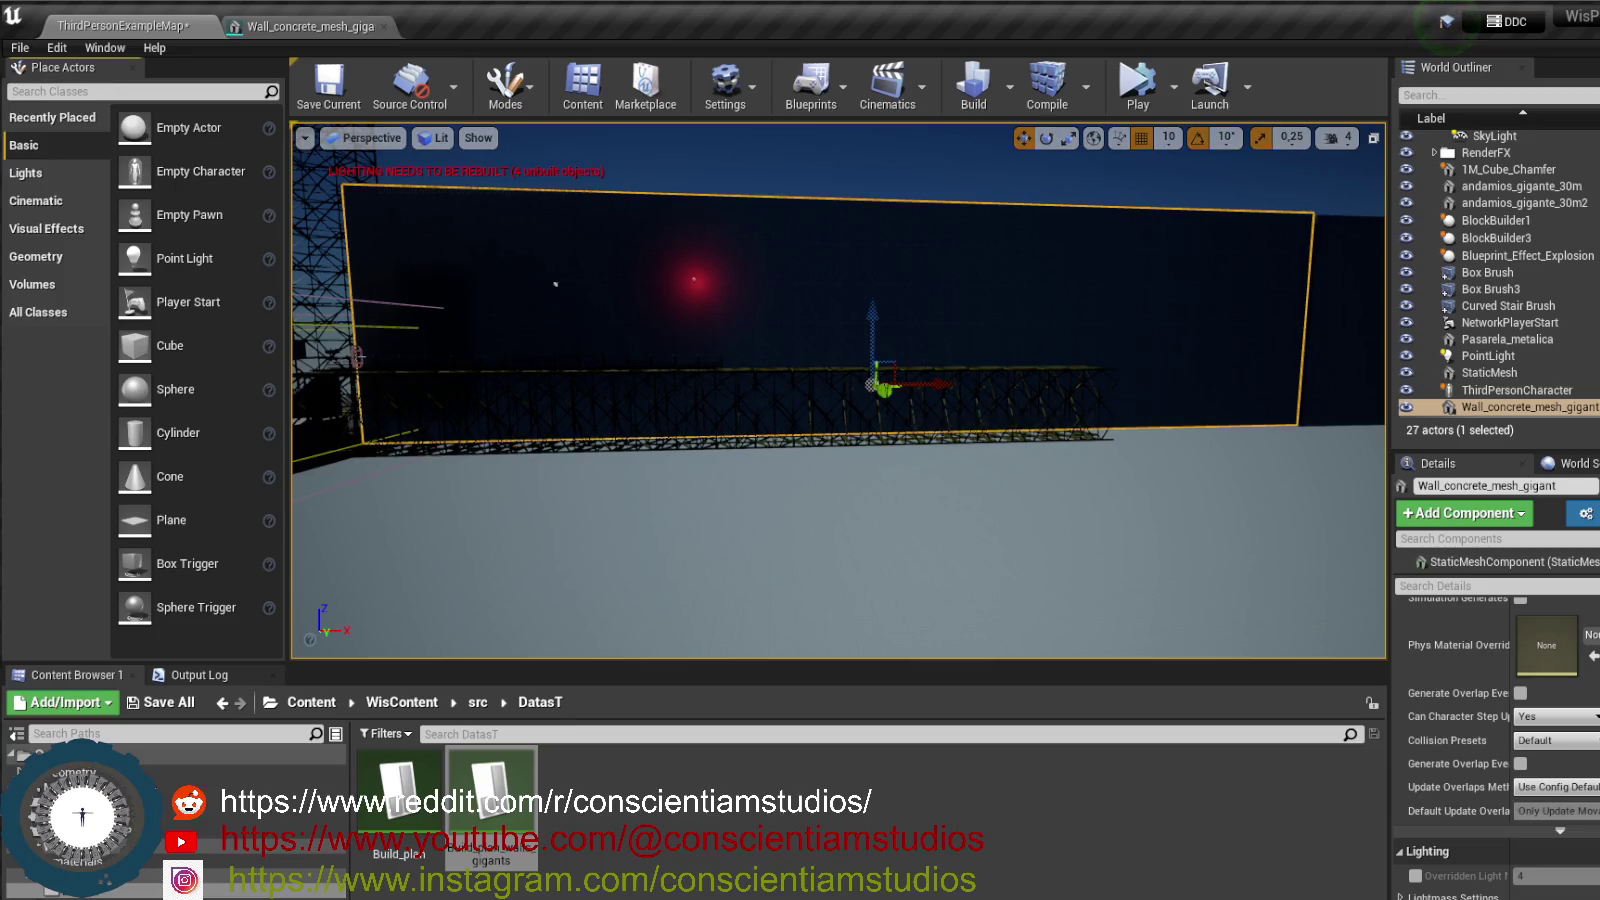
click(508, 85)
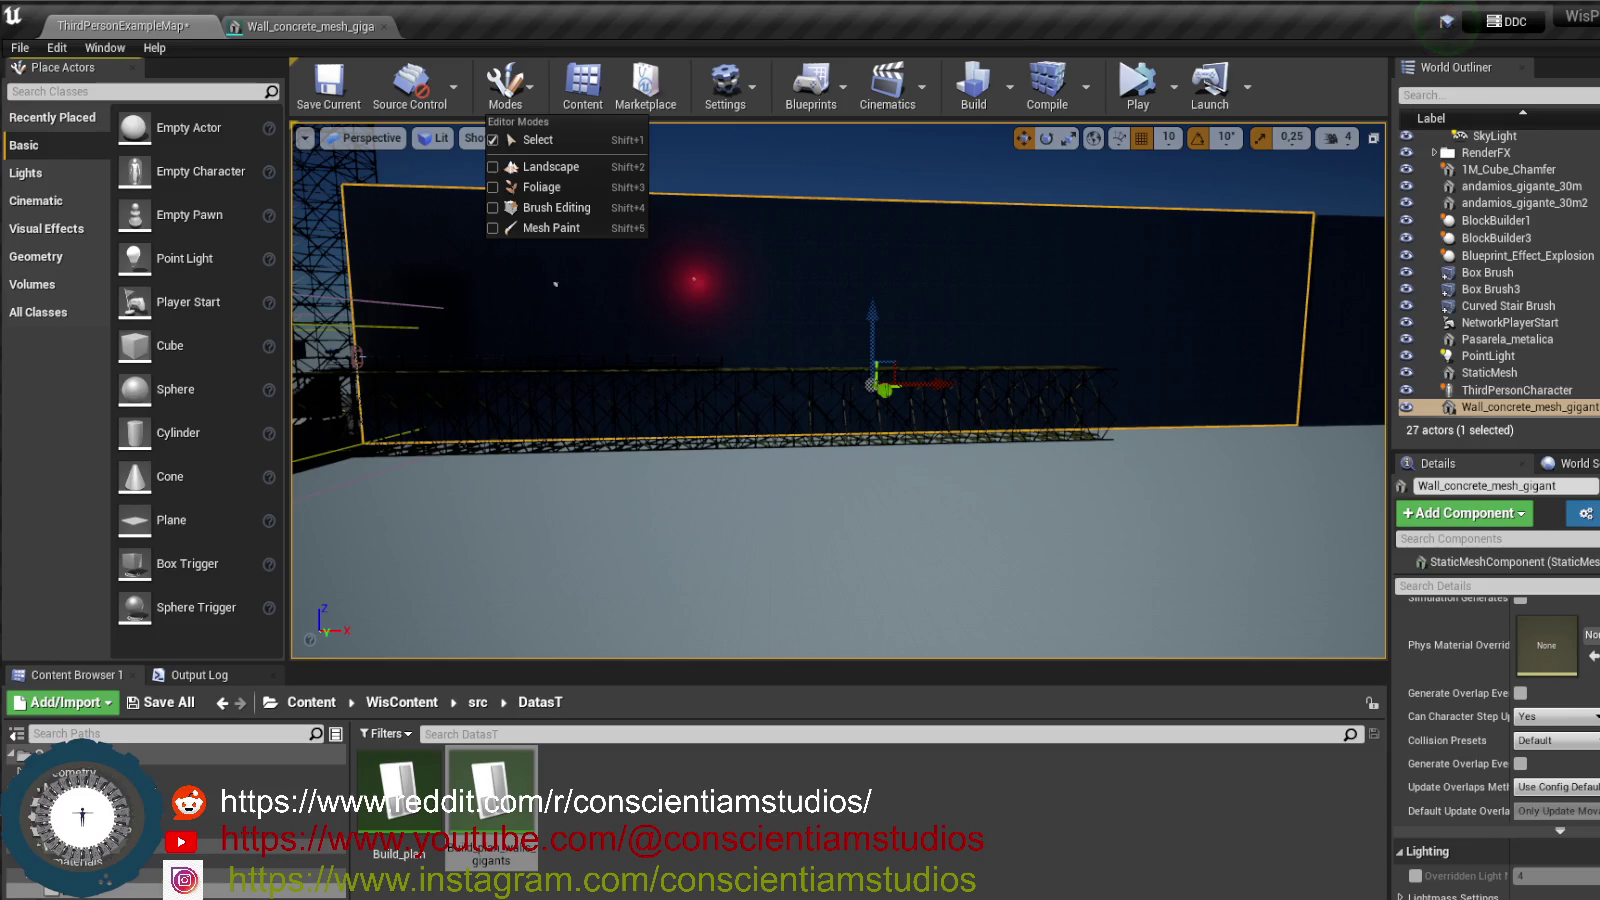
key(Escape)
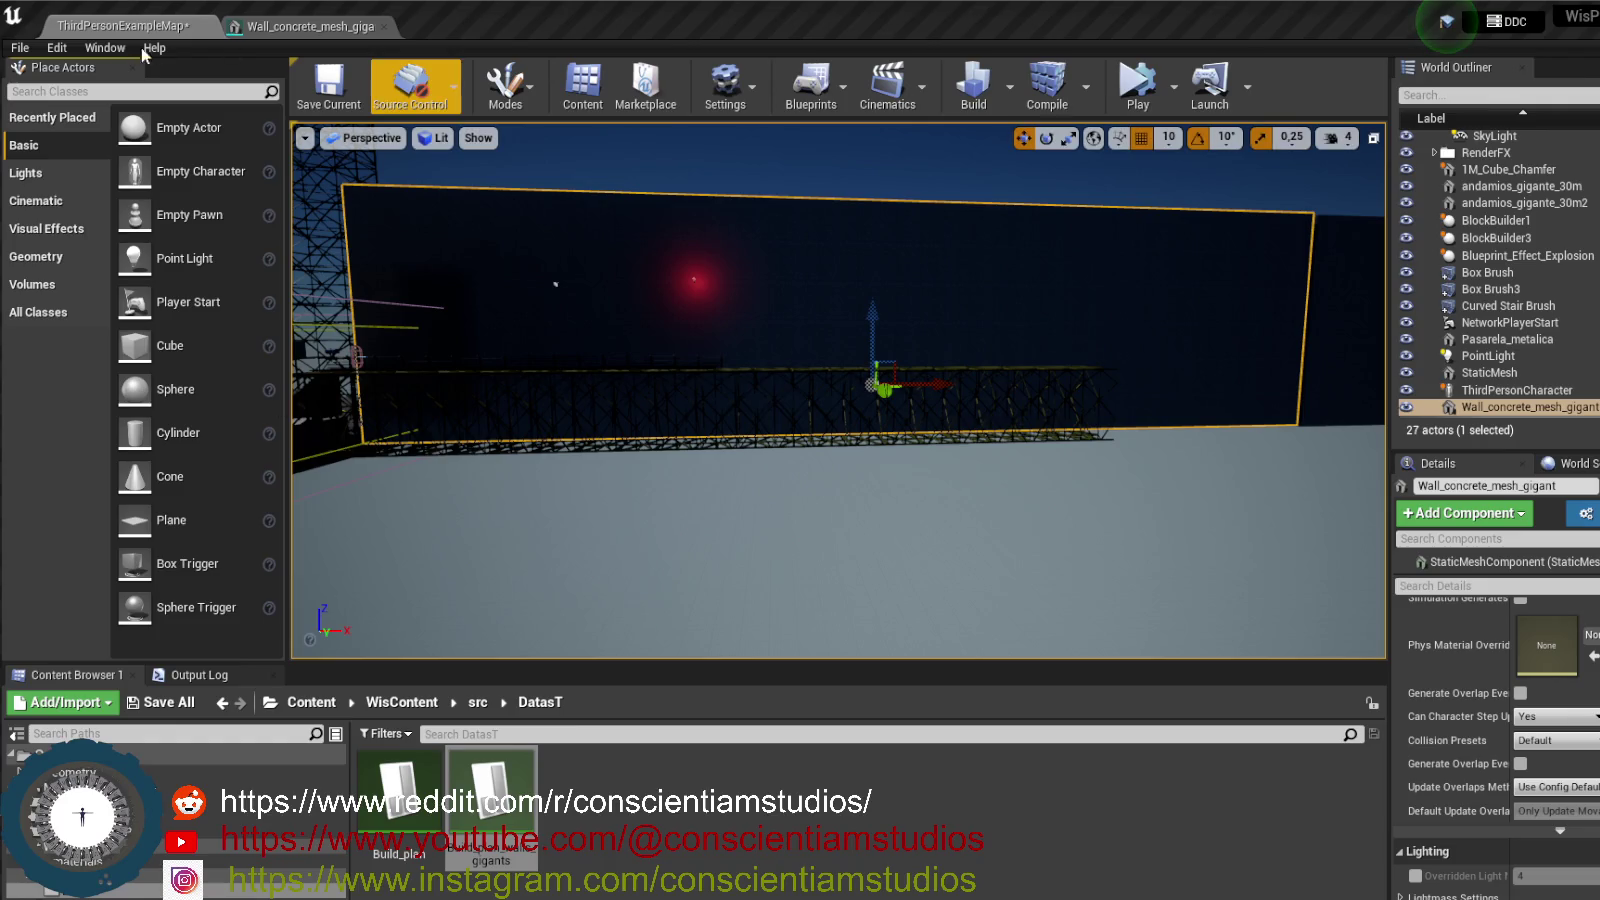
- Search Plugins for 'Model', enable Modeling Tools Editor Mode, accept the beta warning, and restart
click(58, 48)
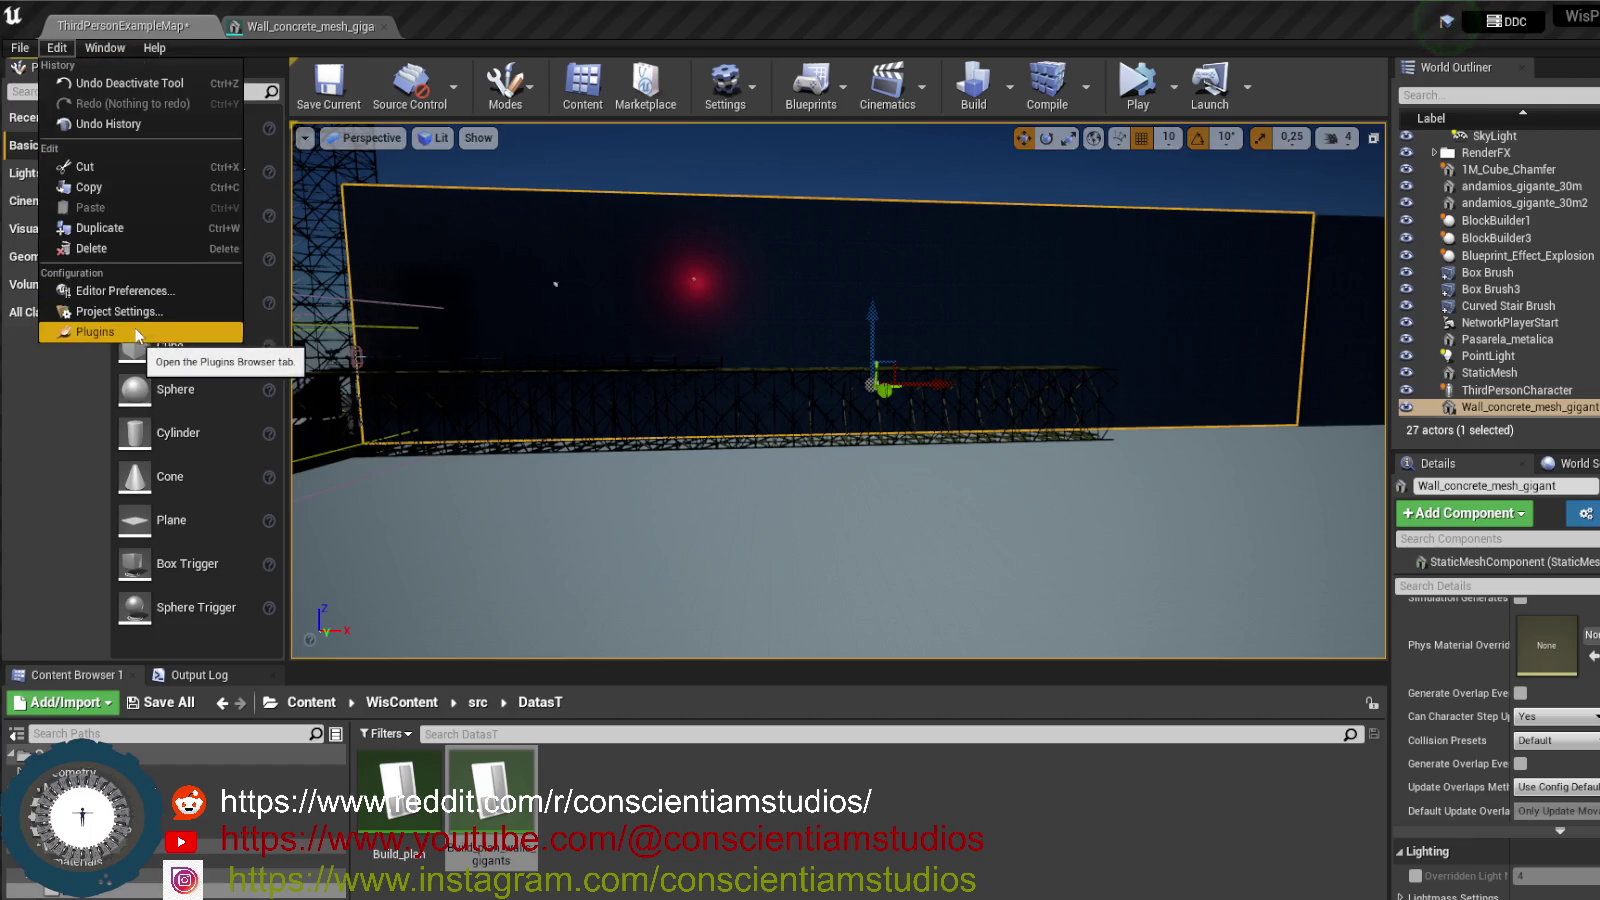
click(189, 313)
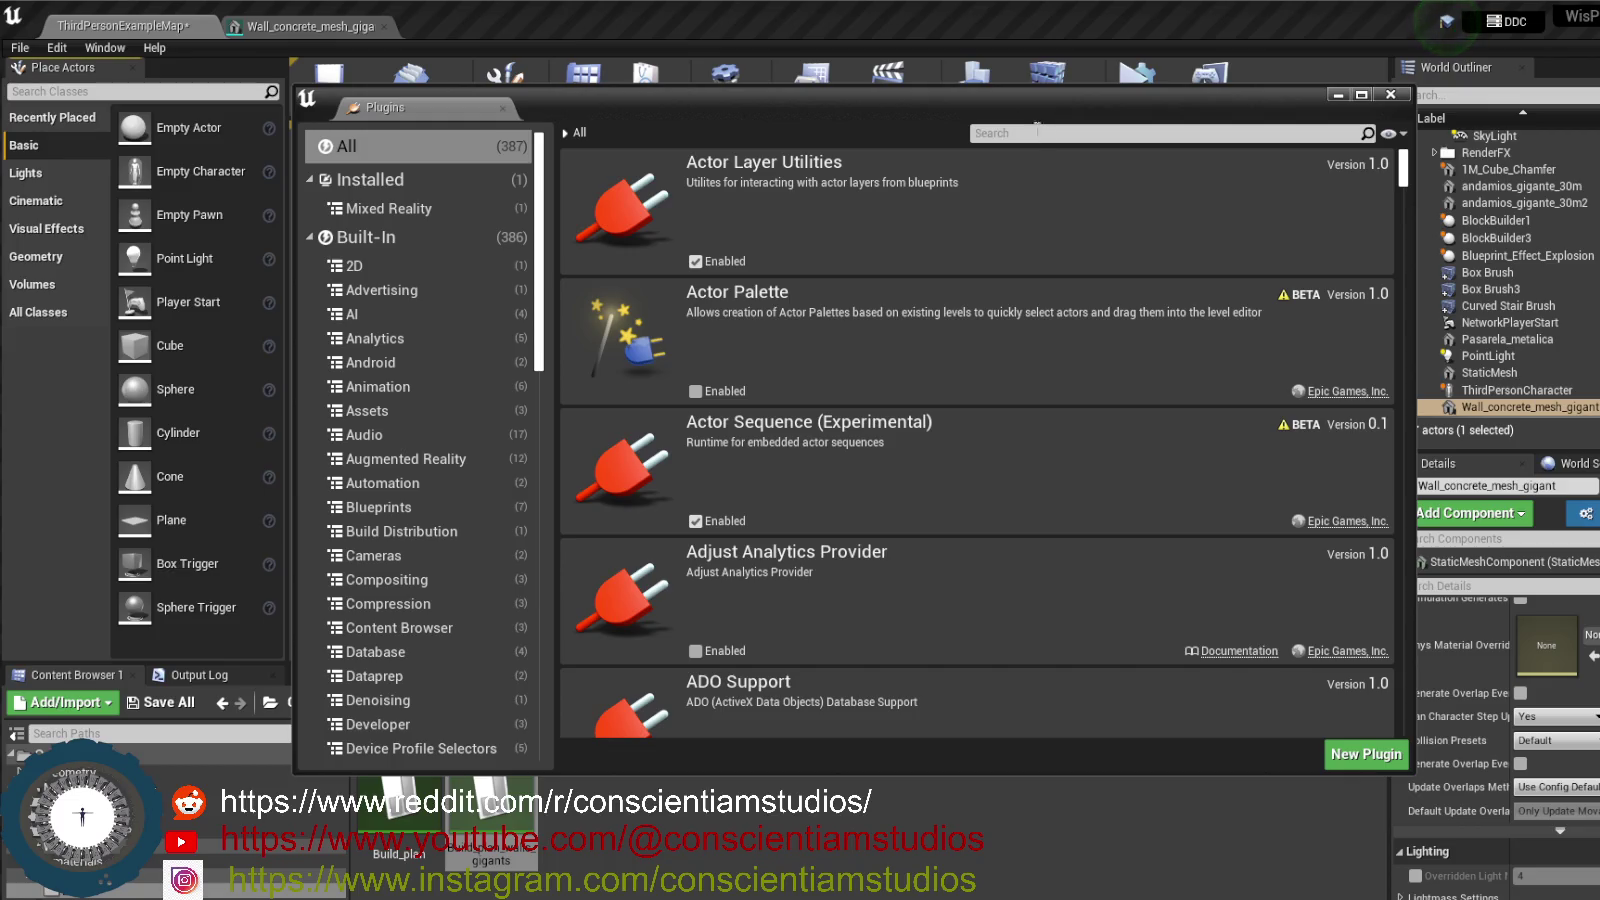
text(Mode)
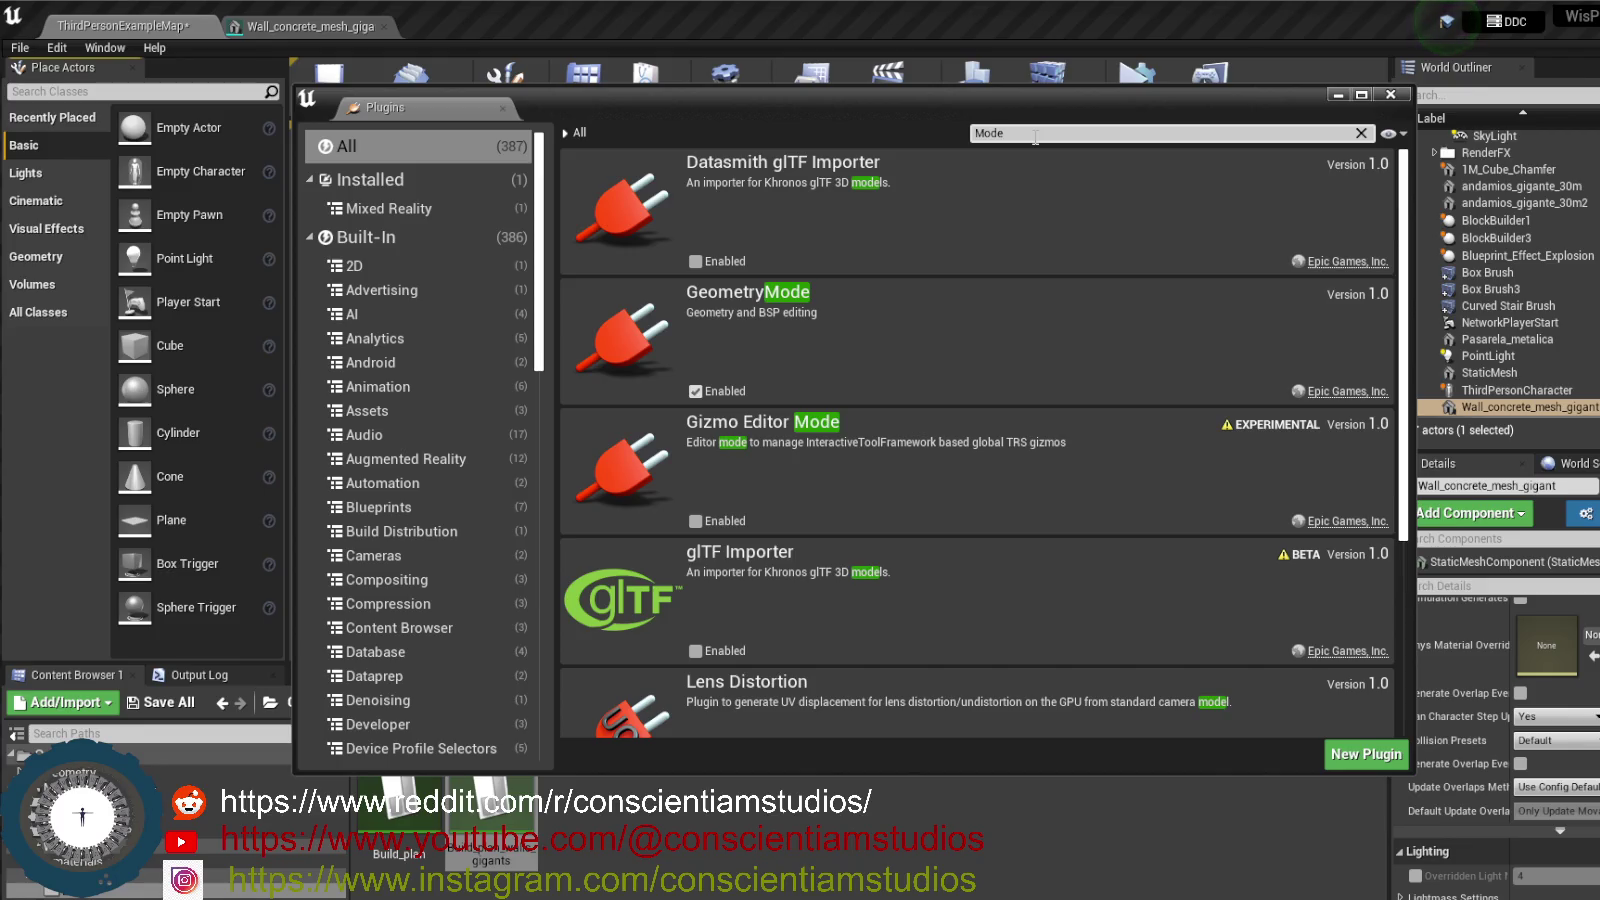
text(l)
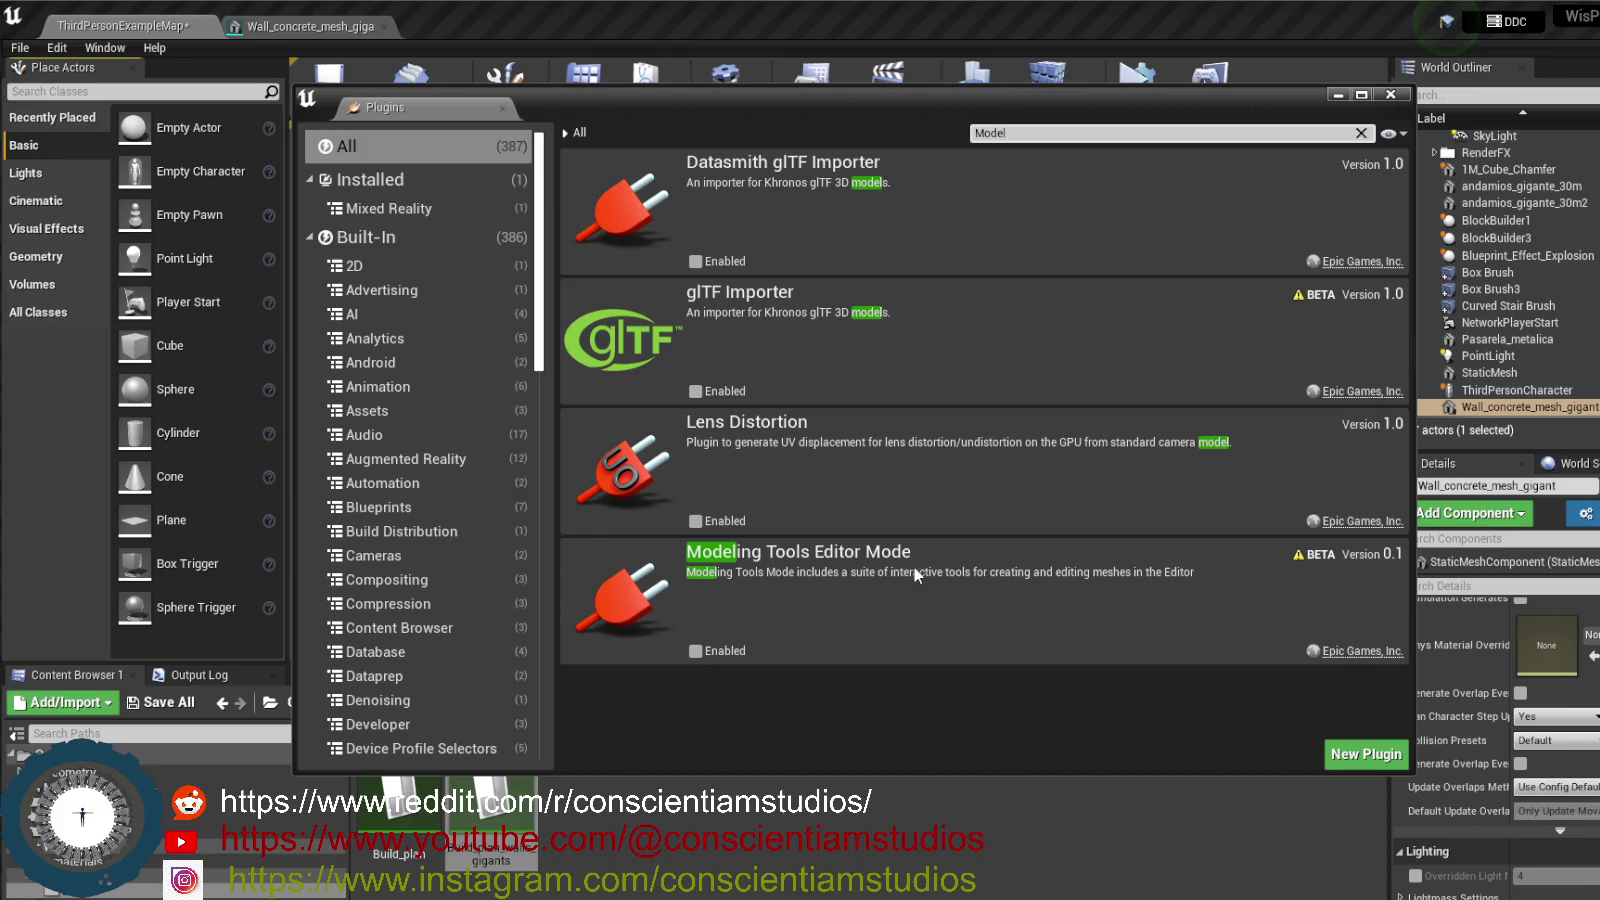
click(694, 651)
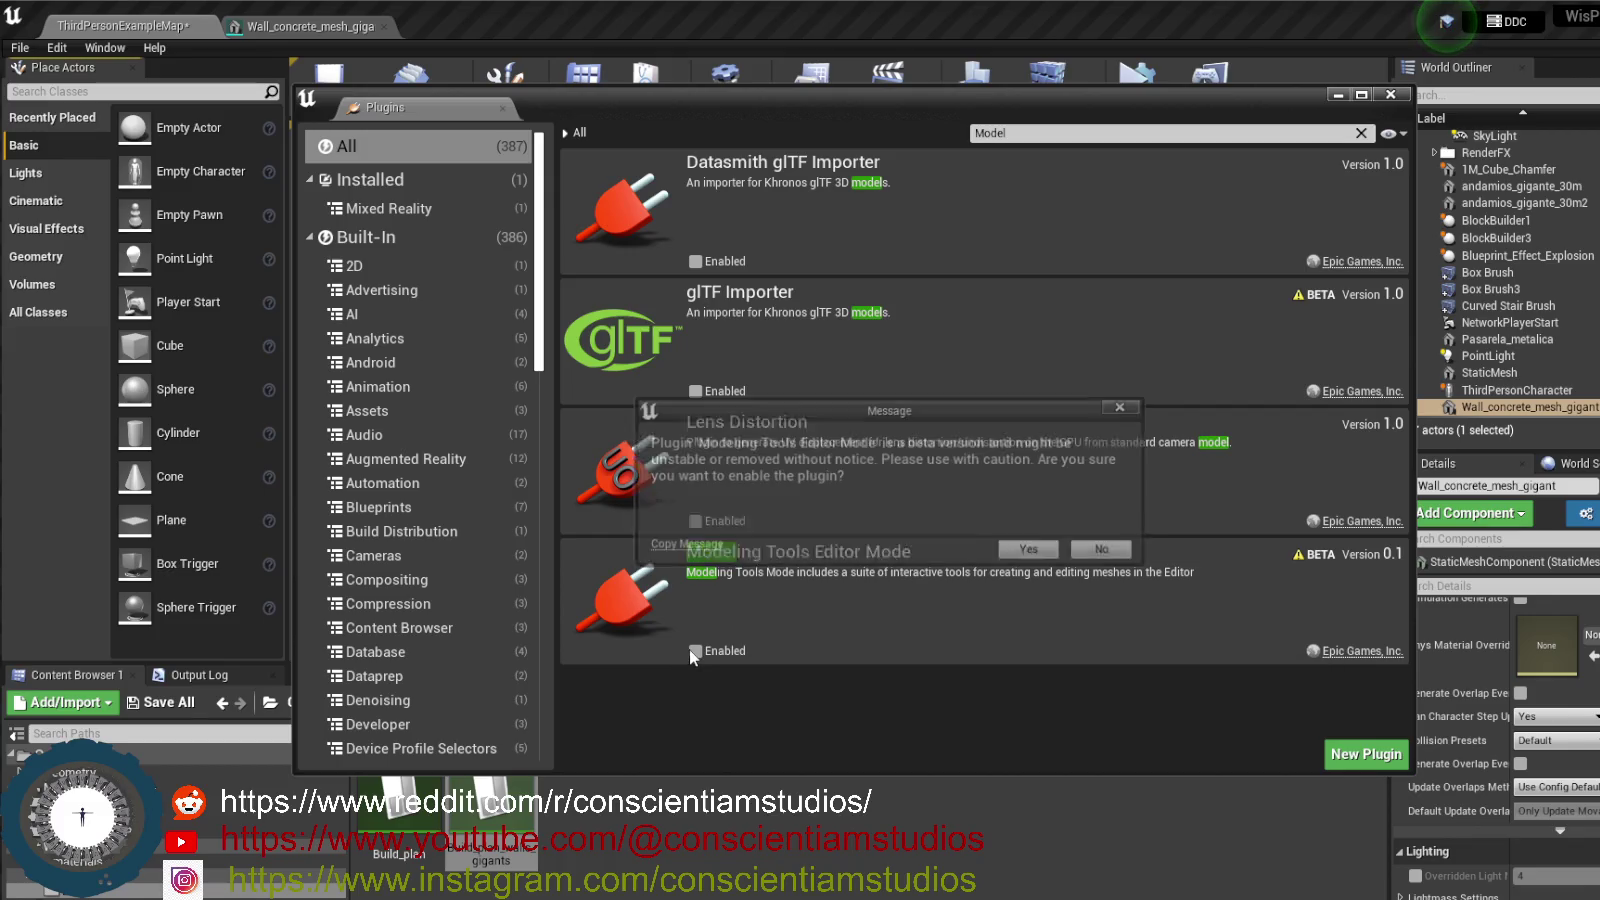
click(1034, 550)
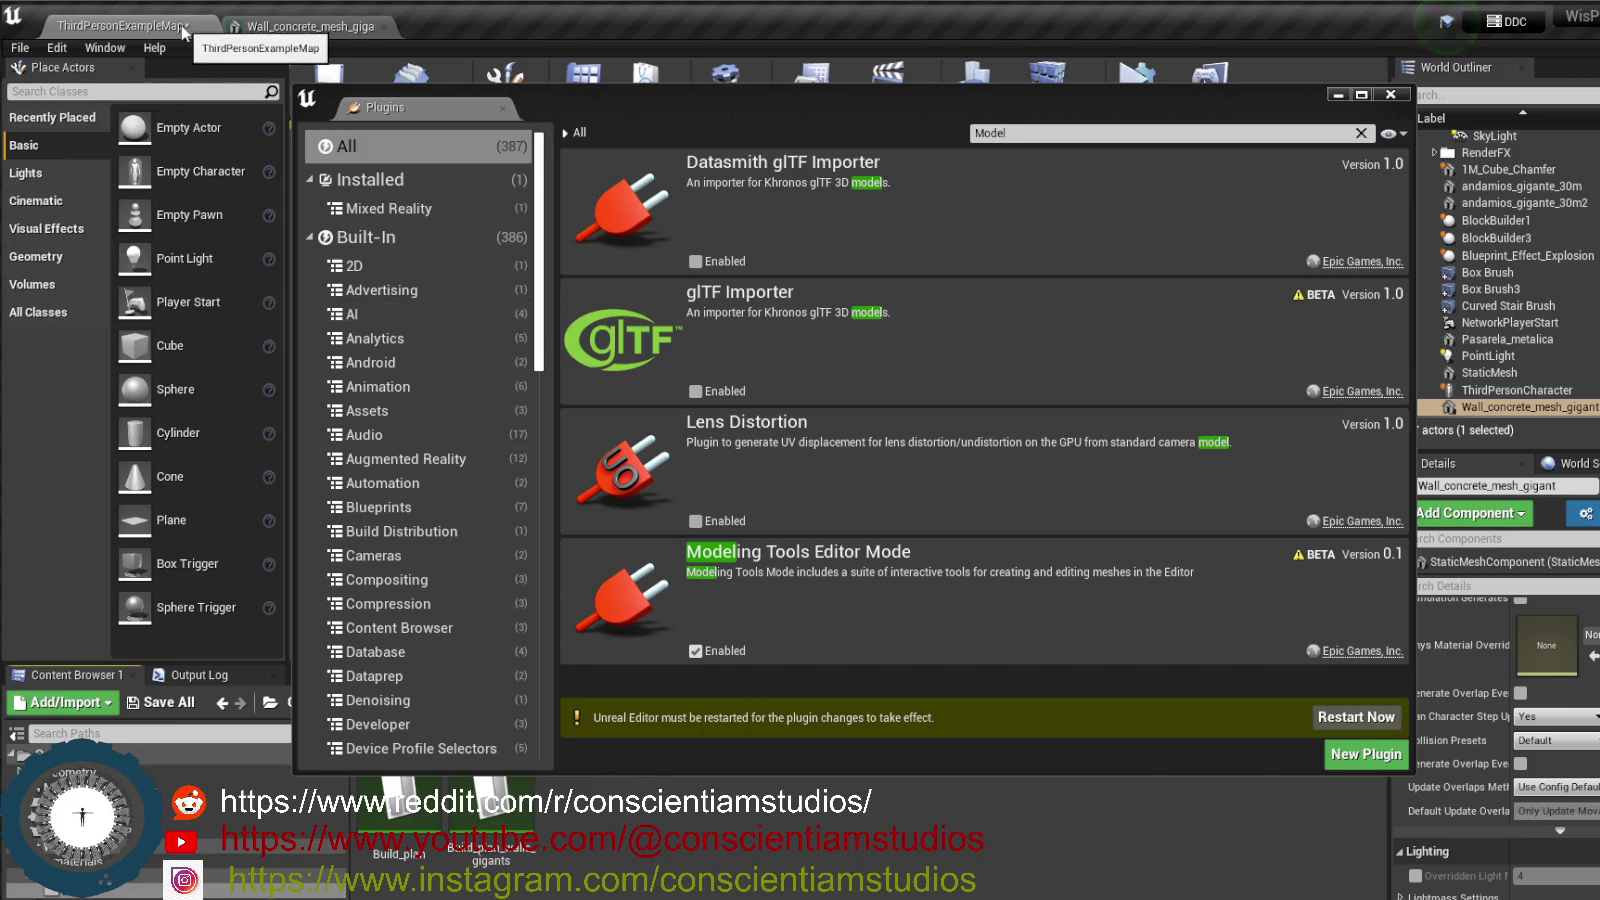
click(1370, 727)
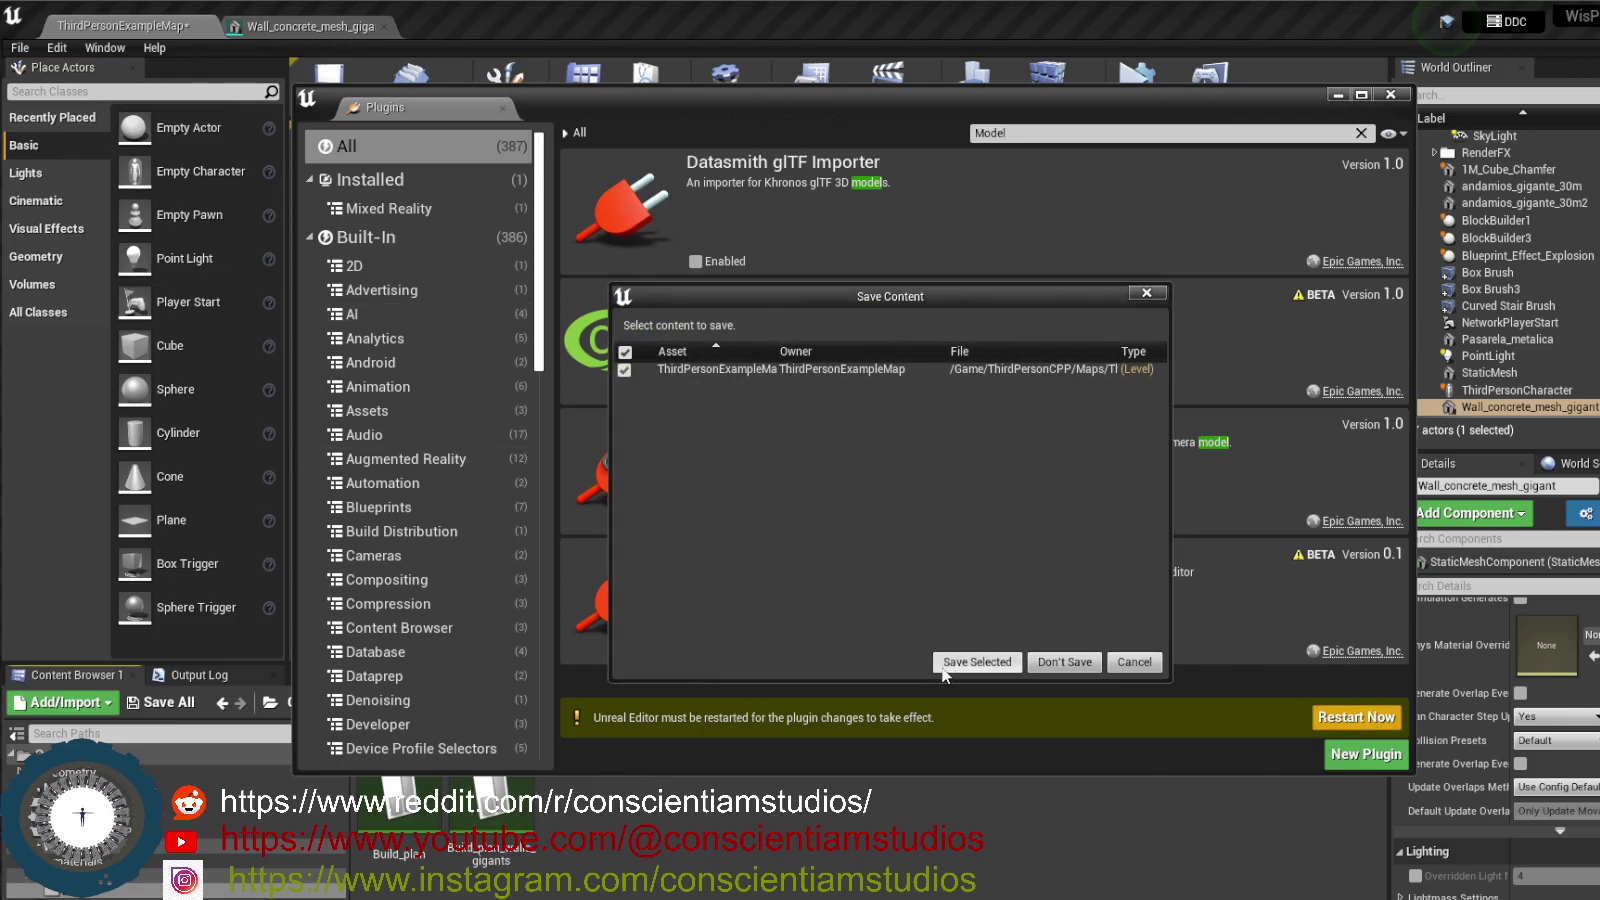
- Save the ThirdPersonExampleMap level with Save Selected so the editor can restart
click(946, 664)
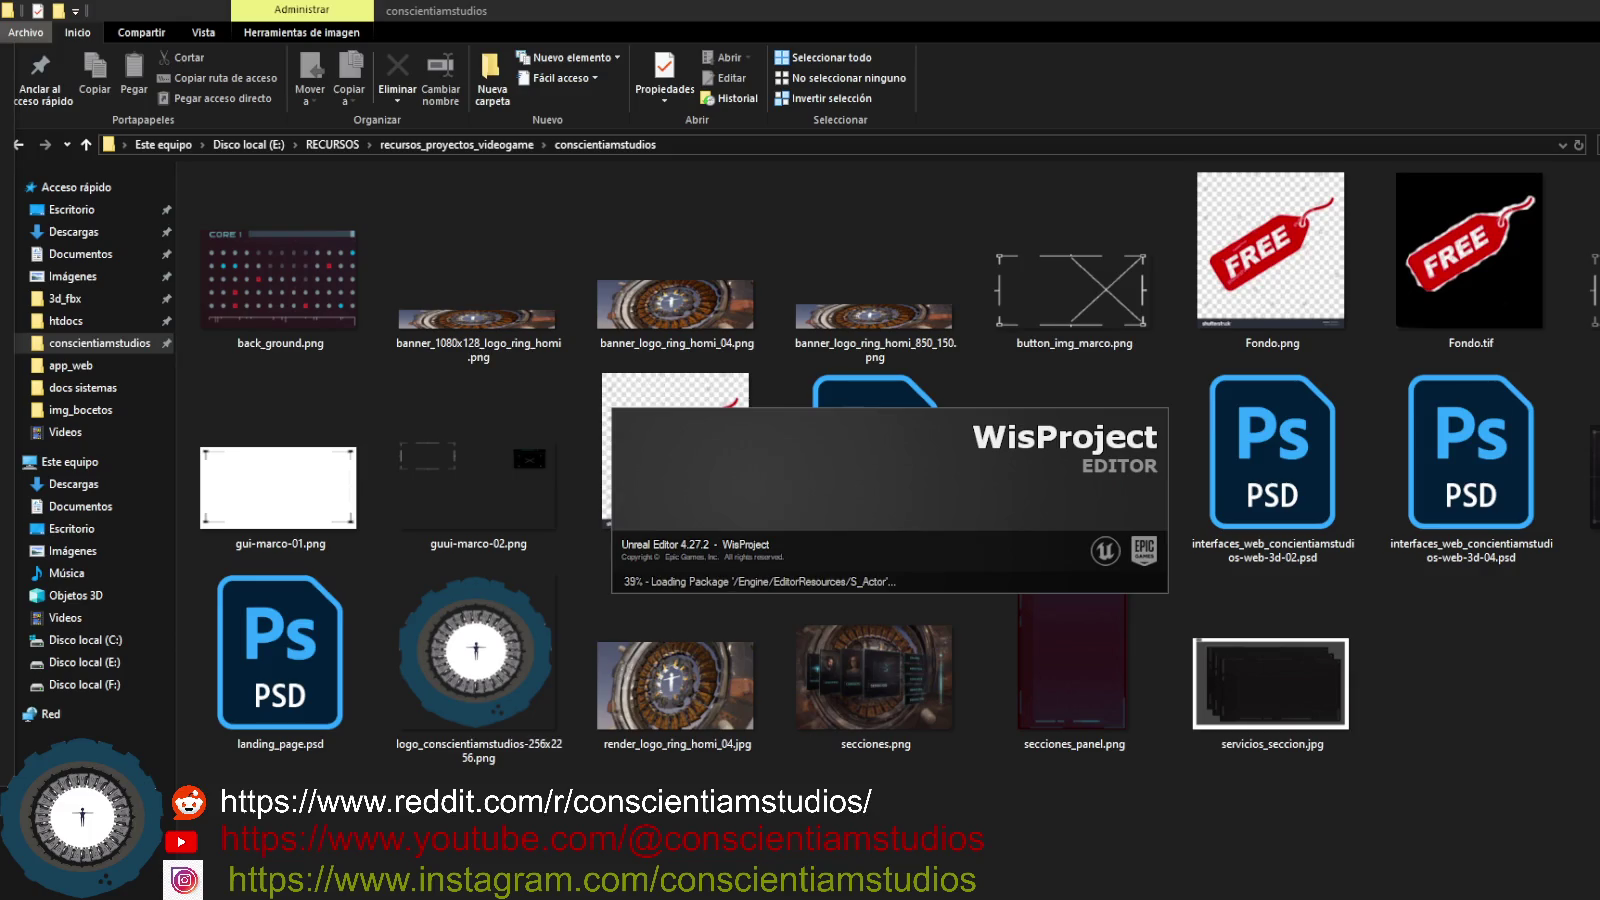
- Narrow the folder navigation pane in the reopened editor
mouse_move(180, 348)
mouse_down()
mouse_move(63, 359)
mouse_move(85, 361)
mouse_up()
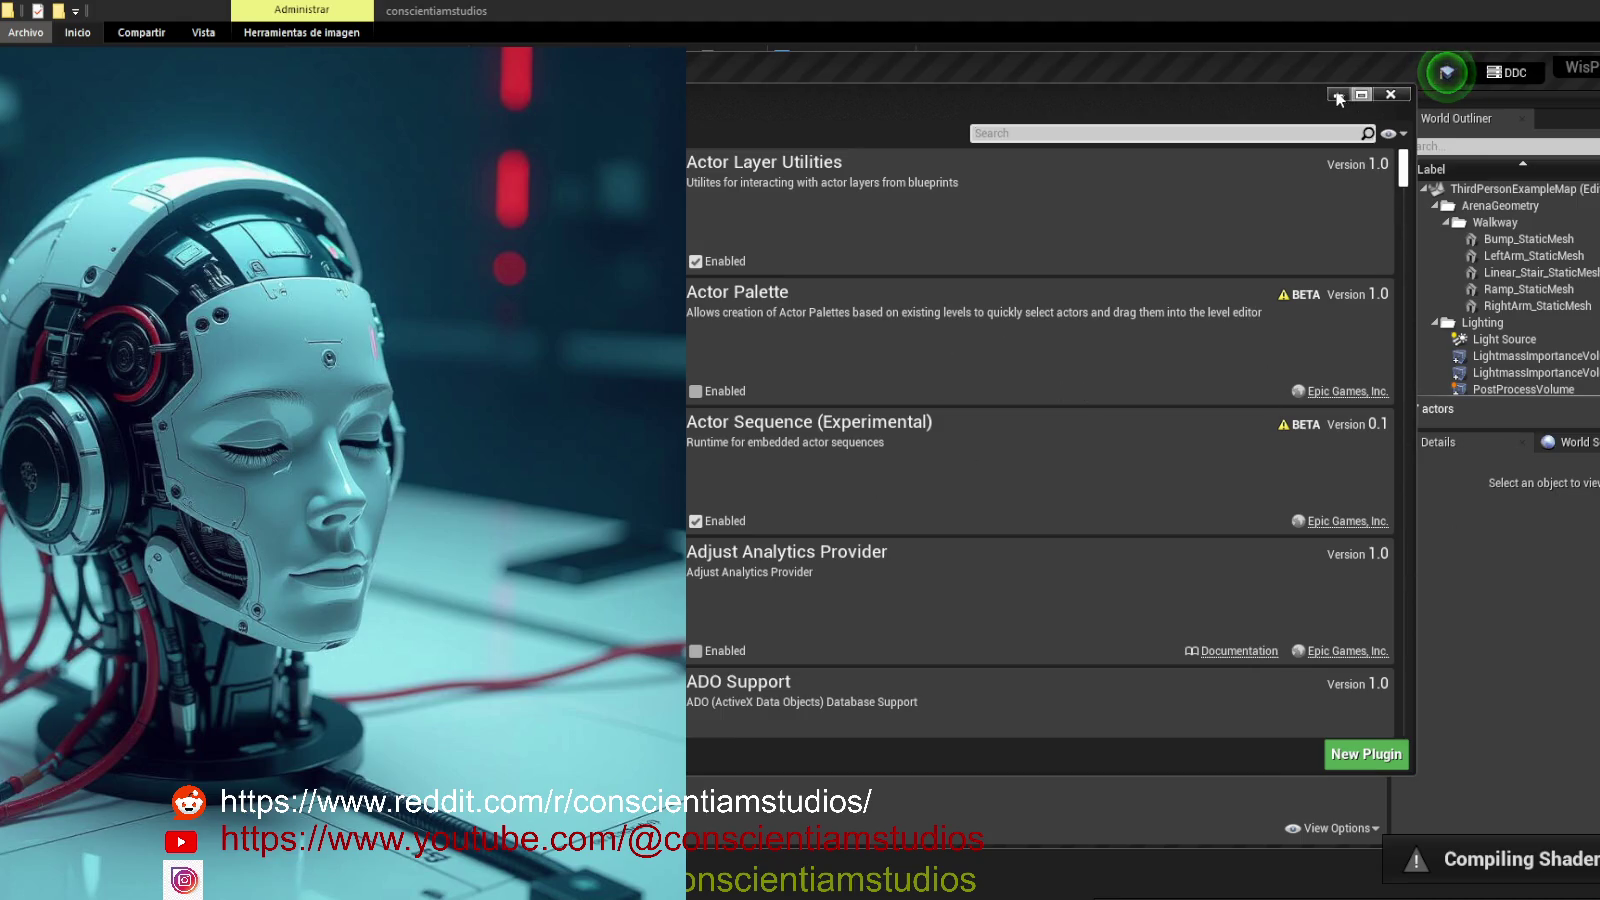
- Close the Plugins window, tilt the viewport up, and maximize the editor over ThirdPersonExampleMap
click(1390, 94)
mouse_move(778, 405)
mouse_down()
mouse_move(732, 350)
mouse_move(1056, 269)
mouse_move(964, 368)
mouse_move(936, 357)
mouse_move(968, 357)
mouse_move(960, 378)
mouse_up()
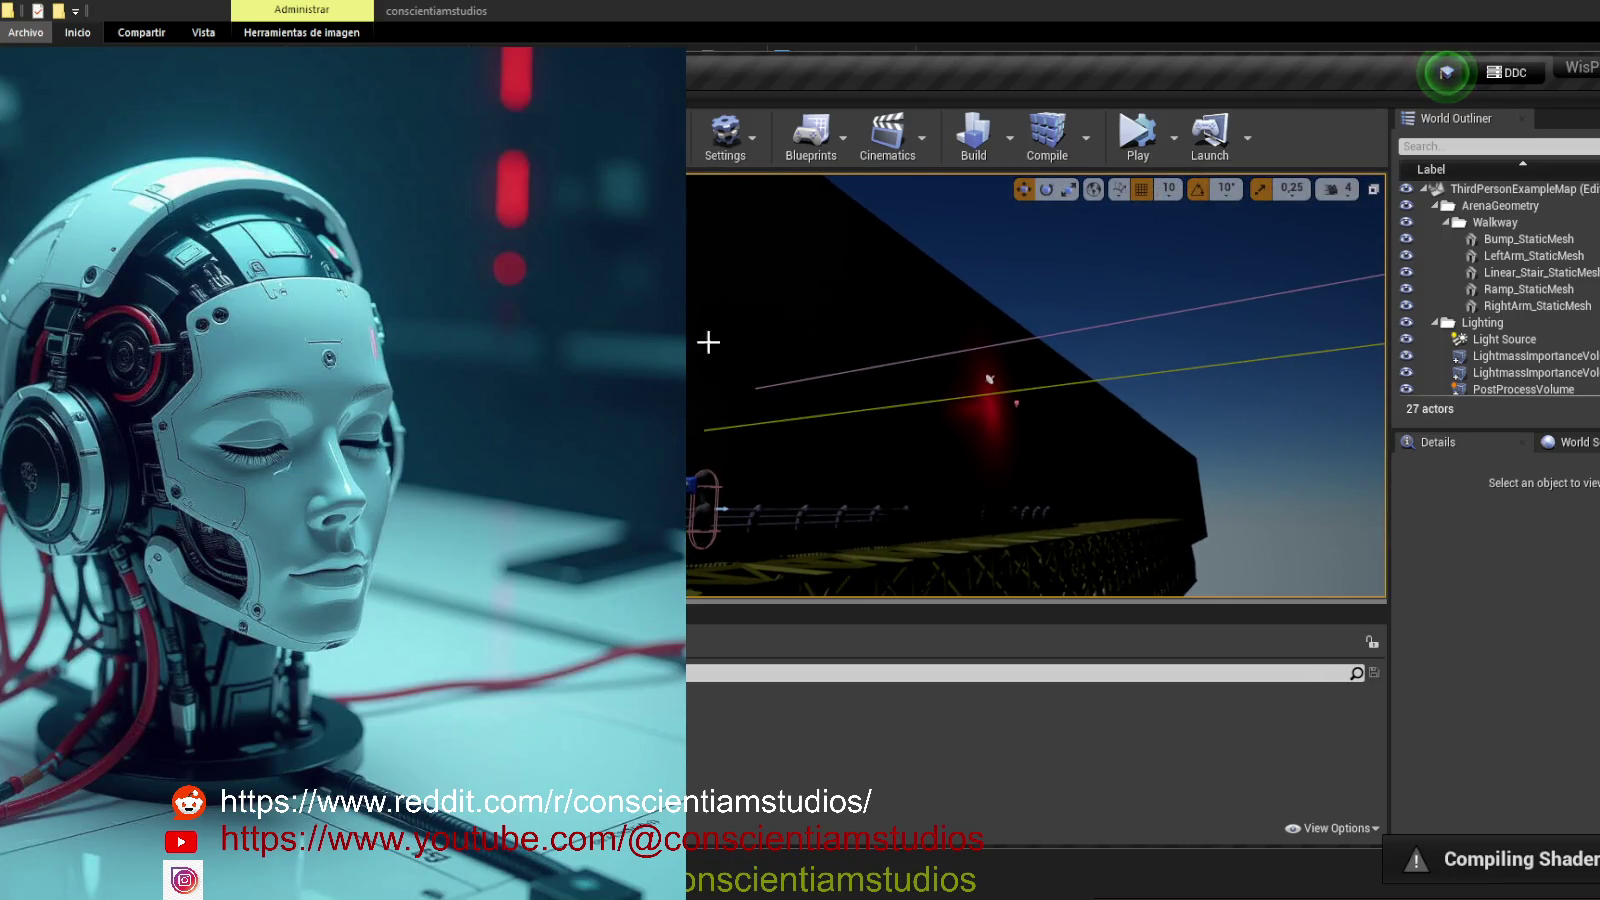
double_click(716, 67)
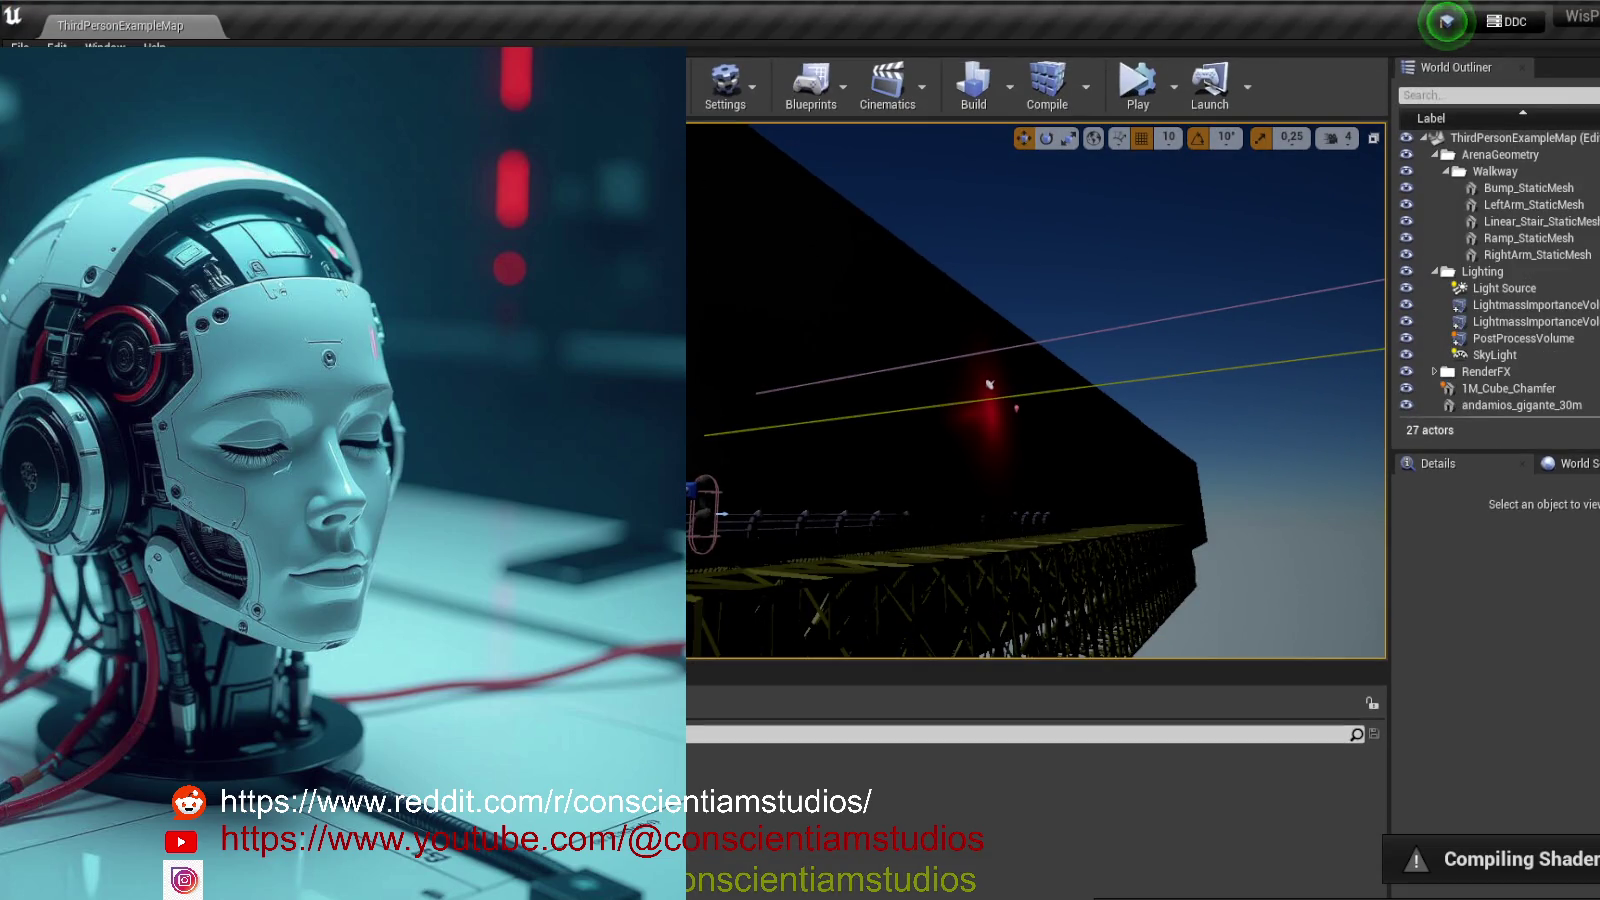